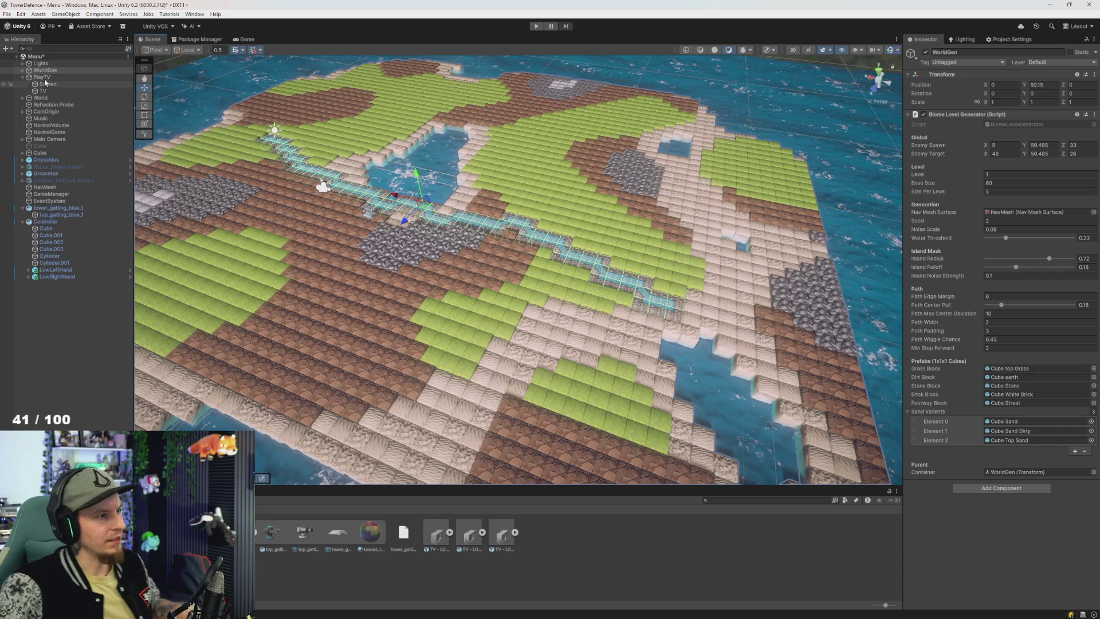
Step: Select the WorldGen object and set the Biome Level Generator Seed to 3
scroll(187, 138, down, 3)
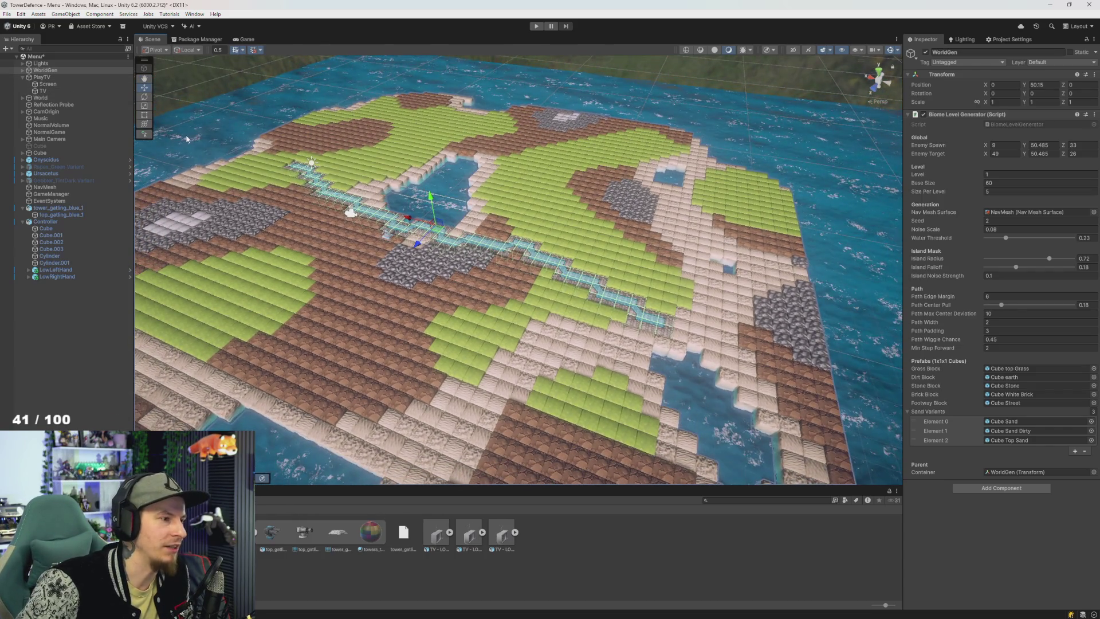
click(79, 323)
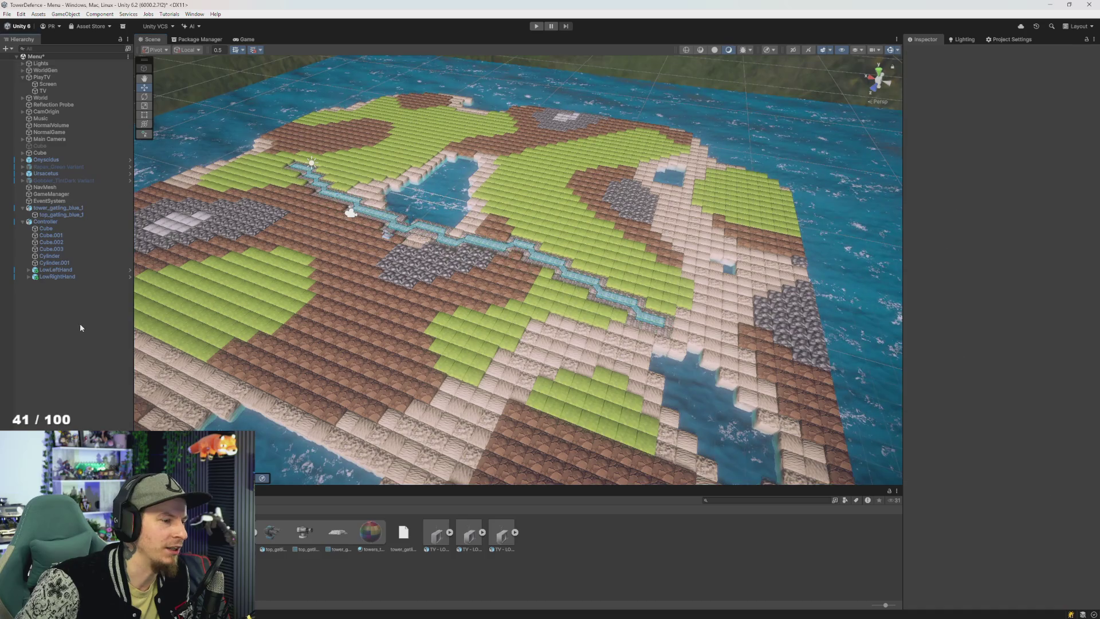
scroll(310, 247, up, 5)
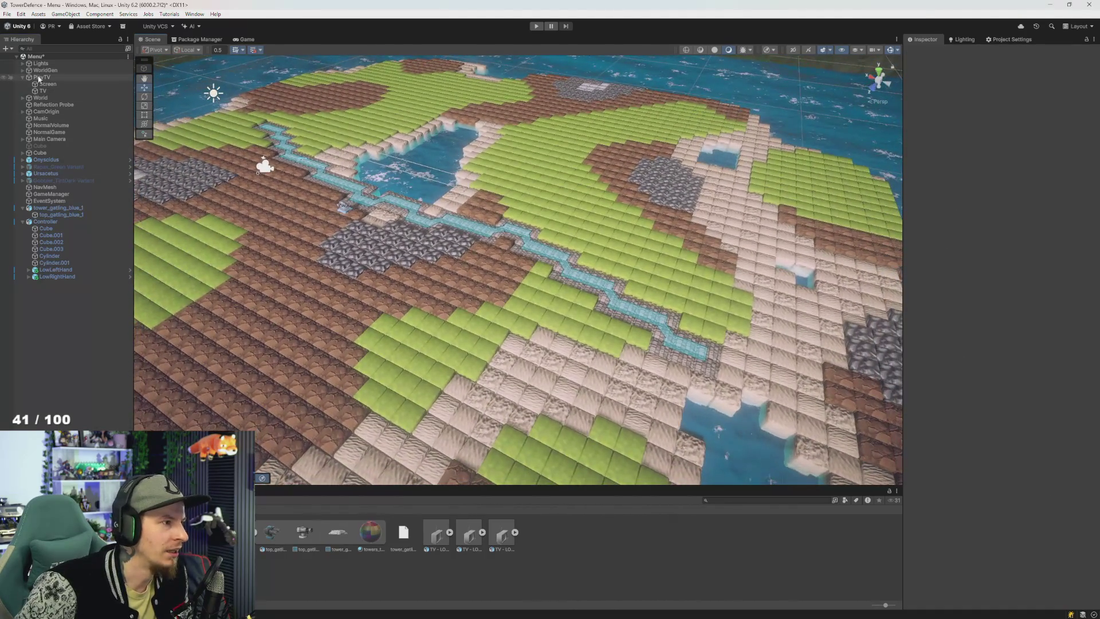
click(835, 257)
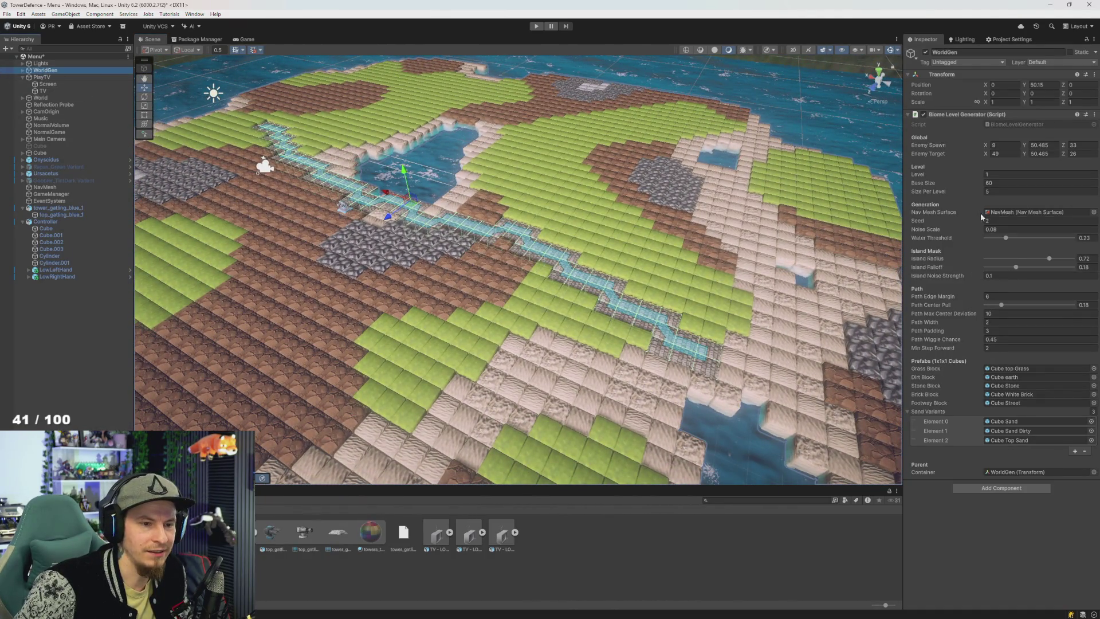
click(990, 220)
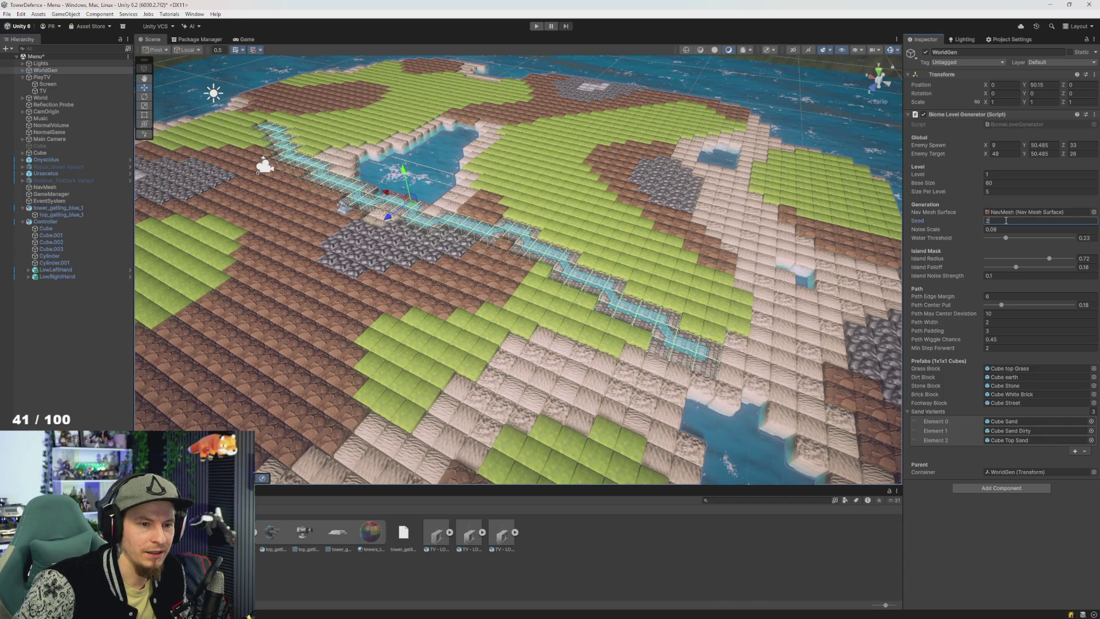
text(3)
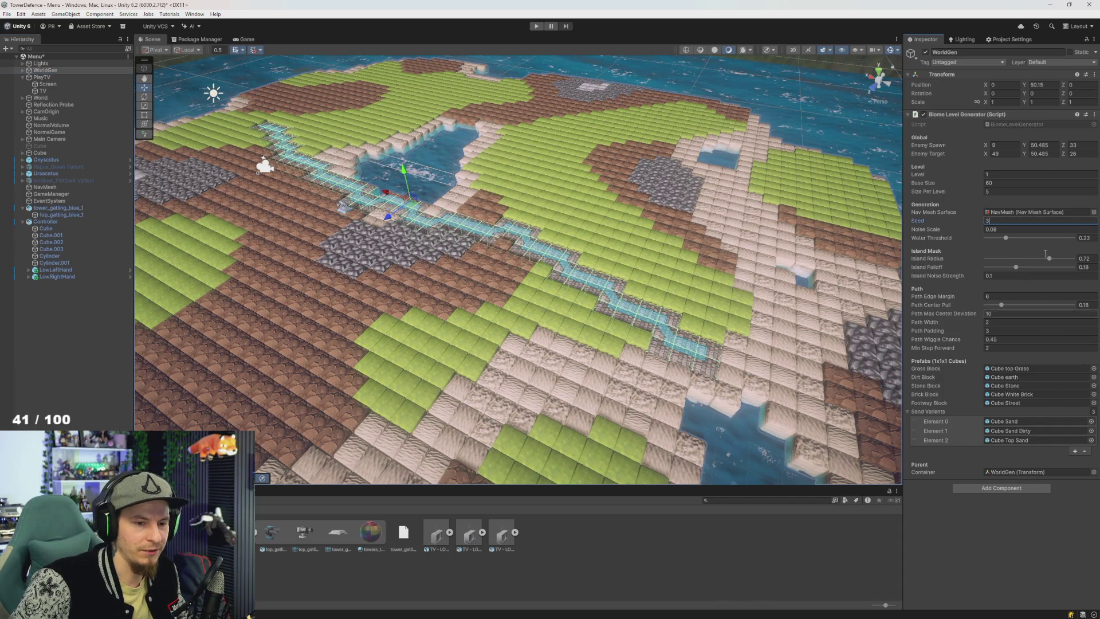
Step: Regenerate the terrain with seed 3 and orbit to inspect the new path and water
click(1094, 115)
click(1024, 234)
mouse_move(676, 252)
mouse_down()
mouse_move(716, 259)
mouse_move(295, 197)
mouse_up()
drag(599, 302, 649, 286)
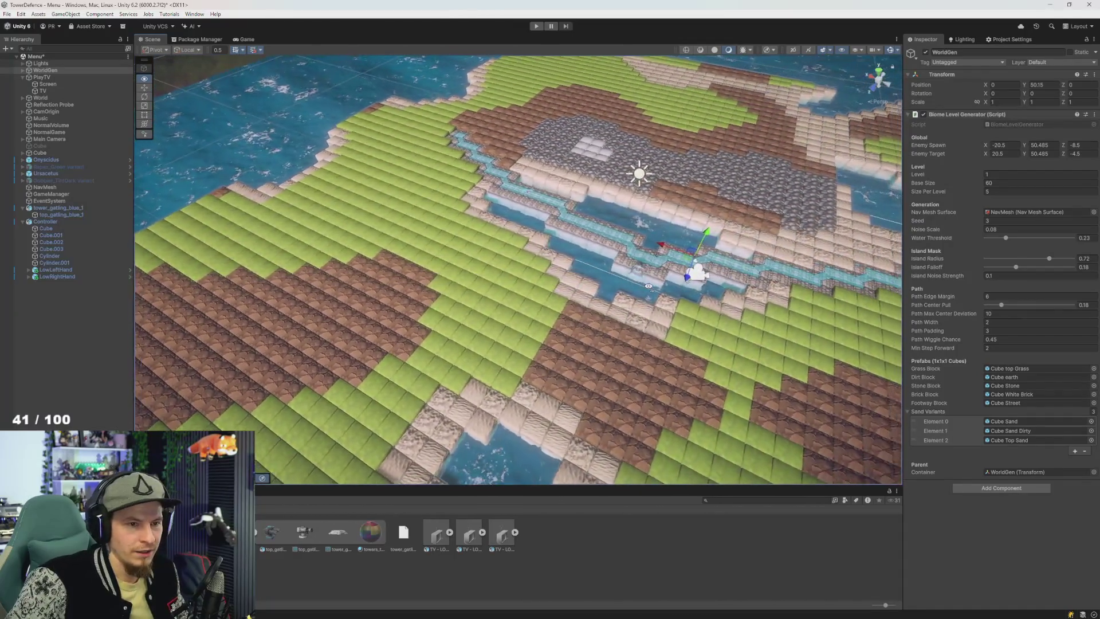
click(1013, 174)
Step: Set the generator Level to 10, regenerate the map and orbit around it
text(10)
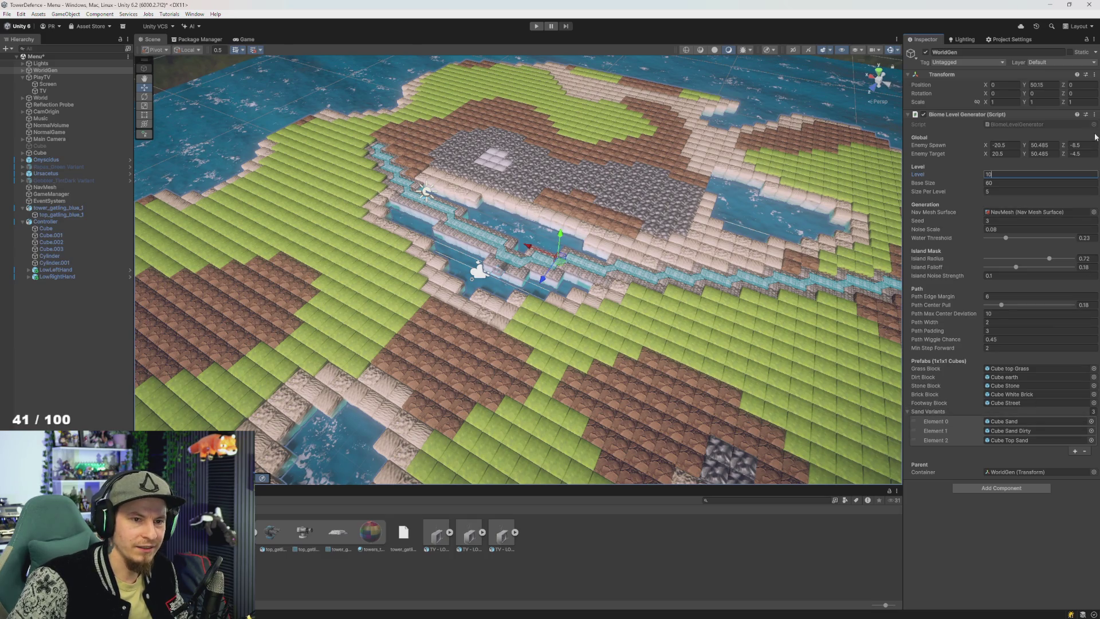
click(1095, 115)
click(1025, 233)
mouse_move(716, 252)
mouse_down()
mouse_move(748, 240)
mouse_move(504, 258)
mouse_move(607, 244)
mouse_up()
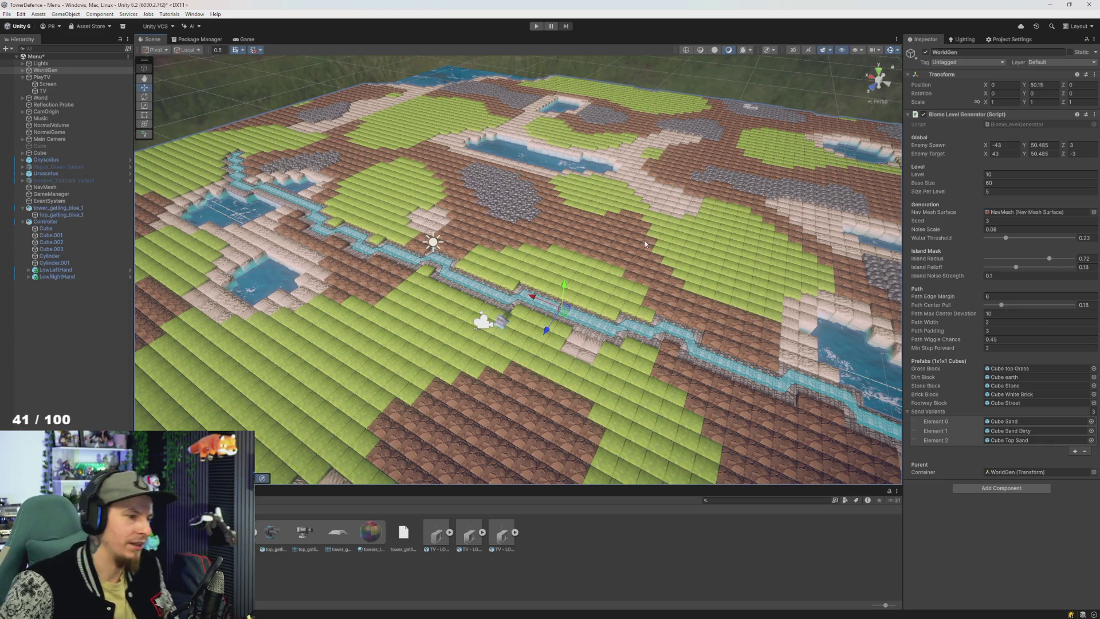
scroll(588, 266, up, 5)
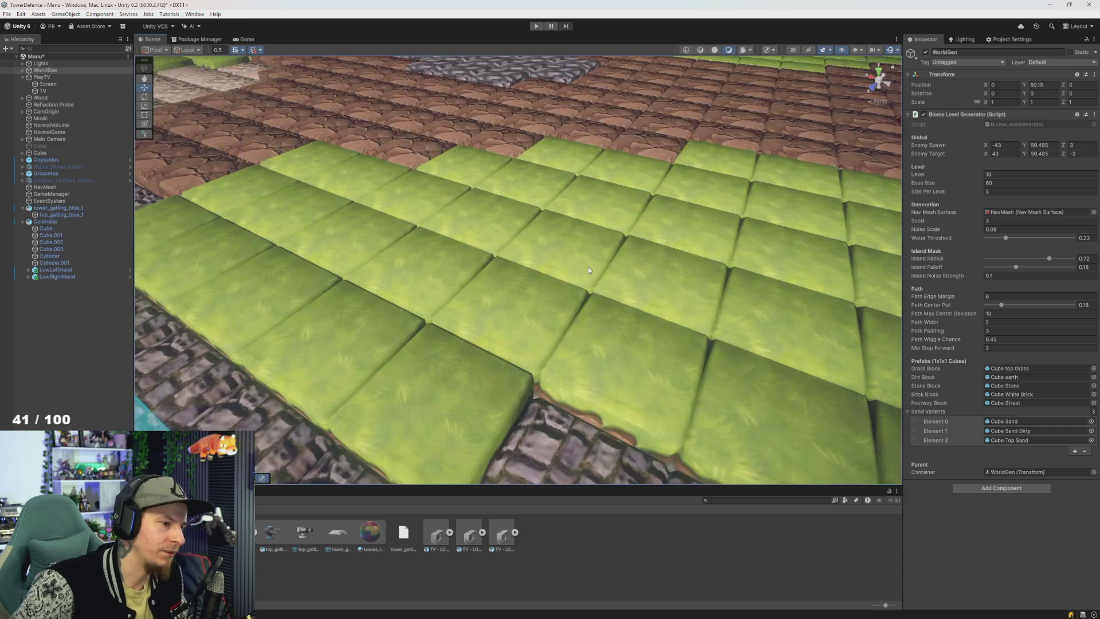
Step: Select neighbouring footway tiles on the river path, such as Footway_58_53
scroll(588, 267, down, 5)
drag(588, 266, 516, 275)
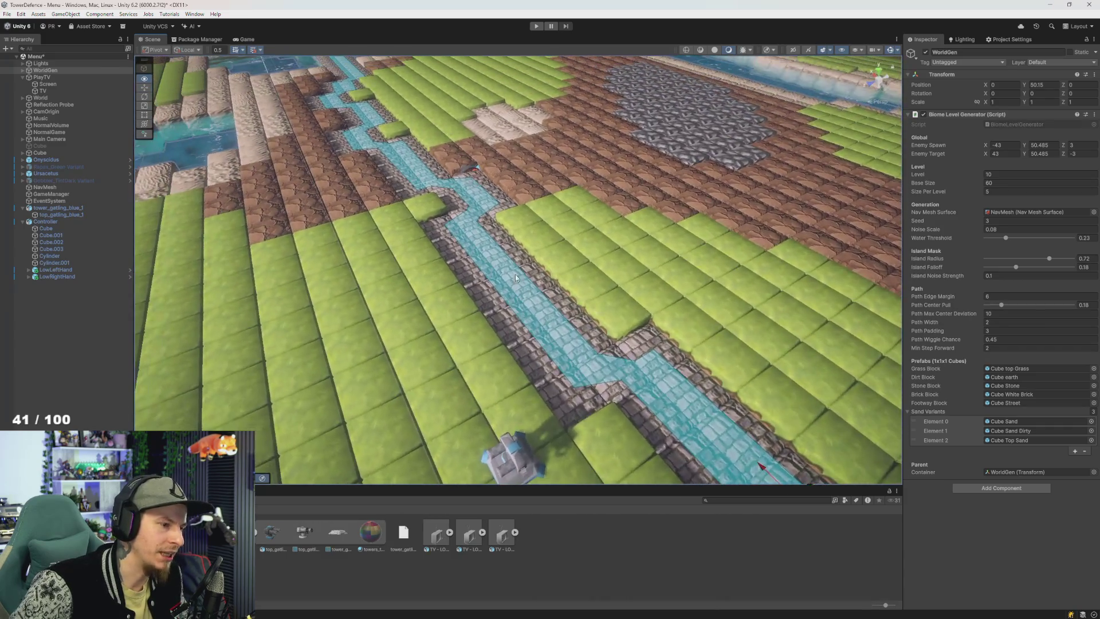
click(494, 241)
click(536, 281)
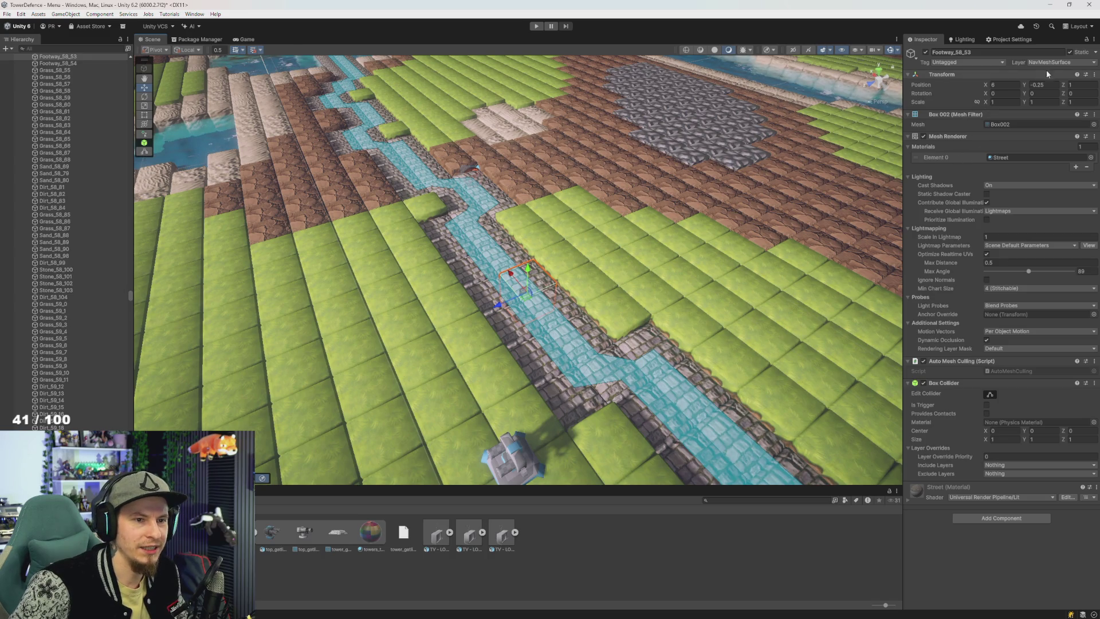
scroll(533, 286, up, 3)
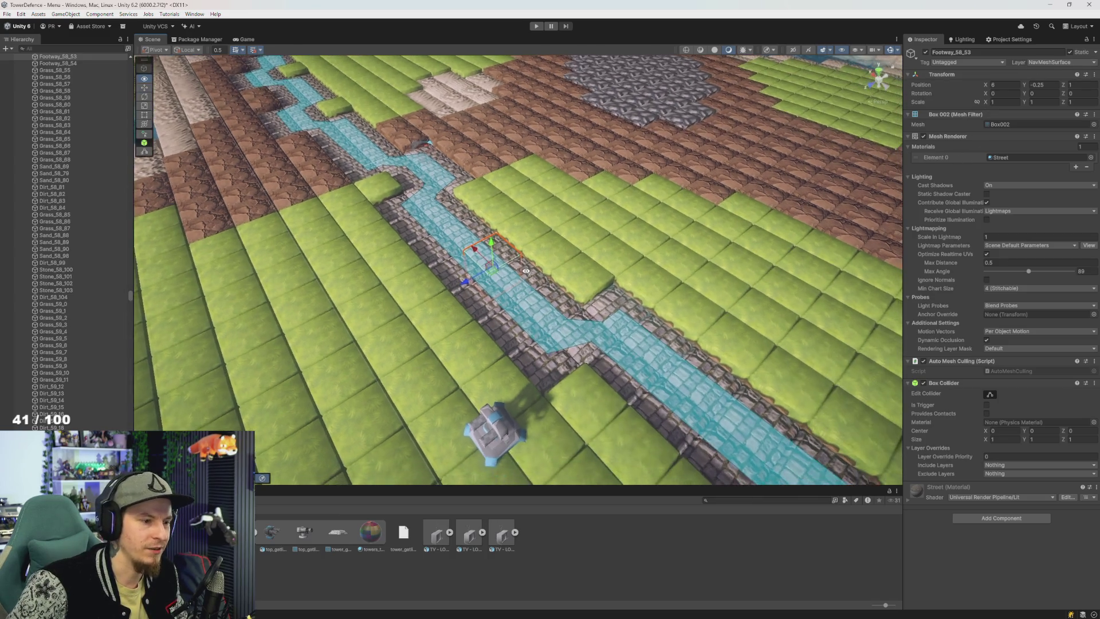
scroll(328, 123, down, 6)
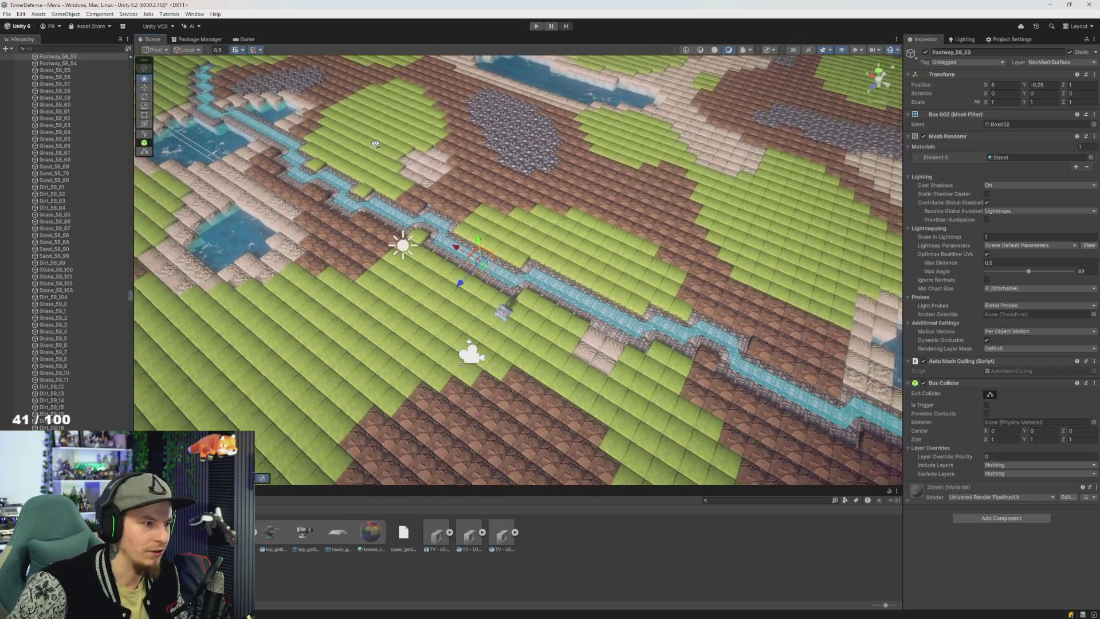
Step: Orbit and zoom the Scene view around the river path and grassy shore
drag(375, 144, 555, 123)
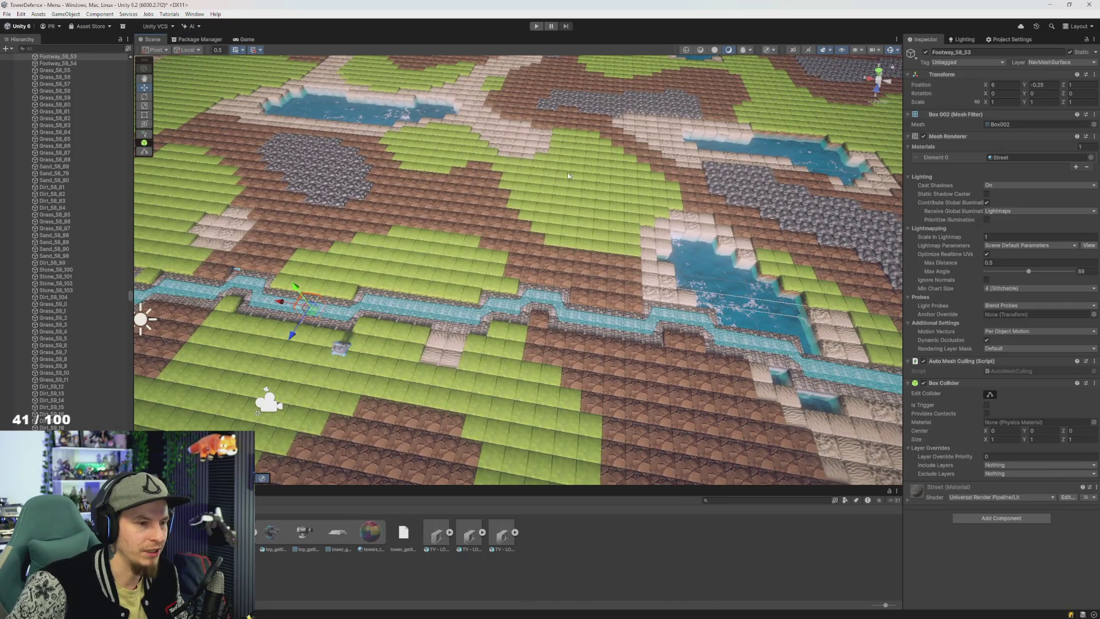
scroll(567, 177, down, 3)
drag(567, 177, 496, 142)
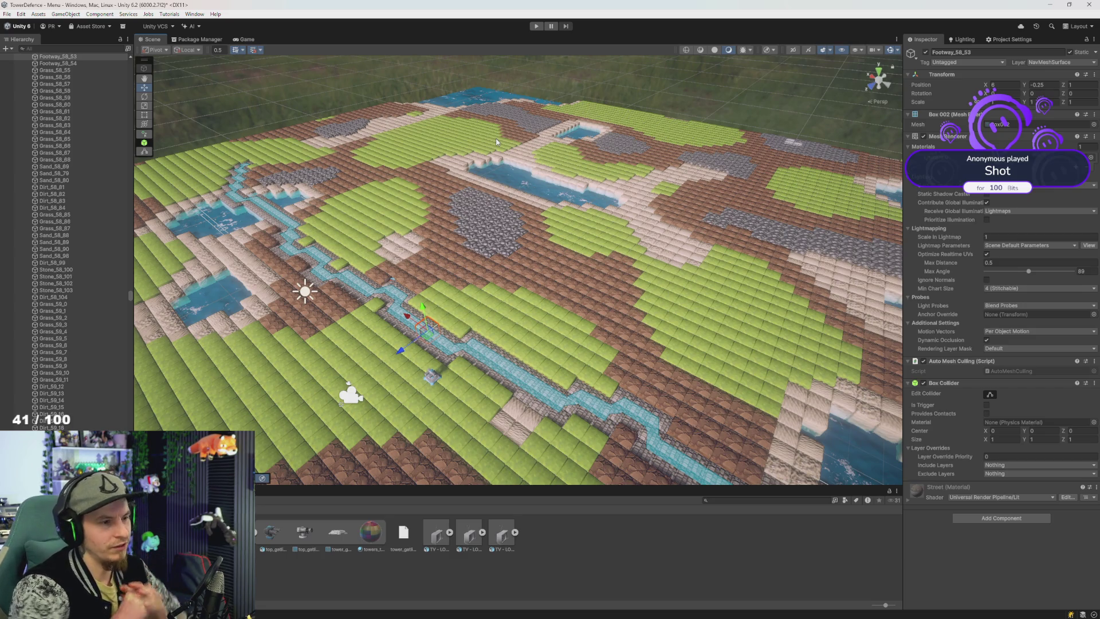
scroll(626, 227, down, 5)
scroll(605, 279, up, 2)
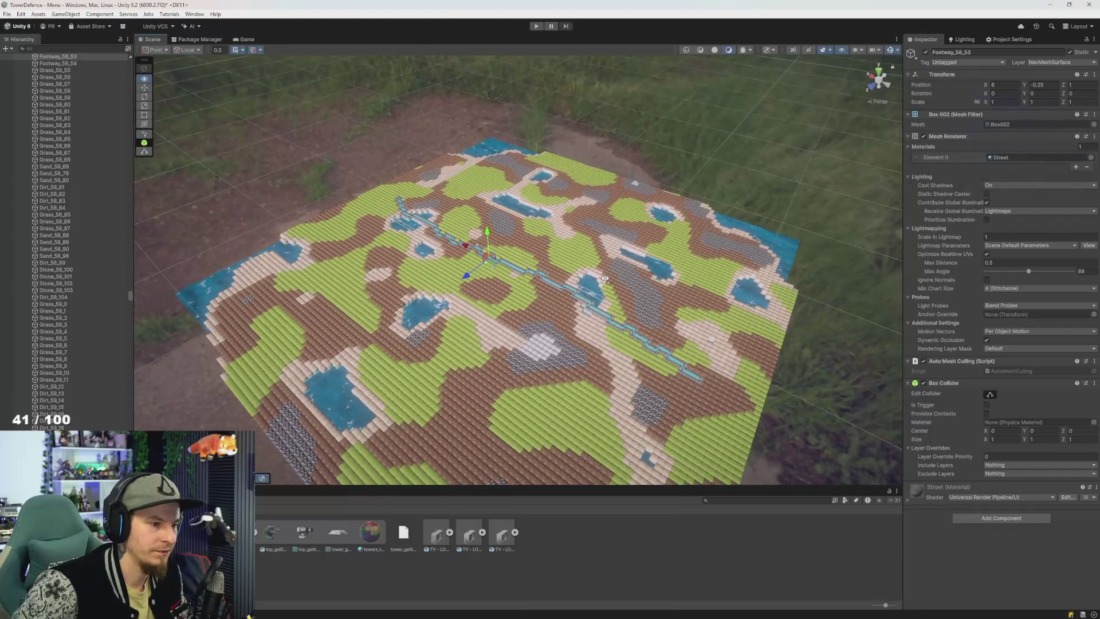
scroll(605, 279, up, 5)
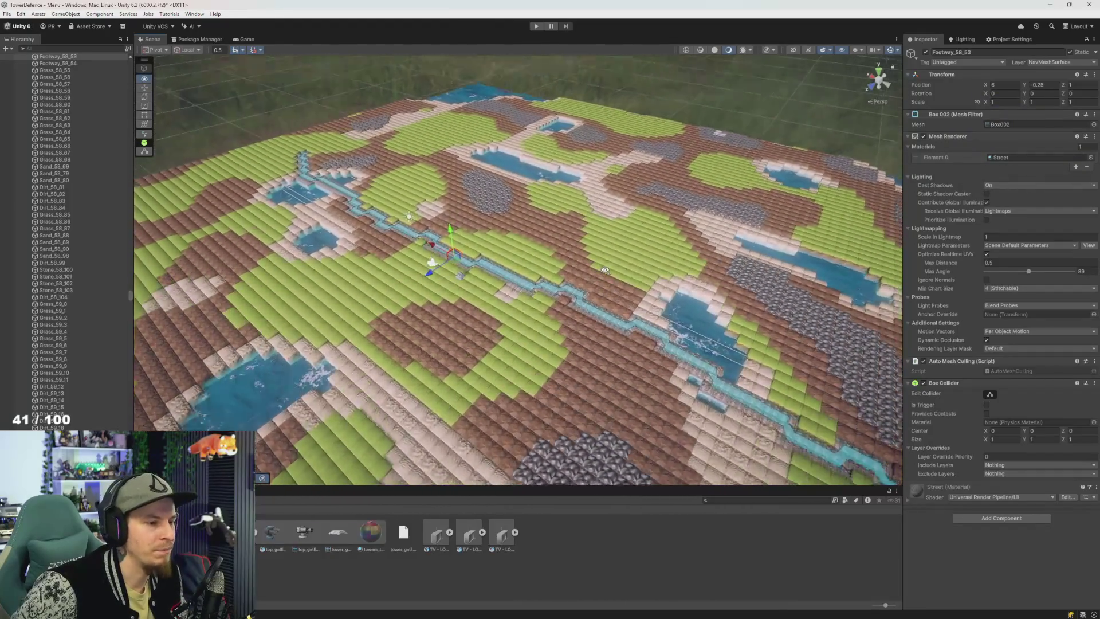
scroll(605, 265, up, 5)
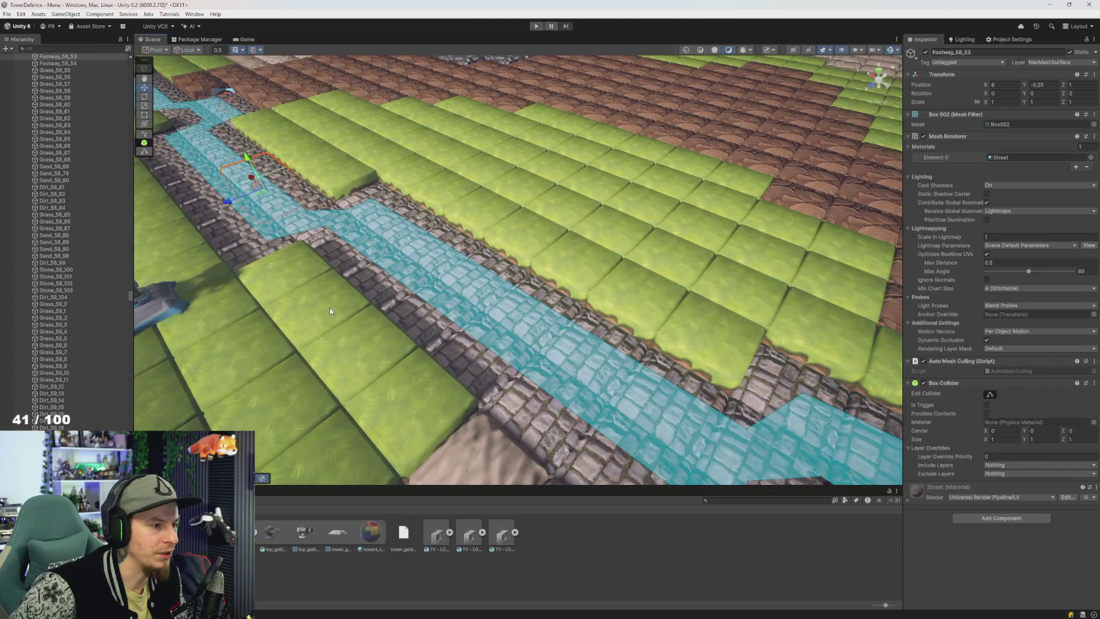
scroll(330, 311, down, 10)
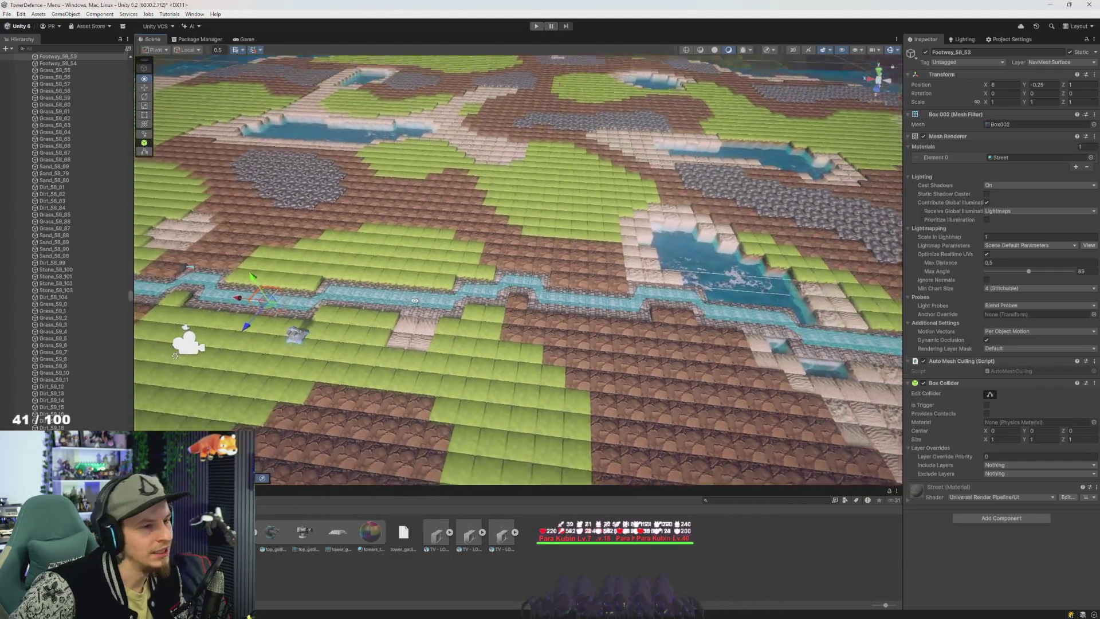
scroll(413, 300, down, 6)
drag(888, 252, 745, 266)
scroll(716, 273, up, 10)
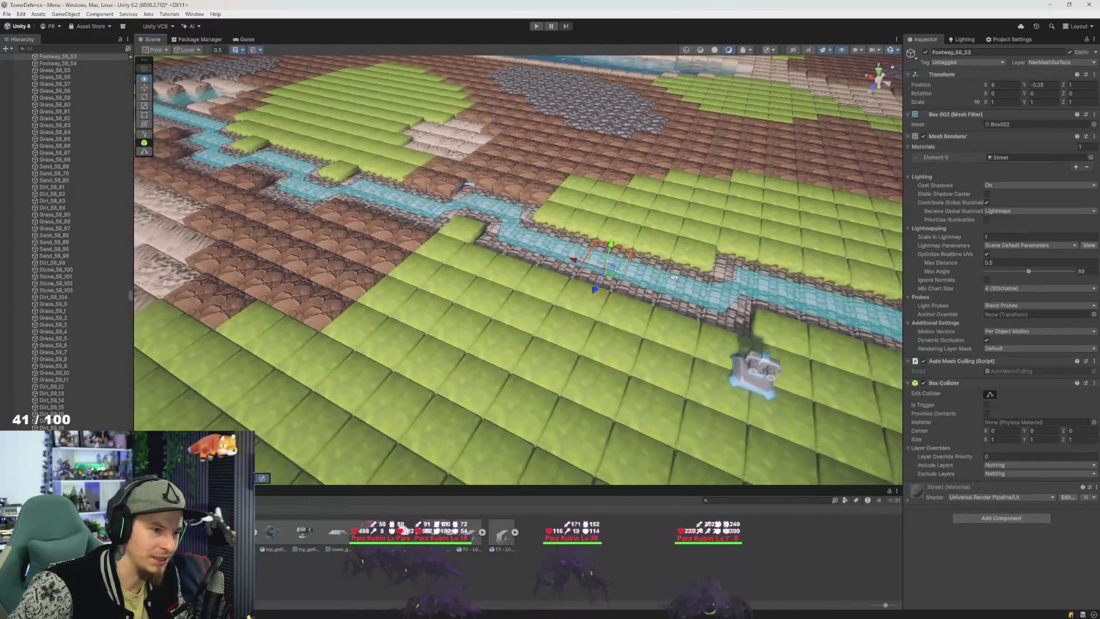
drag(675, 278, 674, 272)
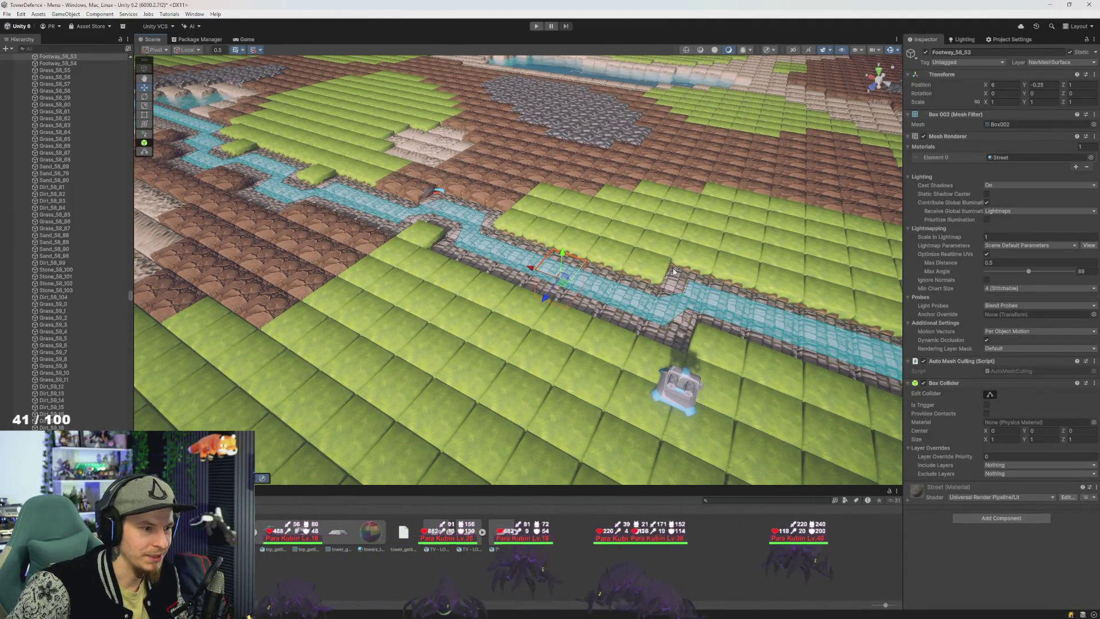
scroll(674, 272, down, 10)
scroll(673, 272, up, 8)
key(super)
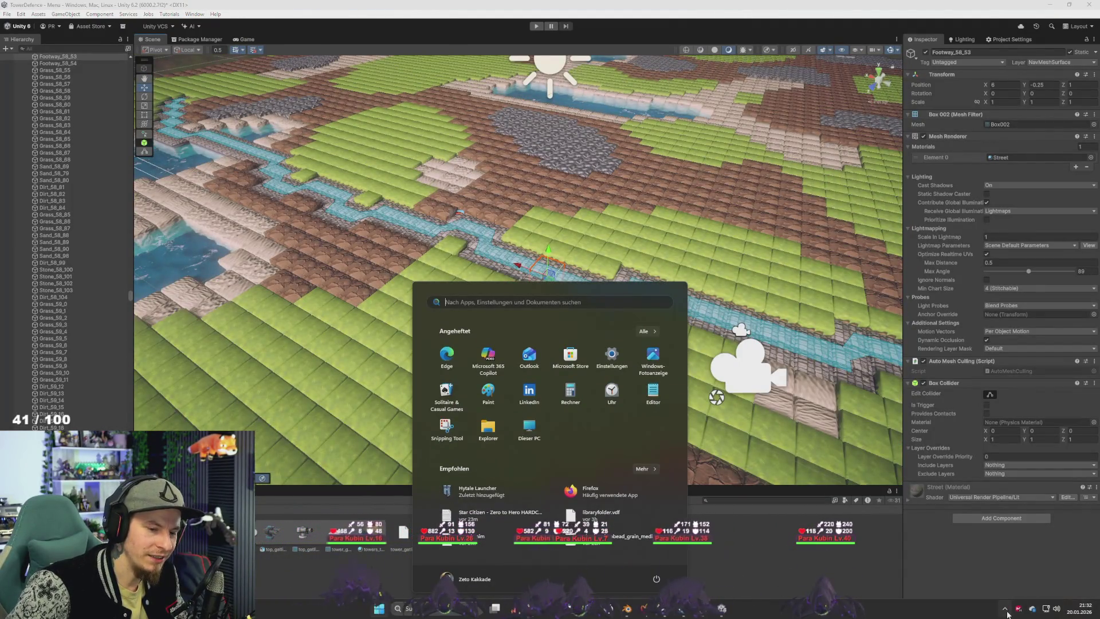
Step: Open the Steam game library from the Steam tray icon's quick menu
click(1005, 610)
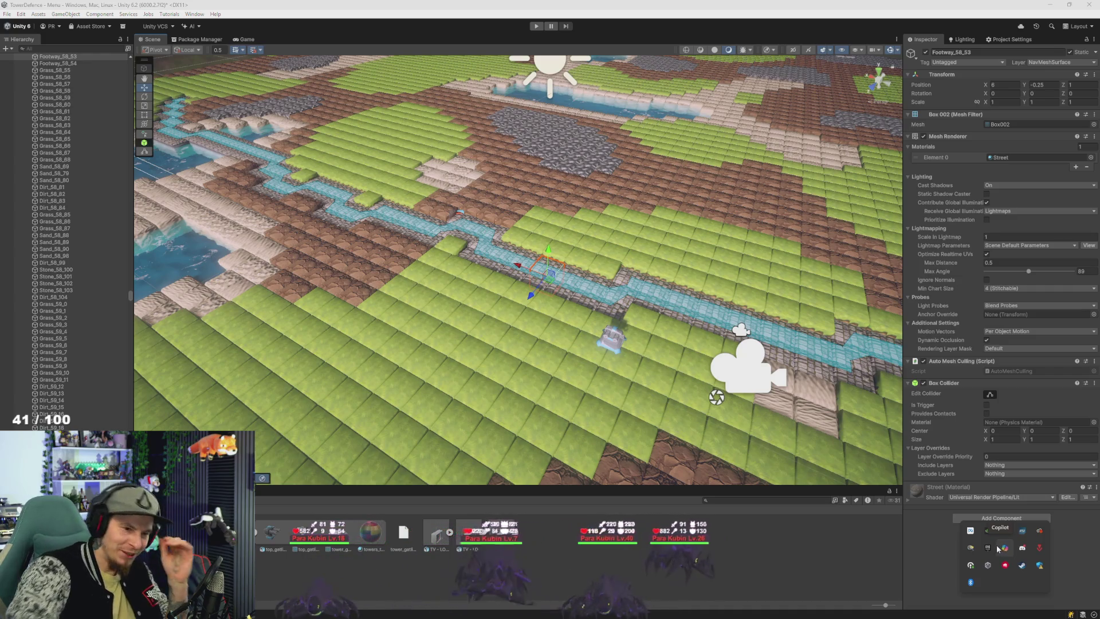
right_click(1022, 564)
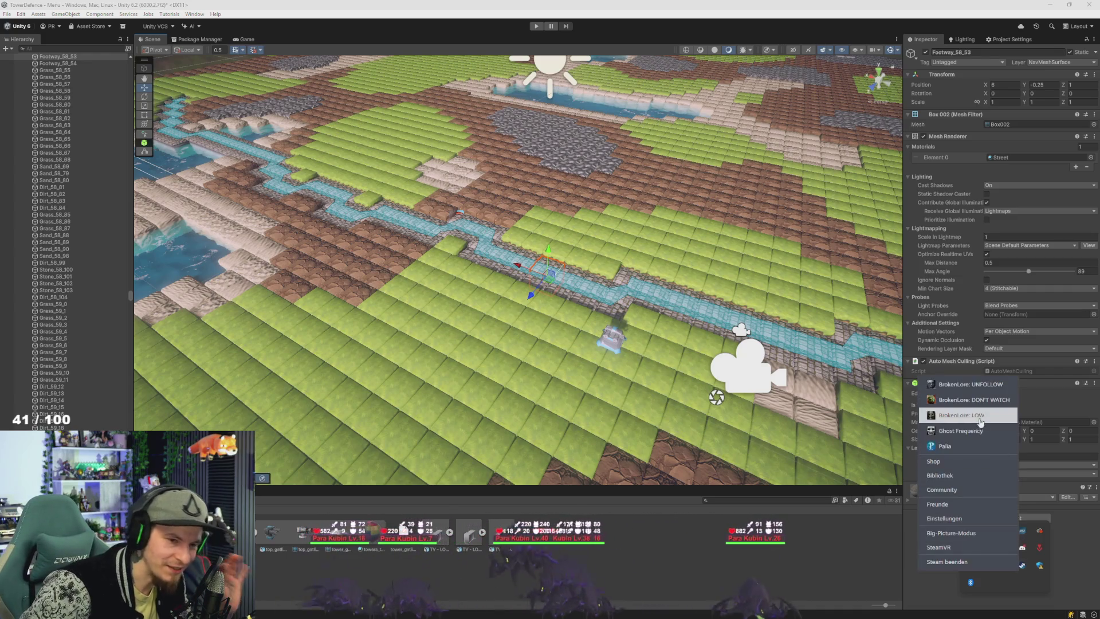
click(956, 475)
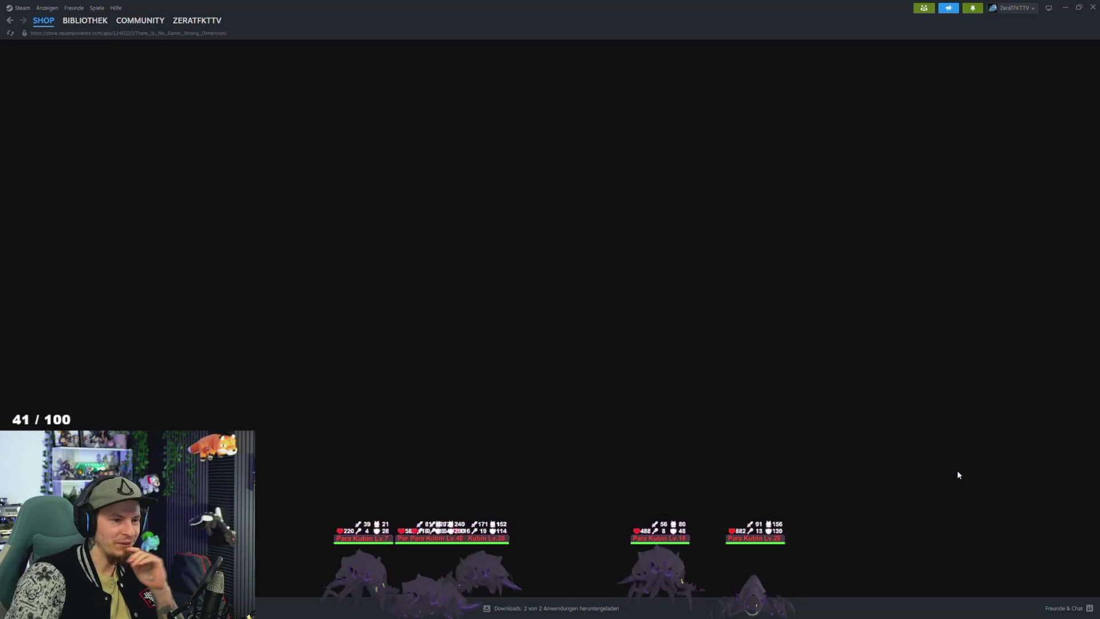
Step: Search the library for 'tower' and launch Tower Dominion
click(61, 79)
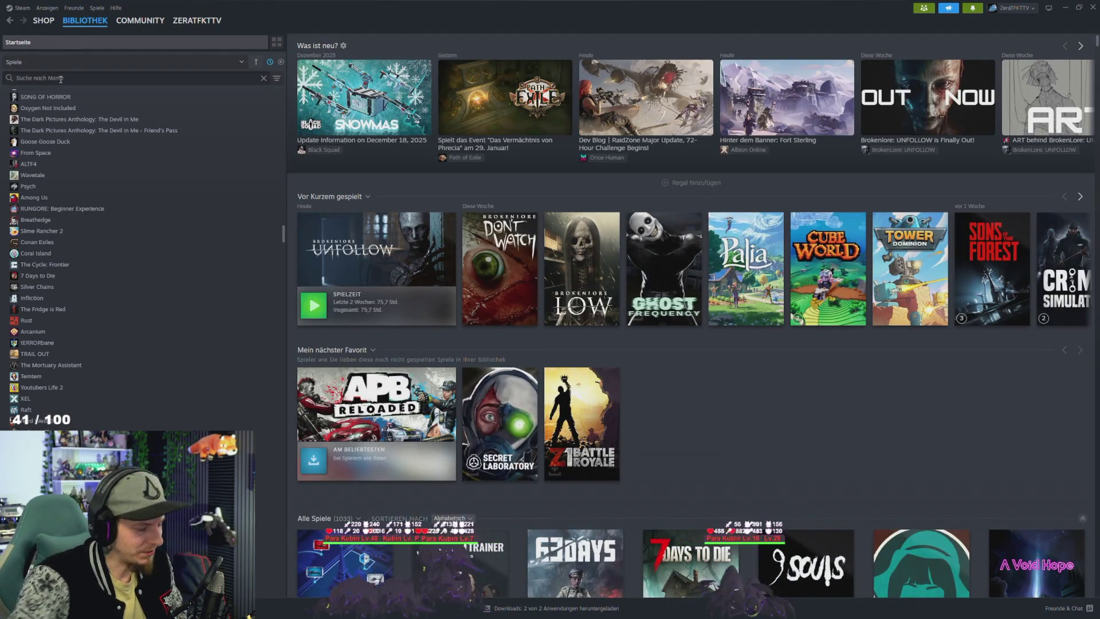
text(tower)
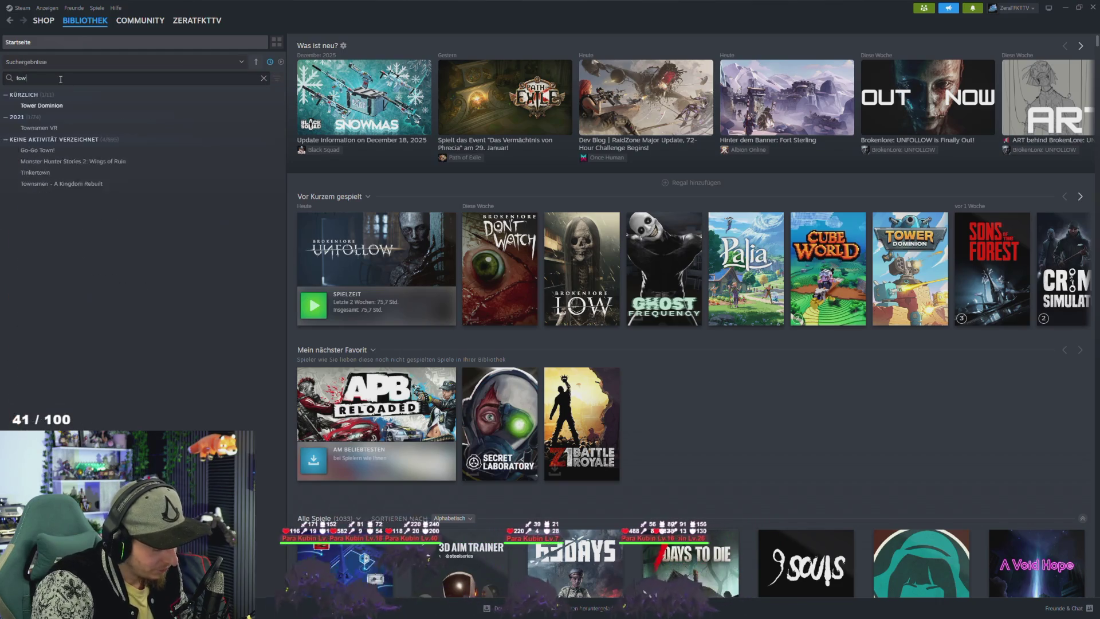
click(60, 107)
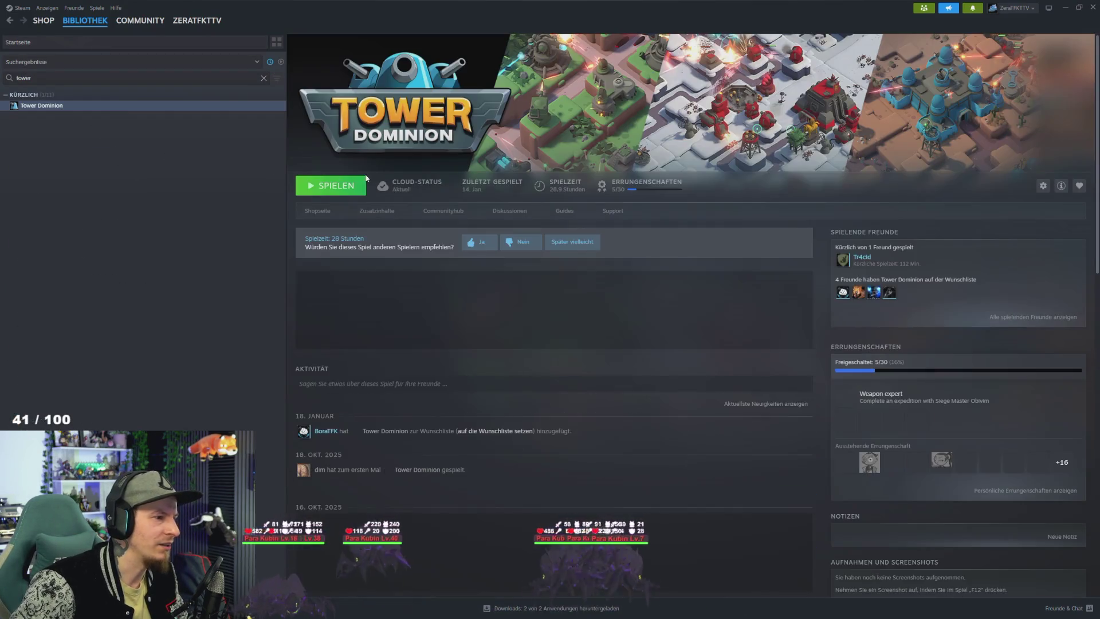
click(327, 187)
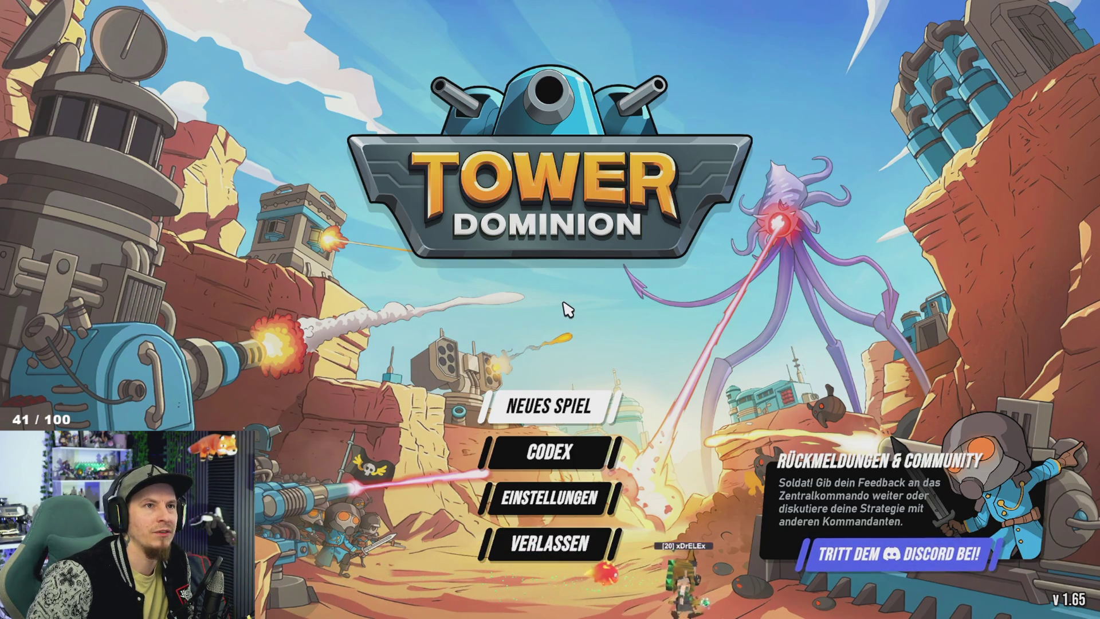
Step: Start a new game from the Tower Dominion main menu once it loads
click(571, 407)
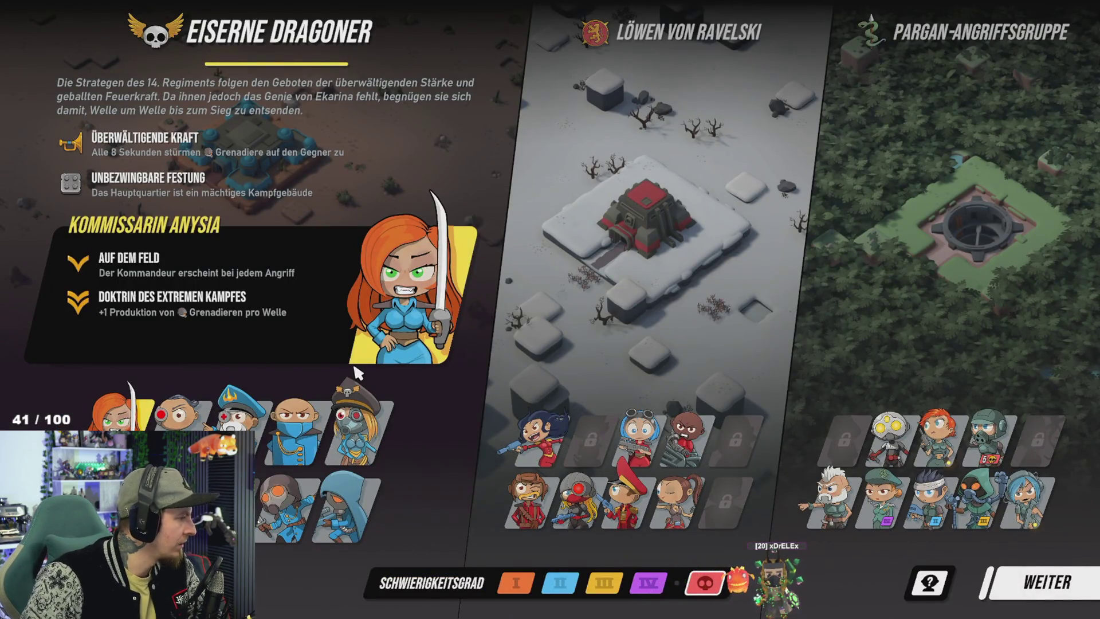
Step: Confirm the faction, choose Schimmelsporen plus more modifiers for 3 skulls, and start the Grenzland run
click(1056, 590)
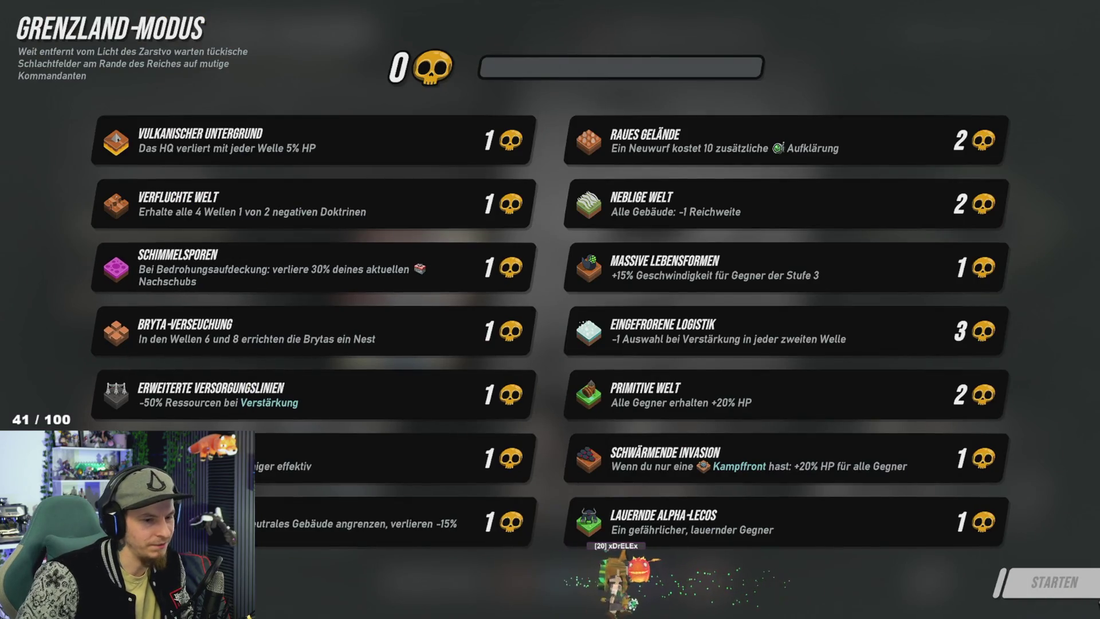
click(344, 268)
click(380, 445)
click(430, 521)
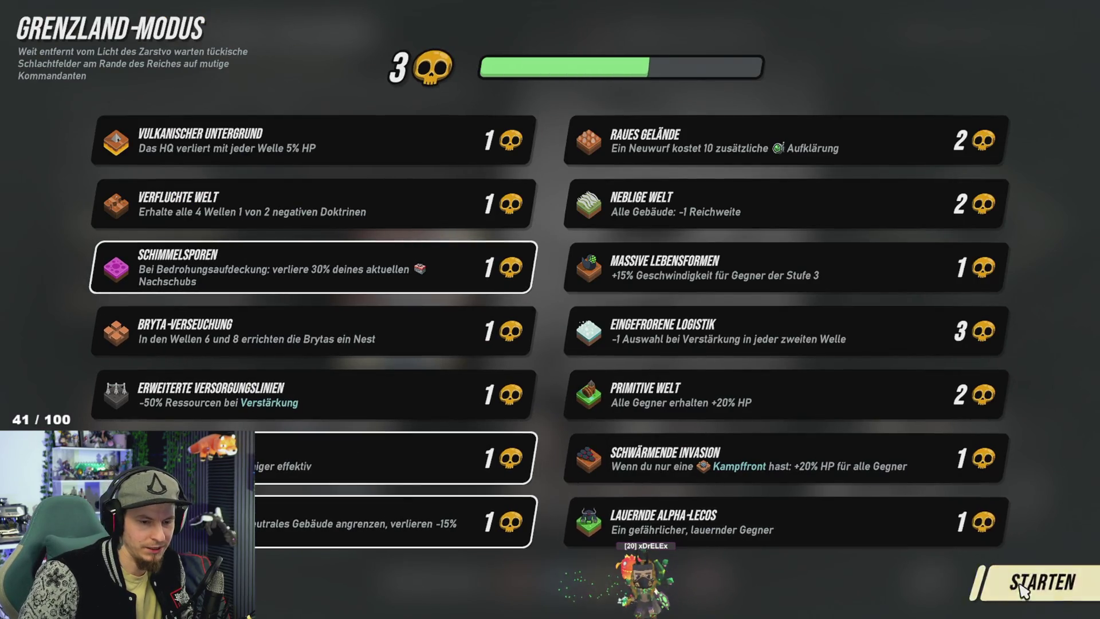
click(1047, 582)
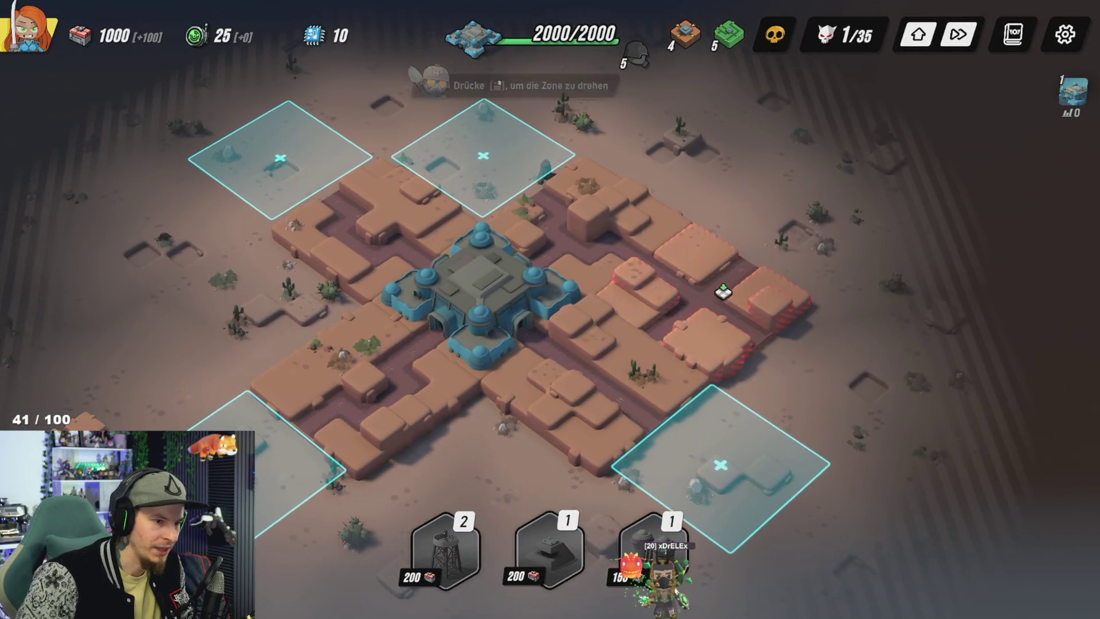
Step: Place the terrain zone, a bunker beside the HQ and two watchtowers around it
scroll(532, 373, up, 2)
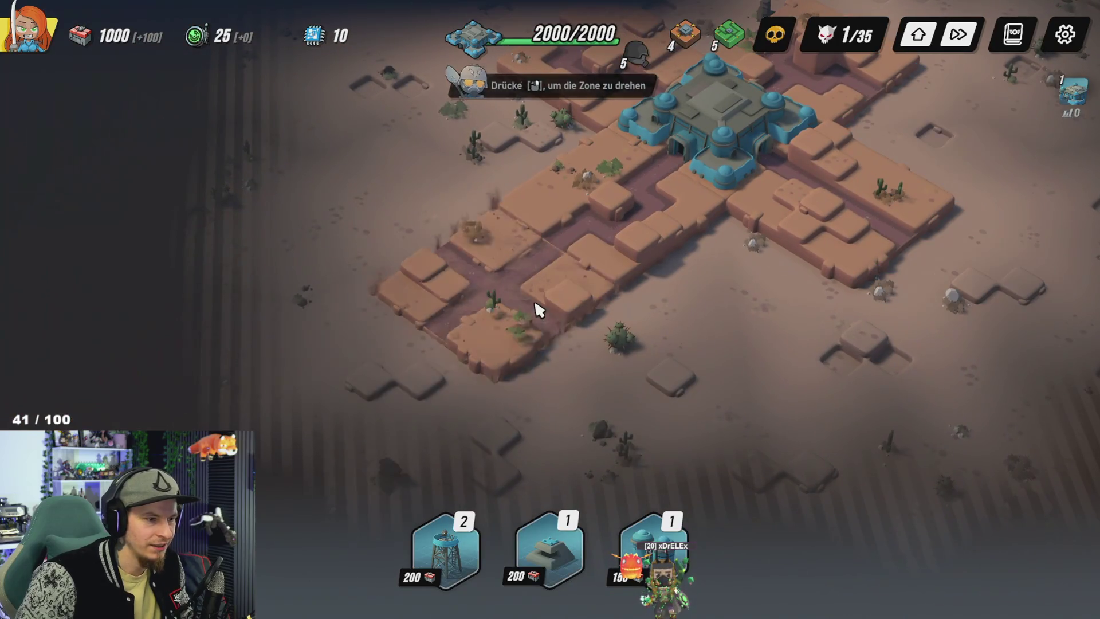
click(539, 309)
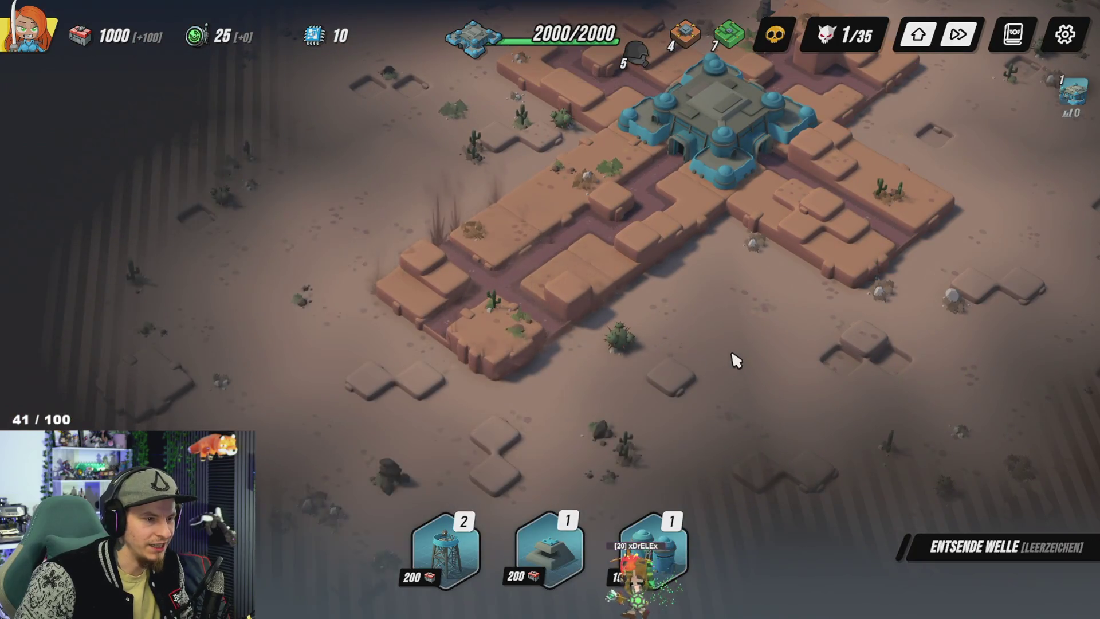
click(550, 550)
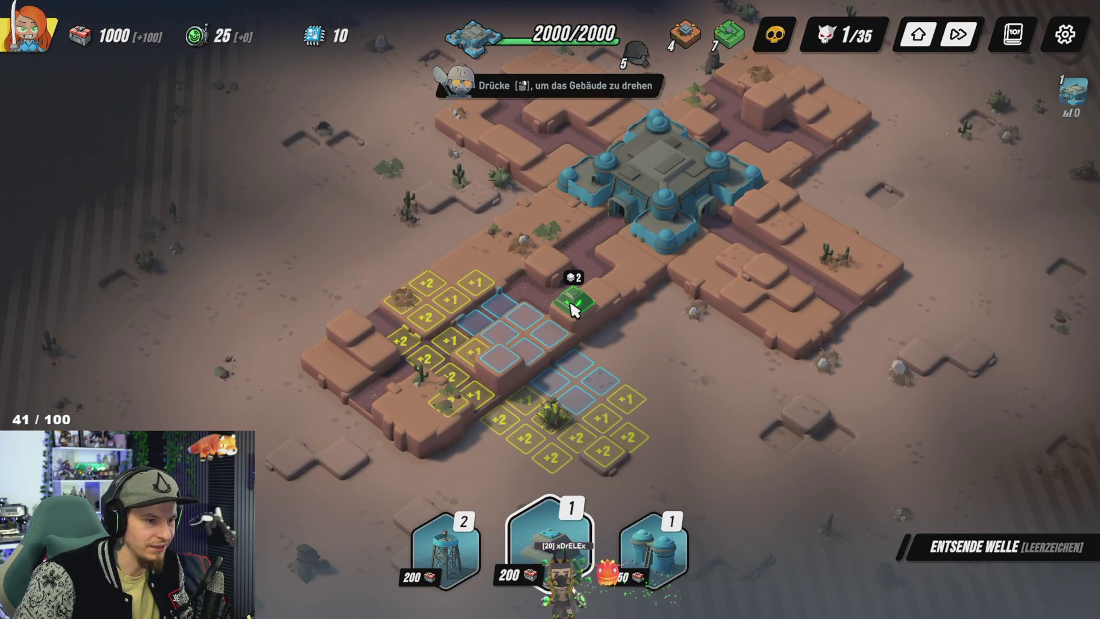
click(573, 300)
click(492, 544)
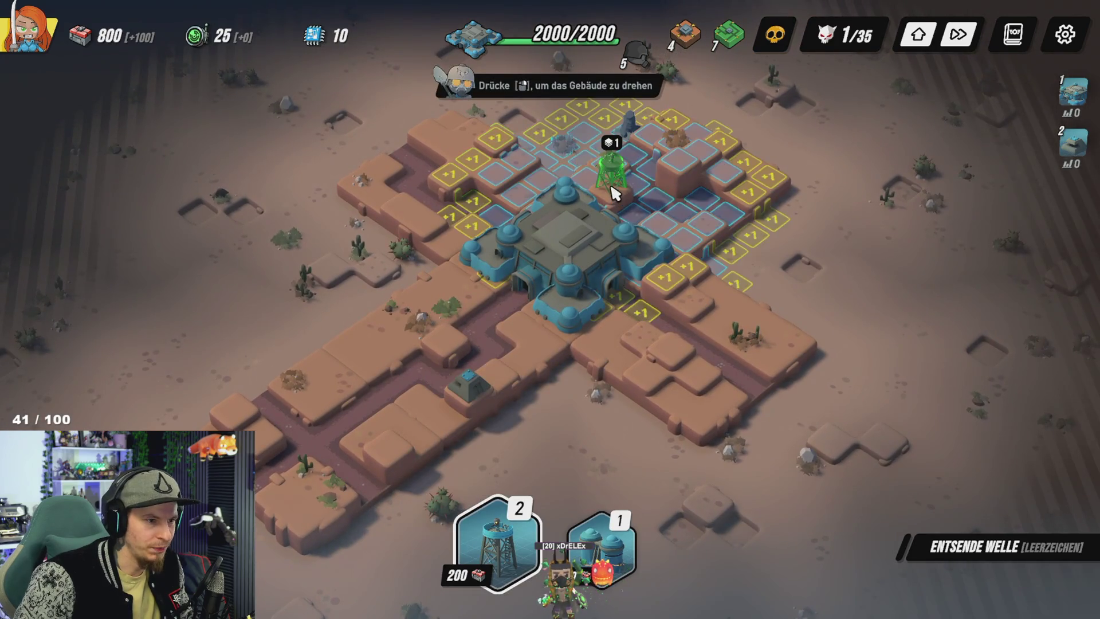
click(614, 154)
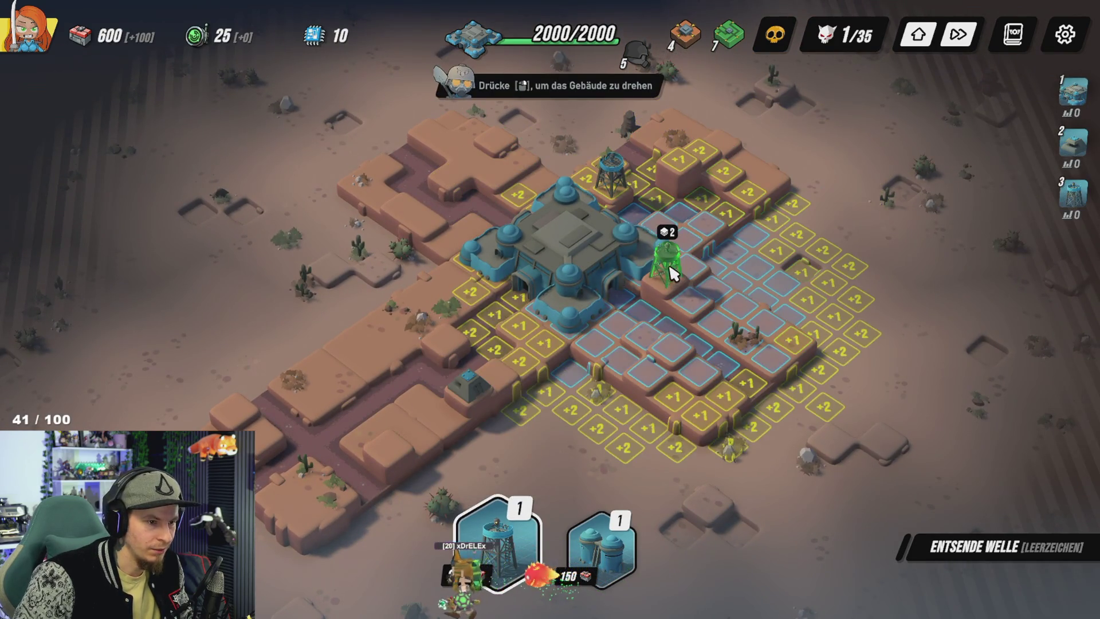
click(682, 260)
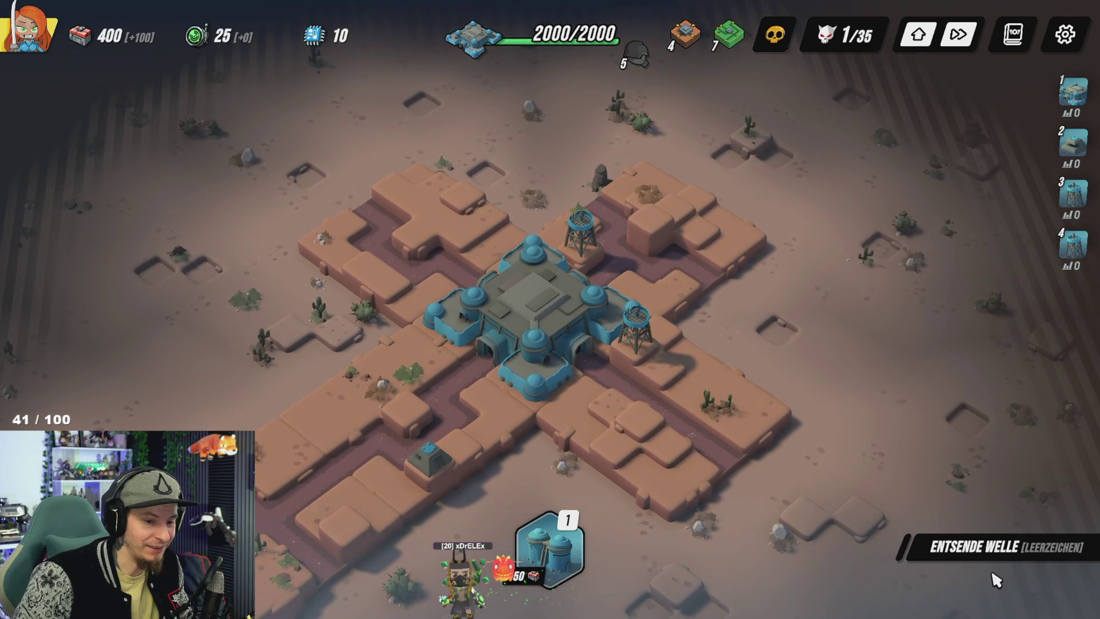
Step: Buy Spezialverstärkung for both watchtowers and Verstärktes Pivot for the bunker
click(588, 258)
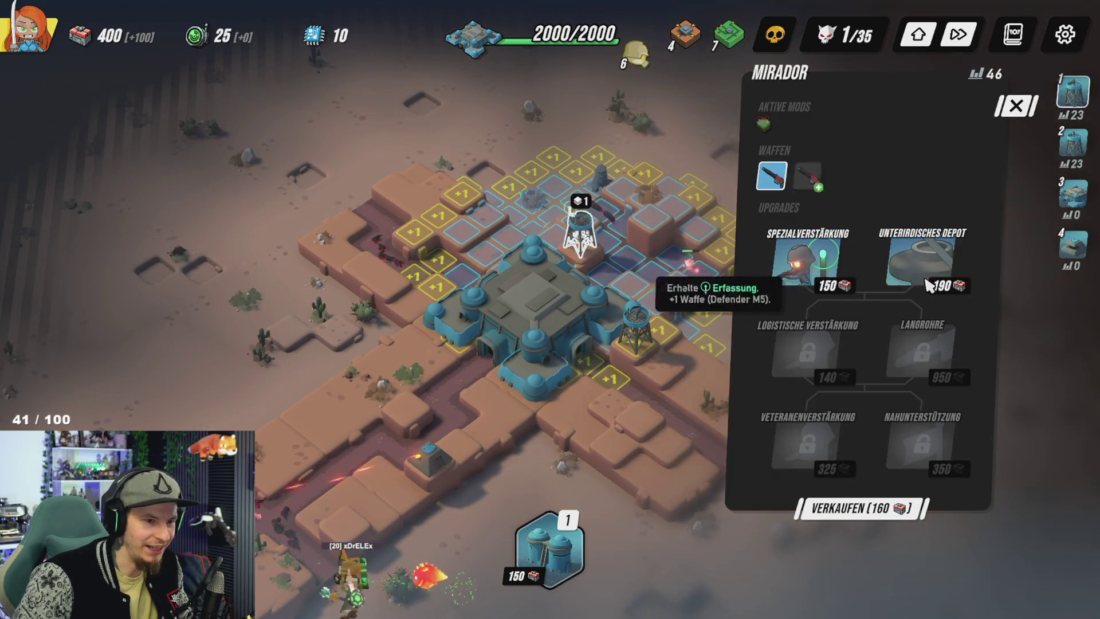
click(805, 261)
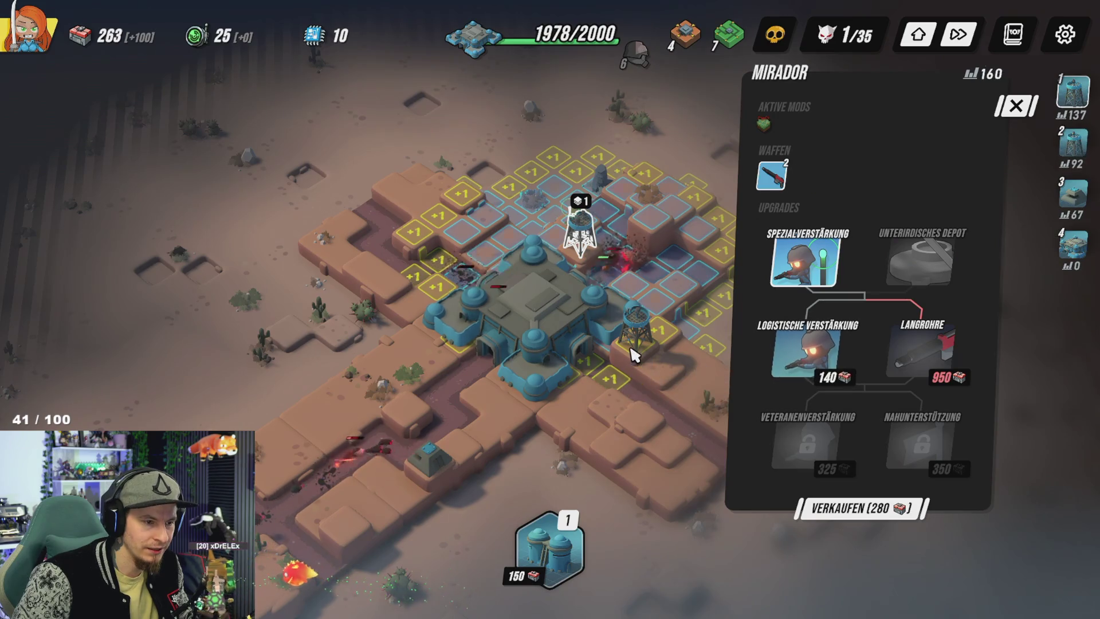
click(658, 343)
click(659, 344)
click(811, 278)
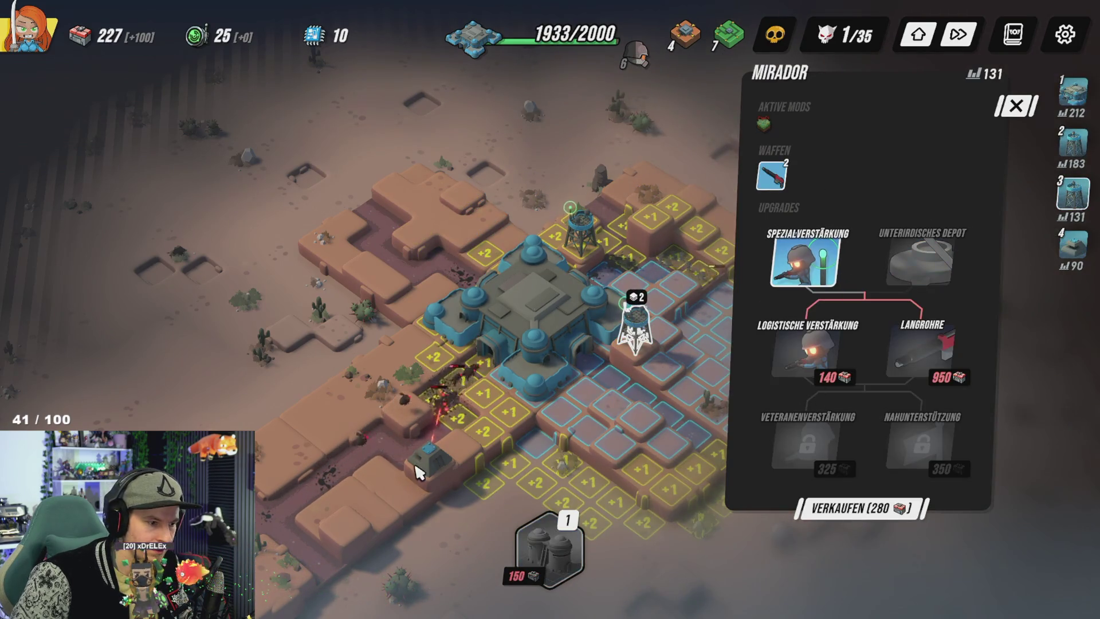
click(429, 458)
click(805, 258)
click(607, 461)
scroll(604, 467, down, 2)
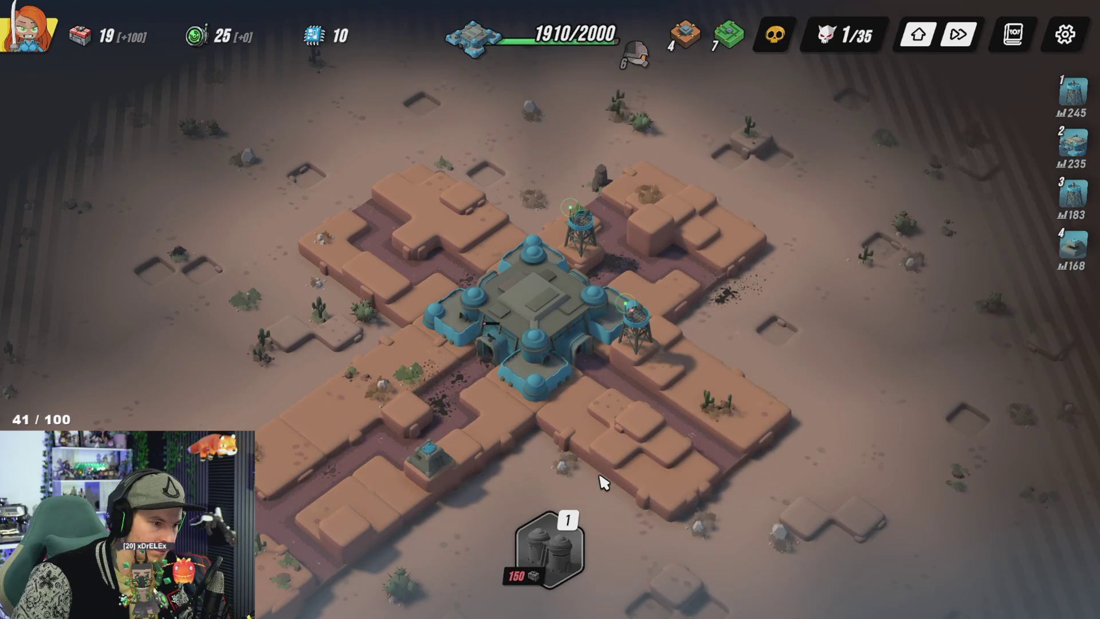
scroll(603, 470, up, 3)
scroll(602, 473, down, 3)
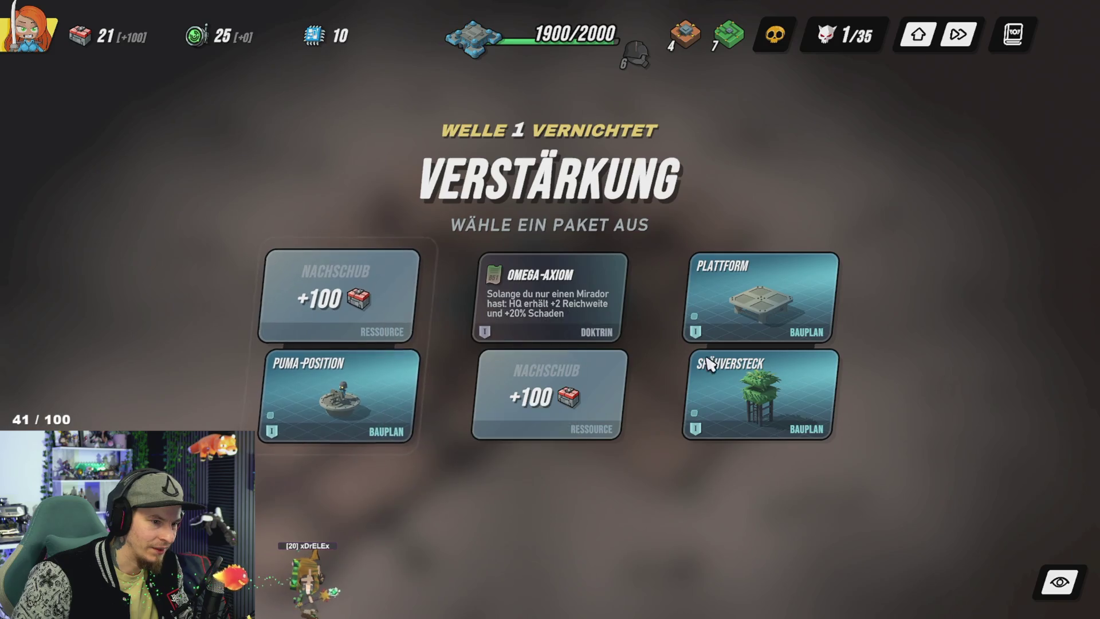
Step: Take the Plattform and Späherversteck package, pick Plattform, and send wave 2
click(762, 396)
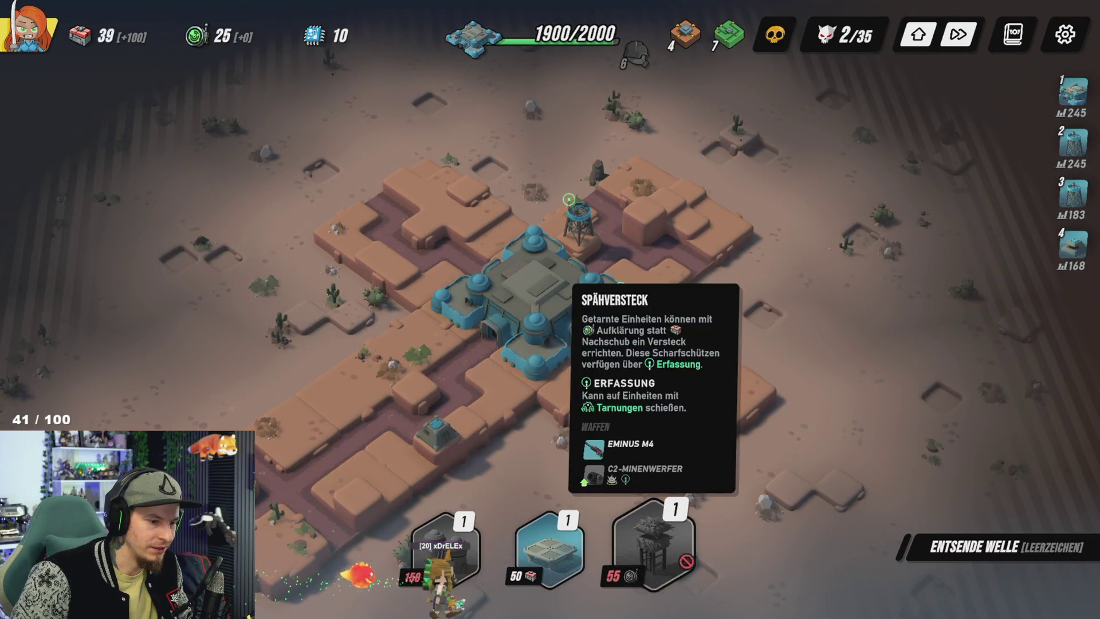
click(560, 564)
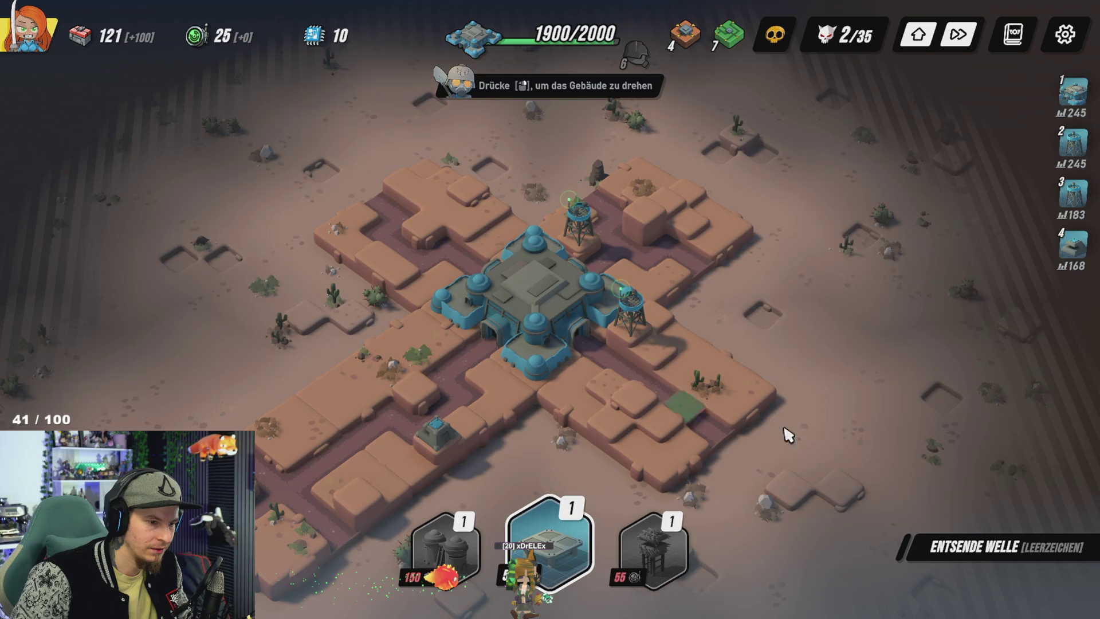
click(954, 551)
key(Escape)
click(600, 240)
Step: Inspect the watchtower and bunker, and buy another upgrade for the bunker
click(600, 241)
click(540, 479)
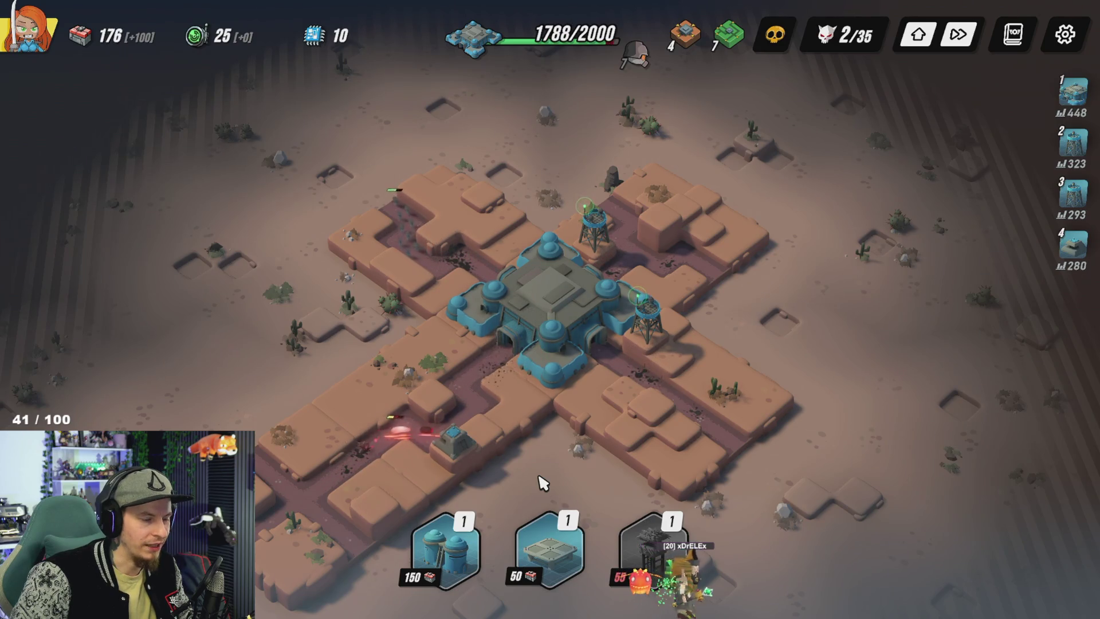
click(450, 442)
click(609, 480)
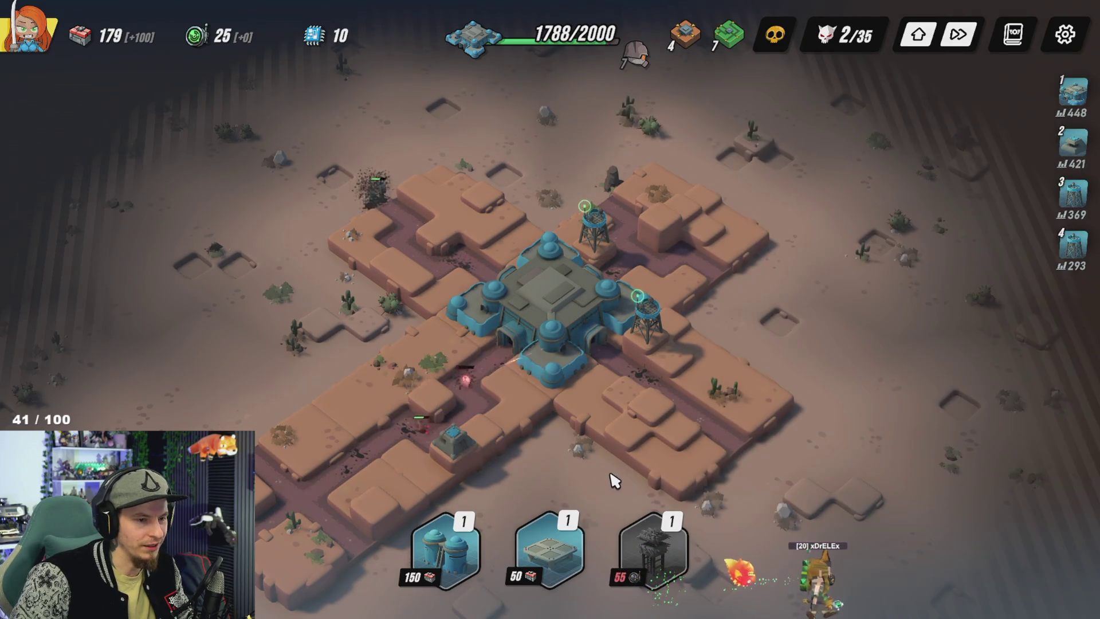
click(450, 442)
click(827, 338)
key(Escape)
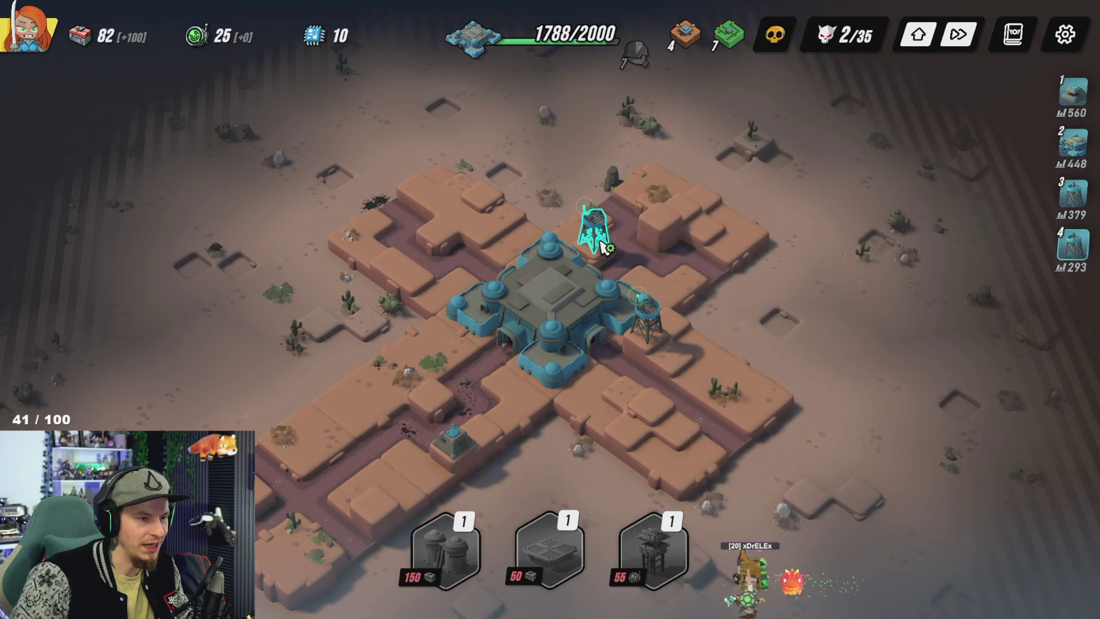
click(594, 226)
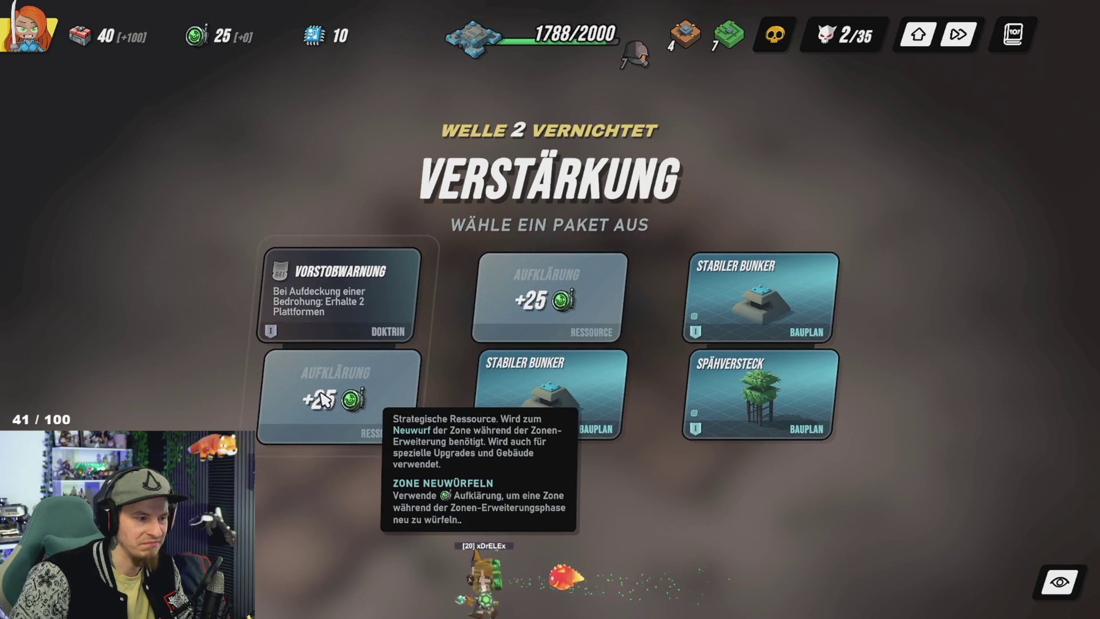
Step: Choose the Vorstoßwarnung and Aufklärung package and place its zone top-left with the processor site
click(366, 395)
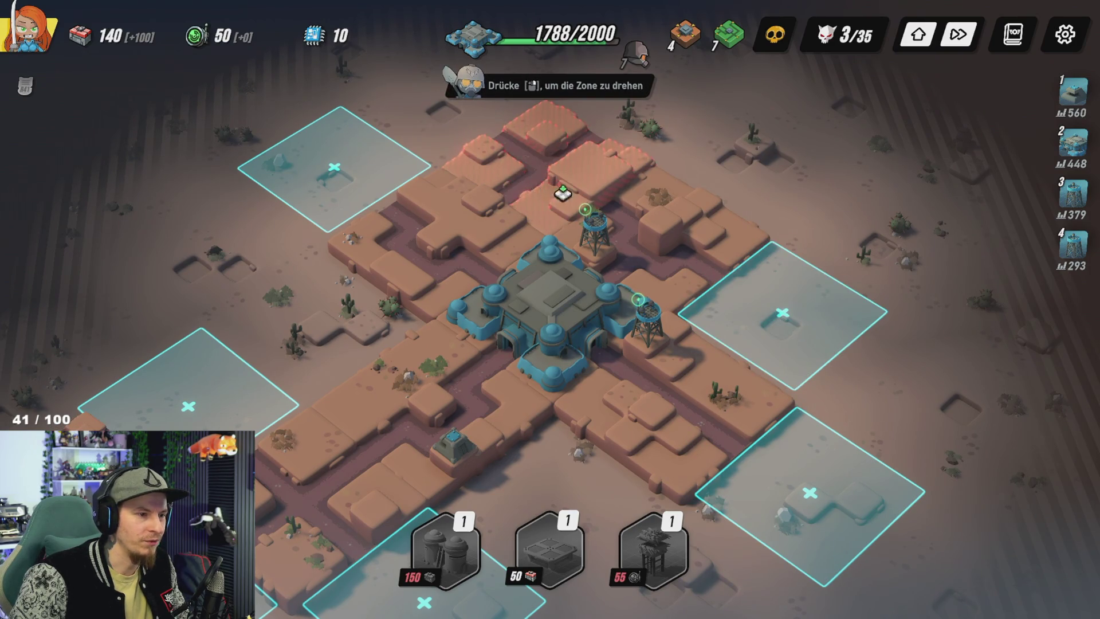
click(334, 172)
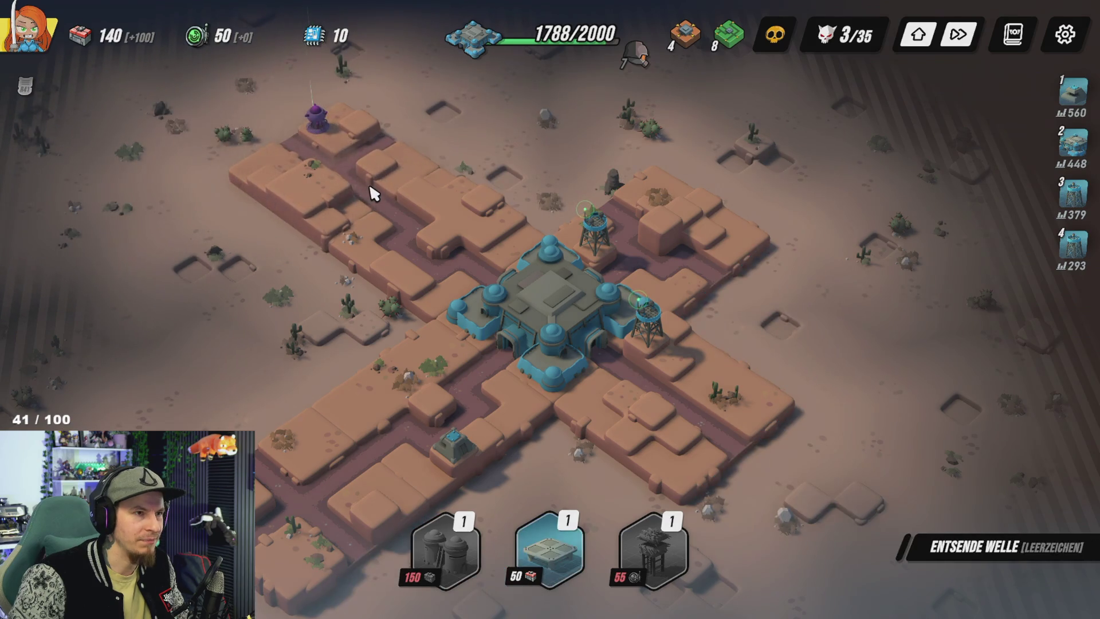
click(315, 137)
scroll(393, 184, up, 5)
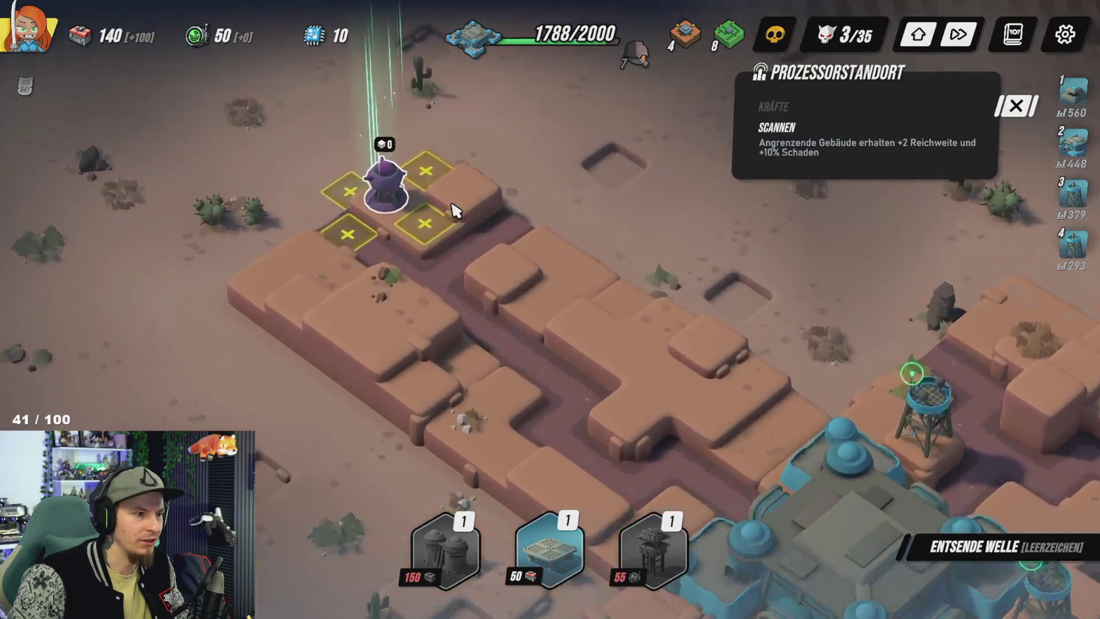
scroll(309, 172, down, 5)
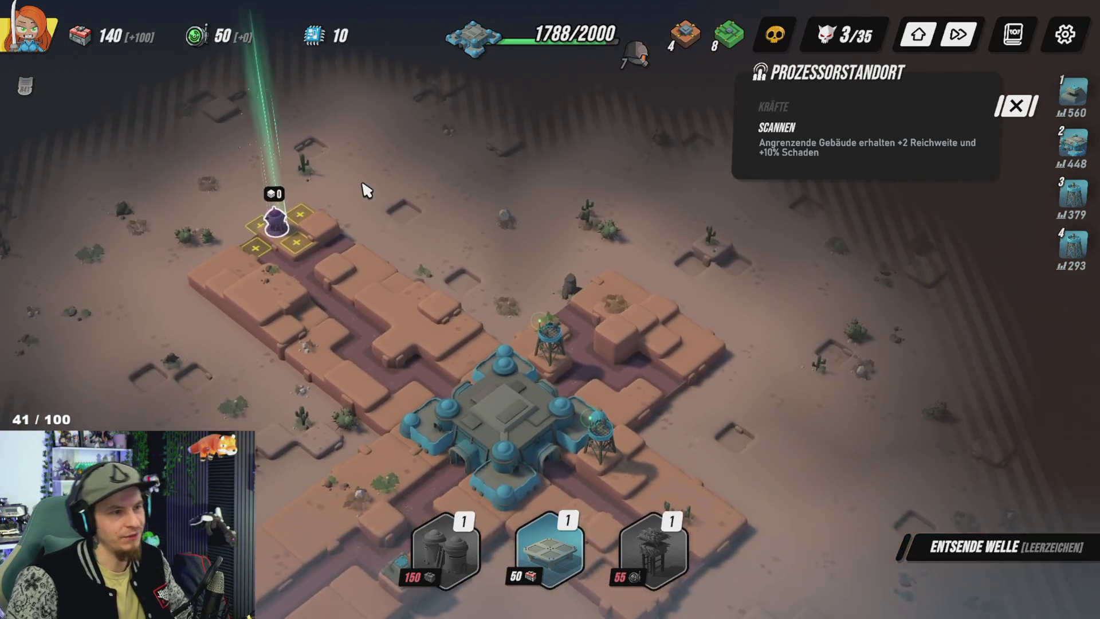
click(467, 312)
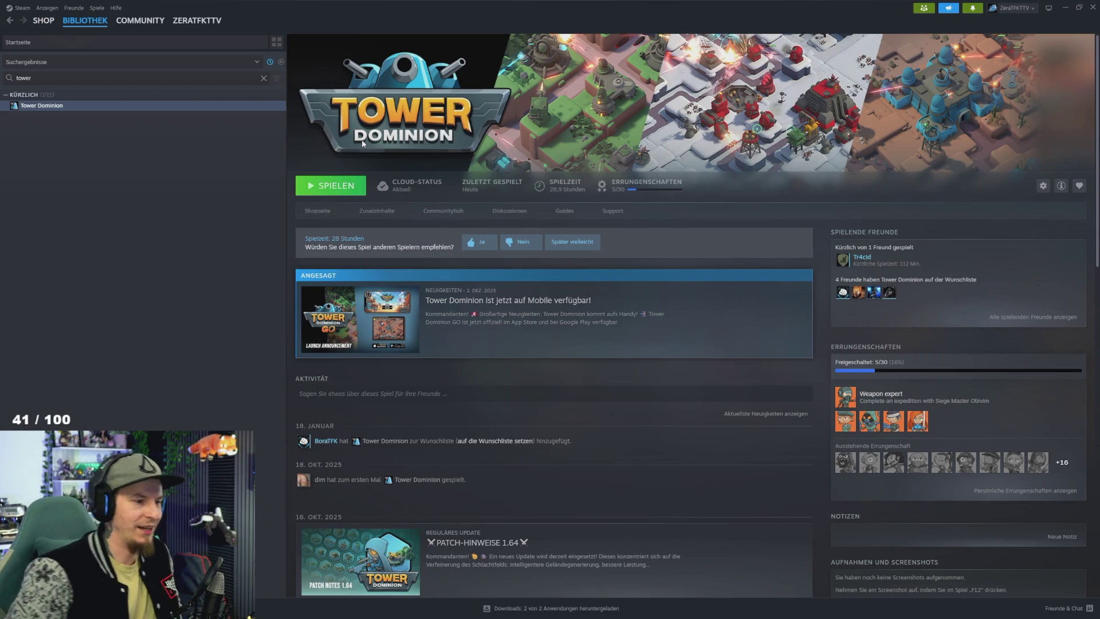
Step: Return to Unity and select the Controller holding the hands in the Hierarchy
key(alt+Tab)
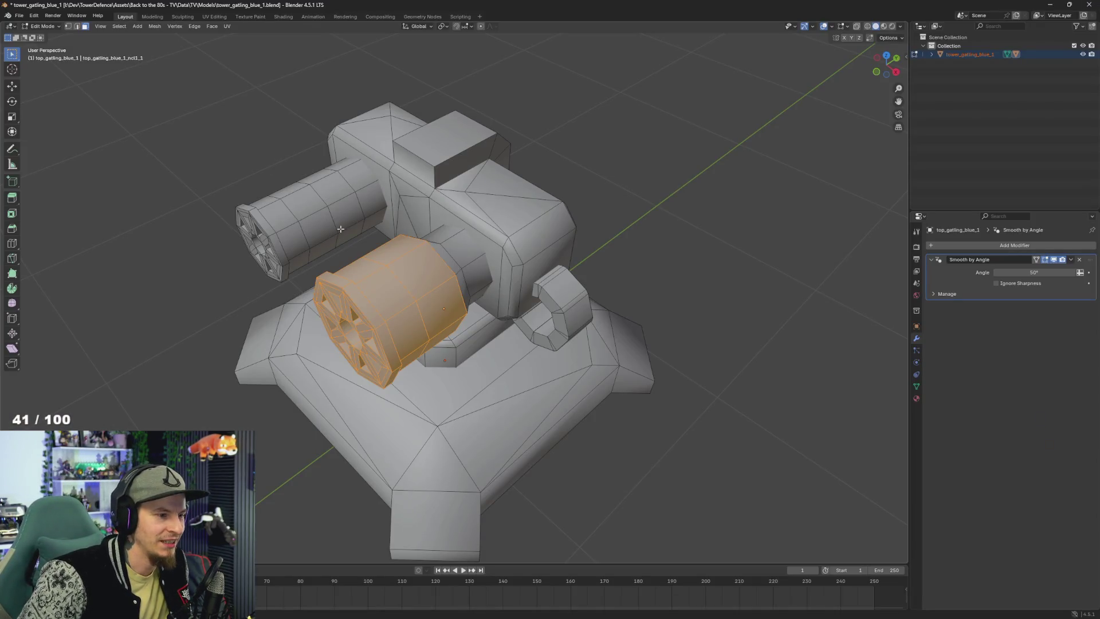
key(alt+Tab)
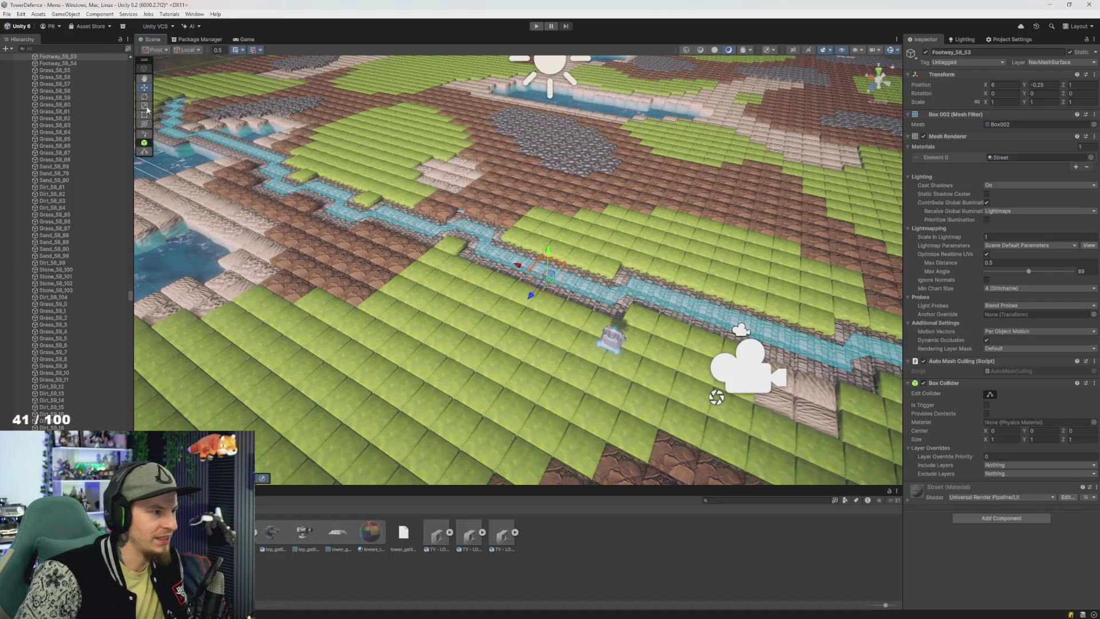
click(101, 266)
key(Left)
key(Left)
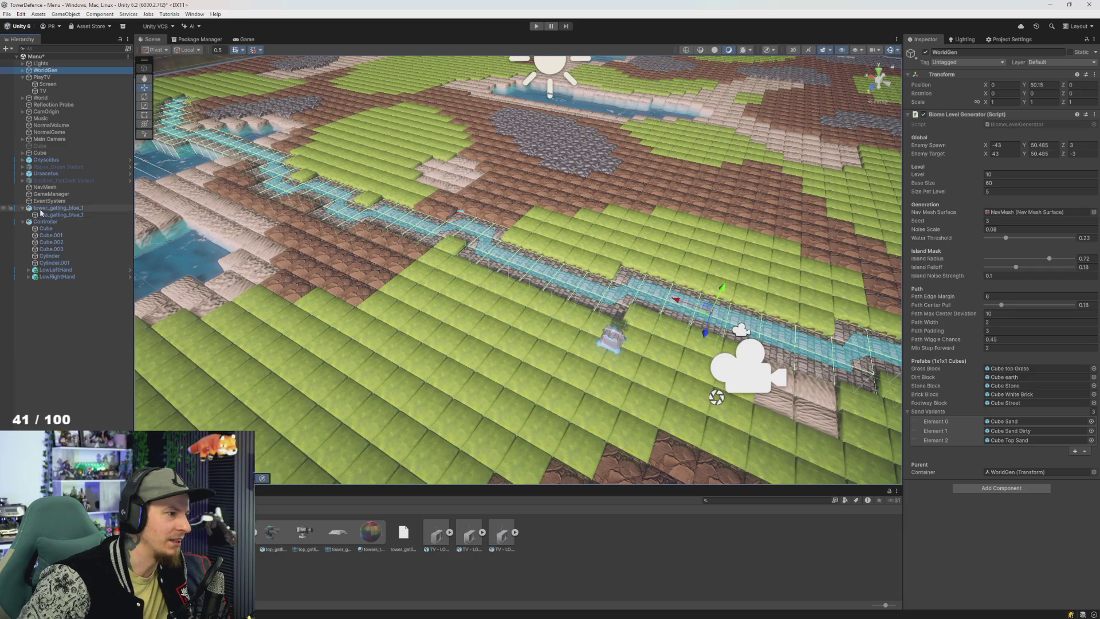
double_click(70, 221)
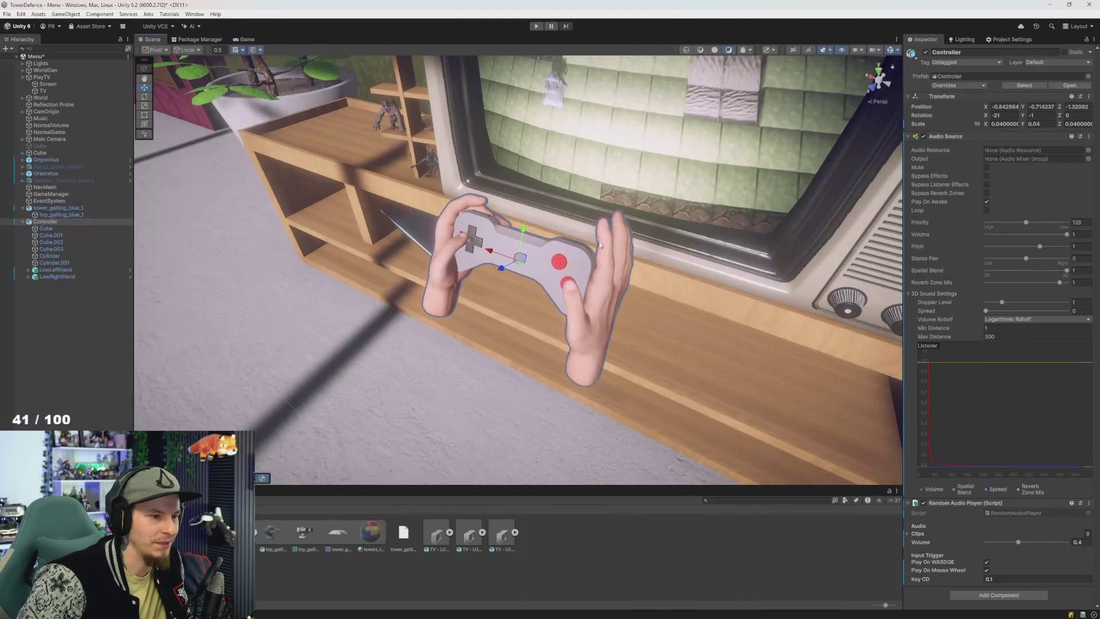
Step: Select LowRightHand and frame the Scene view on it from the TV's speaker side
click(591, 311)
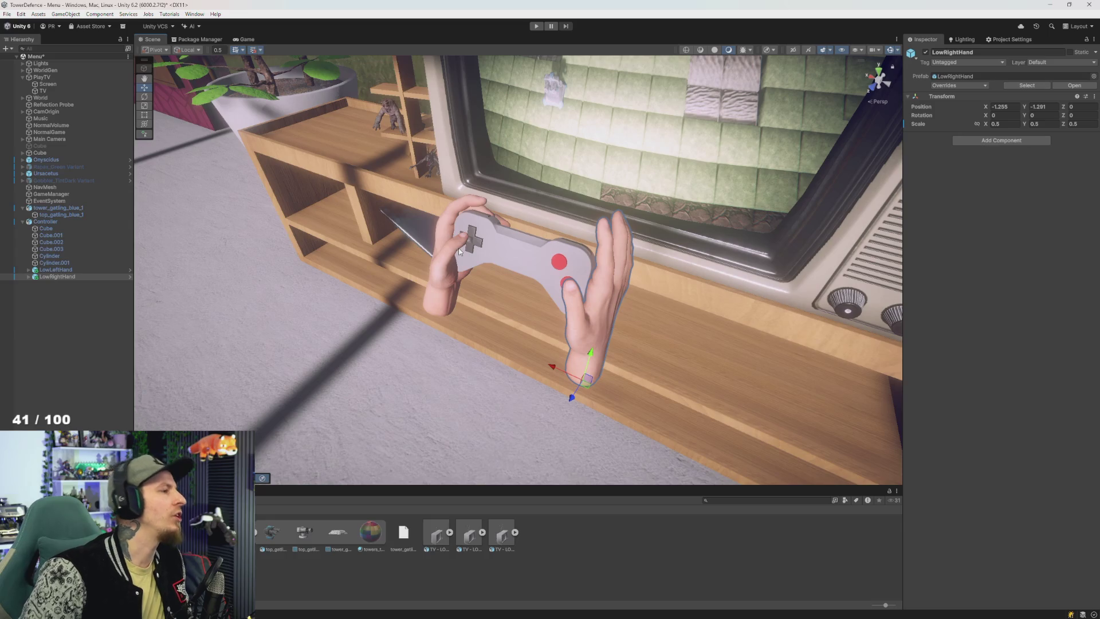
drag(480, 258, 597, 219)
key(f)
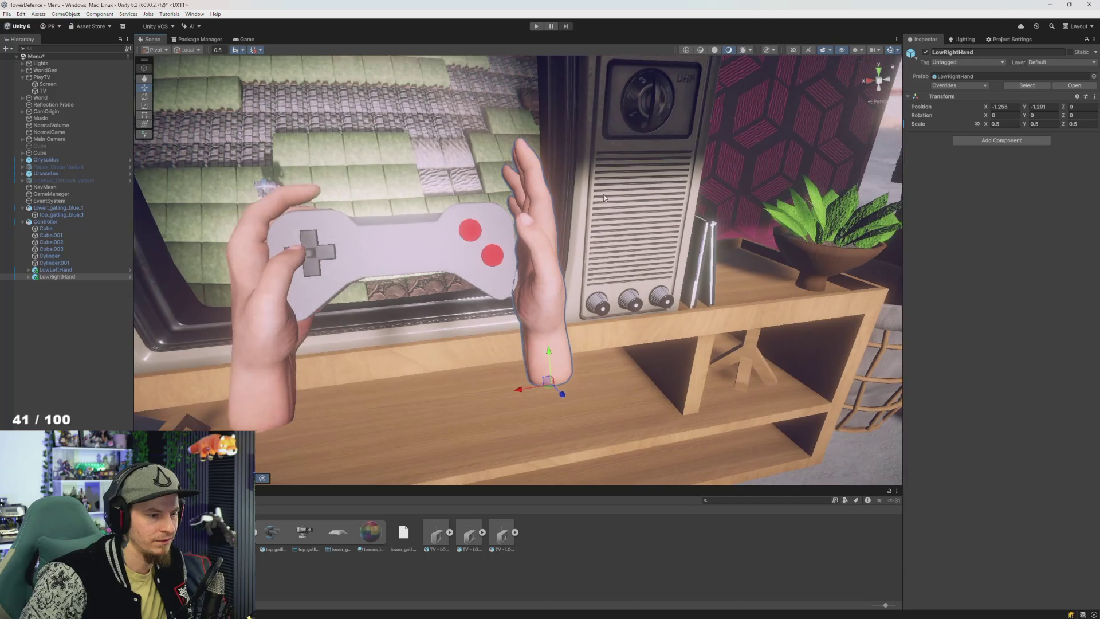
key(ctrl+6)
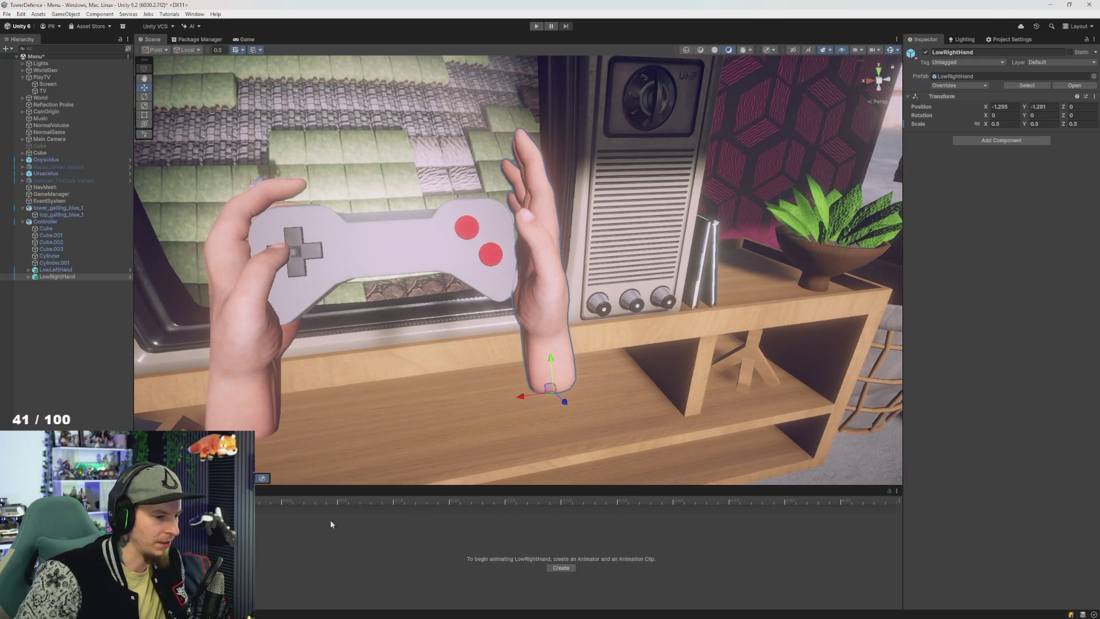
Step: Create a clip for LowRightHand saved as rhand.anim in Assets/ZTechStudio/Animation
click(561, 568)
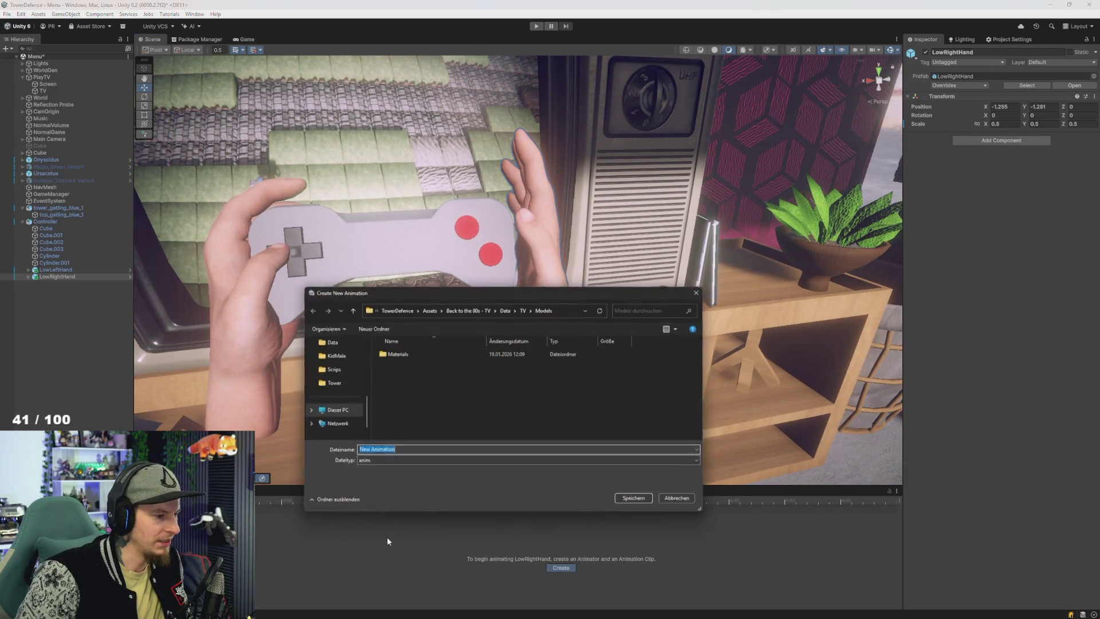
click(424, 412)
key(alt+Up)
key(alt+Up)
key(alt+Up)
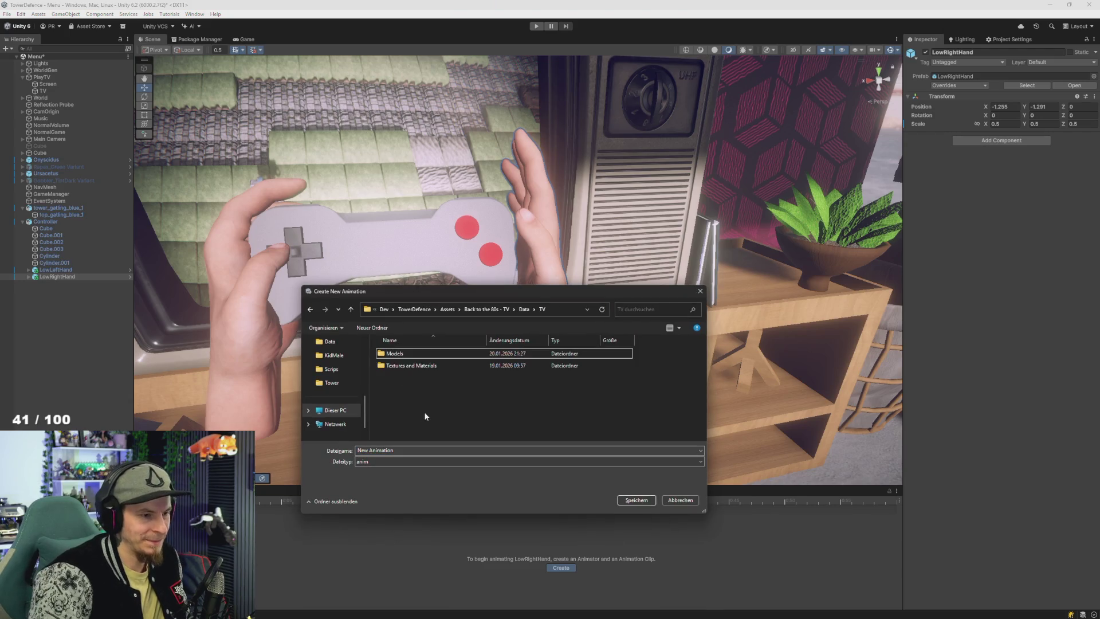
key(alt+Up)
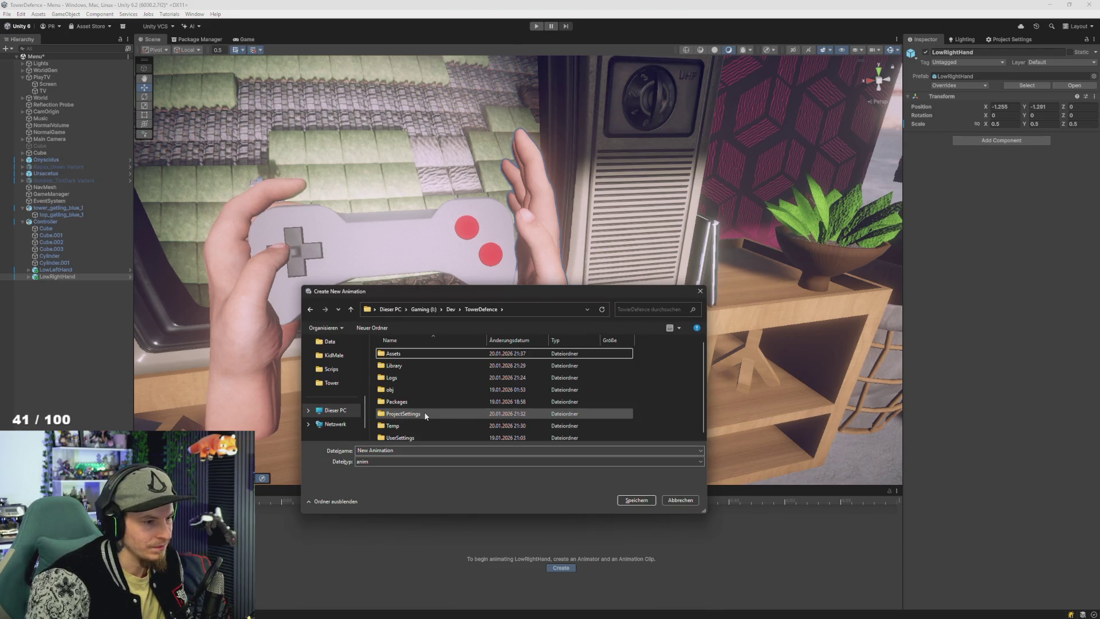
key(alt+Left)
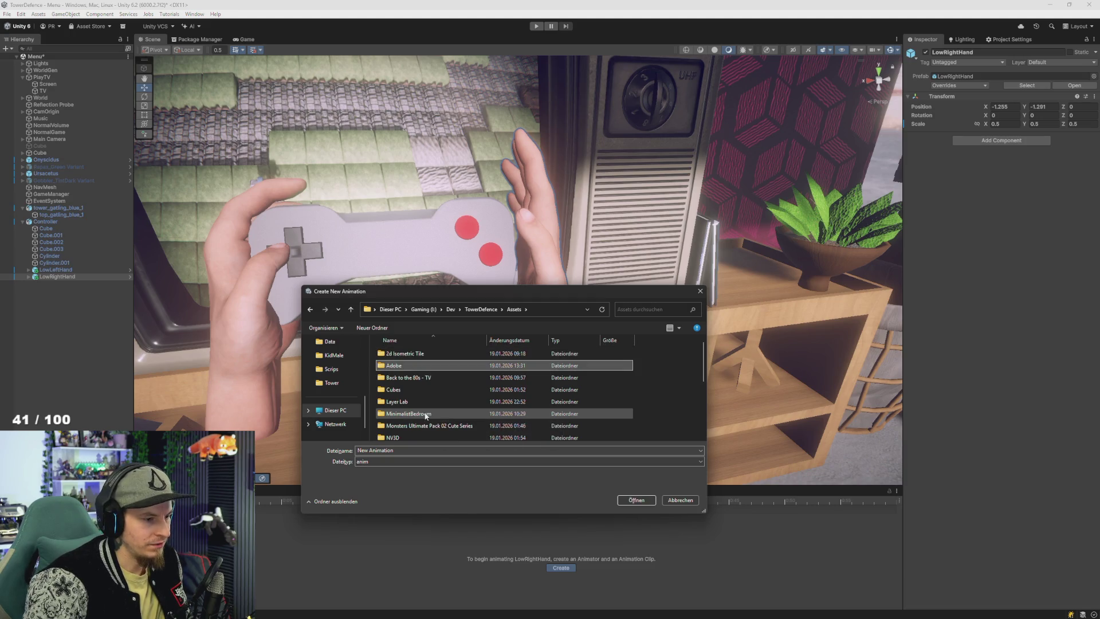
key(z)
key(Return)
key(Return)
key(Down)
click(463, 451)
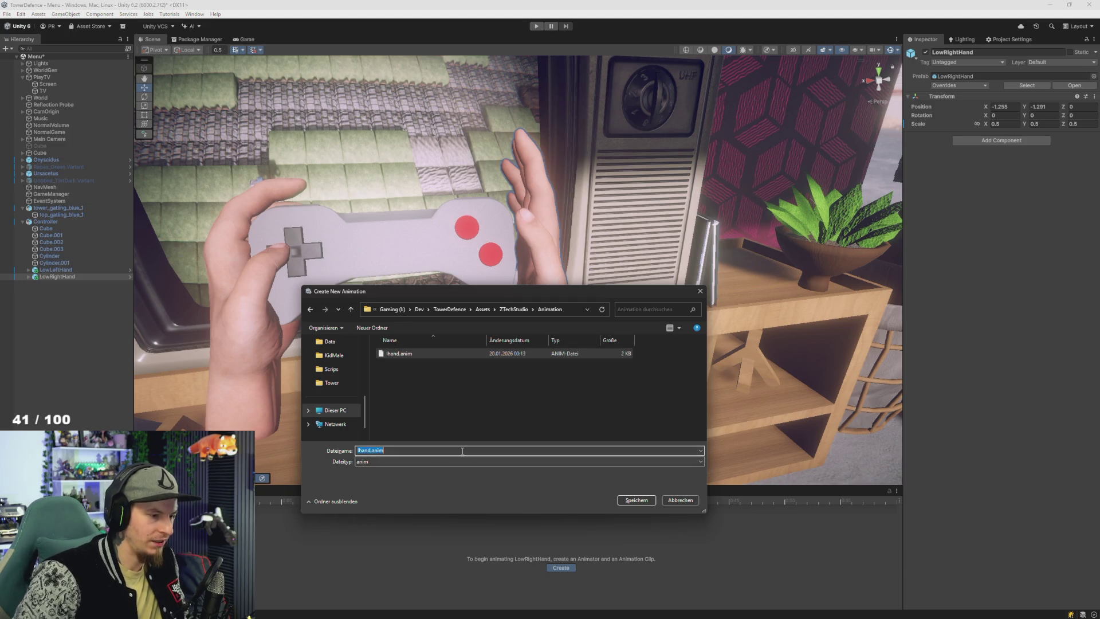
text(rhand.anim)
key(Return)
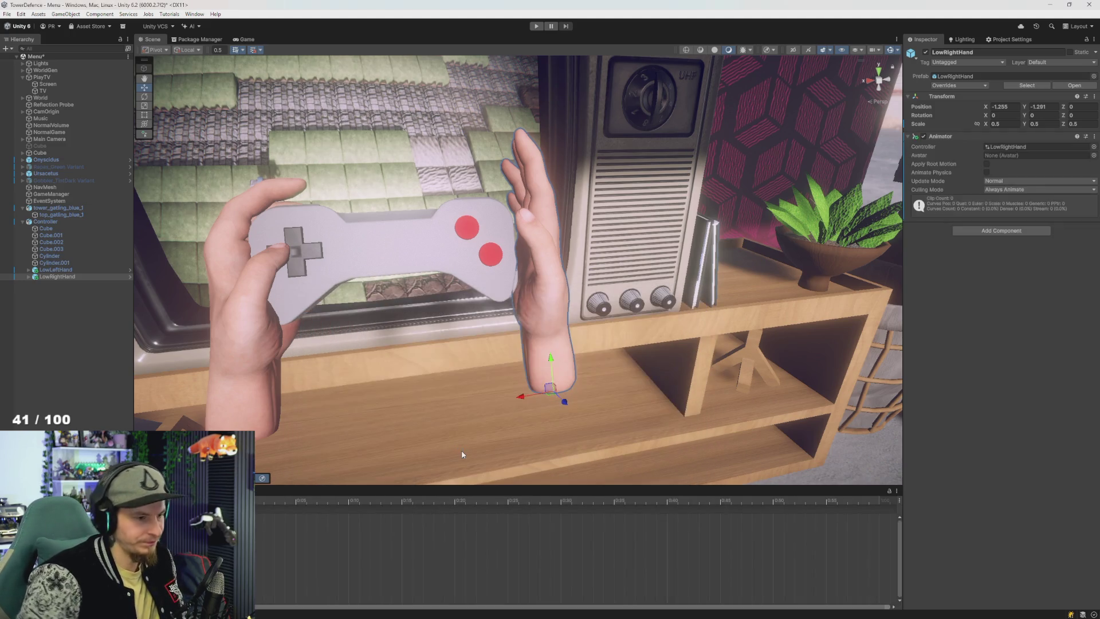
Step: Select the right hand and expand Right.Hand, Root.R and all its finger bones in the Hierarchy
mouse_move(402, 360)
mouse_down()
mouse_move(617, 349)
mouse_move(517, 324)
mouse_up()
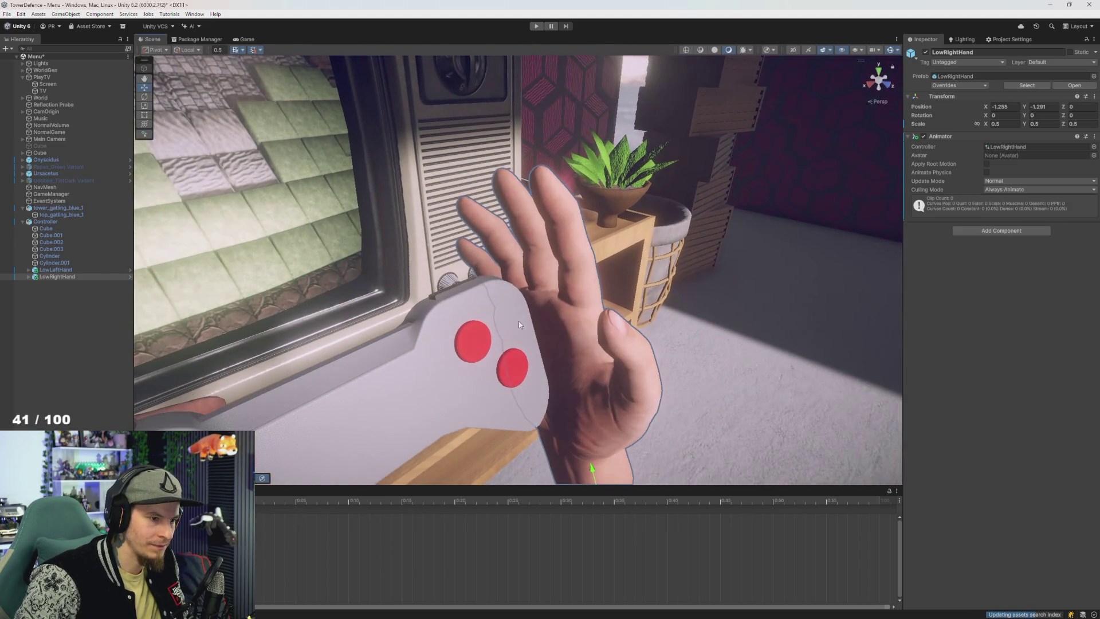
click(641, 347)
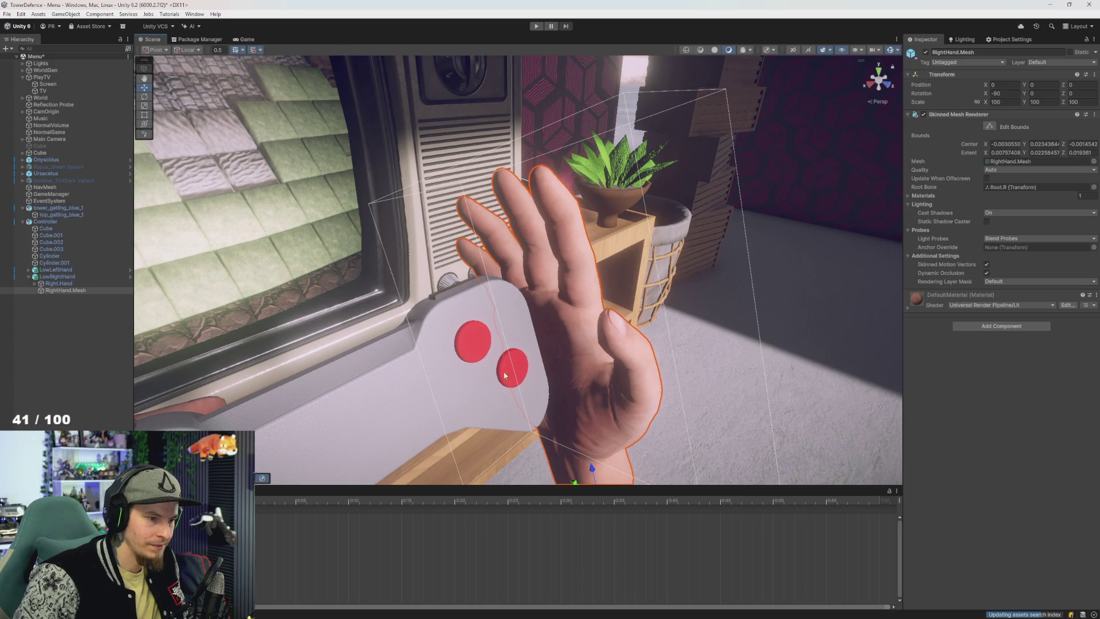
click(35, 283)
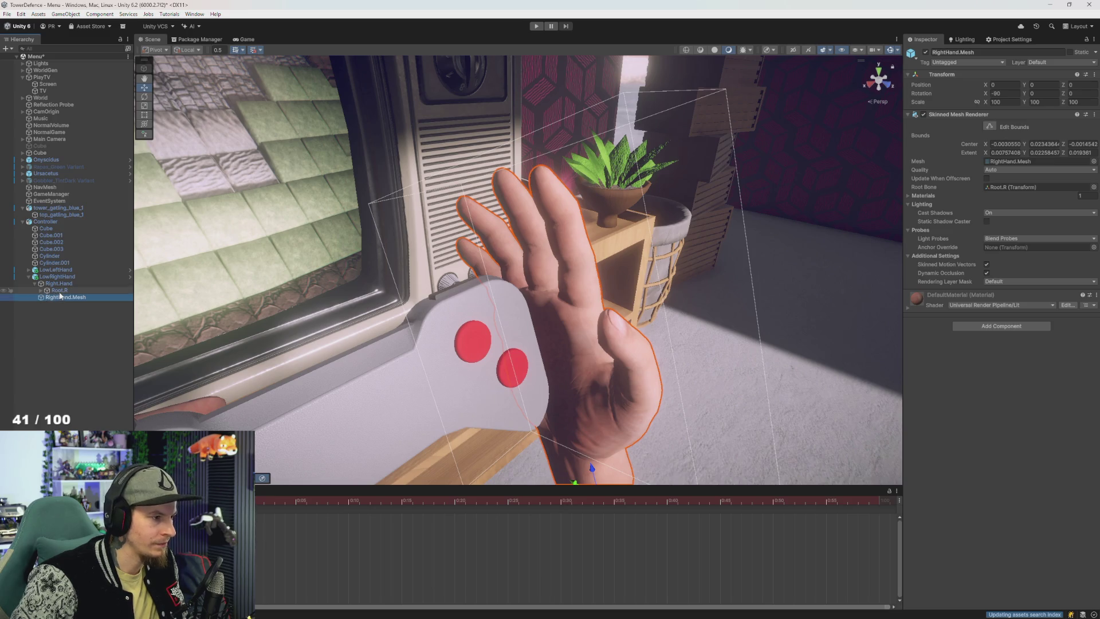
click(60, 292)
key(Right)
key(Down)
key(Down)
key(Down)
key(Right)
key(Up)
key(Right)
key(Up)
key(Right)
key(Up)
key(Right)
Step: Select PreThumb.R and rotate it to bend the thumb base slightly inward
drag(523, 335, 559, 288)
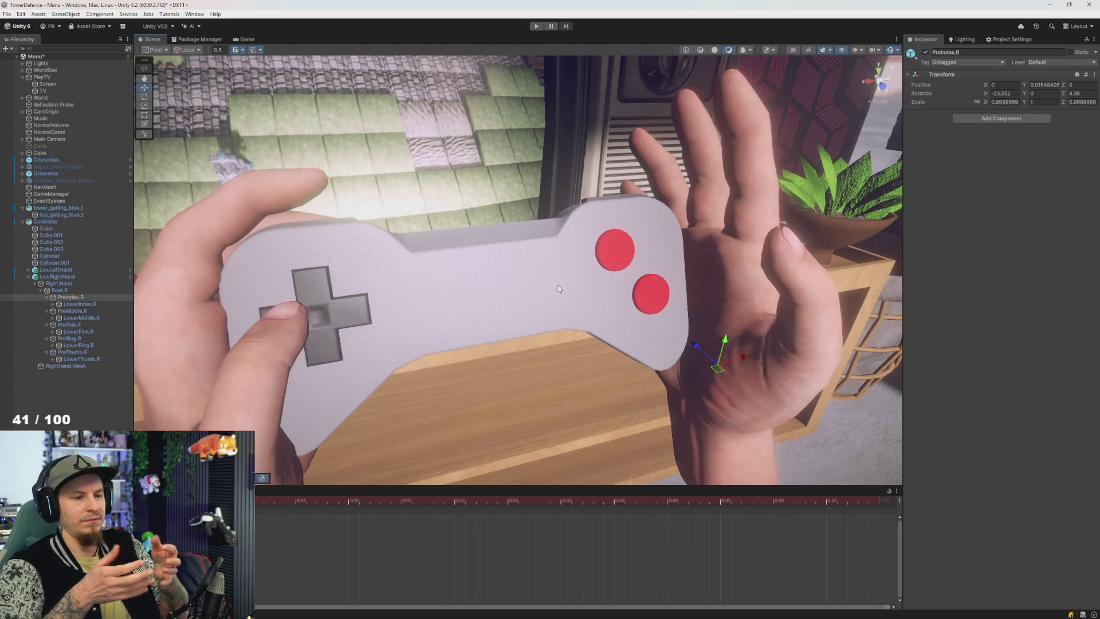
drag(637, 271, 645, 254)
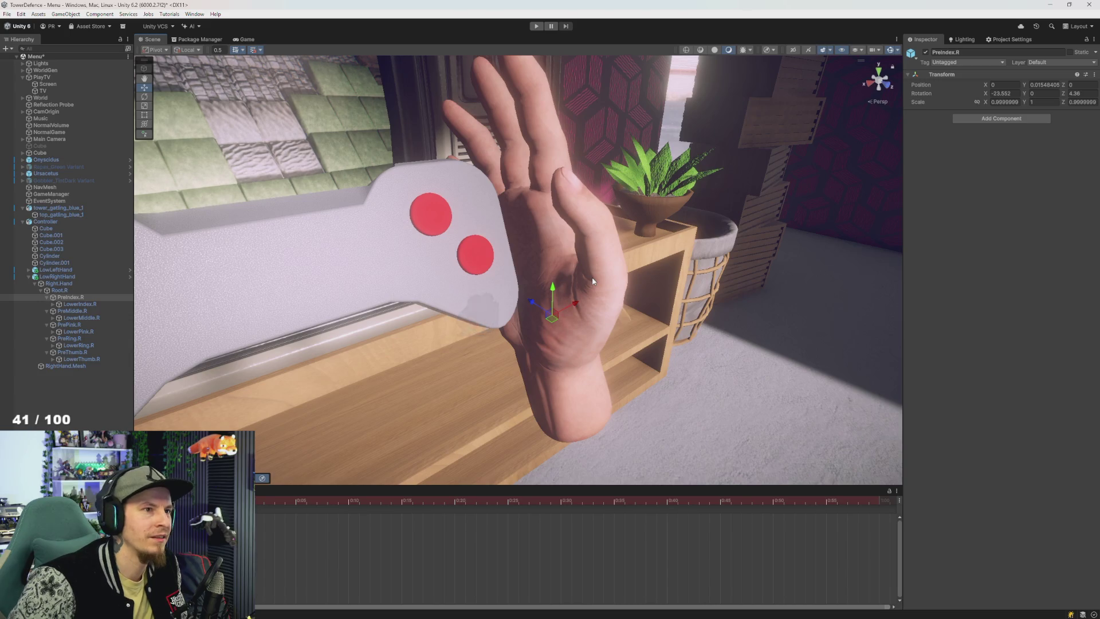
drag(586, 296, 432, 278)
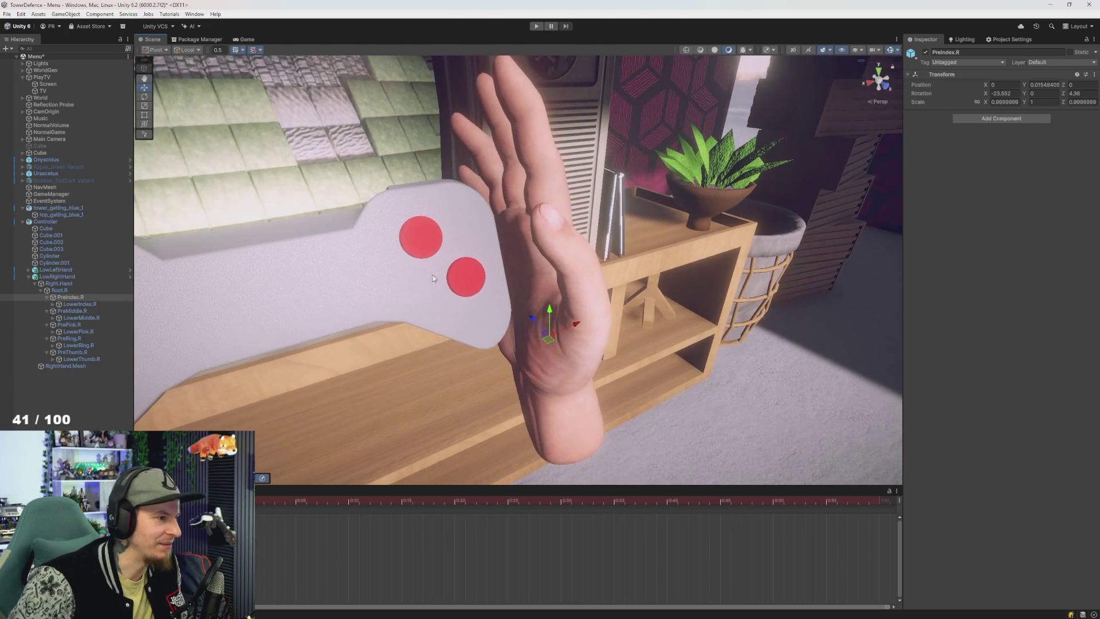
click(78, 354)
key(e)
mouse_move(452, 341)
mouse_down()
mouse_move(602, 332)
mouse_move(594, 340)
mouse_up()
key(ctrl+z)
key(ctrl+y)
key(ctrl+z)
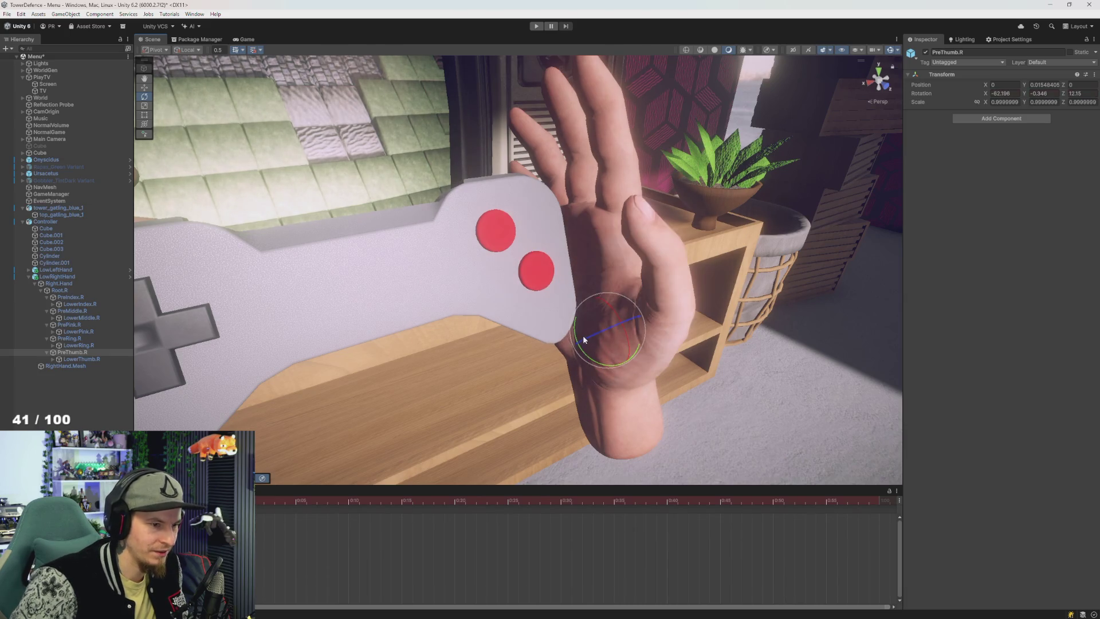
drag(602, 331, 596, 343)
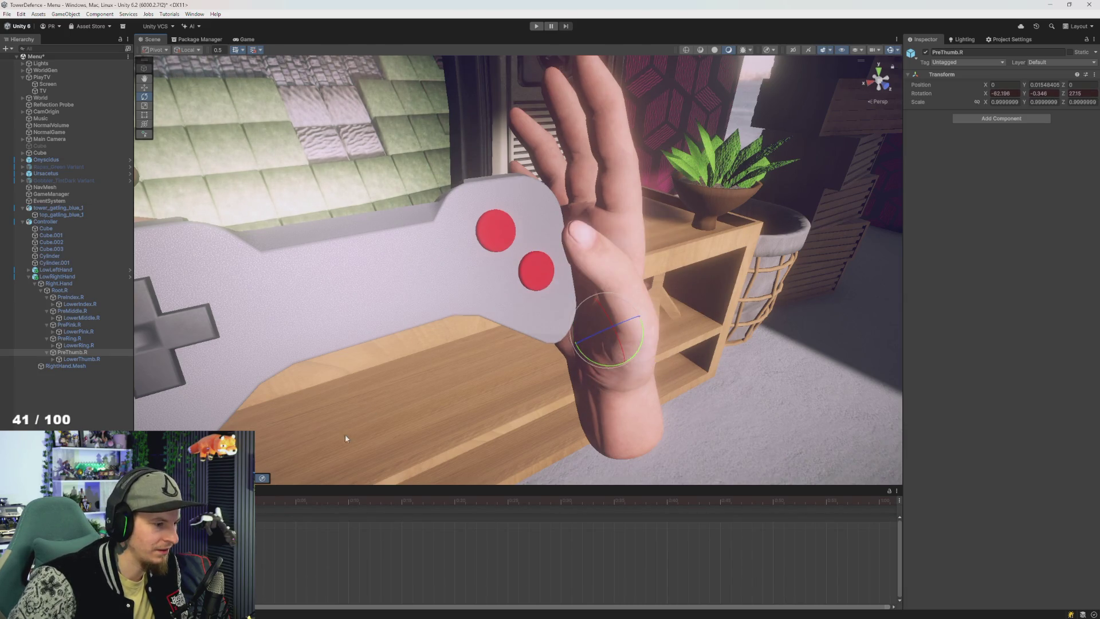
Step: Select the thumb's tip bone and try bending it further, then undo the bend
click(77, 359)
mouse_move(533, 340)
mouse_down()
mouse_move(427, 324)
mouse_move(515, 304)
mouse_up()
mouse_move(659, 303)
mouse_down()
mouse_move(651, 297)
mouse_move(645, 321)
mouse_up()
key(ctrl+z)
key(ctrl+y)
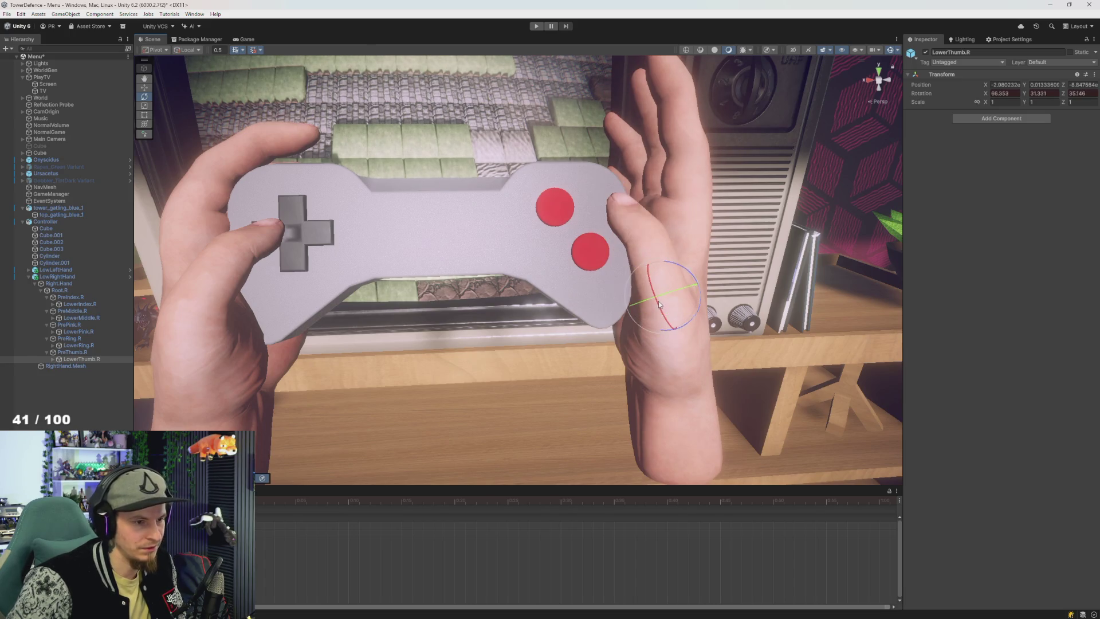
key(ctrl+z)
key(ctrl+z)
key(ctrl+z)
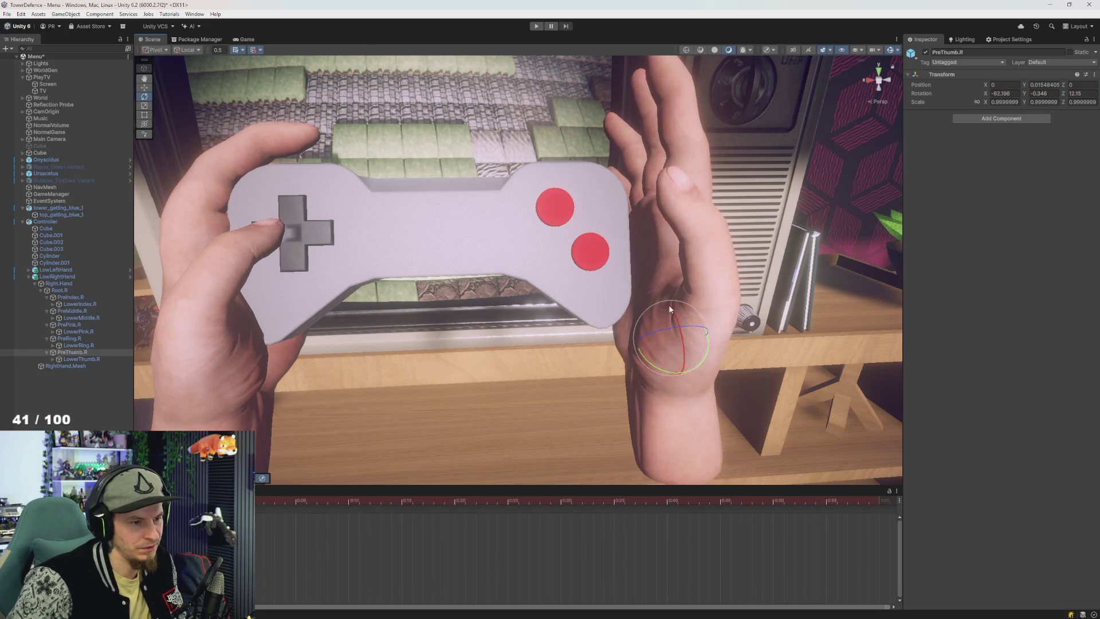
Step: Rotate the thumb base so the thumb rests on the controller's red button
click(190, 49)
mouse_move(432, 187)
mouse_down()
mouse_move(522, 233)
mouse_move(424, 278)
mouse_up()
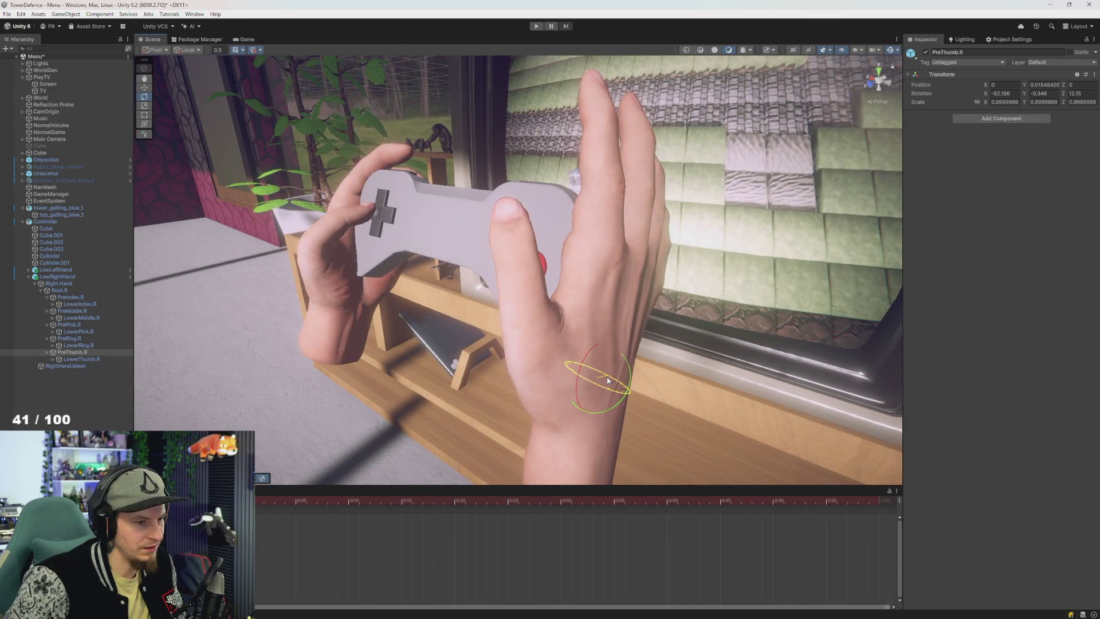
drag(608, 380, 564, 322)
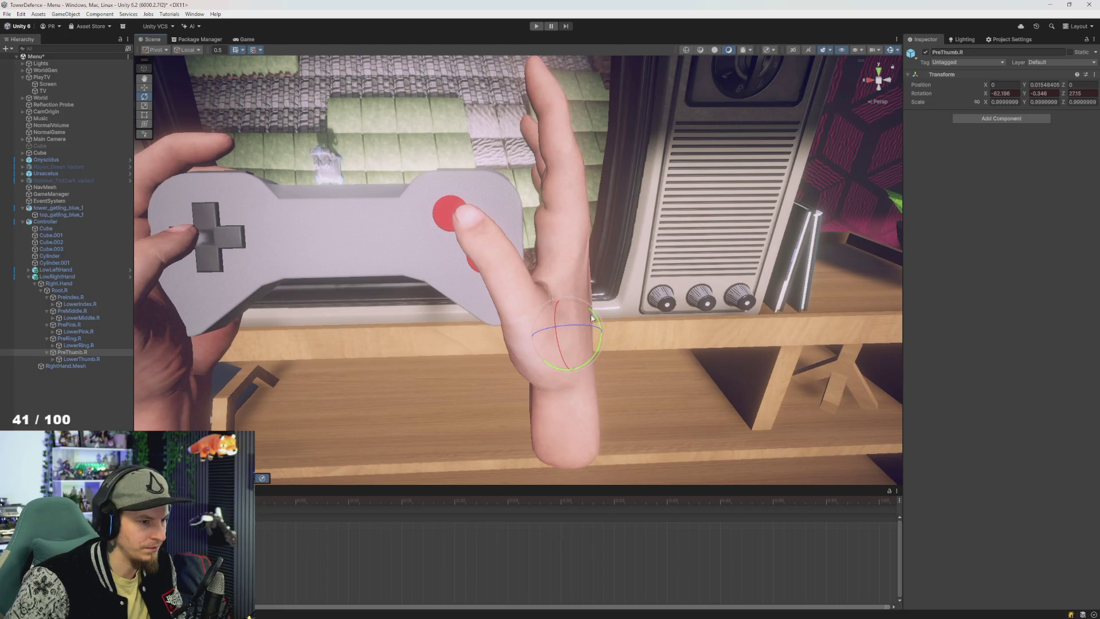
drag(597, 355, 544, 328)
key(ctrl+z)
key(ctrl+y)
key(ctrl+z)
key(ctrl+y)
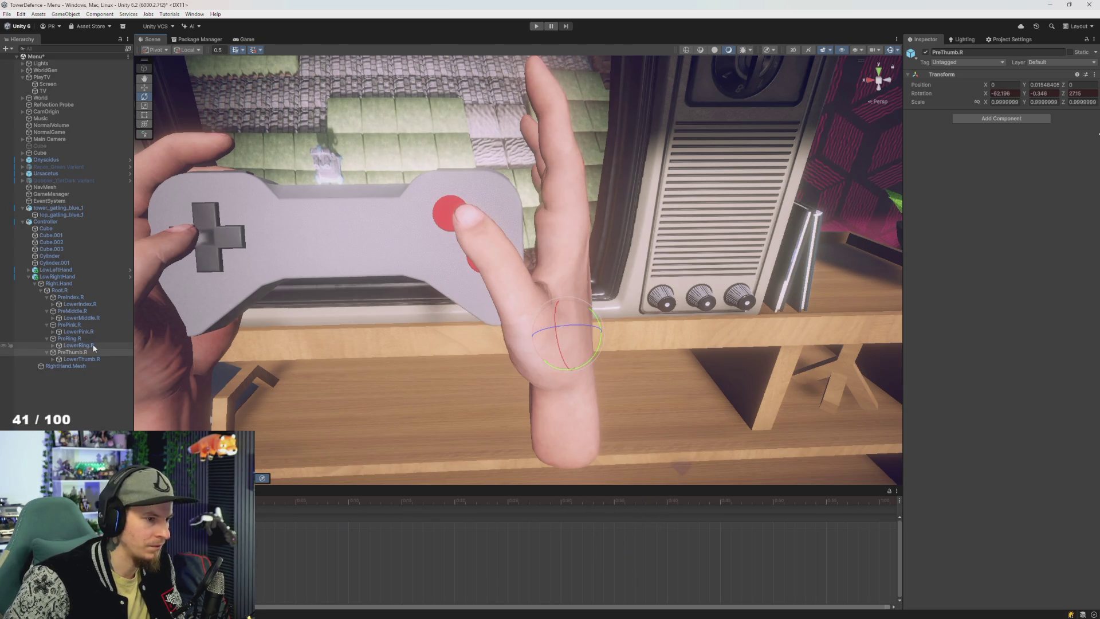
Step: Select the thumb tip bone and bend it toward the red button
click(111, 360)
drag(539, 311, 544, 310)
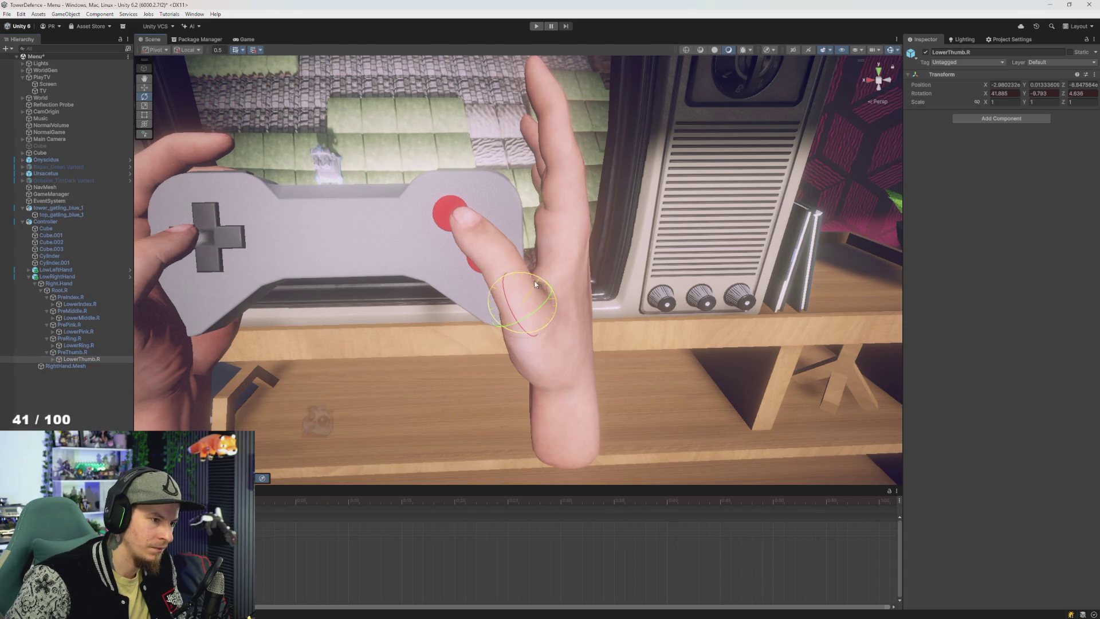
drag(527, 290, 487, 299)
right_click(414, 291)
mouse_move(397, 286)
mouse_down()
mouse_move(411, 266)
mouse_move(396, 248)
mouse_up()
mouse_move(612, 351)
mouse_down()
mouse_move(604, 344)
mouse_move(609, 351)
mouse_up()
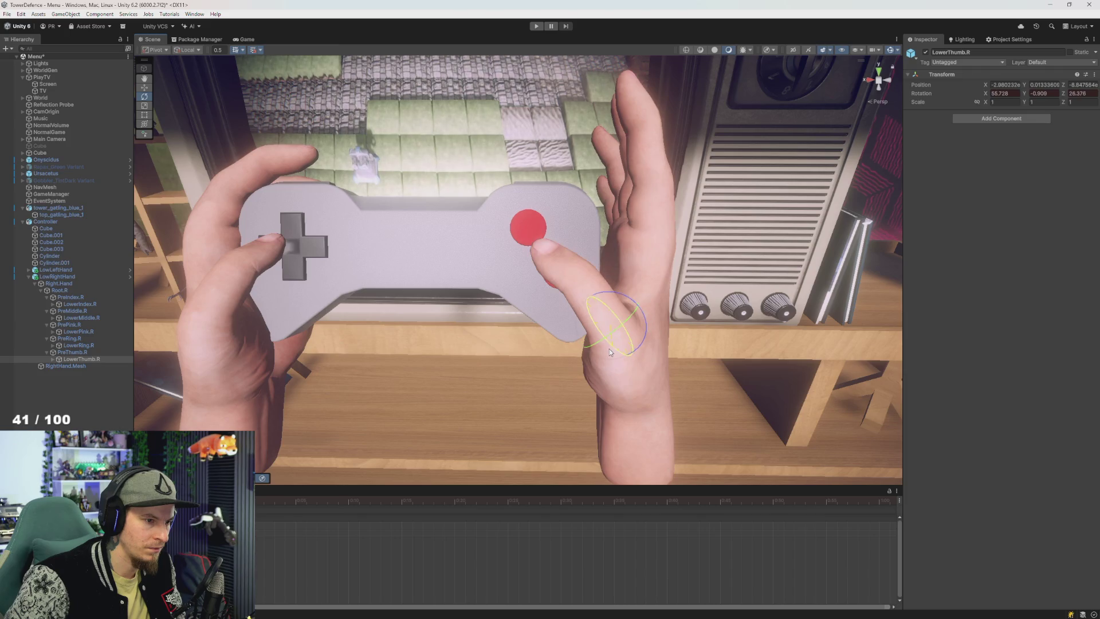
Step: Rotate PreThumb.R to -57.224, 4.645, 28.31 so the thumb sits on the red button
click(647, 381)
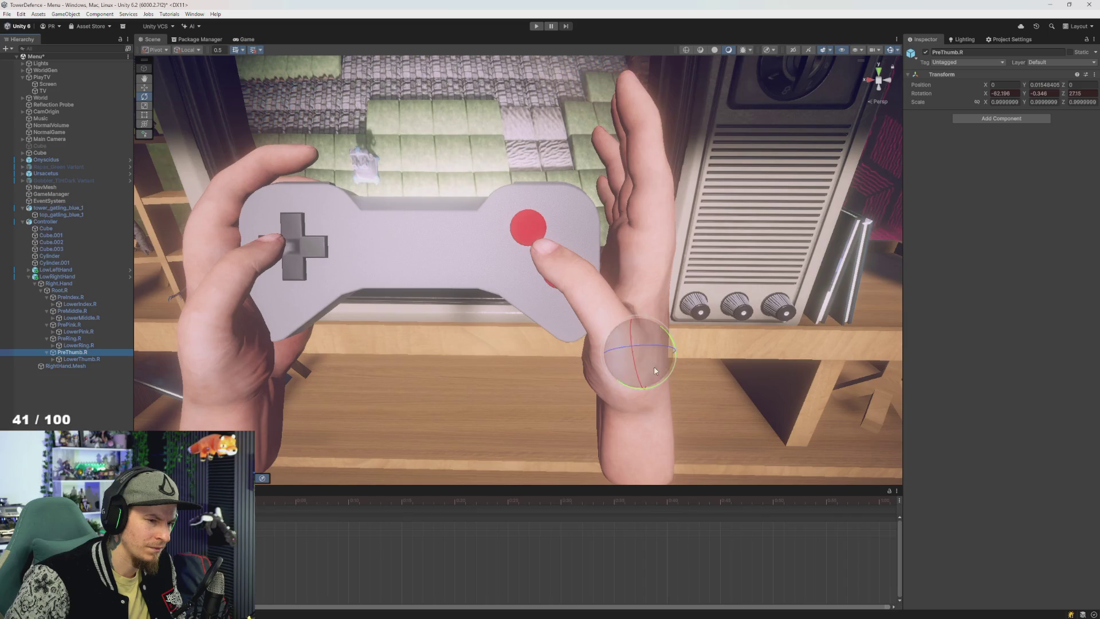
mouse_move(637, 375)
mouse_down()
mouse_move(658, 356)
mouse_move(620, 270)
mouse_move(545, 252)
mouse_move(515, 302)
mouse_move(540, 304)
mouse_move(473, 255)
mouse_move(527, 294)
mouse_up()
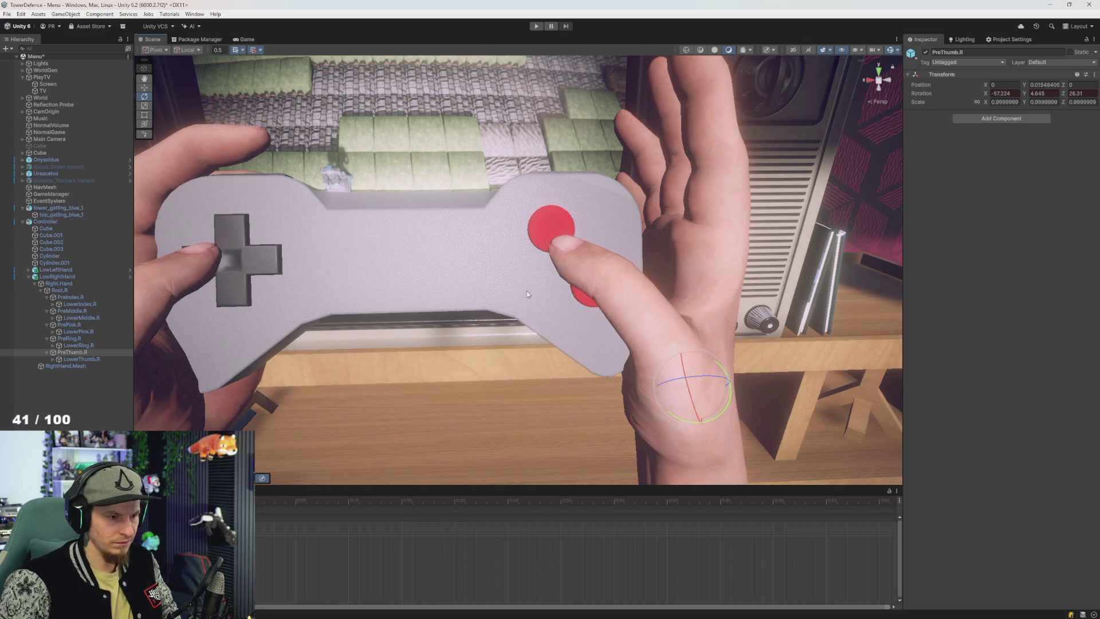
drag(573, 217, 553, 219)
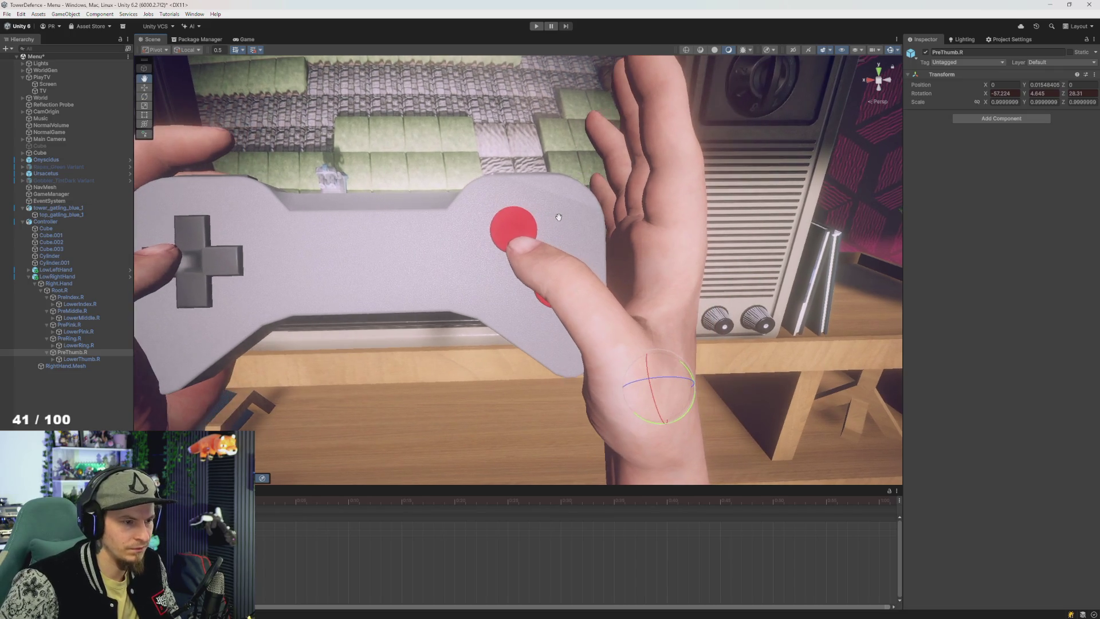
drag(680, 374, 681, 375)
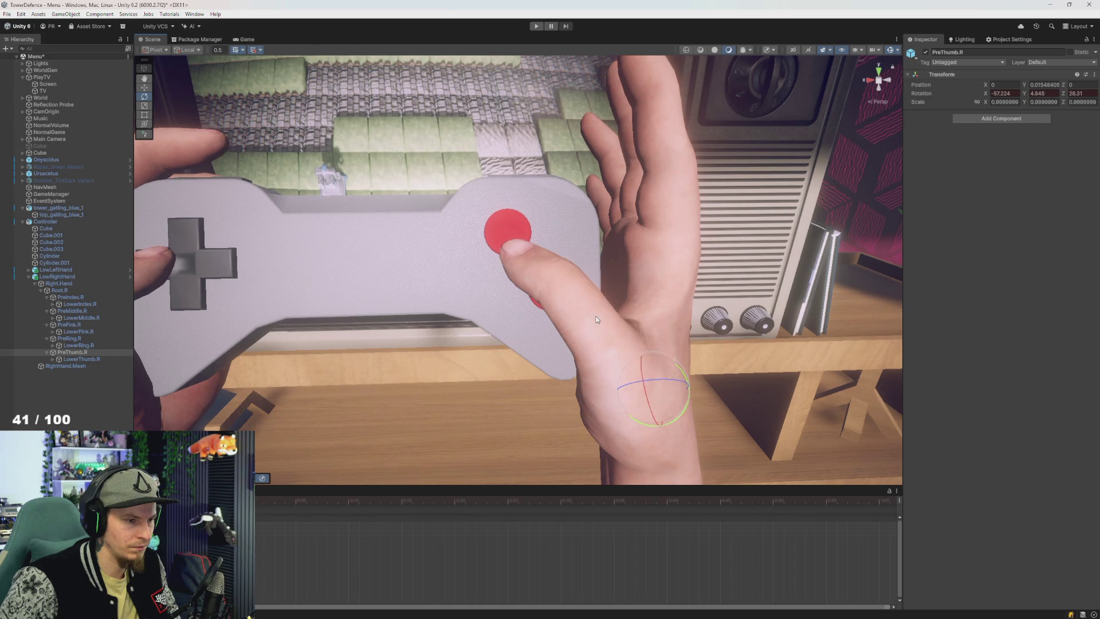
scroll(596, 320, up, 5)
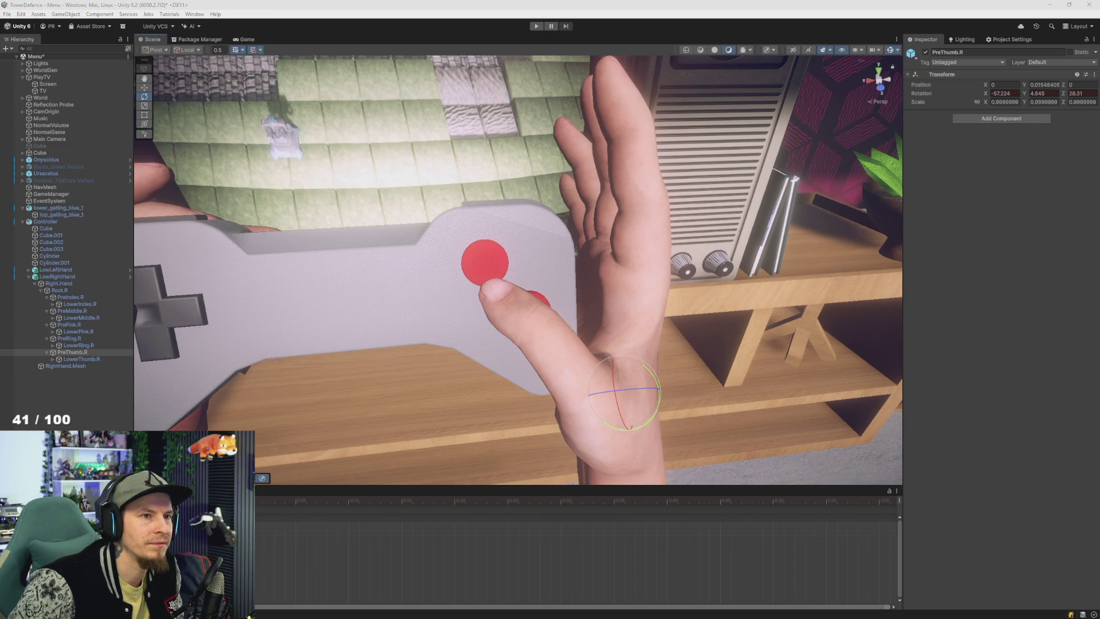
Step: Search the Steam store for 'Orcs Must Die Deathtrap' and play its trailer fullscreen
mouse_move(733, 612)
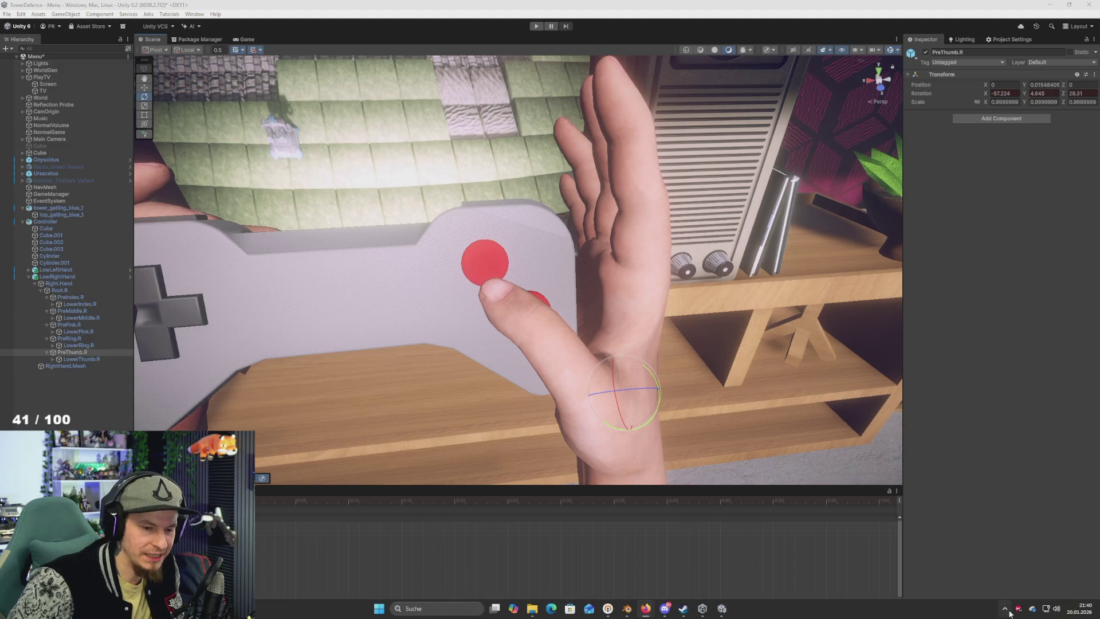
click(686, 612)
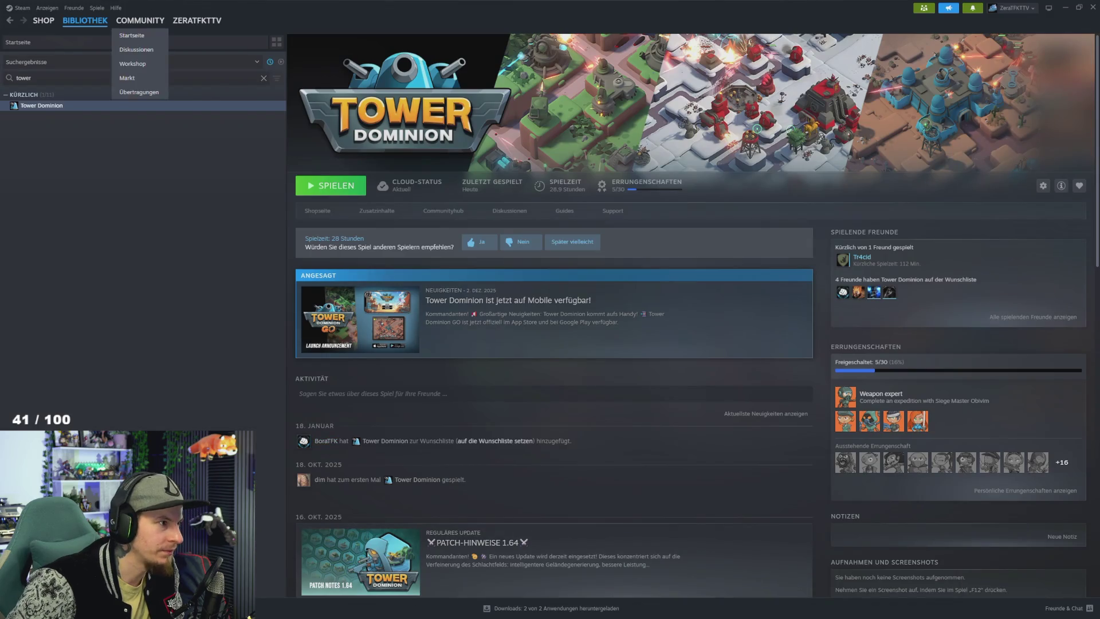
click(44, 21)
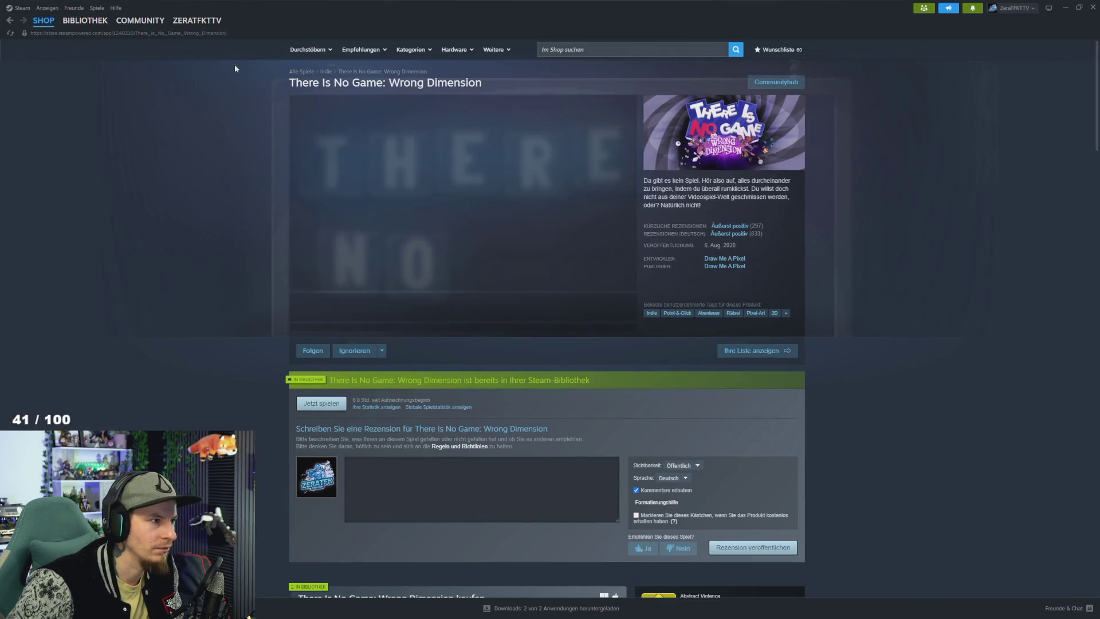
click(601, 50)
text(Orcs Must Die Deathtrap)
key(Return)
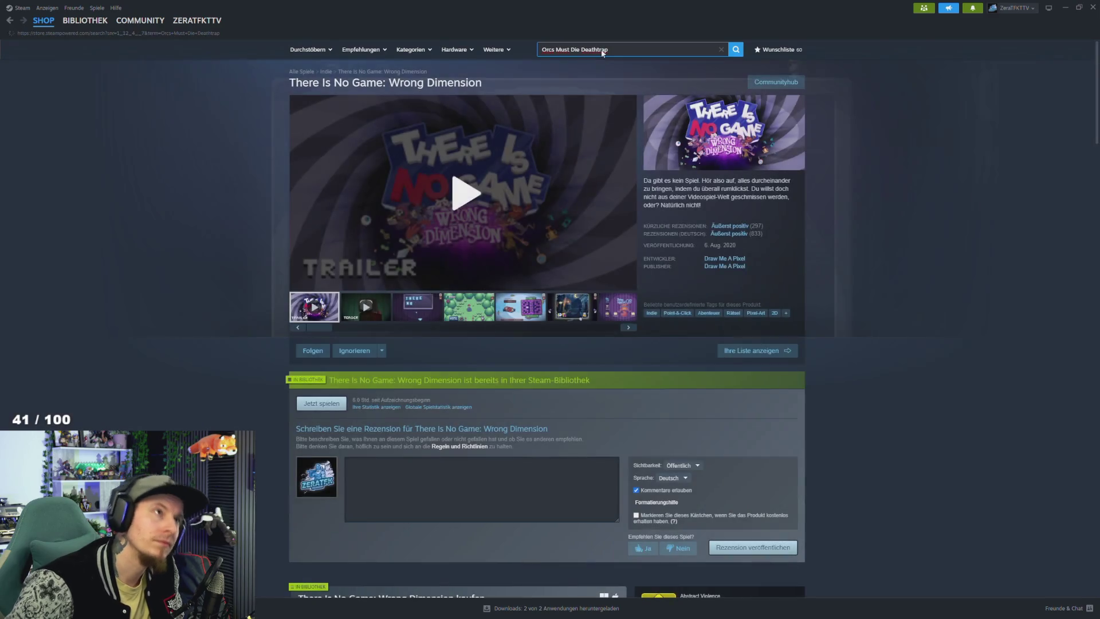
click(427, 153)
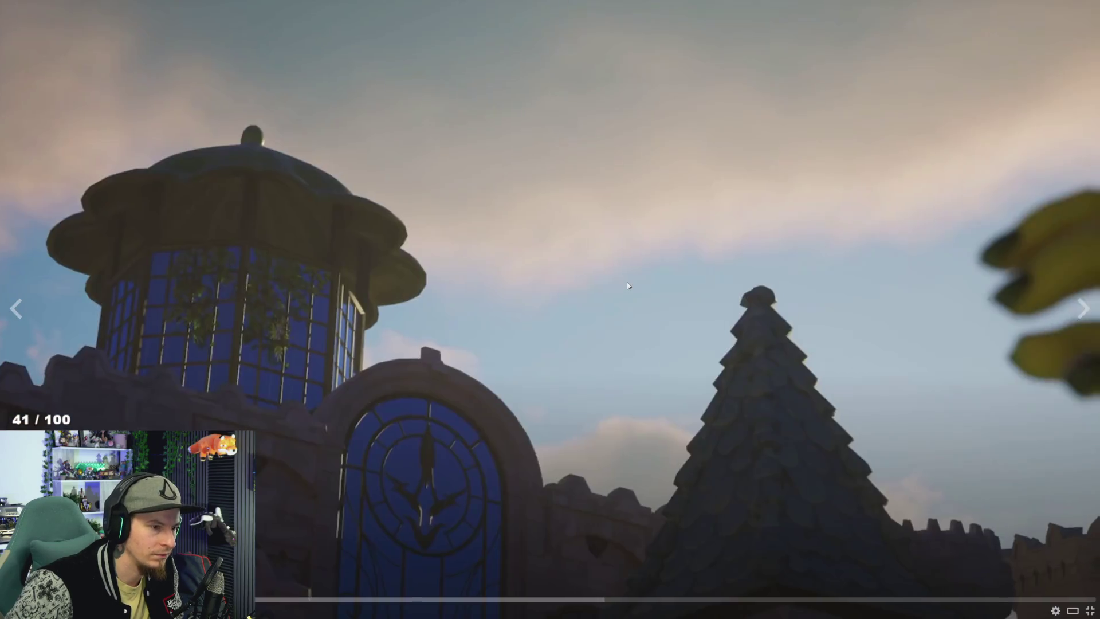
click(629, 283)
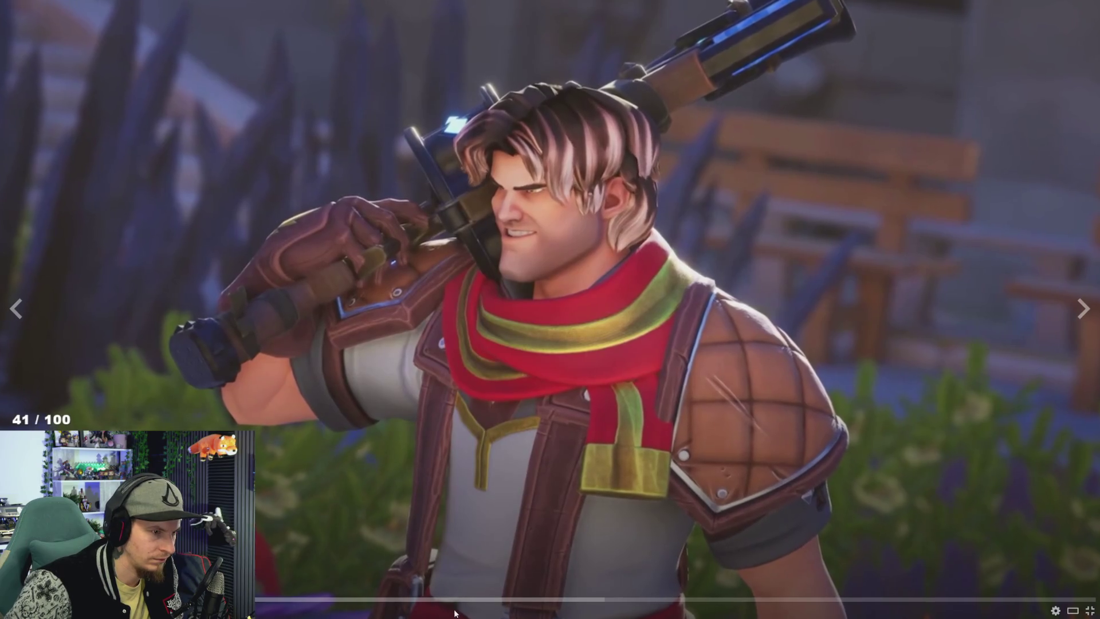
Step: Skip ahead, exit fullscreen, and play the second trailer from about 1:08
click(451, 599)
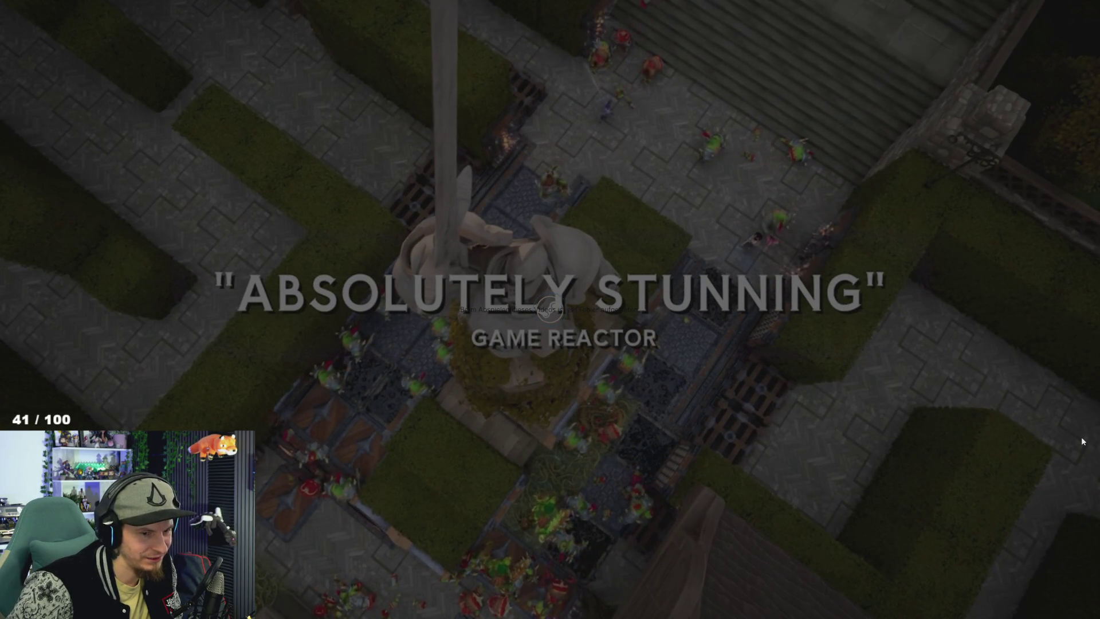
key(Escape)
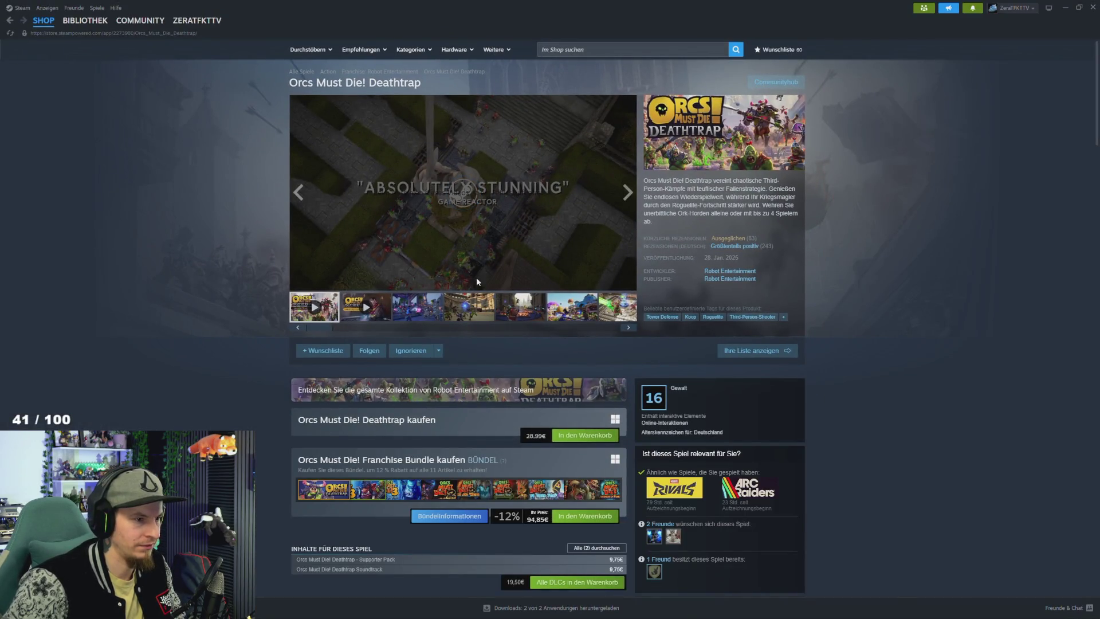
mouse_move(826, 611)
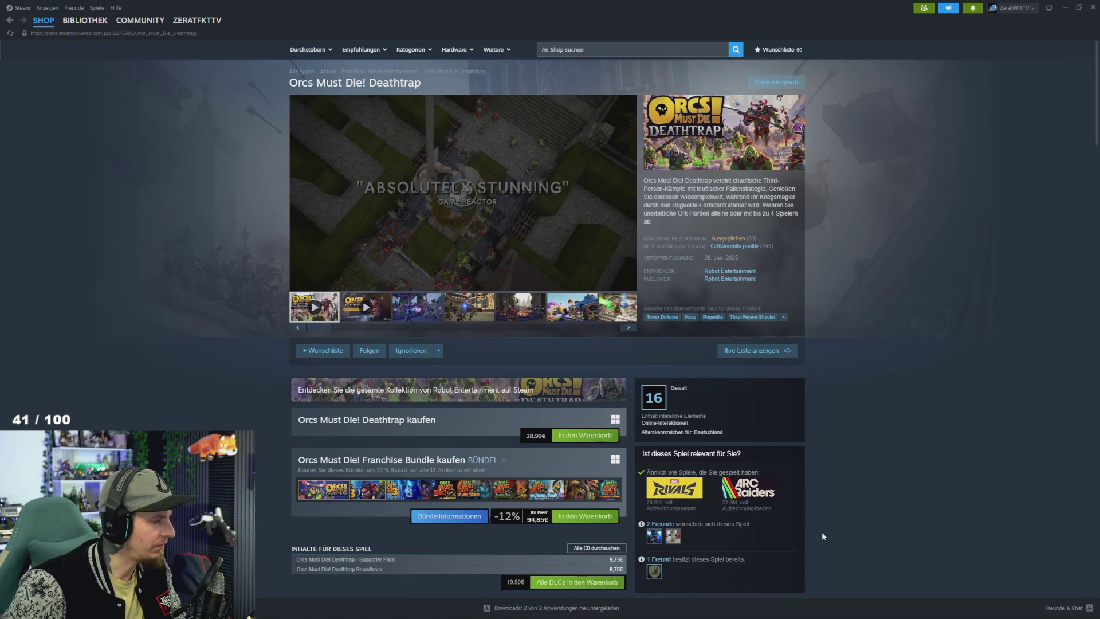
click(363, 314)
drag(401, 274, 504, 279)
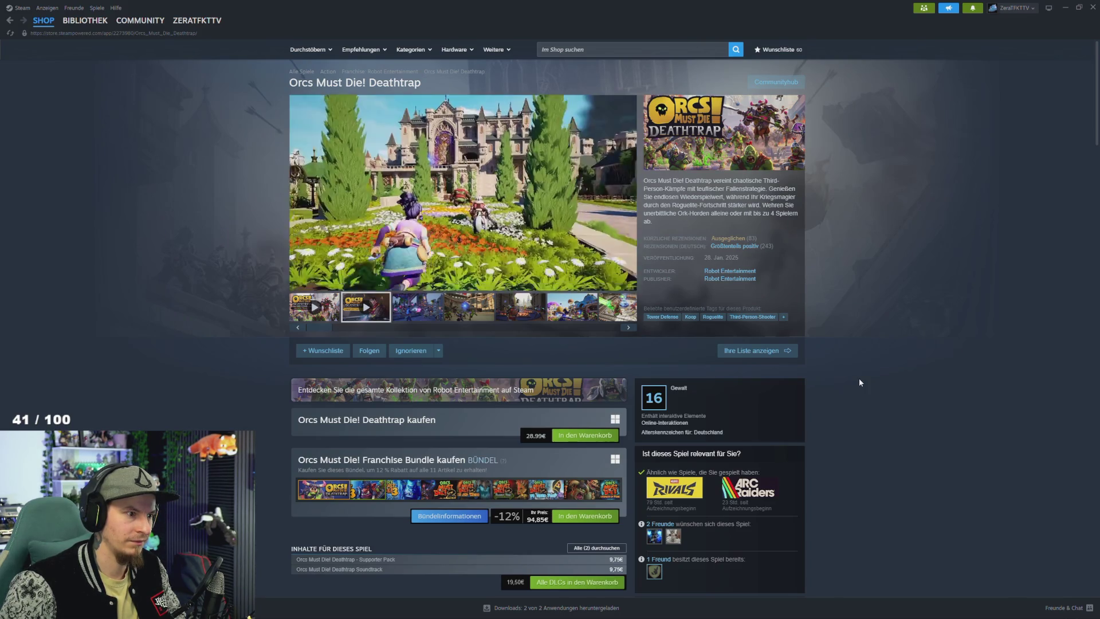
Step: Pause the second trailer at 0:55 and minimize Steam
mouse_move(566, 279)
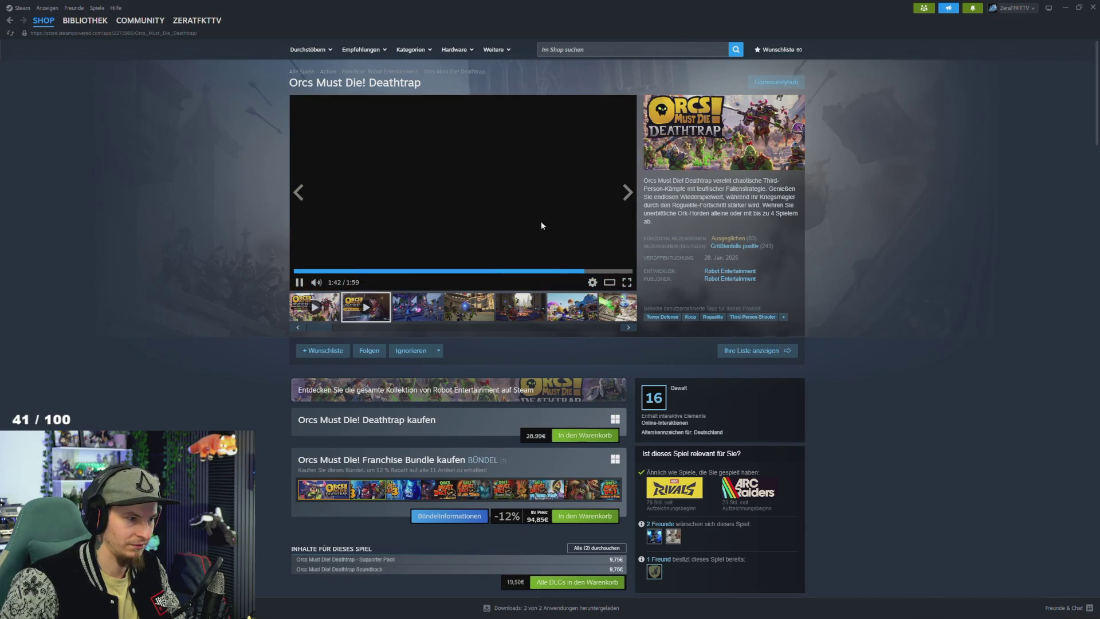
click(451, 271)
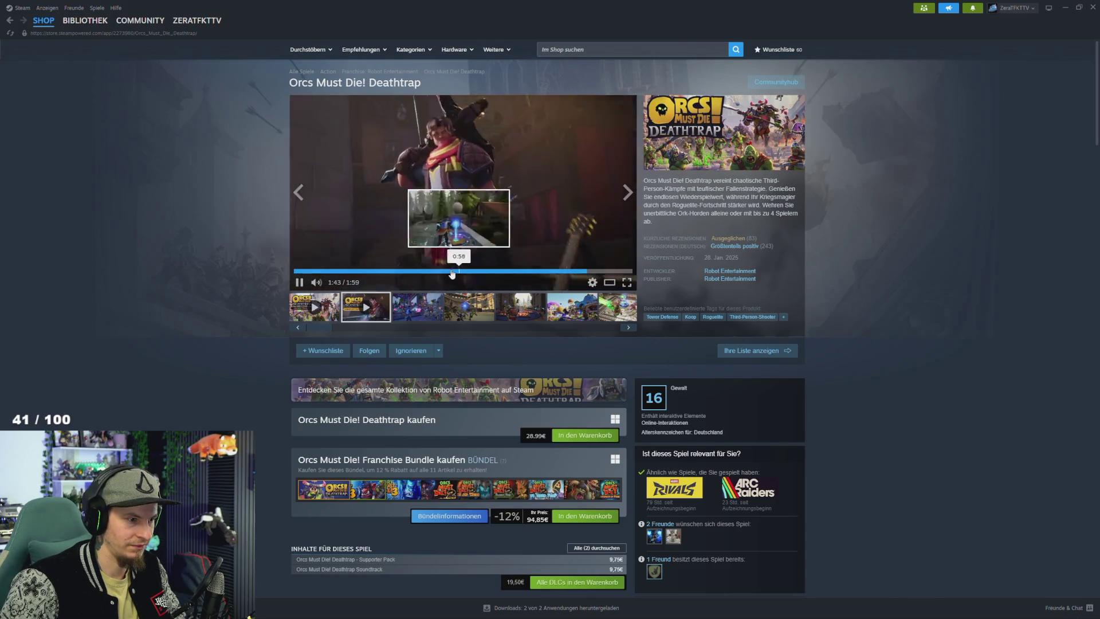
click(520, 197)
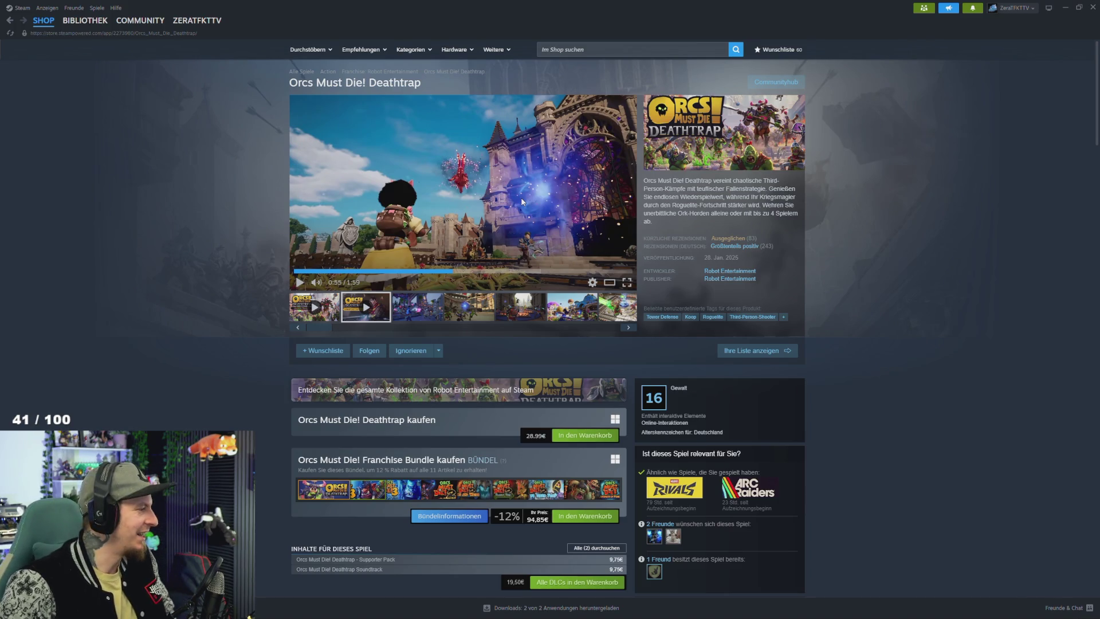
click(1066, 9)
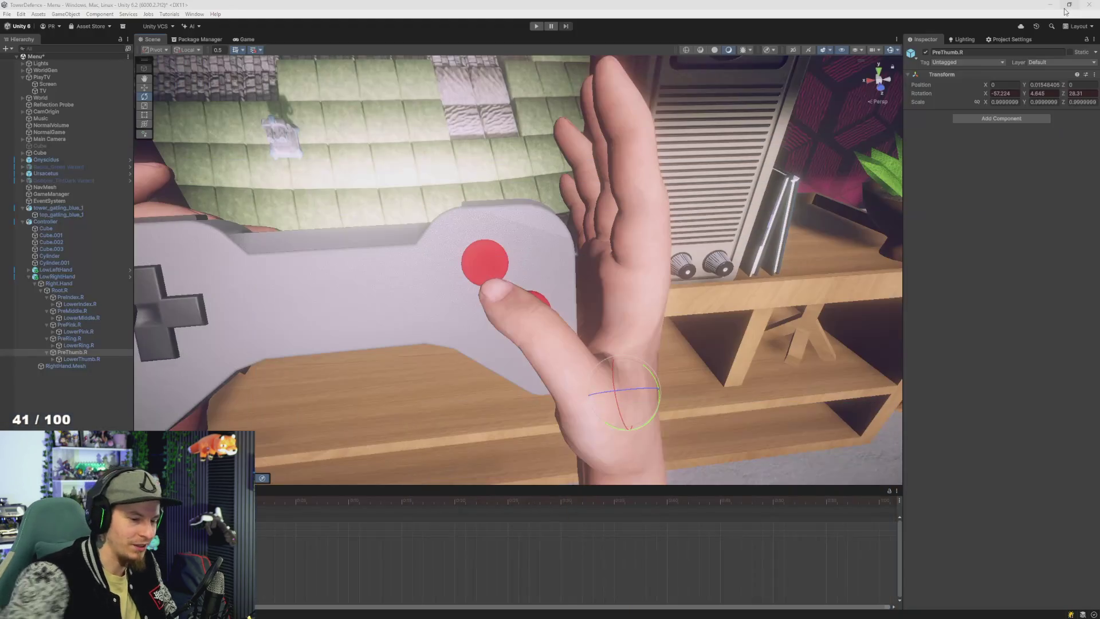
Step: Rotate PreThumb.R to -48.219, -15.353, 28.331, lowering the thumb onto the second red button
mouse_move(1066, 11)
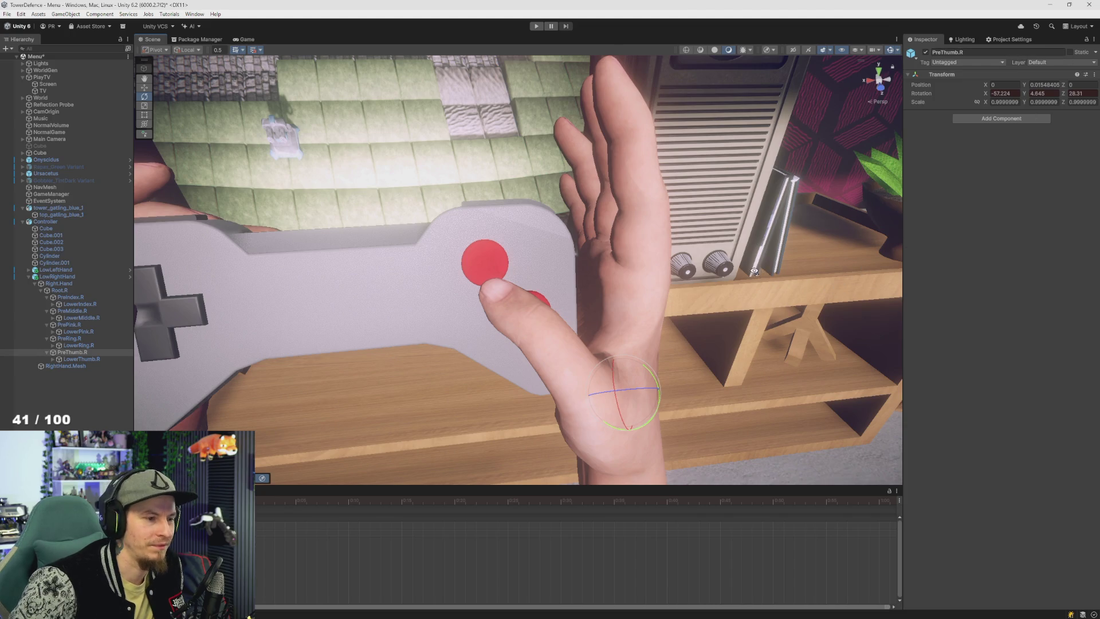
scroll(757, 275, down, 5)
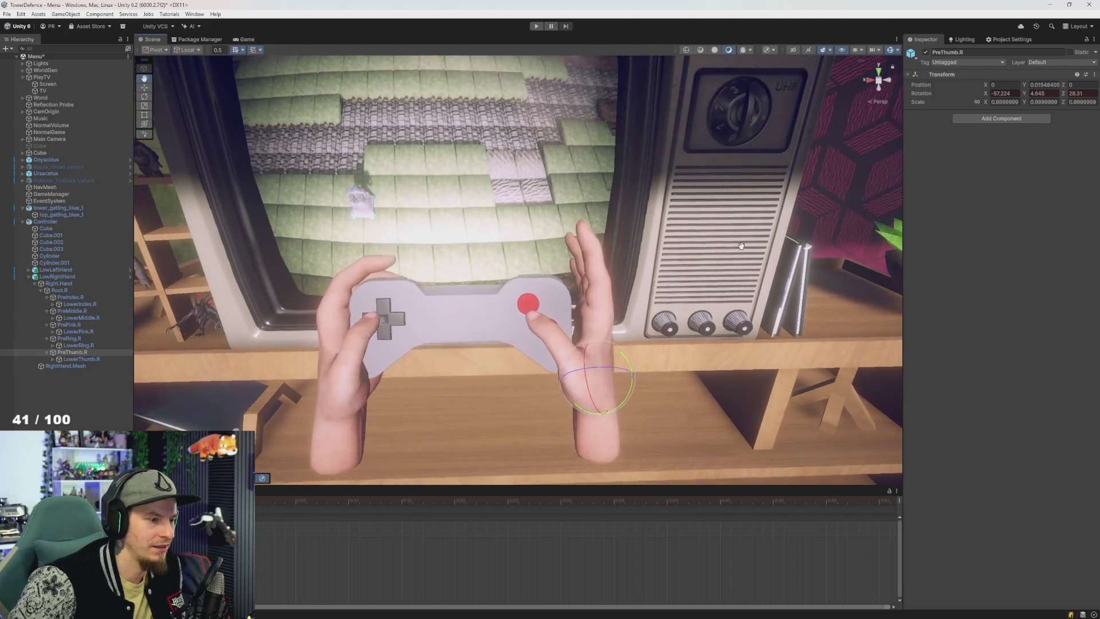
scroll(741, 246, up, 3)
drag(744, 256, 617, 358)
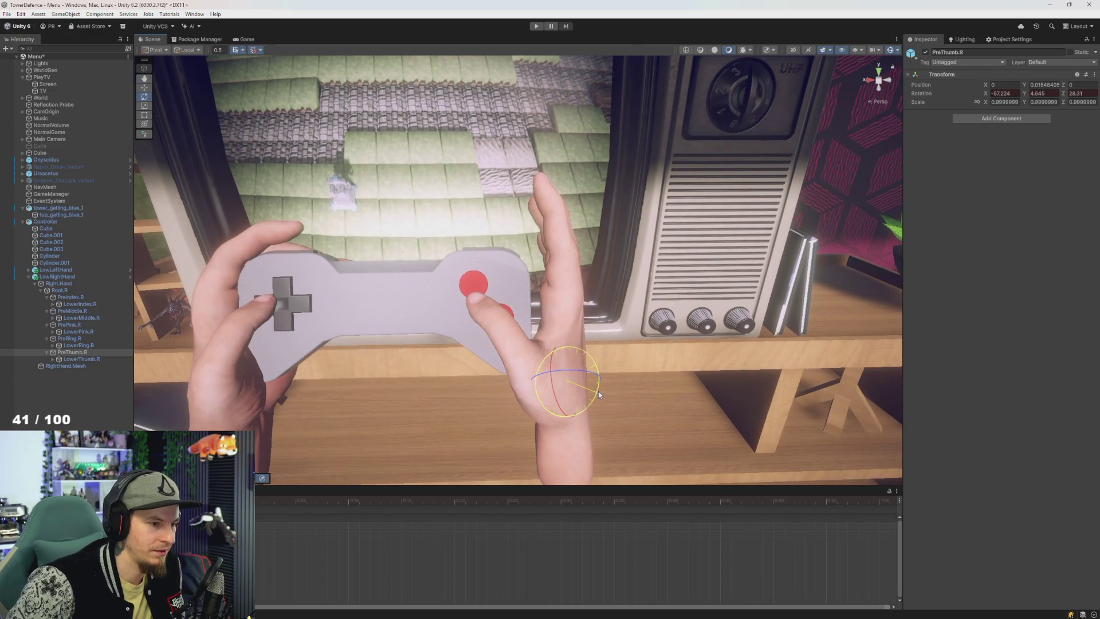
drag(599, 395, 579, 369)
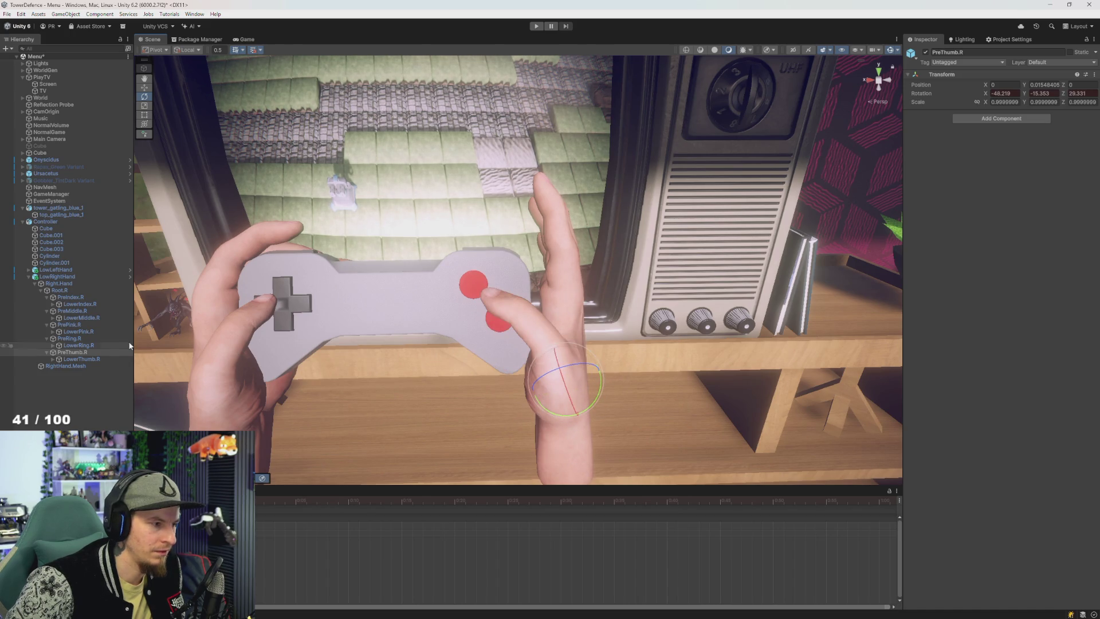
Step: Try bending the LowerThumb.R joint to a new angle, then undo it
click(80, 359)
click(577, 331)
mouse_move(559, 338)
mouse_down()
mouse_move(568, 353)
mouse_move(510, 358)
mouse_move(550, 375)
mouse_move(546, 360)
mouse_up()
key(ctrl+z)
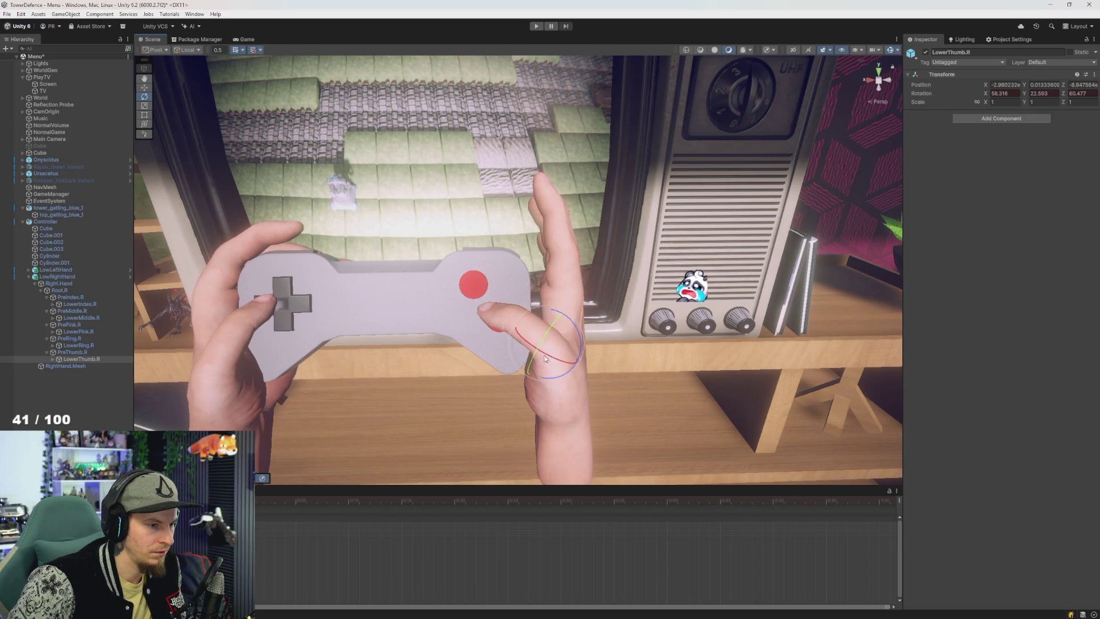
Step: Expand LowerThumb.R and rotate its UpwardThumb.R tip joint onto the lower red button
click(81, 360)
key(Right)
click(77, 366)
drag(513, 312, 349, 353)
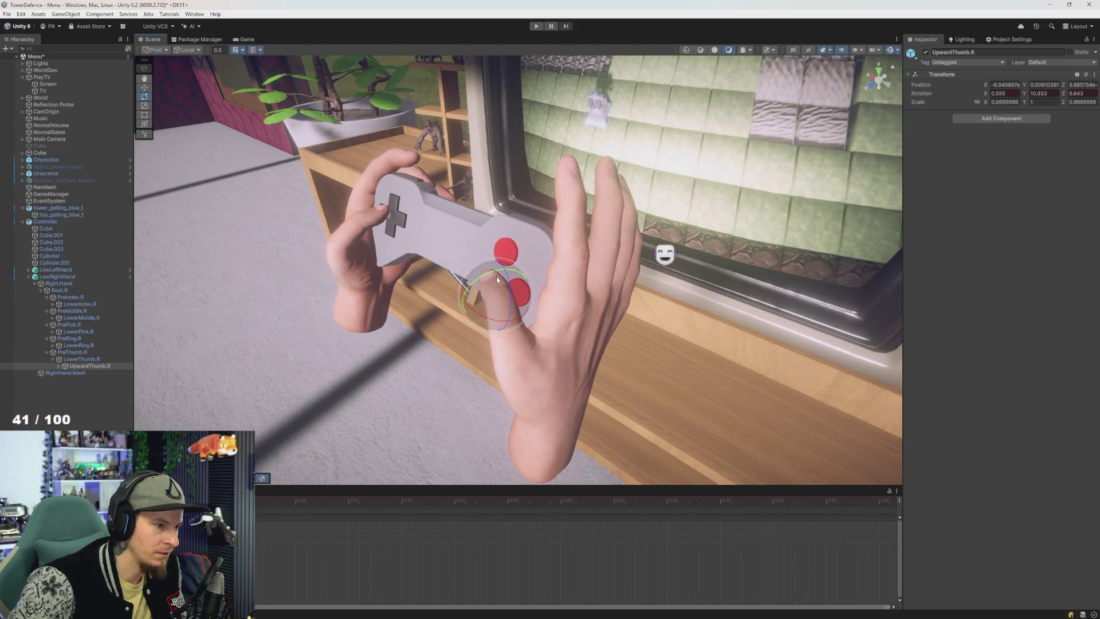
drag(516, 321, 517, 321)
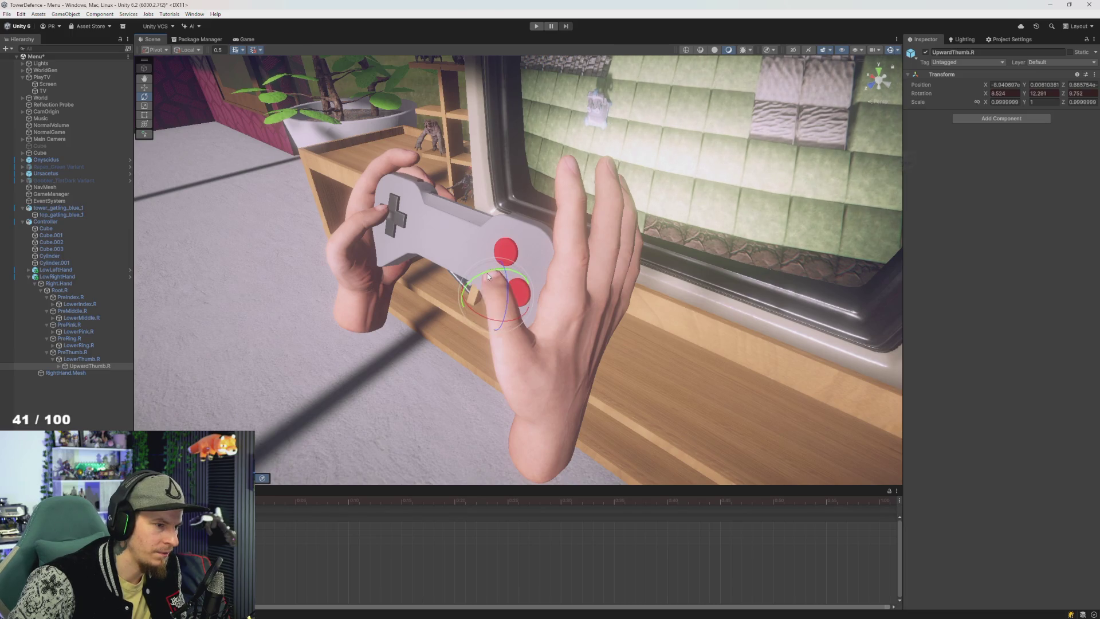
mouse_move(505, 294)
mouse_down()
mouse_move(486, 322)
mouse_move(607, 321)
mouse_move(553, 312)
mouse_move(478, 325)
mouse_move(364, 220)
mouse_move(443, 335)
mouse_up()
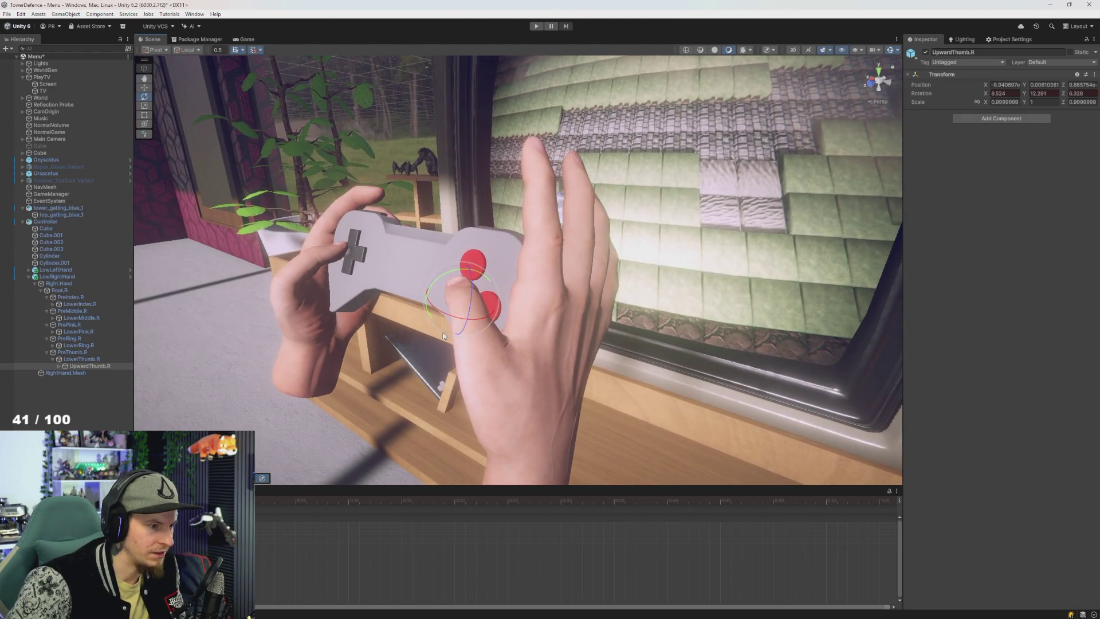
Step: Reselect LowerThumb.R and orbit in close to check the right thumb's pose
click(78, 360)
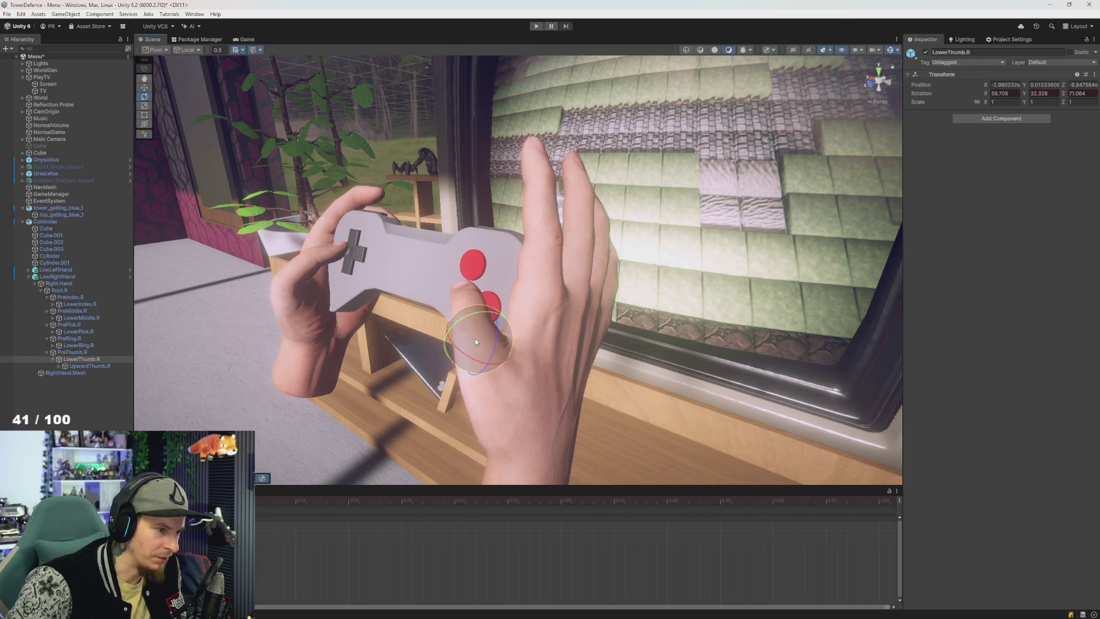
mouse_move(387, 339)
mouse_down()
mouse_move(521, 353)
mouse_move(459, 322)
mouse_move(368, 346)
mouse_move(380, 381)
mouse_move(328, 367)
mouse_move(432, 342)
mouse_move(408, 350)
mouse_up()
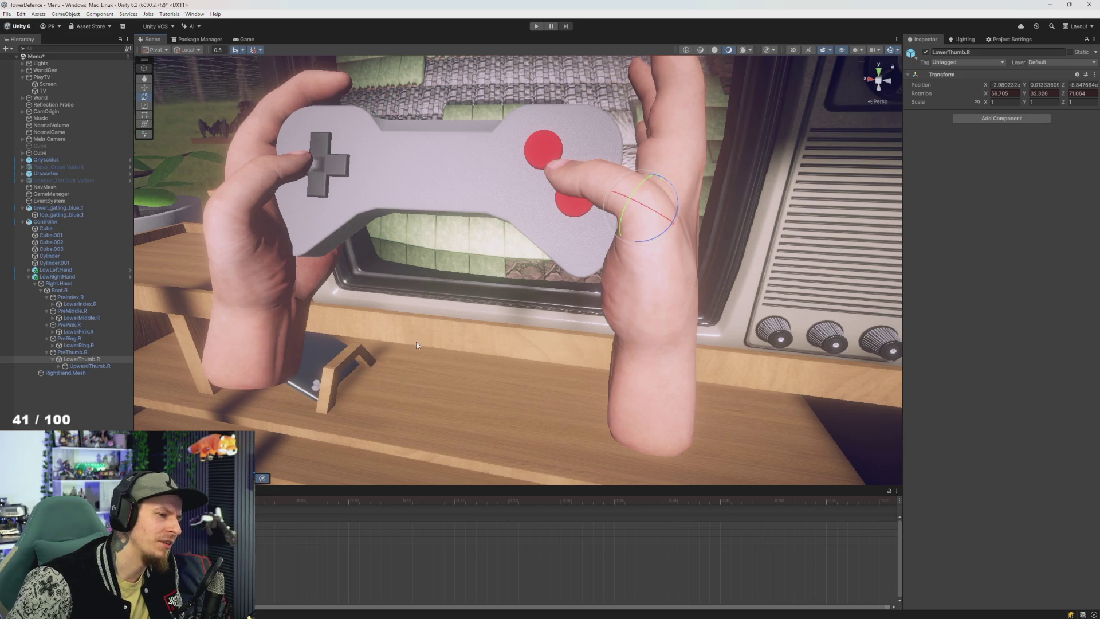
mouse_move(428, 325)
mouse_down()
mouse_move(309, 355)
mouse_move(290, 319)
mouse_move(234, 336)
mouse_move(358, 354)
mouse_move(0, 356)
mouse_up()
click(69, 338)
drag(515, 275, 460, 283)
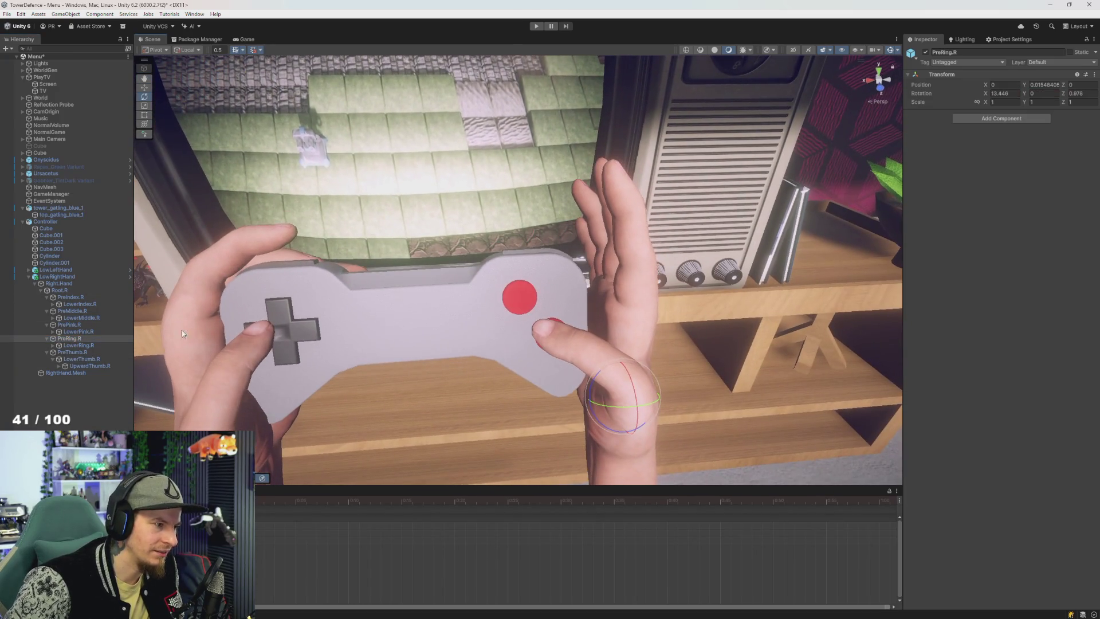
click(78, 304)
mouse_move(201, 309)
mouse_down()
mouse_move(283, 298)
mouse_move(206, 310)
mouse_up()
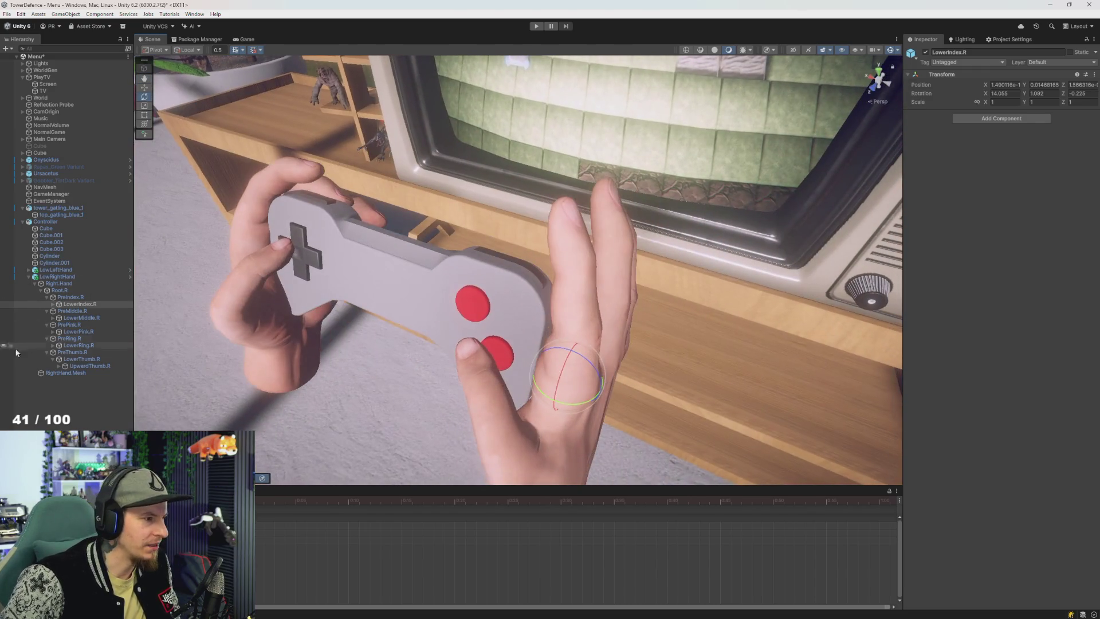
click(86, 353)
mouse_move(326, 306)
mouse_down()
mouse_move(389, 290)
mouse_move(361, 274)
mouse_move(395, 273)
mouse_up()
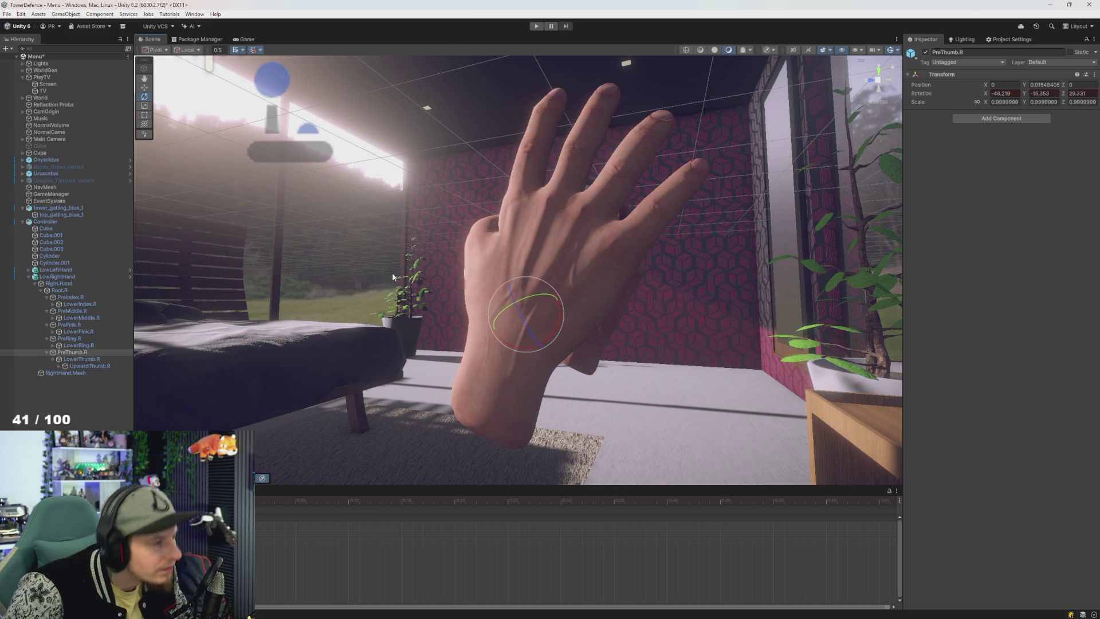
Step: Select PrePink.R and angle the pinky inward at its base
click(71, 297)
key(Down)
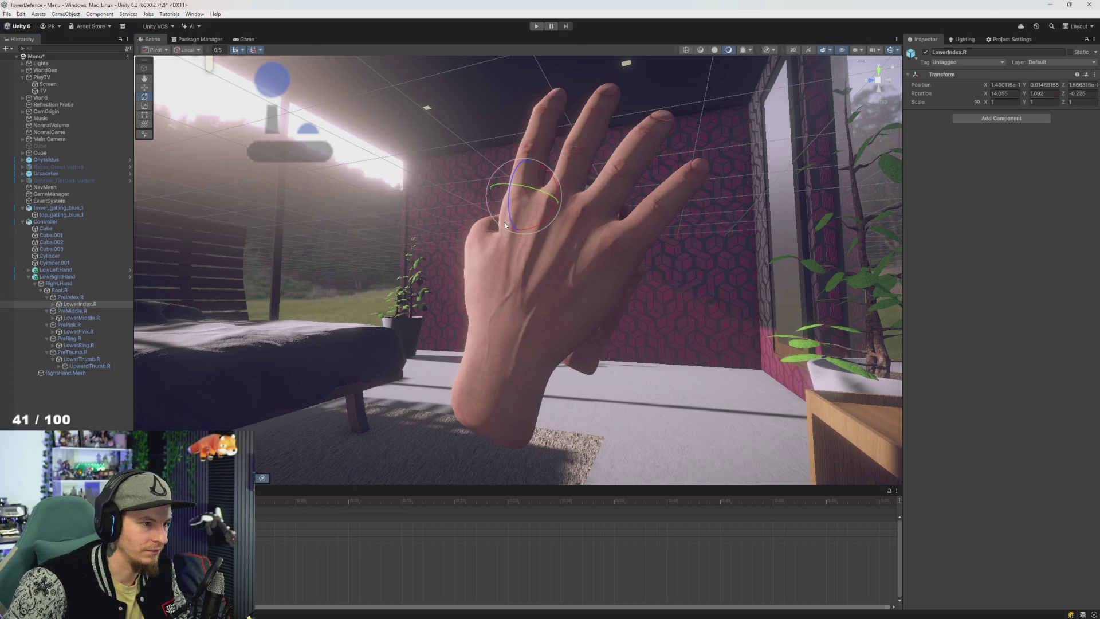
click(88, 339)
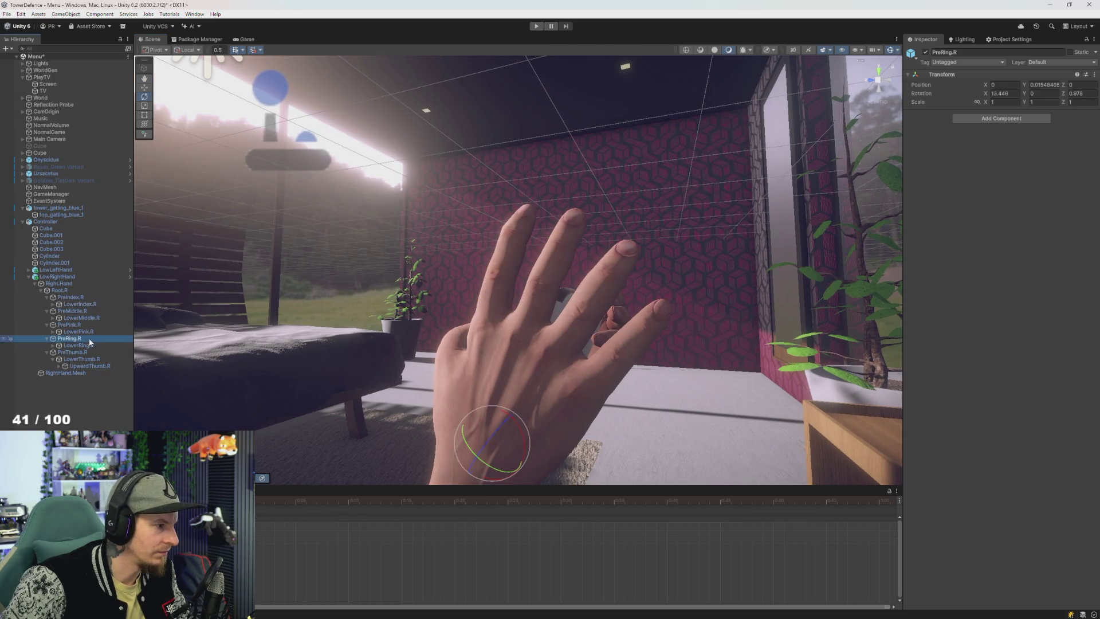
click(89, 353)
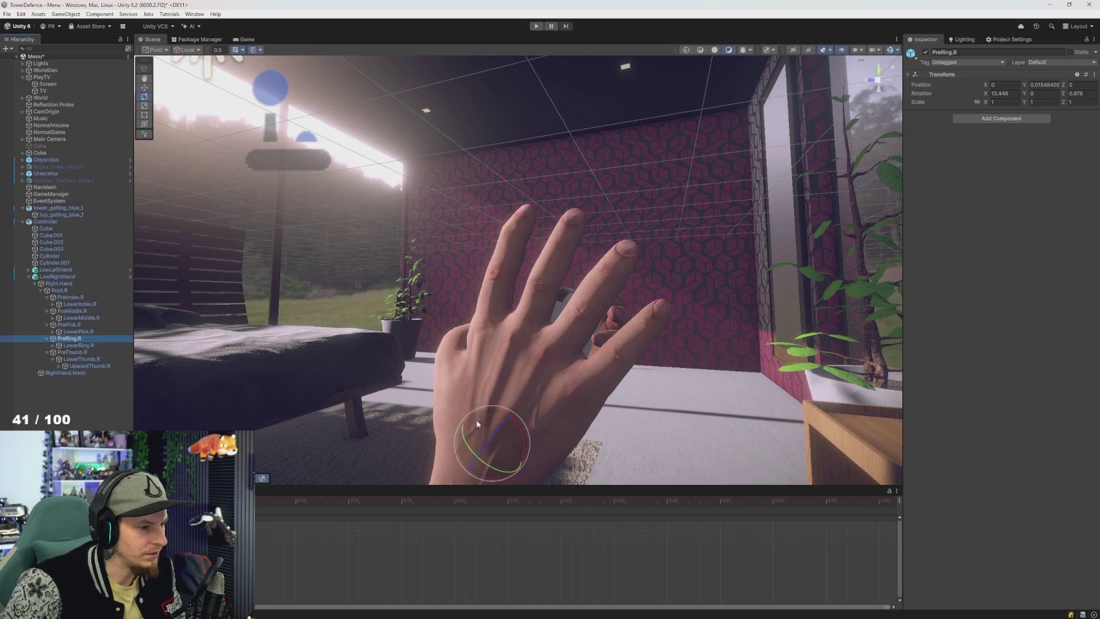
click(72, 324)
mouse_move(506, 432)
mouse_down()
mouse_move(565, 456)
mouse_move(504, 442)
mouse_up()
scroll(580, 372, up, 3)
mouse_move(579, 373)
mouse_down()
mouse_move(487, 362)
mouse_move(499, 396)
mouse_up()
mouse_move(515, 433)
mouse_down()
mouse_move(575, 420)
mouse_move(365, 394)
mouse_up()
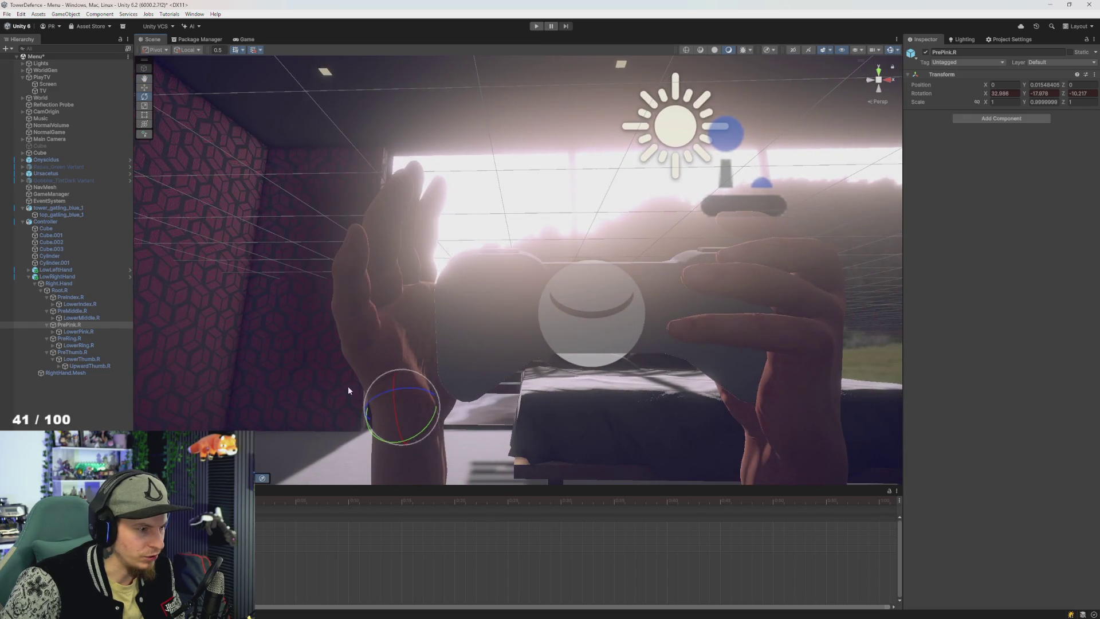
Step: Frame LowerPink.R and curl it down to -18.201 on X and 65.554 on Z
click(78, 330)
drag(382, 343, 420, 384)
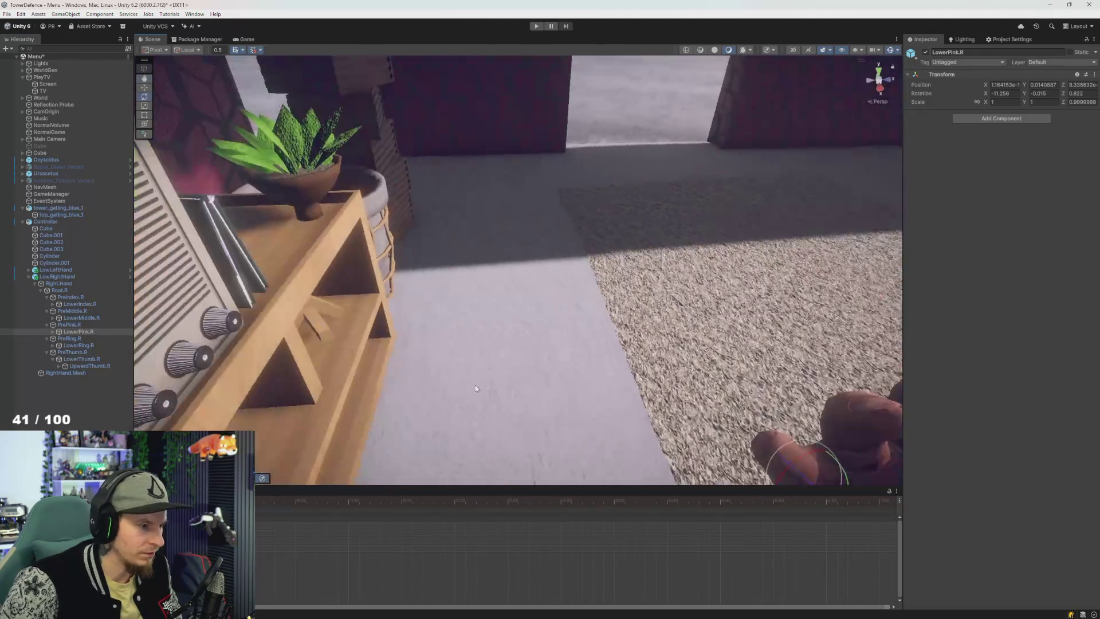
key(f)
mouse_move(513, 285)
mouse_down()
mouse_move(569, 339)
mouse_move(570, 290)
mouse_move(570, 304)
mouse_move(550, 304)
mouse_move(591, 356)
mouse_up()
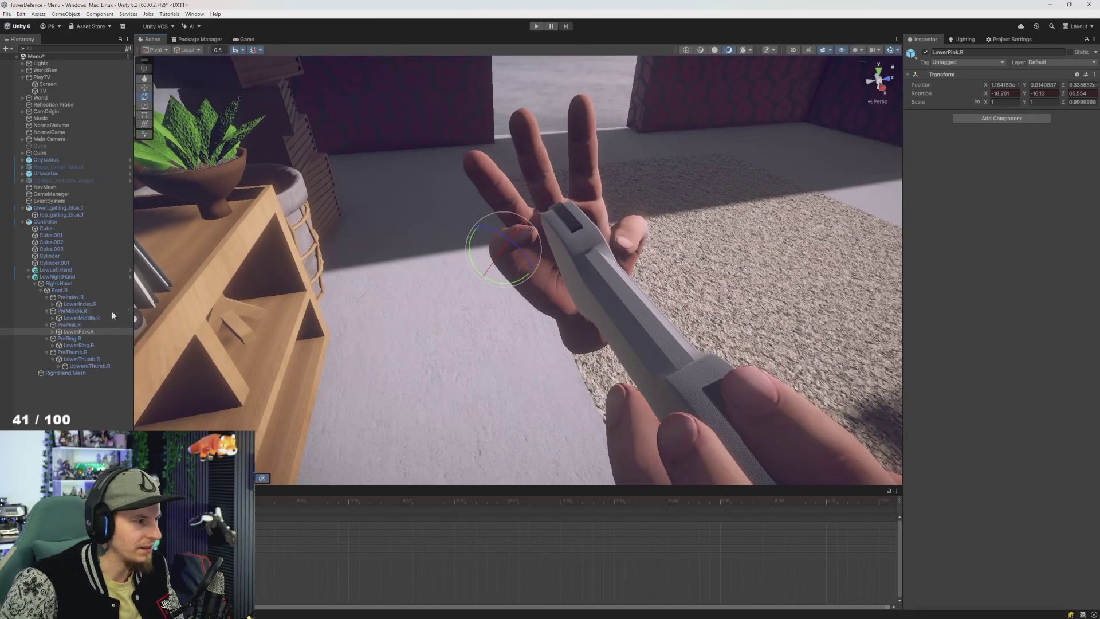
Step: Select PrePink.R and re-angle the pinky at its base
click(78, 325)
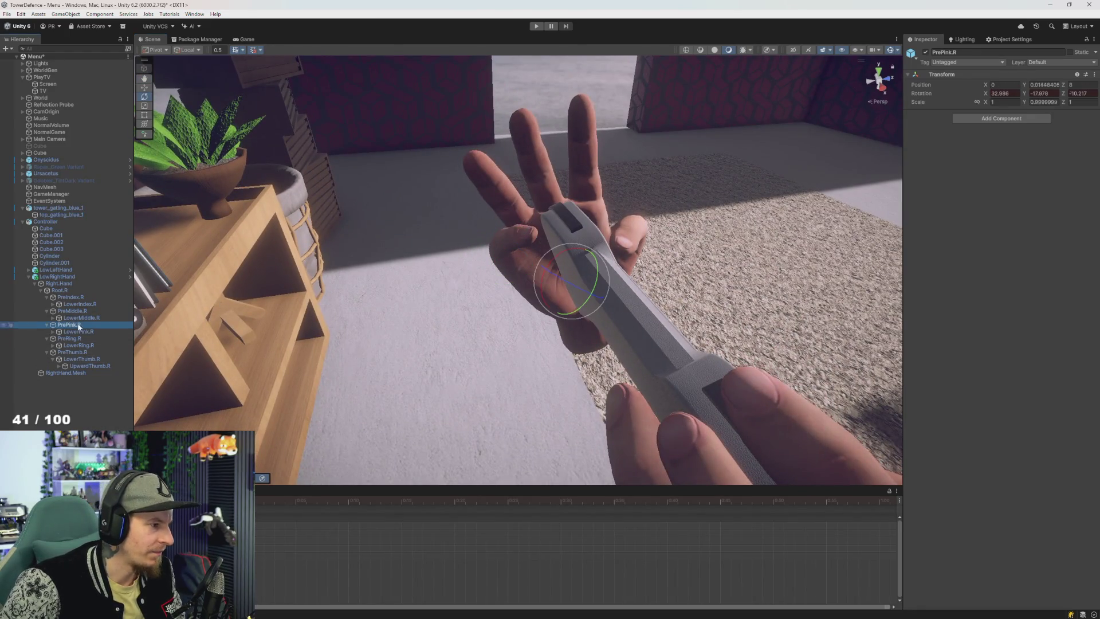
click(586, 304)
drag(483, 305, 554, 267)
key(f)
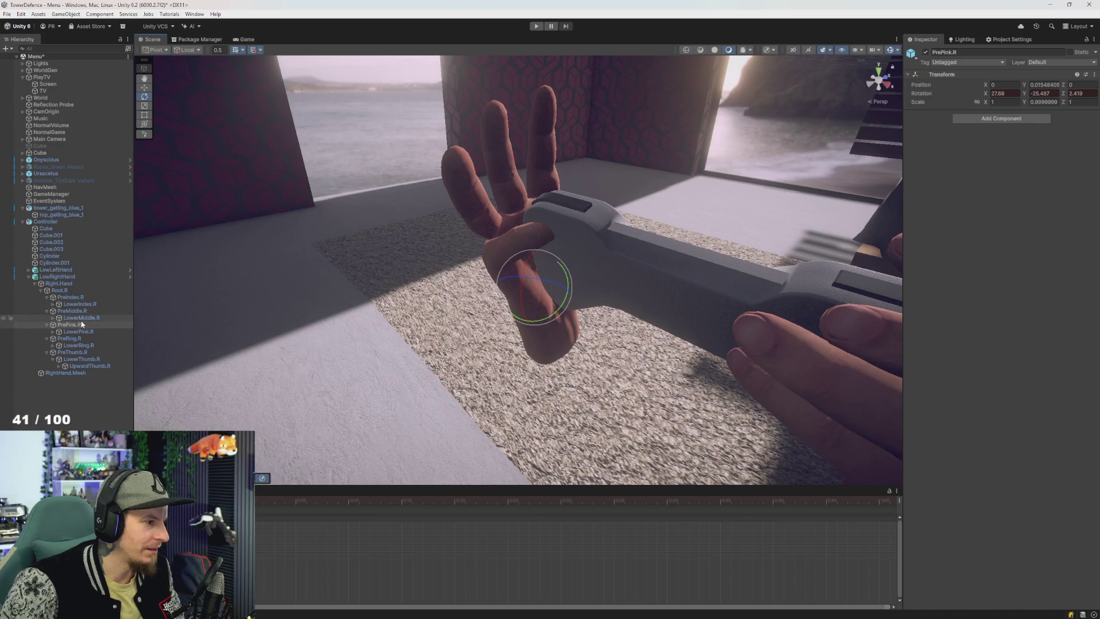
click(75, 332)
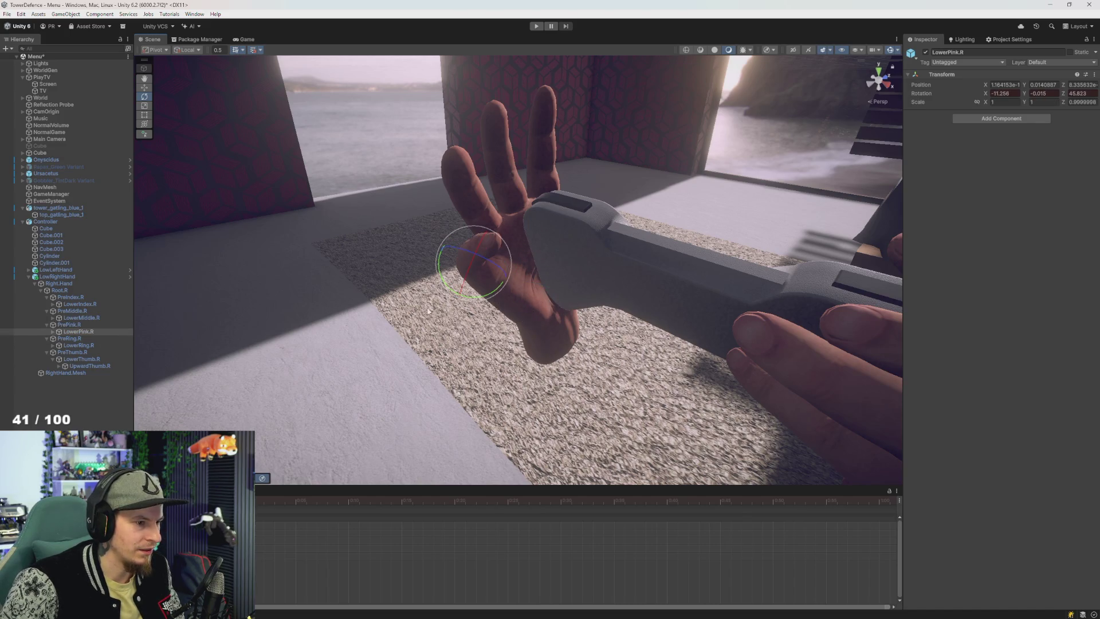
click(68, 325)
drag(533, 307, 542, 302)
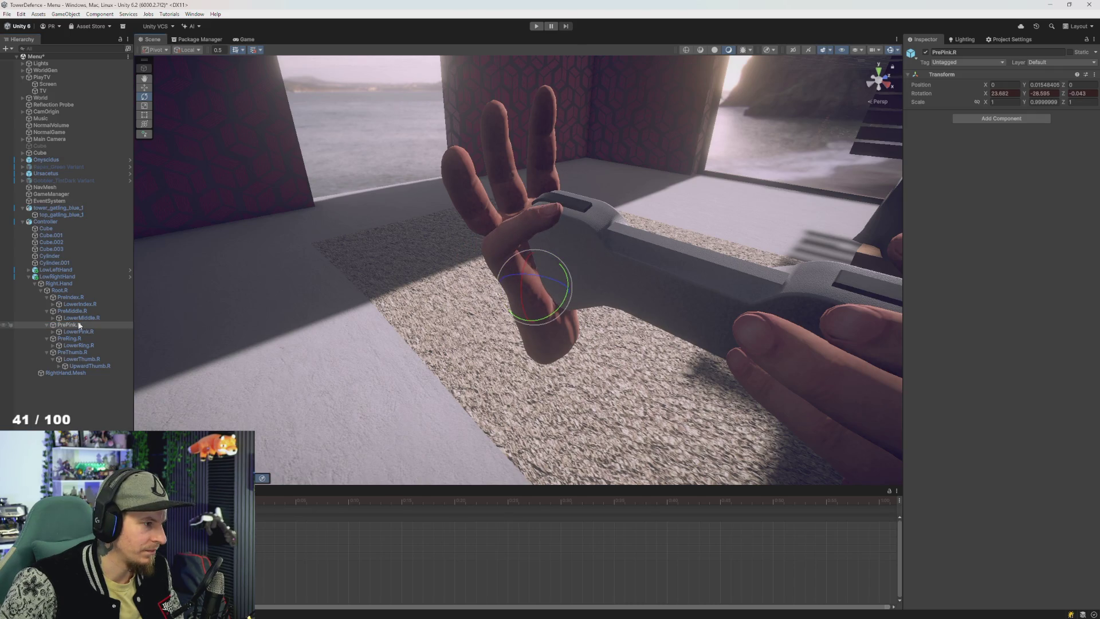
Step: Bend the LowerPink.R joint to curl the pinky toward the gamepad
double_click(80, 333)
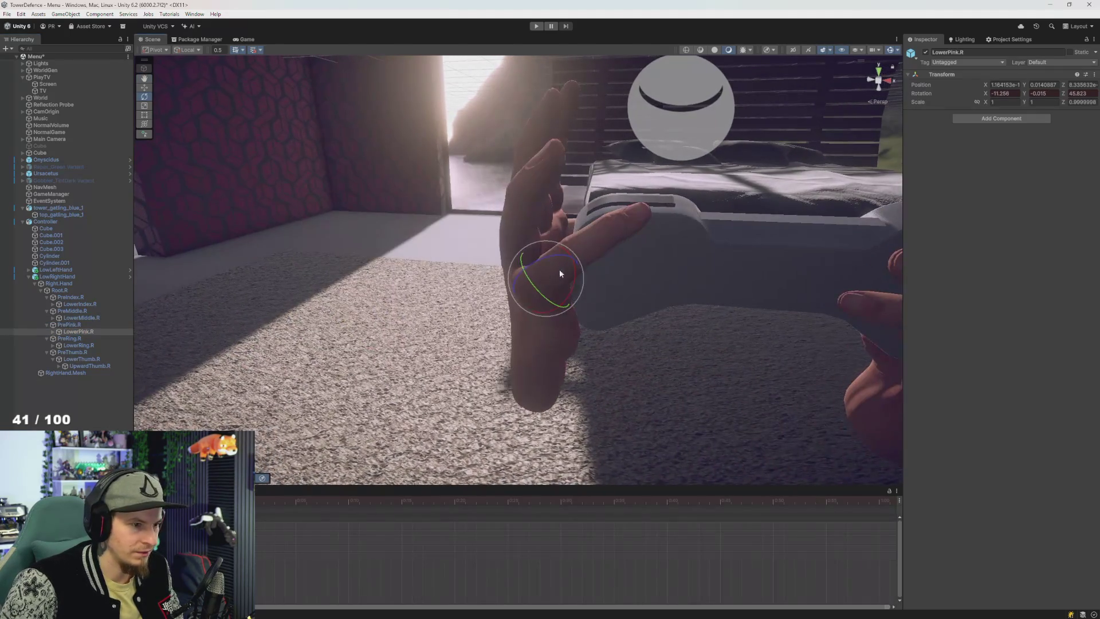
drag(557, 280, 549, 283)
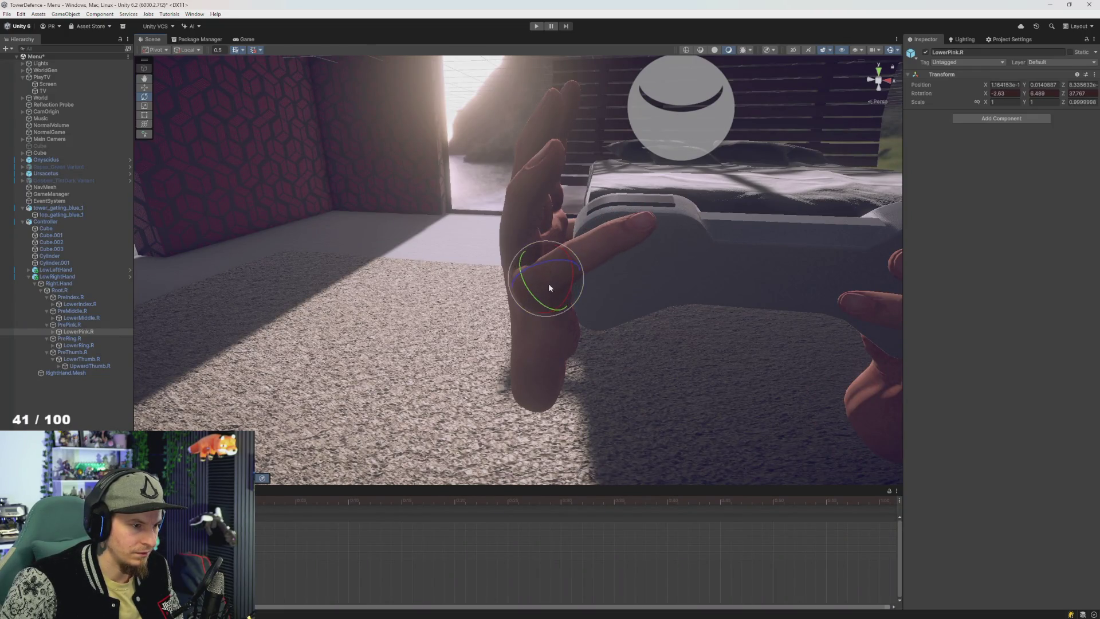
mouse_move(618, 292)
mouse_down()
mouse_move(732, 263)
mouse_move(696, 241)
mouse_up()
drag(592, 201, 606, 206)
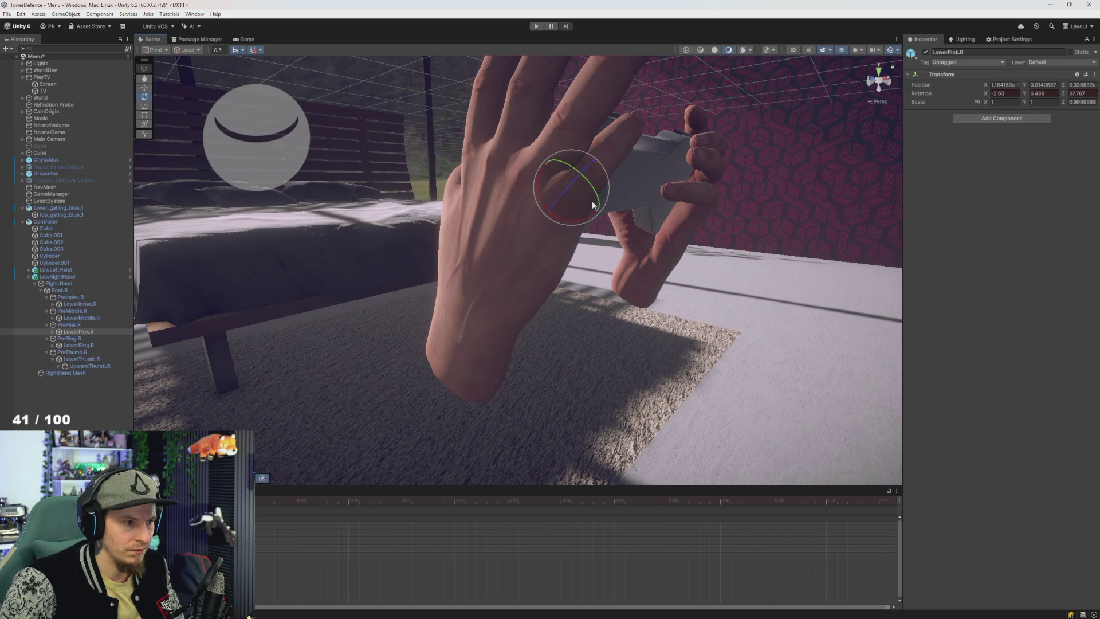
drag(587, 223, 584, 228)
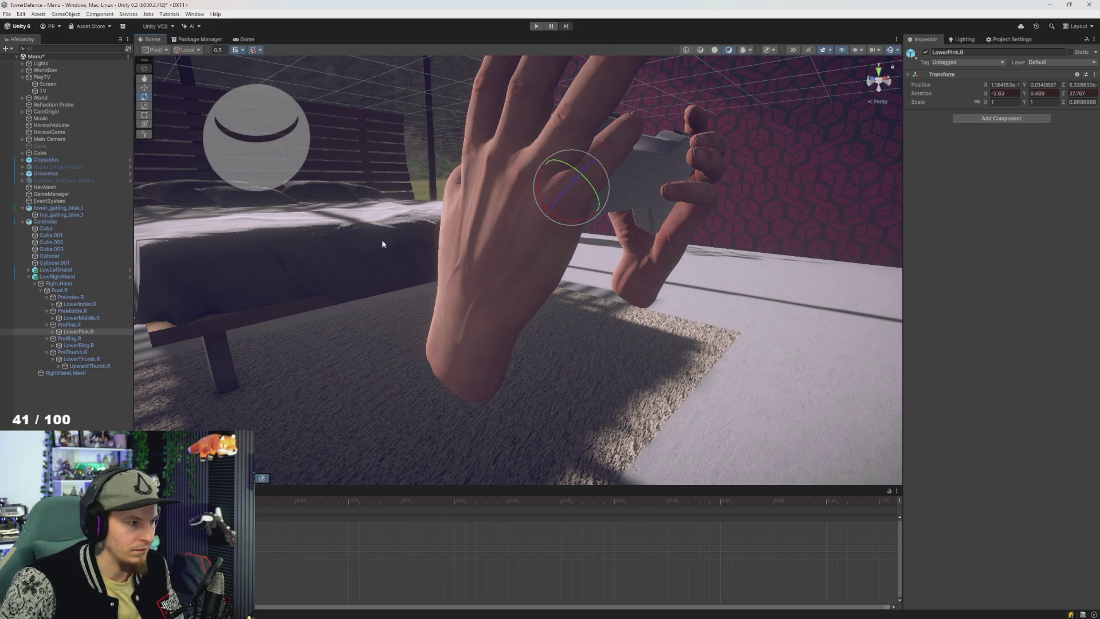
Step: Rebend PrePink.R, then set LowerPink.R to 9.21, 15.73, 38.301
click(69, 324)
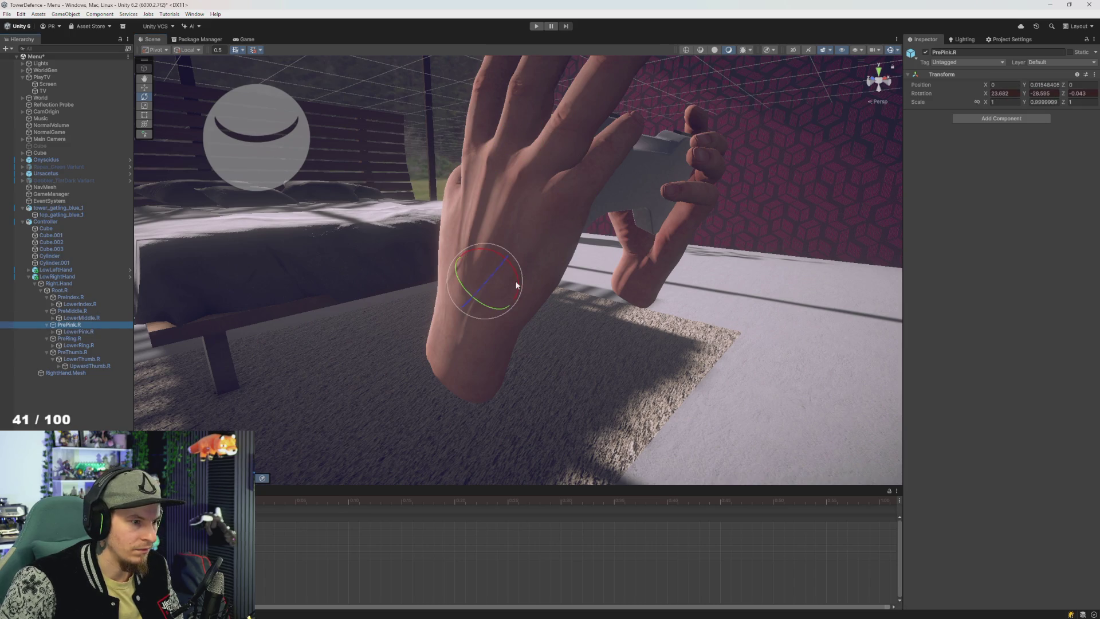
mouse_move(519, 280)
mouse_down()
mouse_move(558, 265)
mouse_move(466, 270)
mouse_move(572, 327)
mouse_move(538, 346)
mouse_move(472, 325)
mouse_move(621, 304)
mouse_move(572, 275)
mouse_move(604, 297)
mouse_move(473, 270)
mouse_move(564, 245)
mouse_move(553, 261)
mouse_move(595, 269)
mouse_up()
click(109, 331)
drag(322, 297, 328, 308)
scroll(373, 246, up, 5)
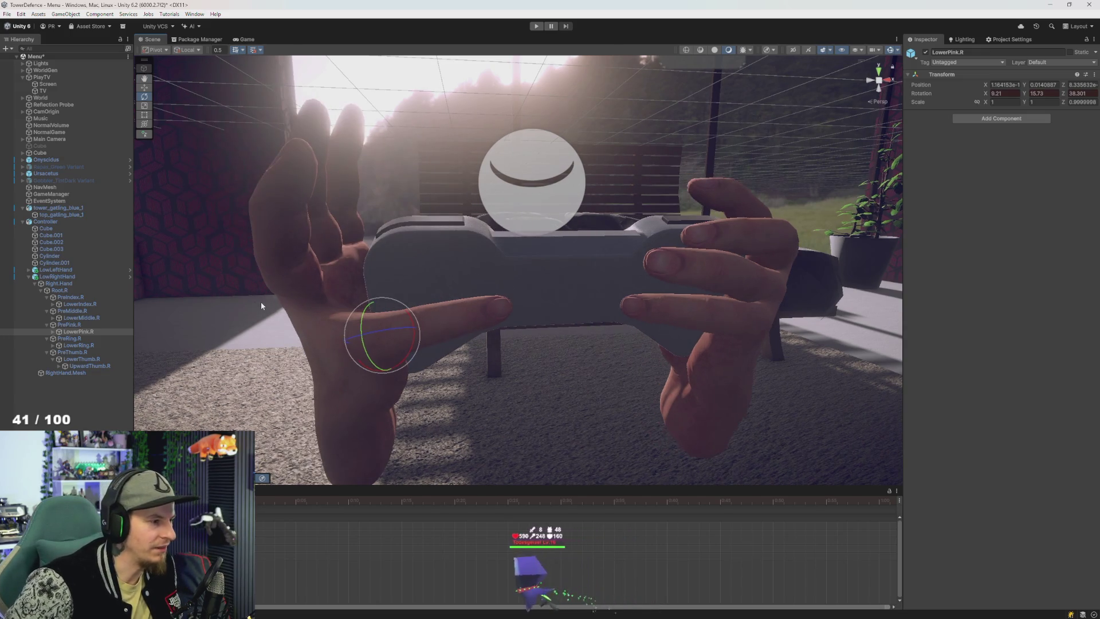
Step: Try bending the PreRing.R and LowerRing.R joints, undoing both attempts
click(90, 339)
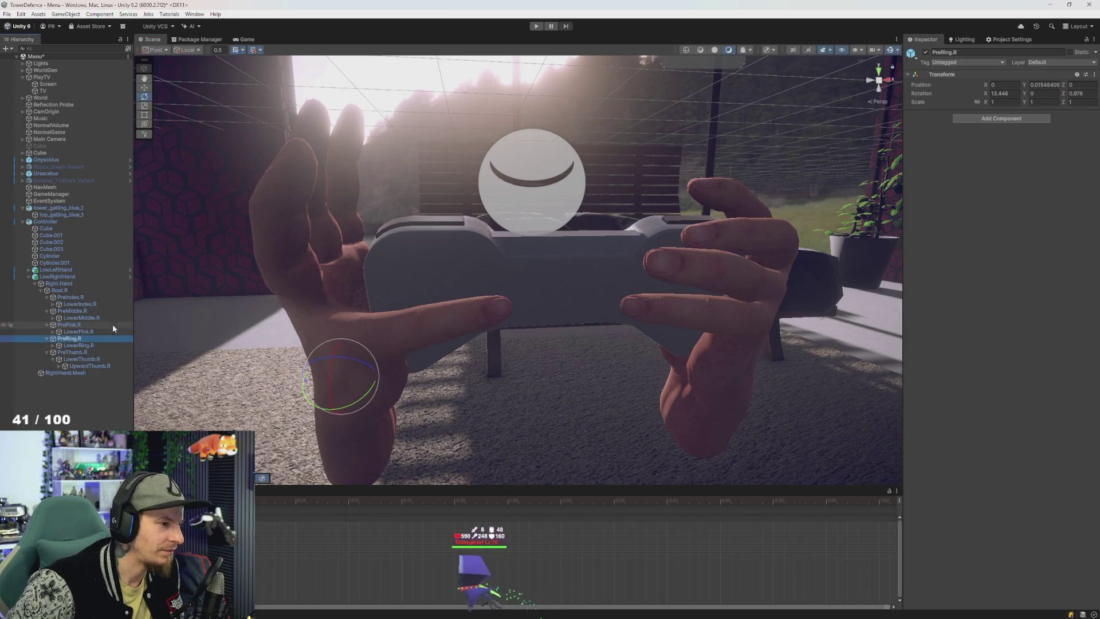
mouse_move(190, 361)
mouse_down()
mouse_move(365, 388)
mouse_move(435, 361)
mouse_move(485, 372)
mouse_move(577, 318)
mouse_move(566, 322)
mouse_up()
key(e)
key(ctrl+z)
mouse_move(540, 365)
mouse_down()
mouse_move(538, 353)
mouse_move(552, 357)
mouse_up()
key(ctrl+z)
click(98, 346)
drag(430, 372, 427, 287)
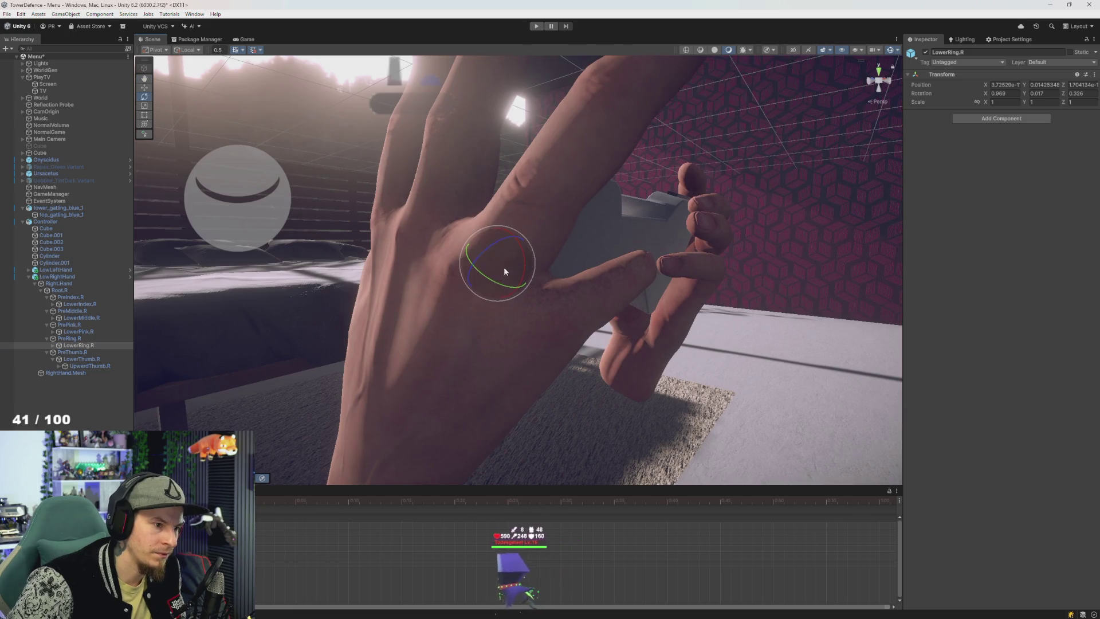
mouse_move(505, 271)
mouse_down()
mouse_move(504, 255)
mouse_move(528, 264)
mouse_move(507, 253)
mouse_move(517, 269)
mouse_move(467, 286)
mouse_move(425, 260)
mouse_move(322, 379)
mouse_up()
key(ctrl+z)
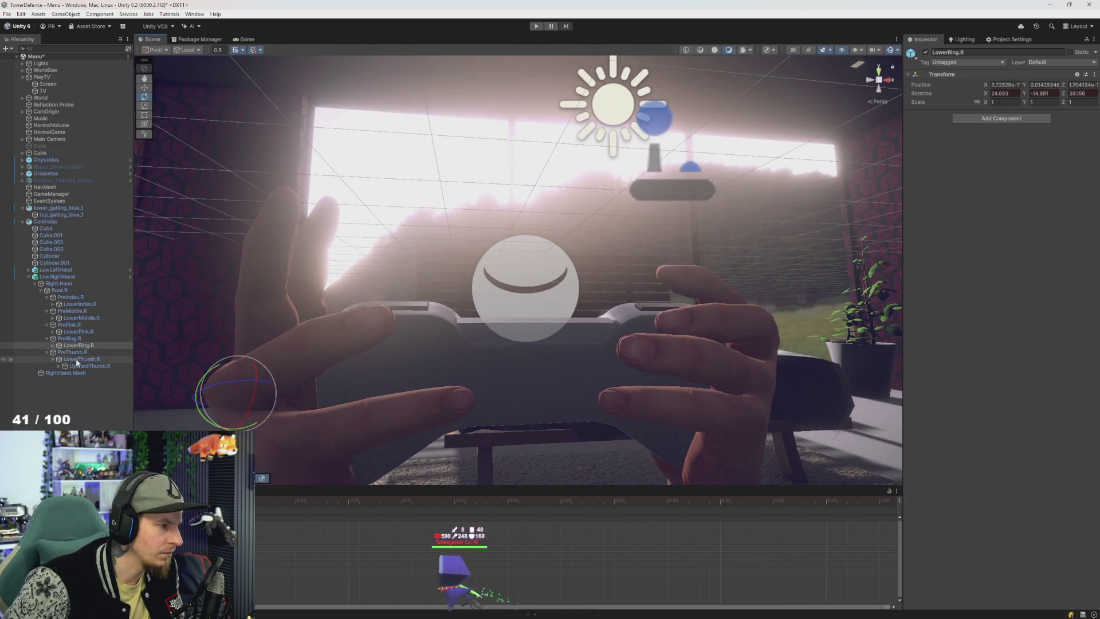
Step: Expand LowerRing.R and curl its MediumRing.R fingertip around the grip
click(77, 346)
click(53, 345)
click(230, 387)
click(87, 353)
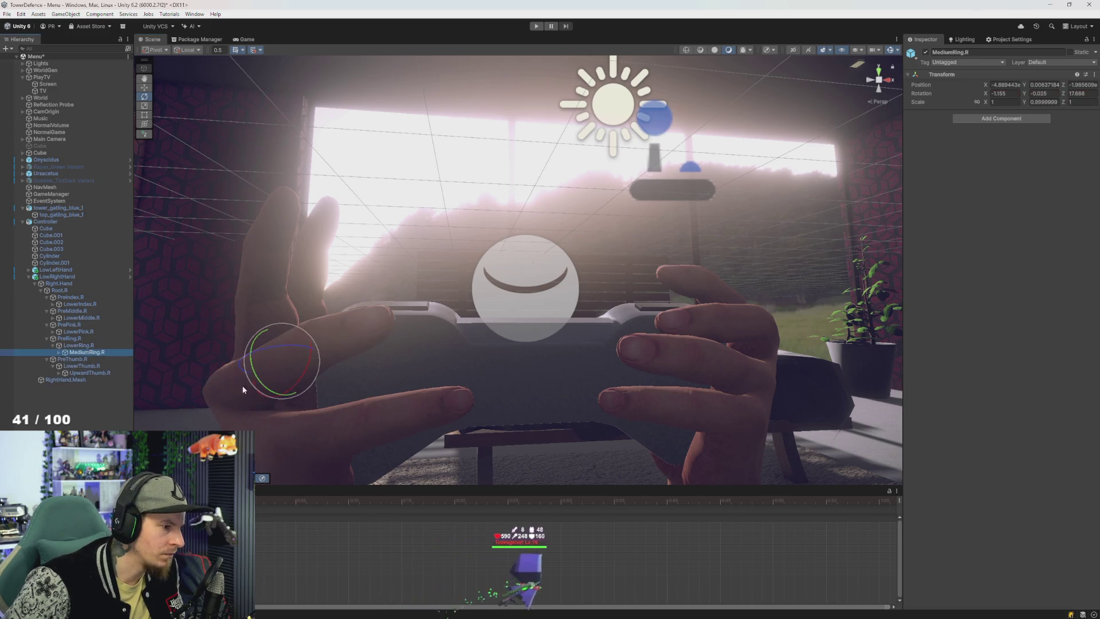
mouse_move(281, 354)
mouse_down()
mouse_move(298, 378)
mouse_move(423, 357)
mouse_move(396, 363)
mouse_up()
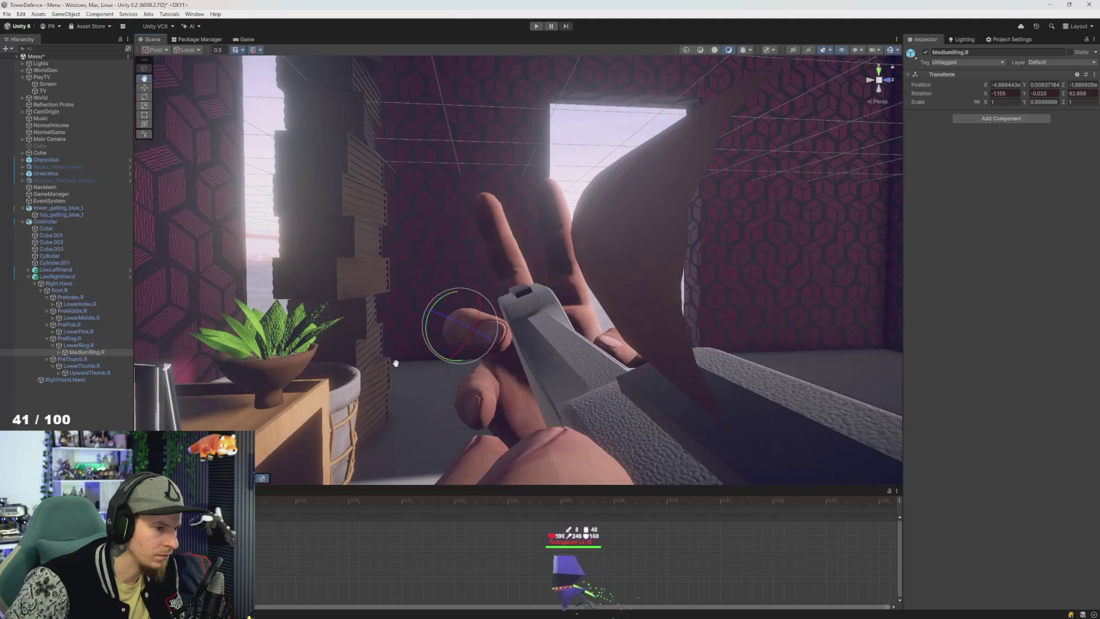
drag(457, 337, 451, 325)
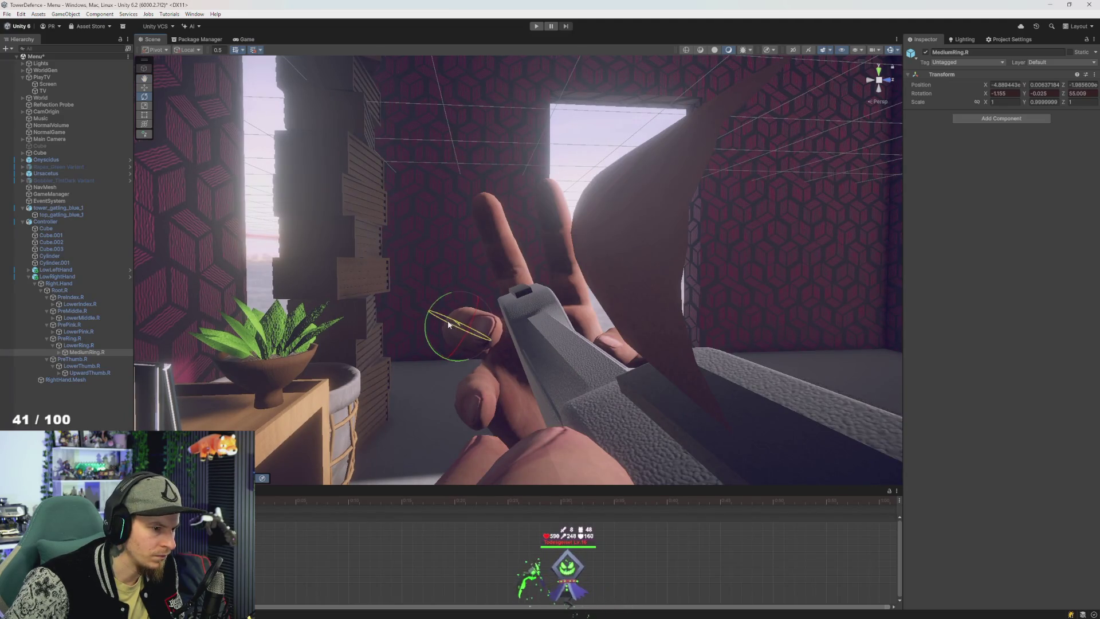
Step: Curl LowerPink.R further to 13.338, 8.615, 51.019 around the gamepad
click(81, 366)
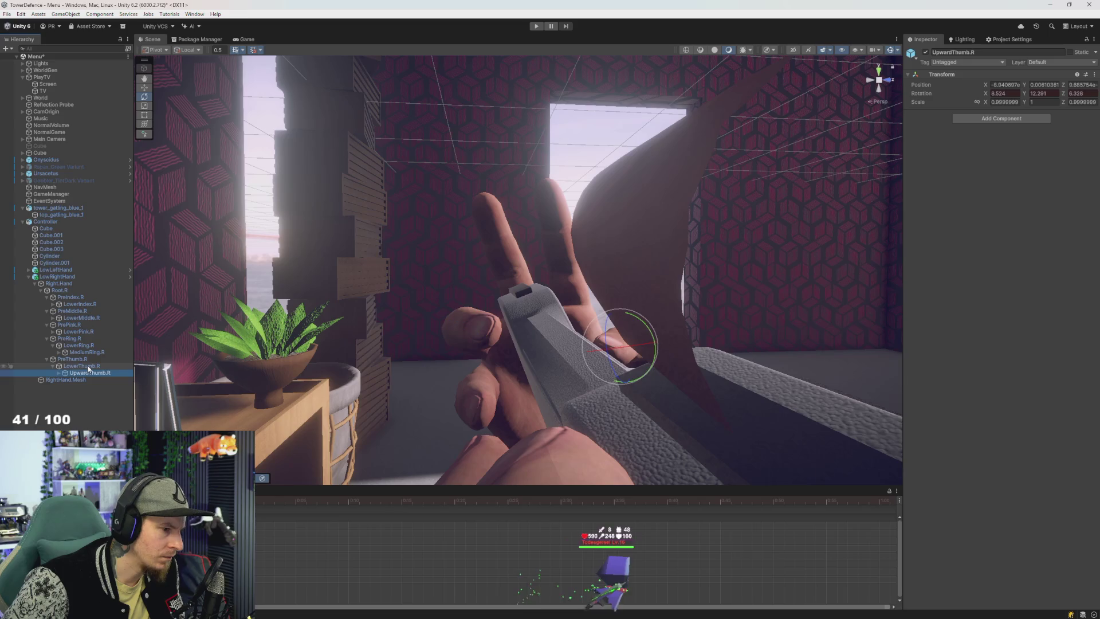
click(78, 331)
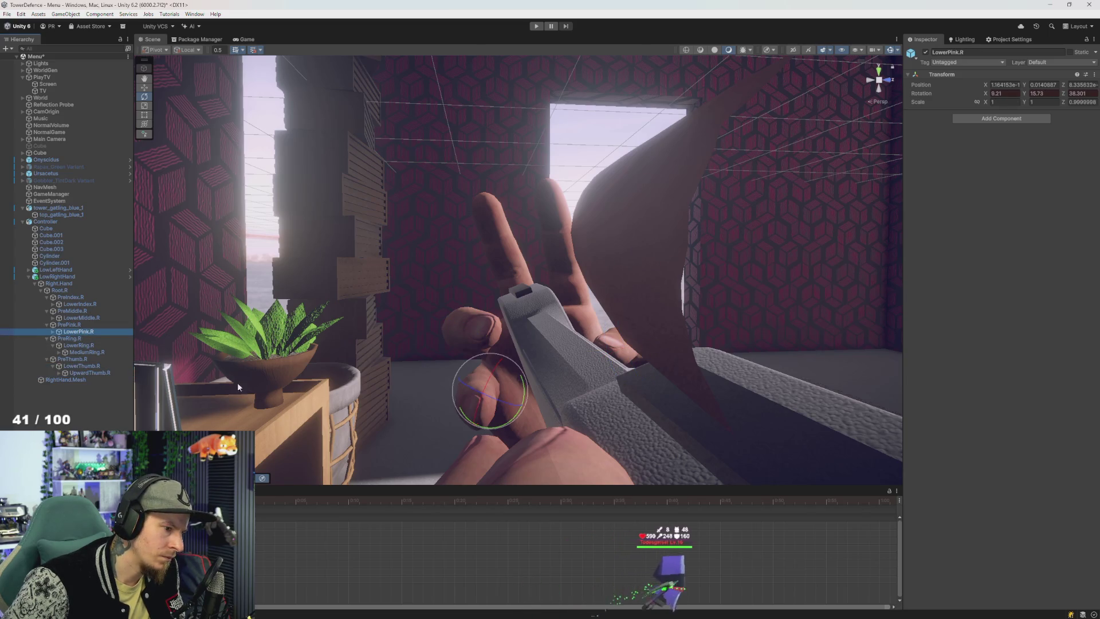
mouse_move(489, 409)
mouse_down()
mouse_move(514, 406)
mouse_move(471, 391)
mouse_move(514, 378)
mouse_move(438, 327)
mouse_move(498, 343)
mouse_move(409, 332)
mouse_move(444, 347)
mouse_up()
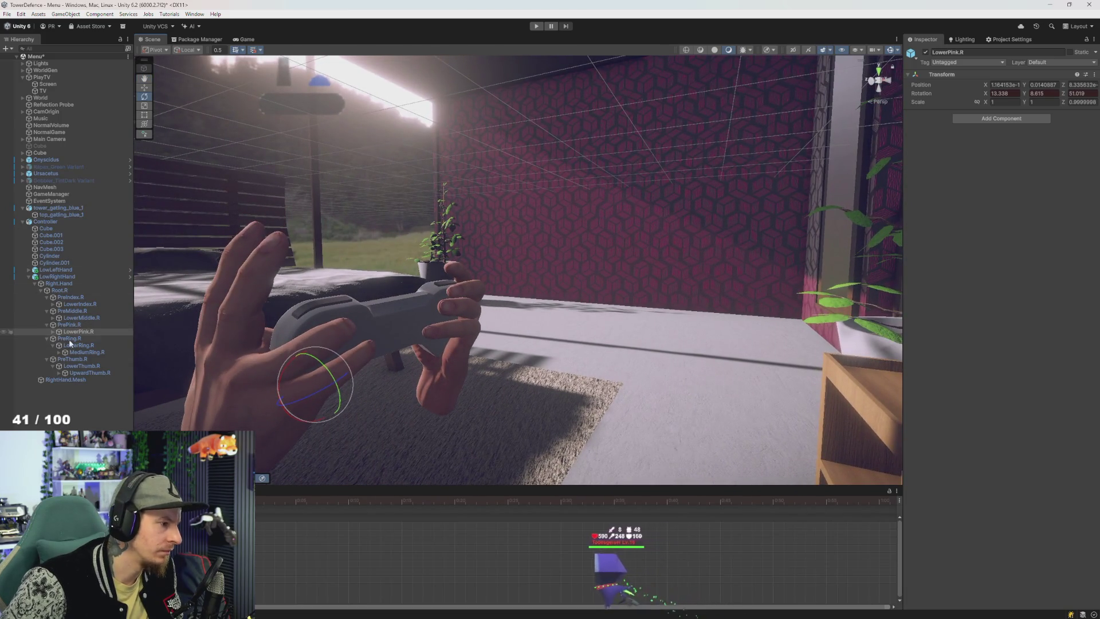
Step: Frame and orbit around the right hand's base finger joints (PreThumb.R, PreMiddle.R, PreRing.R, PrePink.R)
click(82, 360)
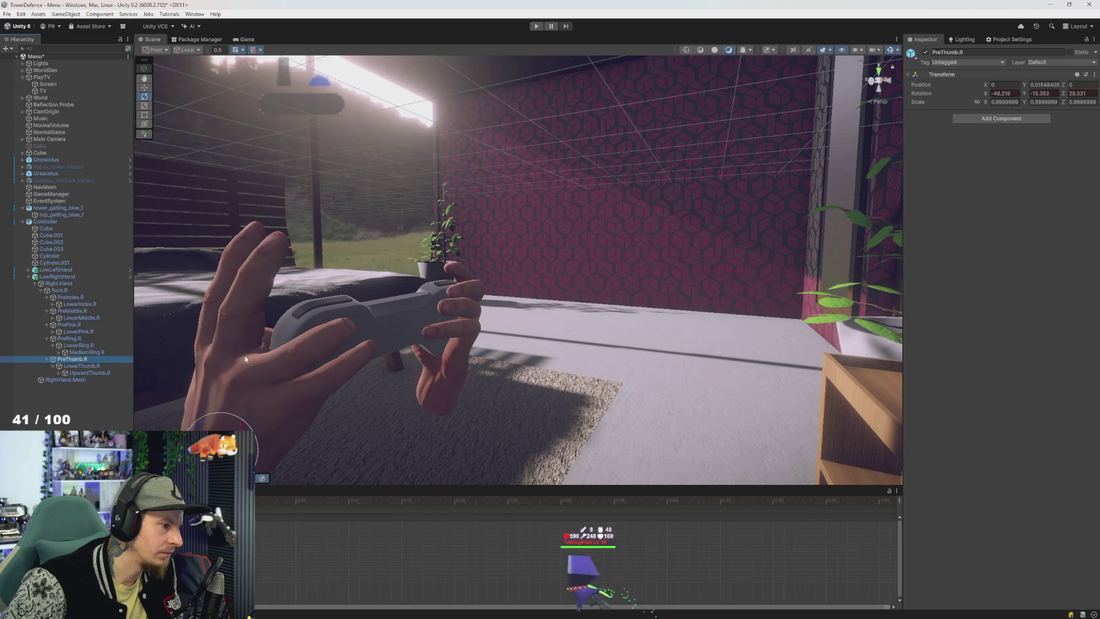
click(72, 312)
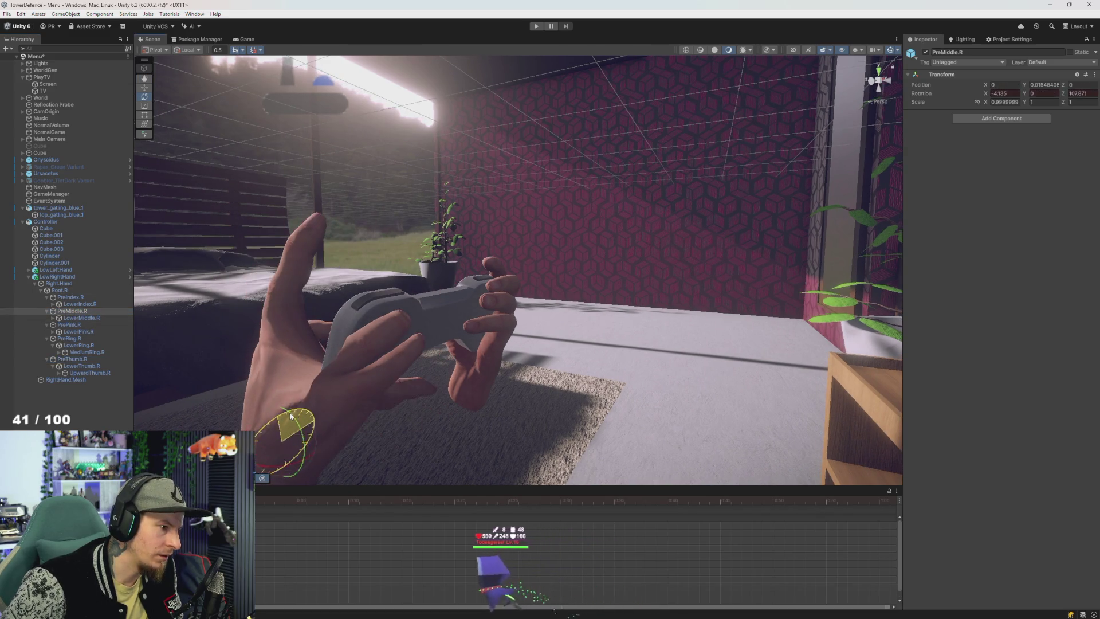
key(f)
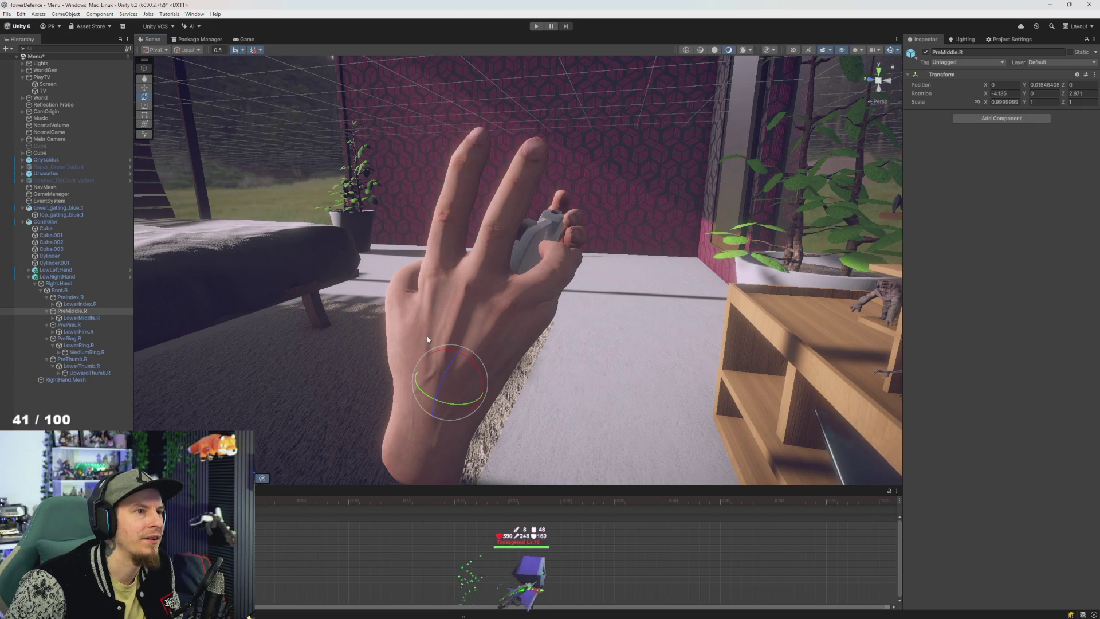
mouse_move(467, 331)
mouse_down()
mouse_move(449, 328)
mouse_move(507, 313)
mouse_move(473, 328)
mouse_move(428, 305)
mouse_move(425, 286)
mouse_move(490, 310)
mouse_move(481, 315)
mouse_move(618, 327)
mouse_up()
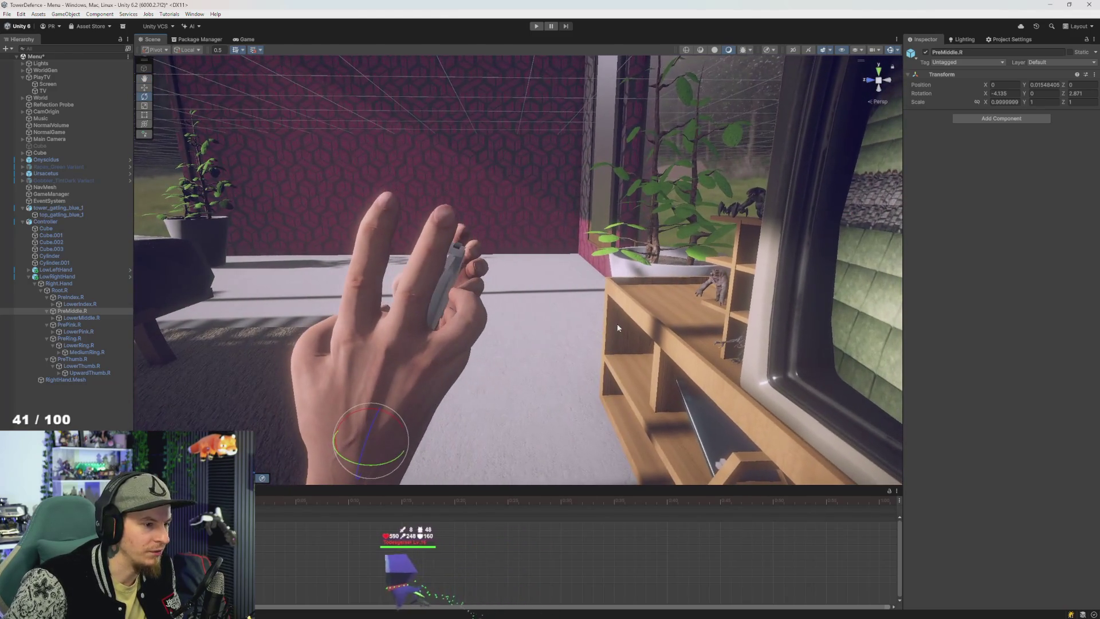
drag(489, 337, 352, 383)
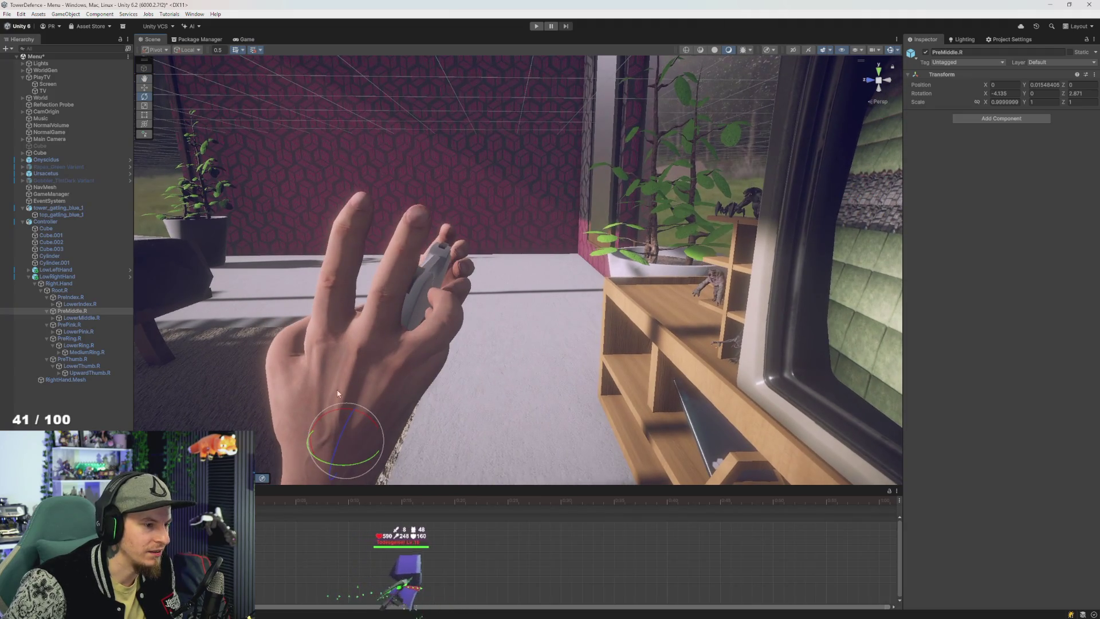
drag(70, 339, 82, 355)
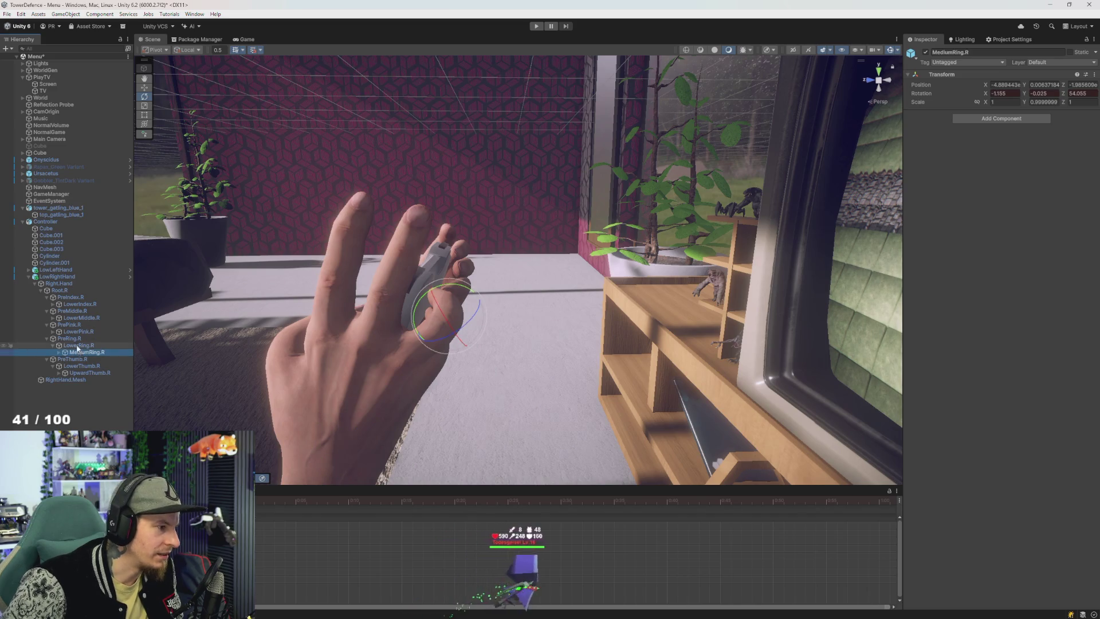
click(78, 325)
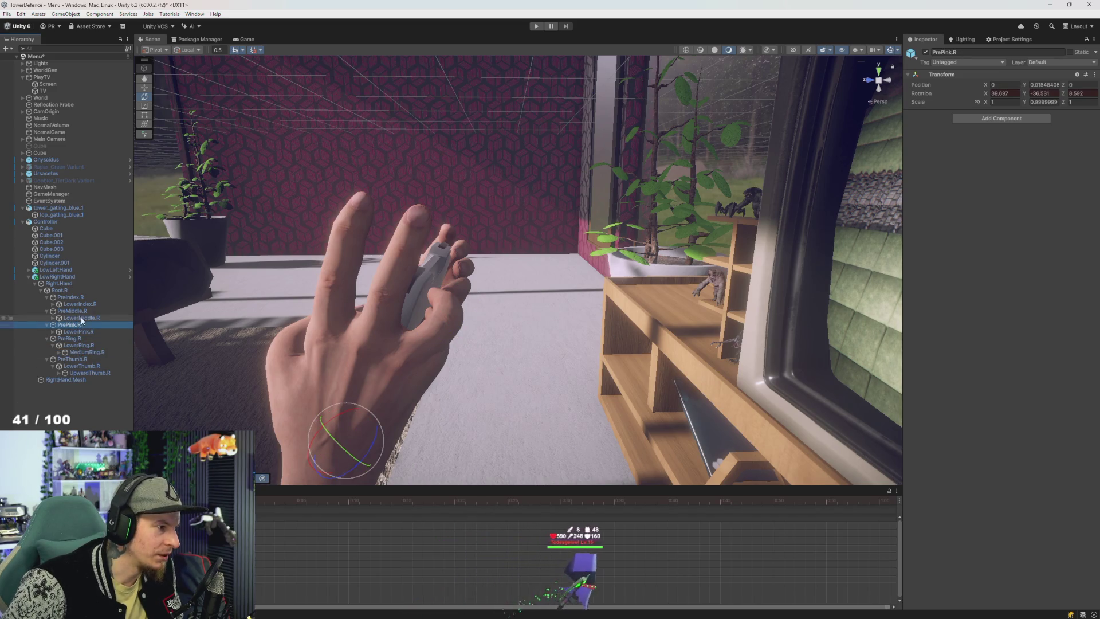
click(75, 311)
mouse_move(352, 423)
mouse_down()
mouse_move(355, 383)
mouse_move(345, 410)
mouse_move(513, 346)
mouse_move(491, 356)
mouse_move(500, 369)
mouse_move(498, 352)
mouse_up()
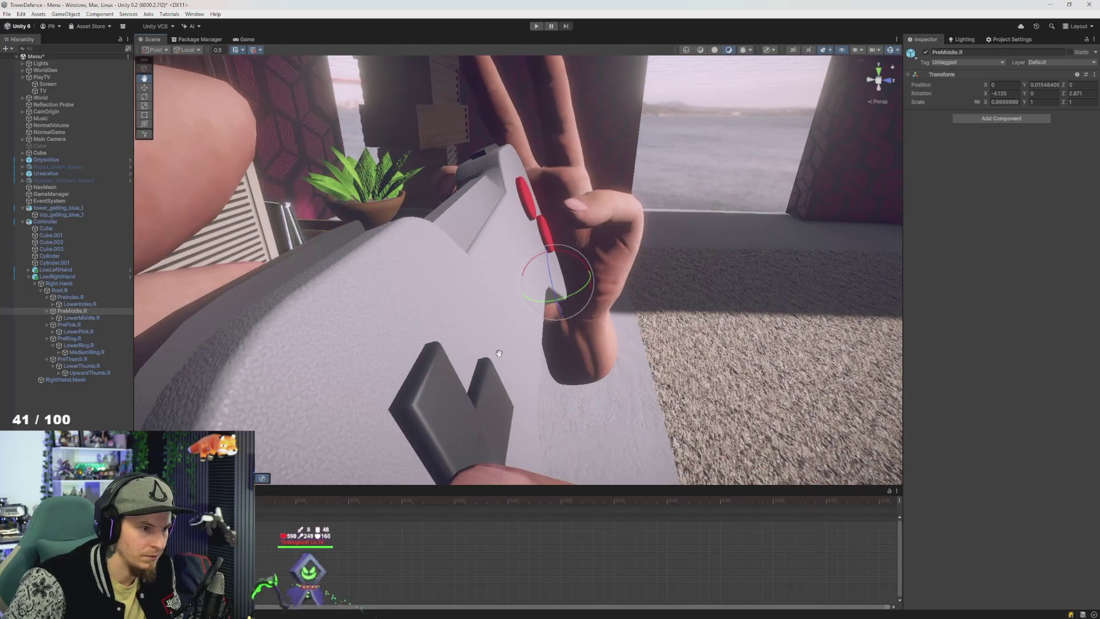
Step: Tilt the whole Right.Hand slightly and frame a close-up on PreRing.R
click(58, 285)
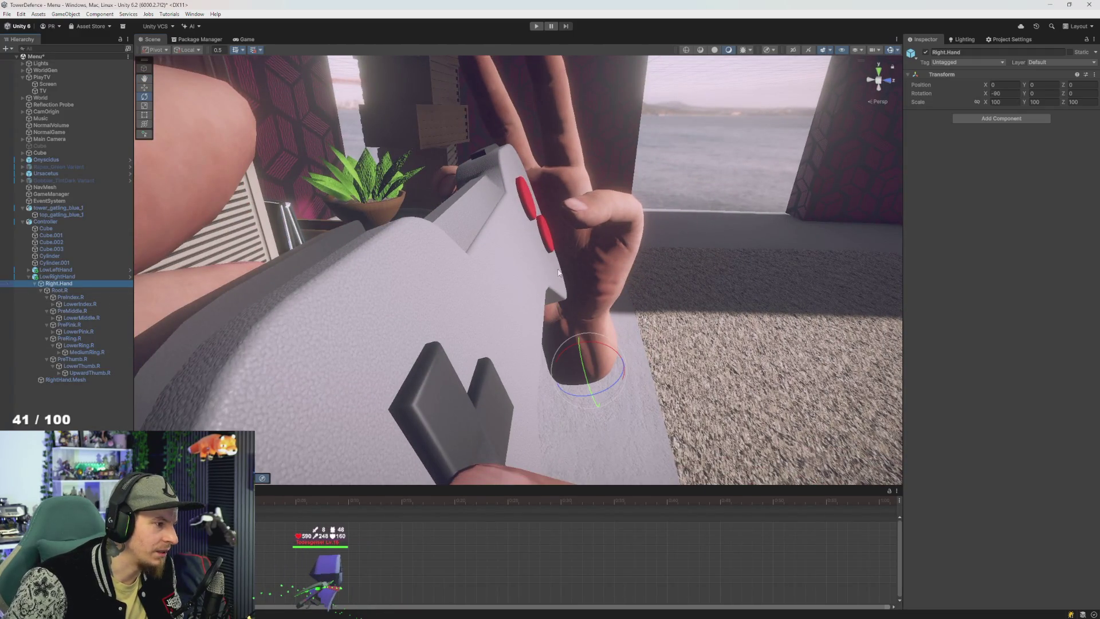
mouse_move(607, 345)
mouse_down()
mouse_move(626, 290)
mouse_move(573, 305)
mouse_move(607, 311)
mouse_move(607, 291)
mouse_up()
key(f)
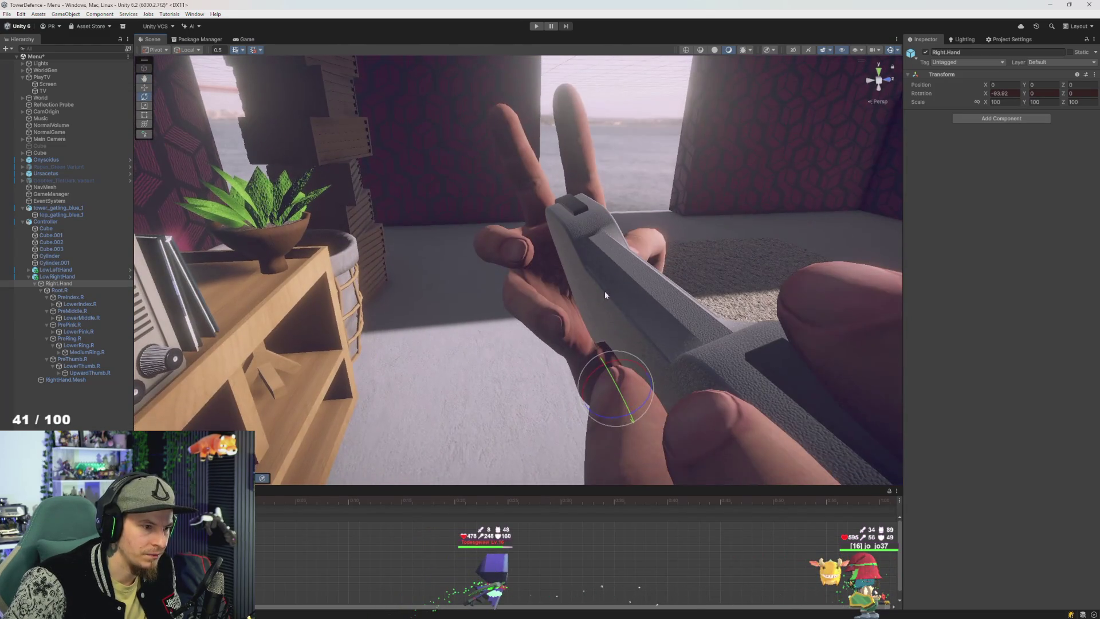
click(71, 359)
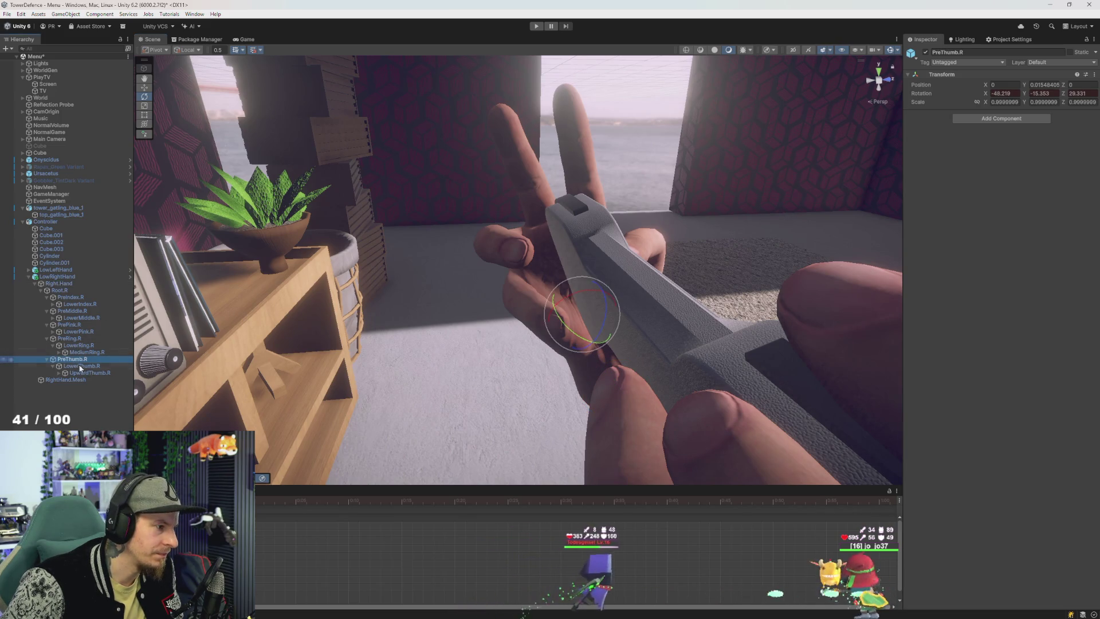
double_click(74, 338)
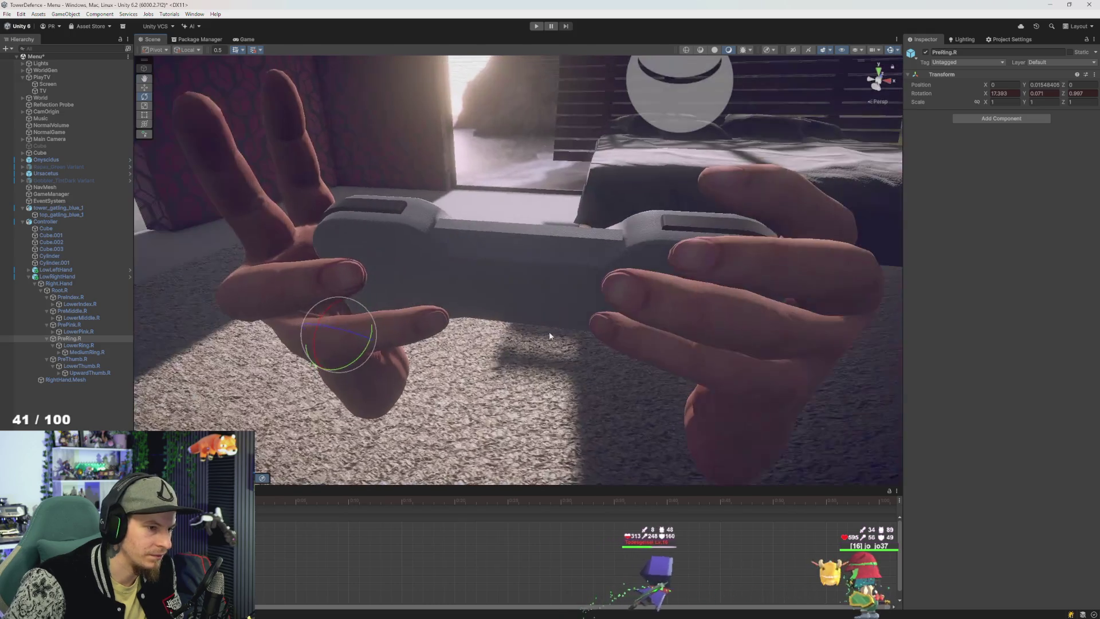
mouse_move(484, 345)
mouse_down()
mouse_move(354, 301)
mouse_move(440, 327)
mouse_move(501, 318)
mouse_move(476, 323)
mouse_up()
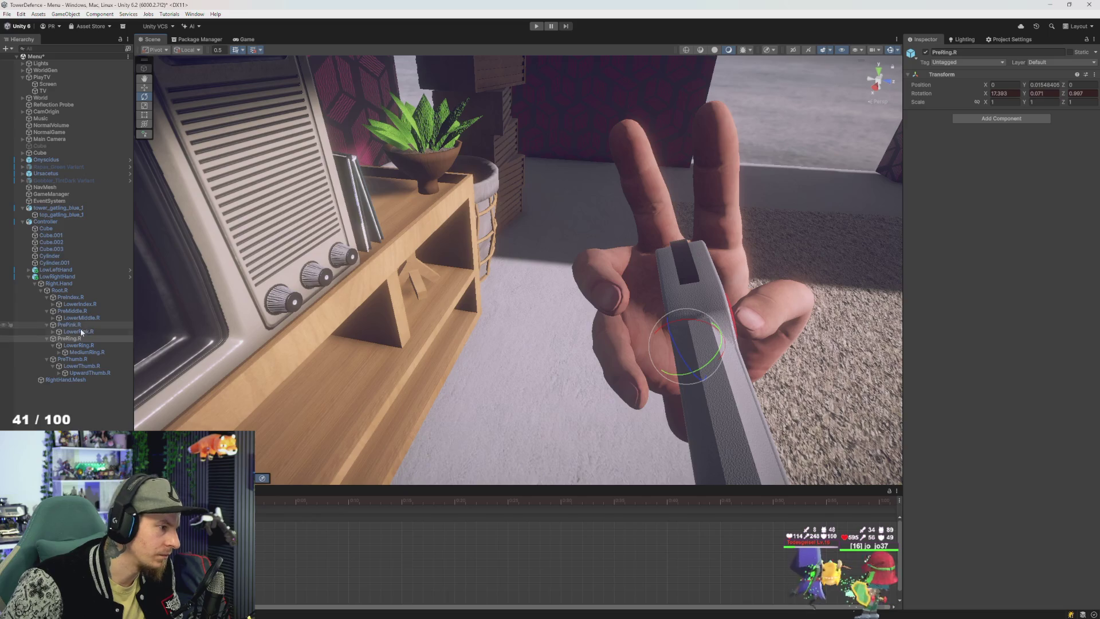
Step: Curl the right pinky's lower and base joints, then bend the ring finger's base and lower joints
mouse_move(657, 314)
mouse_down()
mouse_move(644, 351)
mouse_move(300, 365)
mouse_up()
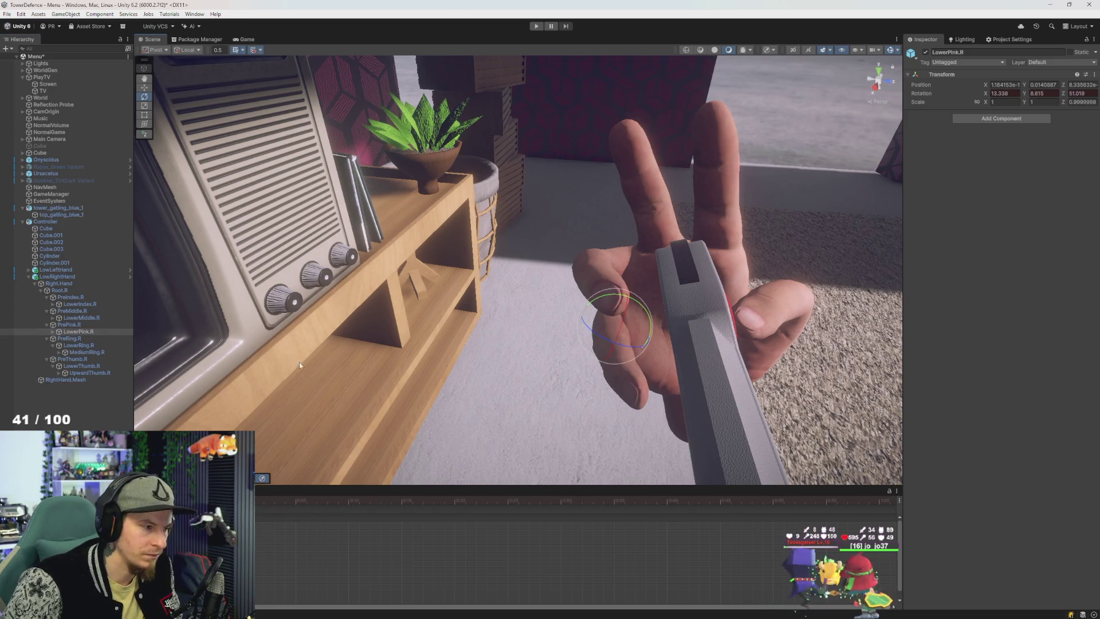
click(70, 325)
mouse_move(690, 352)
mouse_down()
mouse_move(687, 382)
mouse_move(355, 368)
mouse_up()
click(86, 318)
click(83, 341)
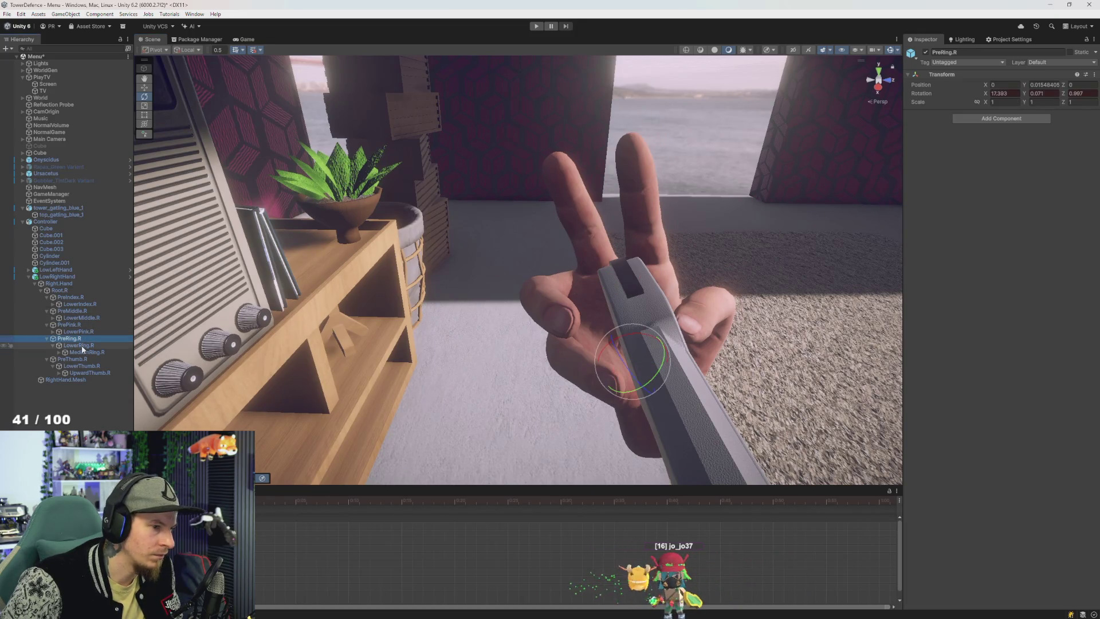
mouse_move(624, 376)
mouse_down()
mouse_move(617, 367)
mouse_move(624, 375)
mouse_up()
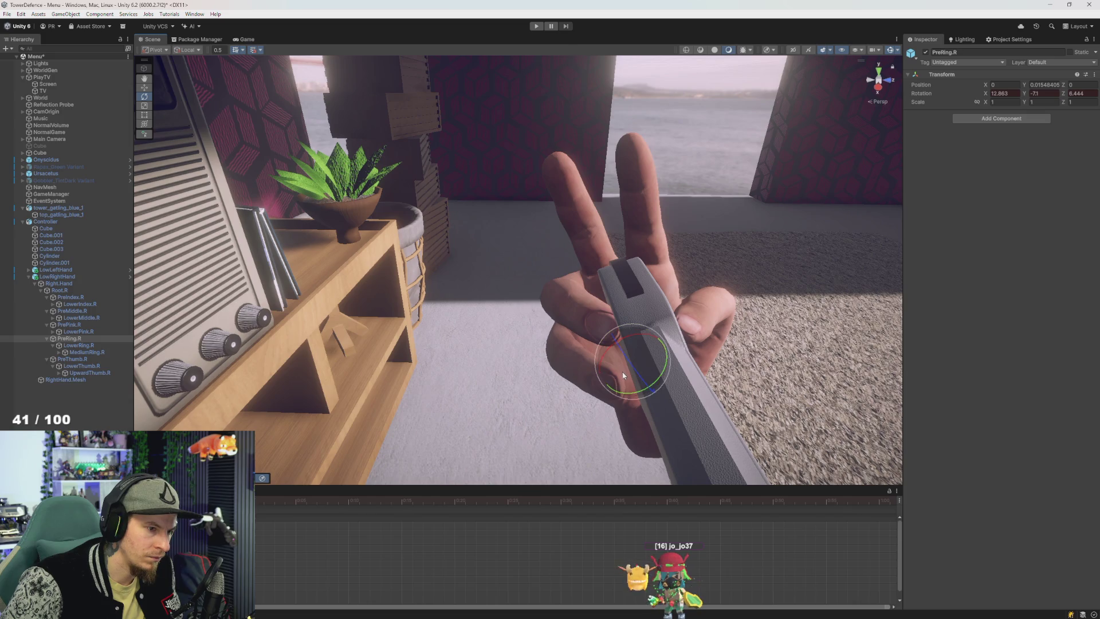
drag(582, 307, 570, 295)
click(88, 352)
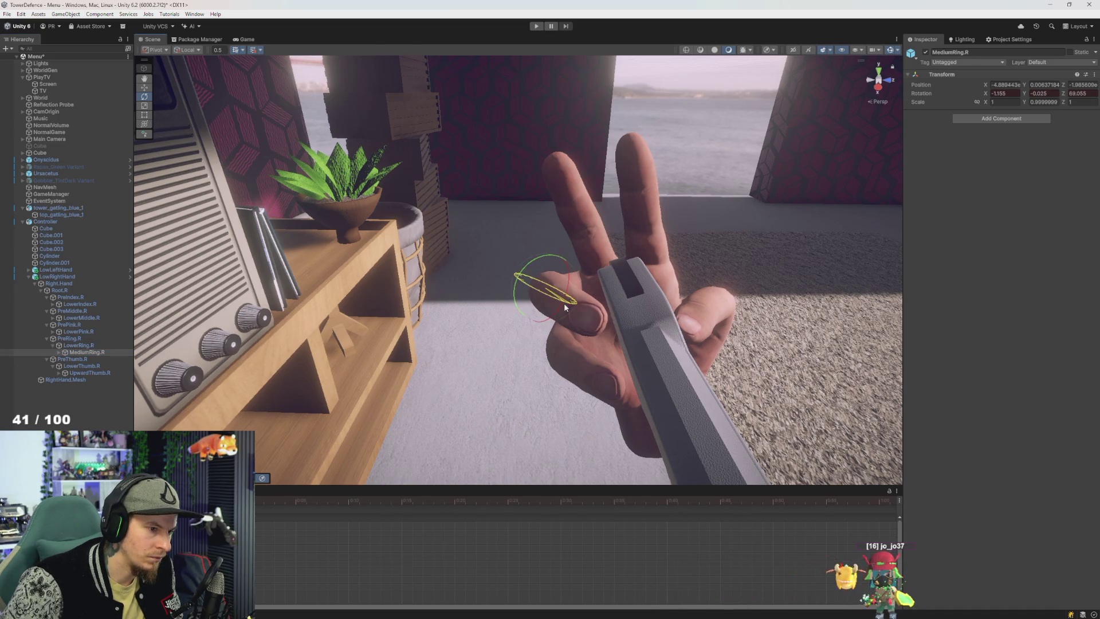
Step: Orbit and zoom around LowerIndex.R and PreIndex.R to view the controller from above
mouse_move(624, 308)
mouse_down()
mouse_move(455, 276)
mouse_move(463, 289)
mouse_move(570, 312)
mouse_up()
scroll(570, 312, up, 2)
click(80, 304)
drag(435, 321, 398, 342)
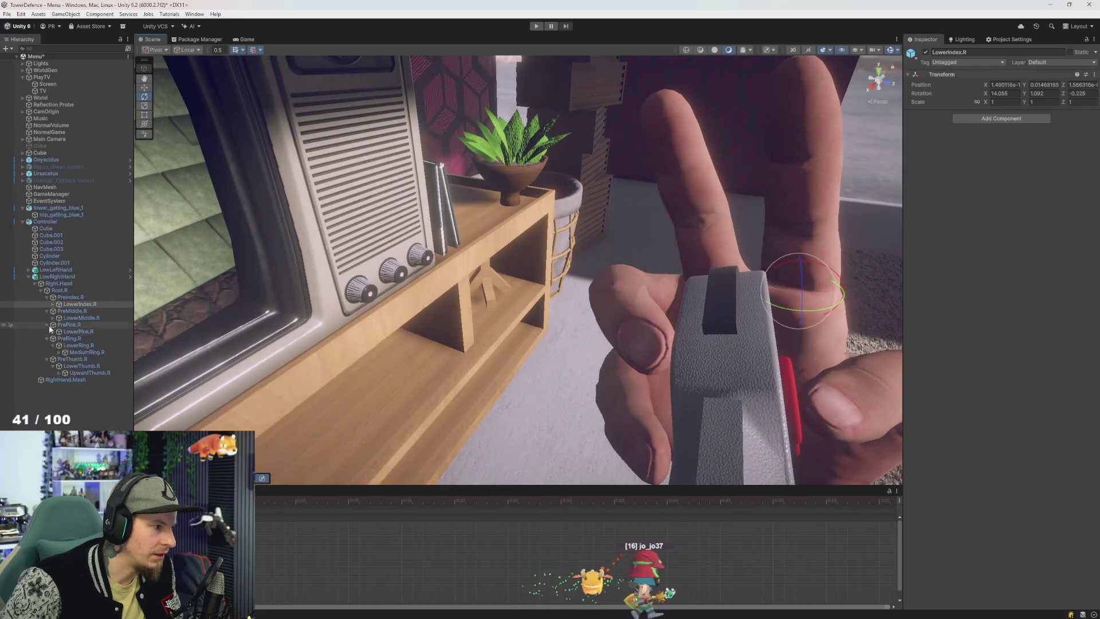
click(72, 297)
drag(240, 304, 200, 317)
mouse_move(660, 377)
mouse_down()
mouse_move(509, 336)
mouse_move(527, 326)
mouse_move(503, 319)
mouse_up()
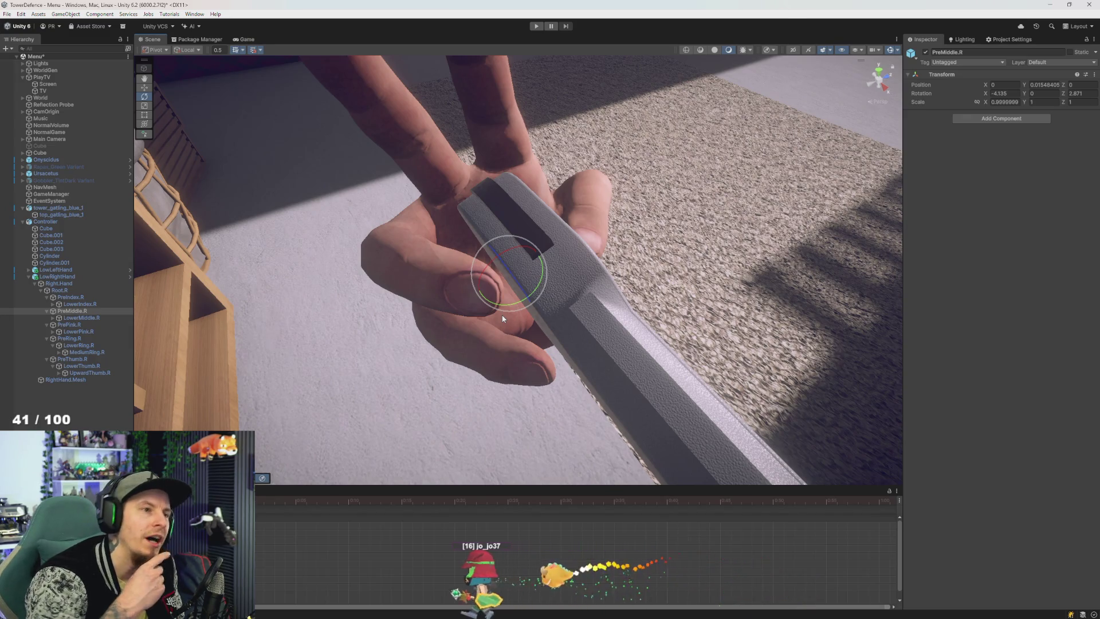
mouse_move(503, 319)
mouse_down()
mouse_move(523, 293)
mouse_move(504, 295)
mouse_move(493, 280)
mouse_move(532, 302)
mouse_move(533, 277)
mouse_move(489, 269)
mouse_move(521, 281)
mouse_move(522, 269)
mouse_up()
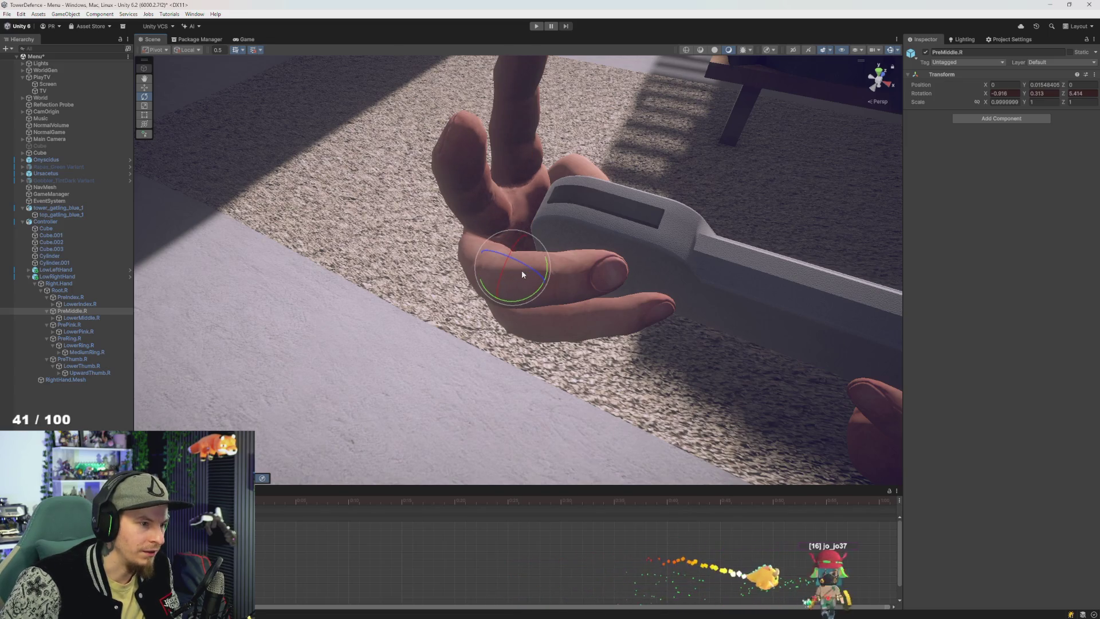
Step: Bend the right middle finger at LowerMiddle.R, MediumMiddle.R and UpwardMiddle.R around the gamepad
click(80, 318)
mouse_move(496, 225)
mouse_down()
mouse_move(632, 248)
mouse_move(631, 238)
mouse_move(621, 248)
mouse_move(544, 232)
mouse_move(310, 238)
mouse_move(344, 258)
mouse_up()
click(53, 318)
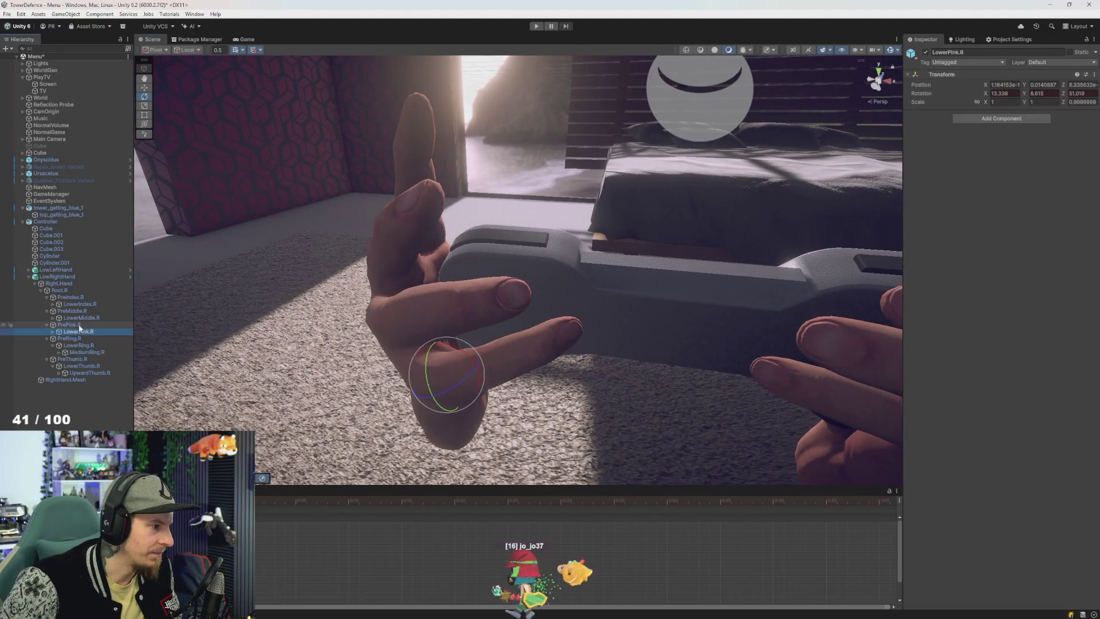
click(87, 324)
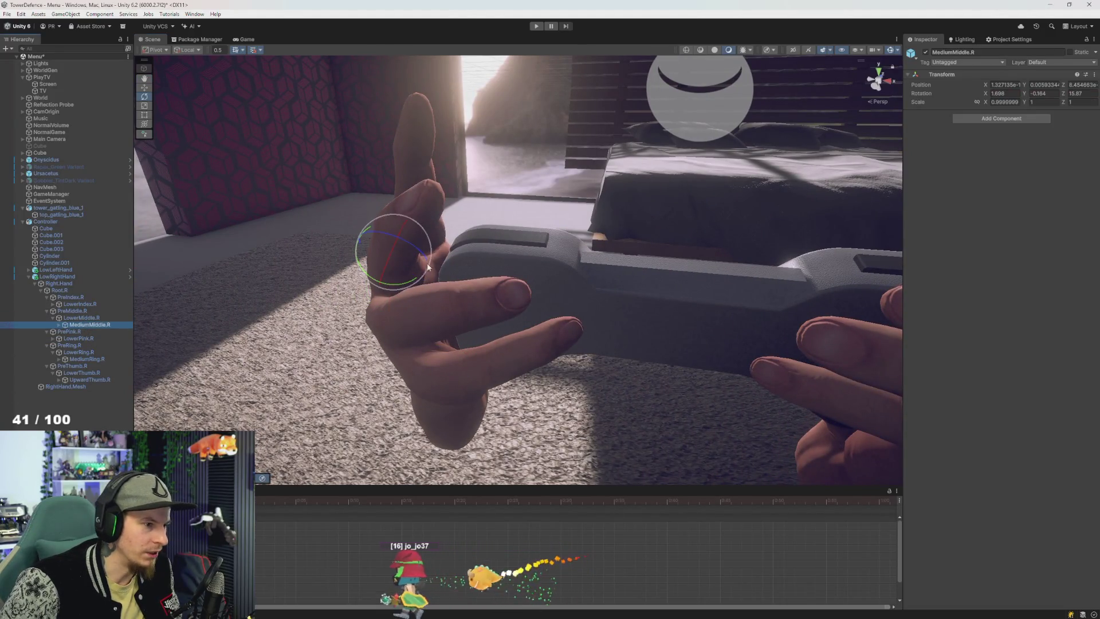
mouse_move(408, 252)
mouse_down()
mouse_move(440, 267)
mouse_move(370, 292)
mouse_move(422, 287)
mouse_move(241, 287)
mouse_move(258, 283)
mouse_up()
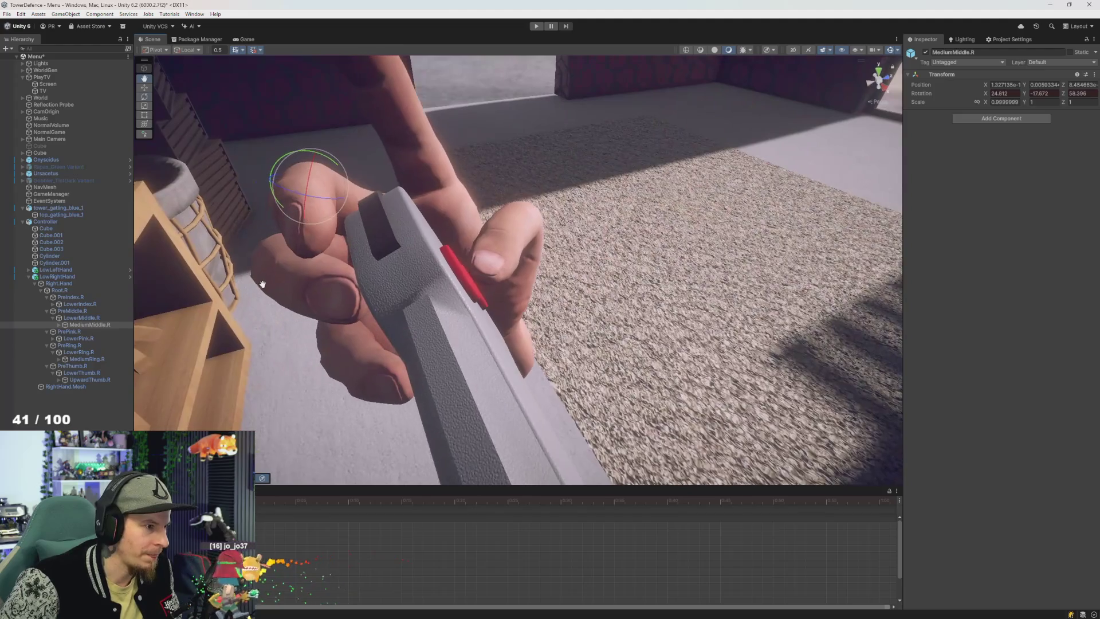
click(62, 325)
click(86, 331)
mouse_move(327, 214)
mouse_down()
mouse_move(510, 164)
mouse_move(535, 196)
mouse_move(504, 246)
mouse_move(360, 256)
mouse_move(332, 269)
mouse_up()
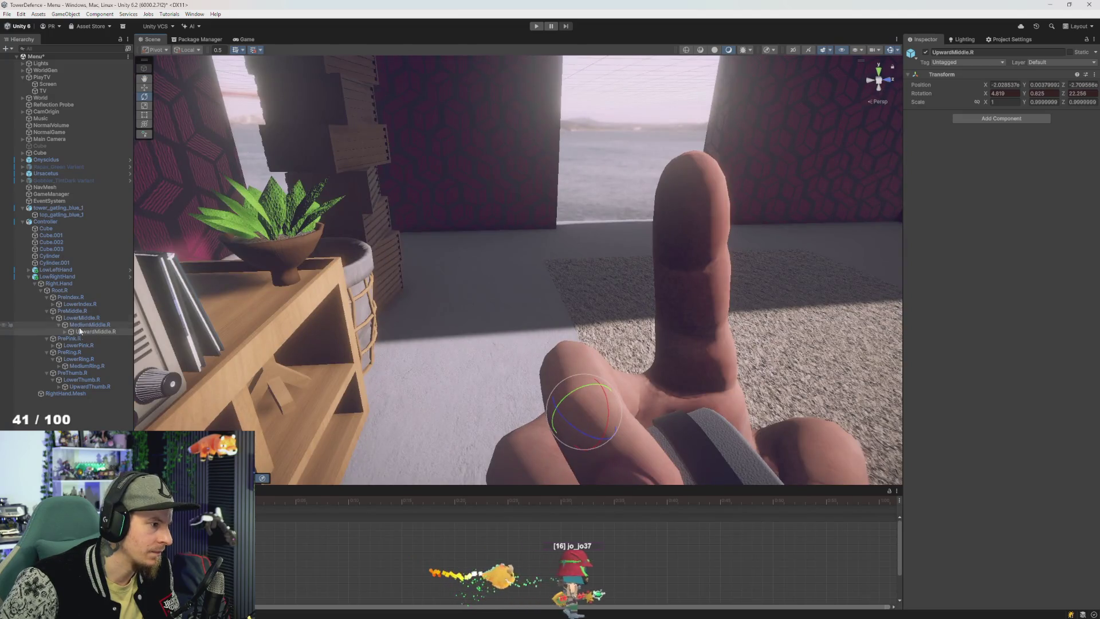
Step: Frame and inspect LowerIndex.R; pressing Delete brings up the Prefab restructure warning
double_click(80, 304)
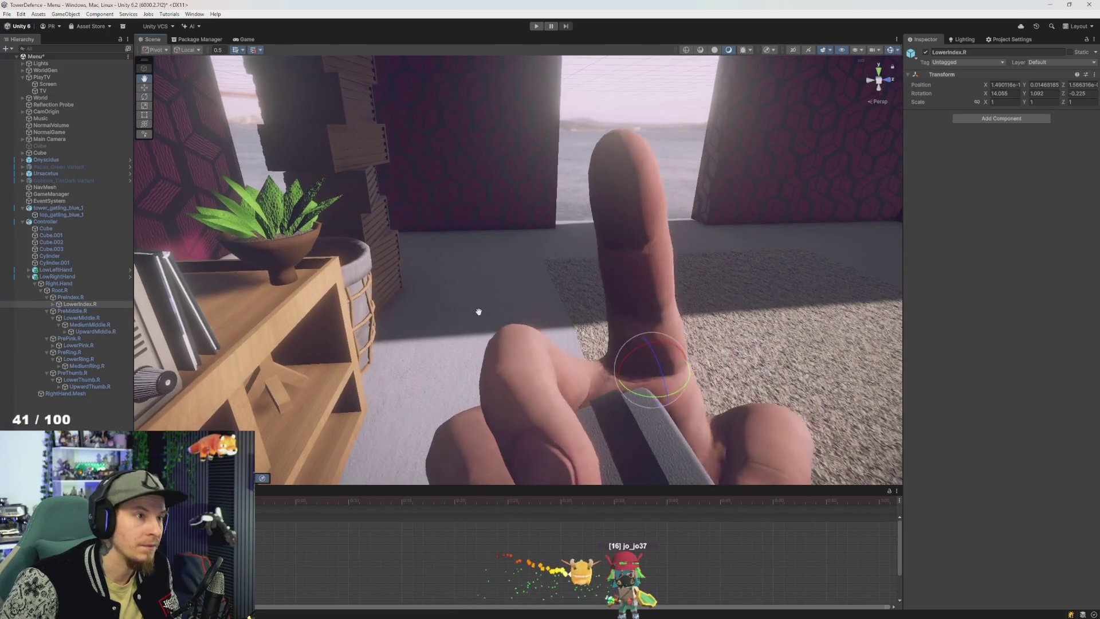
mouse_move(441, 280)
mouse_down()
mouse_move(482, 281)
mouse_move(414, 294)
mouse_up()
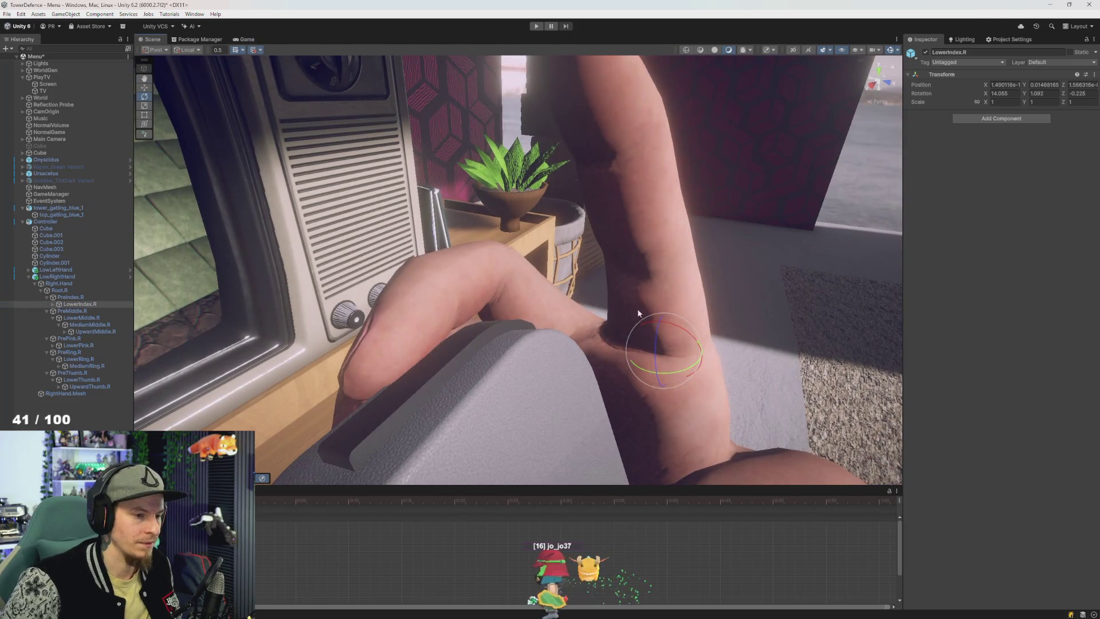
mouse_move(671, 350)
mouse_down()
mouse_move(582, 342)
mouse_move(636, 336)
mouse_up()
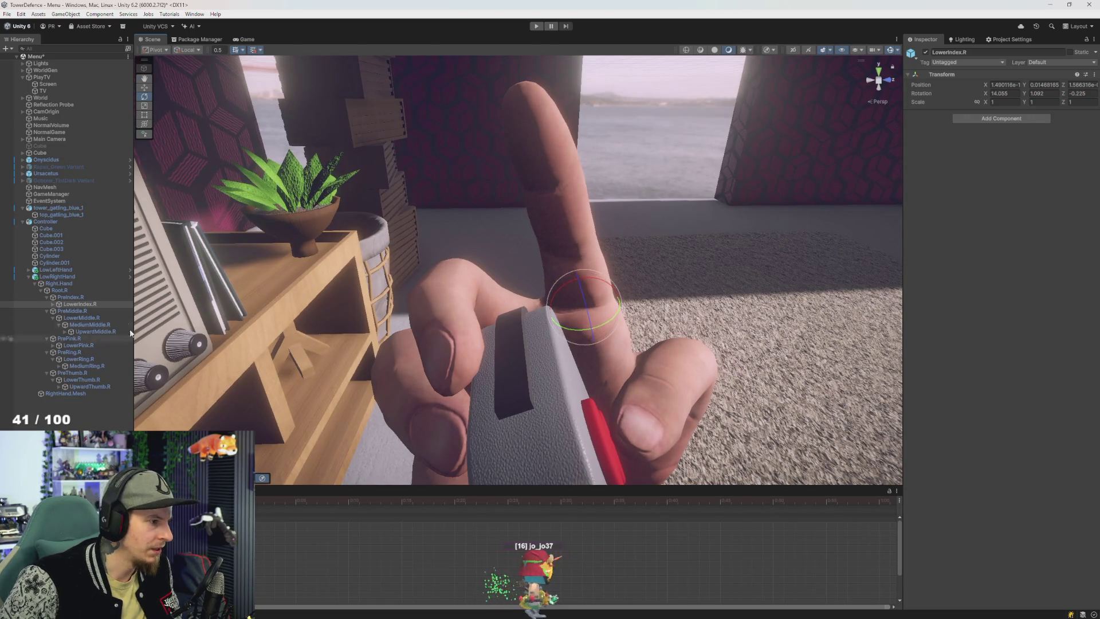
key(Delete)
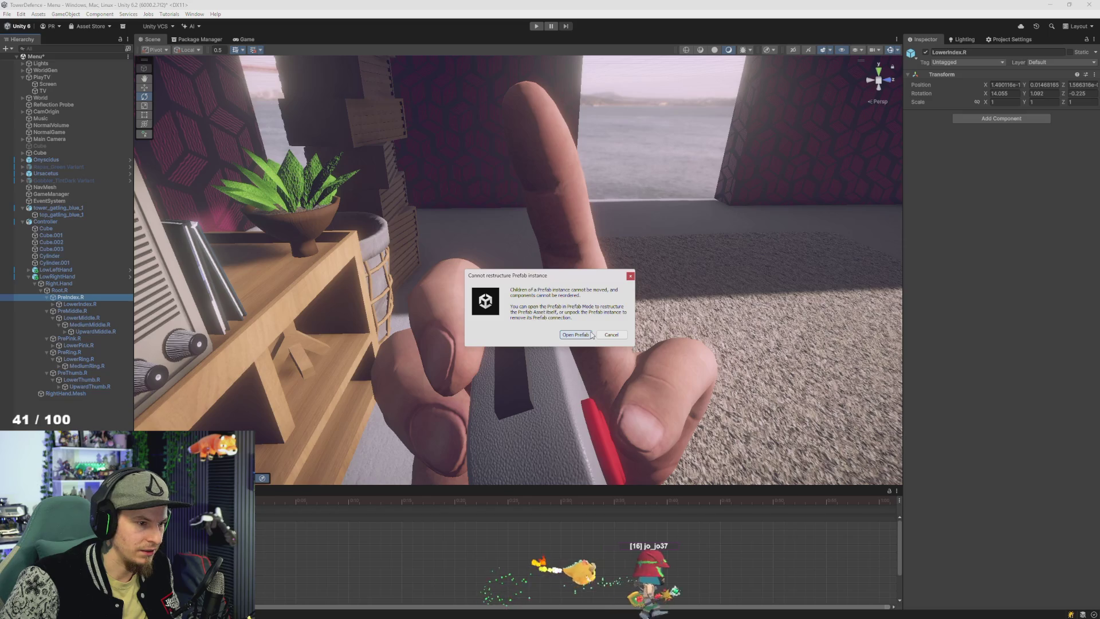
Step: Dismiss the Prefab restructure warning and rotate the index finger at PreIndex.R
click(612, 334)
drag(81, 309, 86, 312)
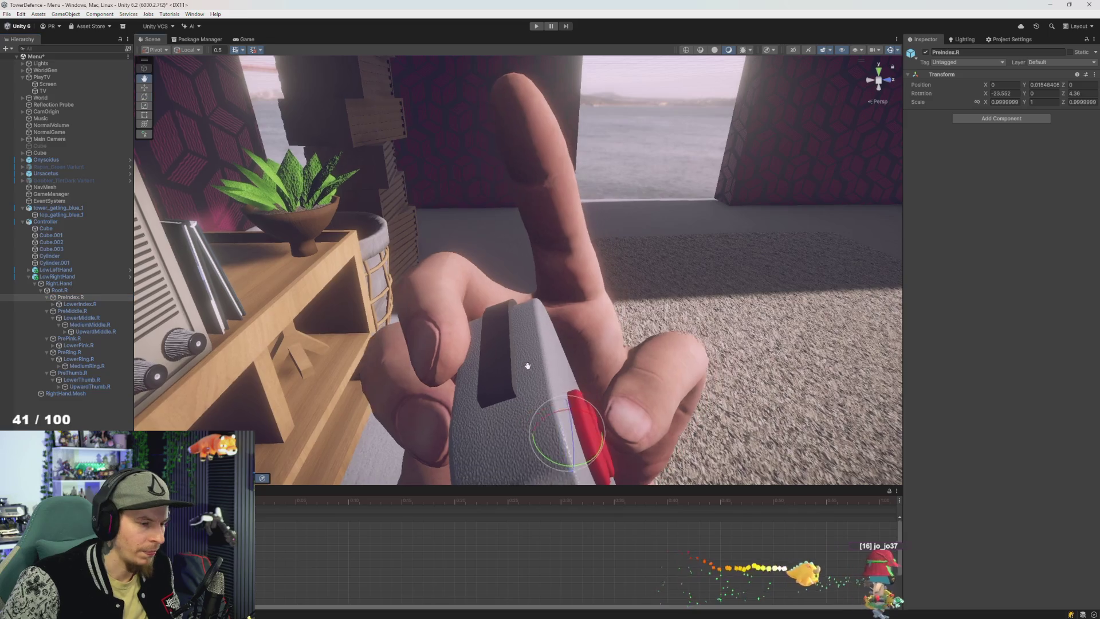
click(585, 415)
drag(584, 414, 564, 401)
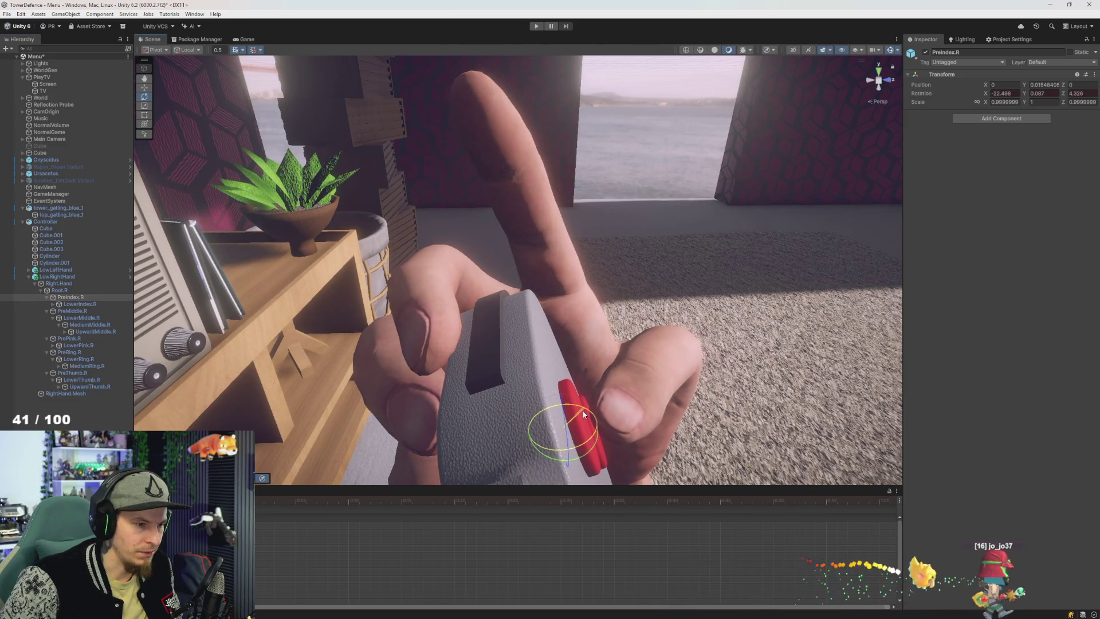
Step: Bend LowerIndex.R further toward the gamepad, then undo a sharp MediumIndex.R bend
click(80, 304)
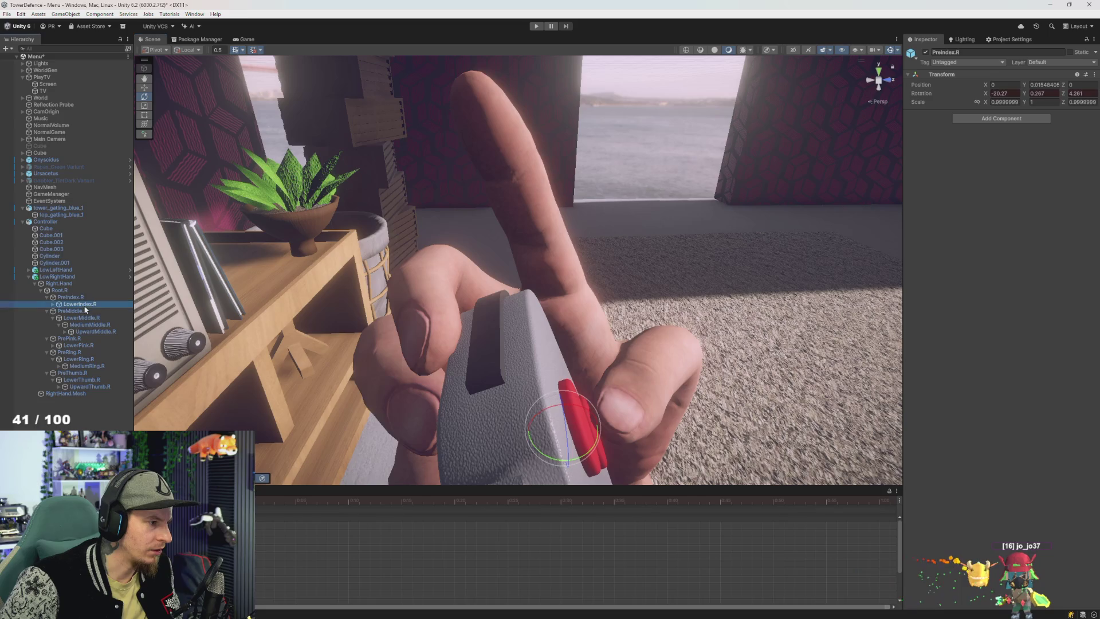
drag(574, 289, 571, 294)
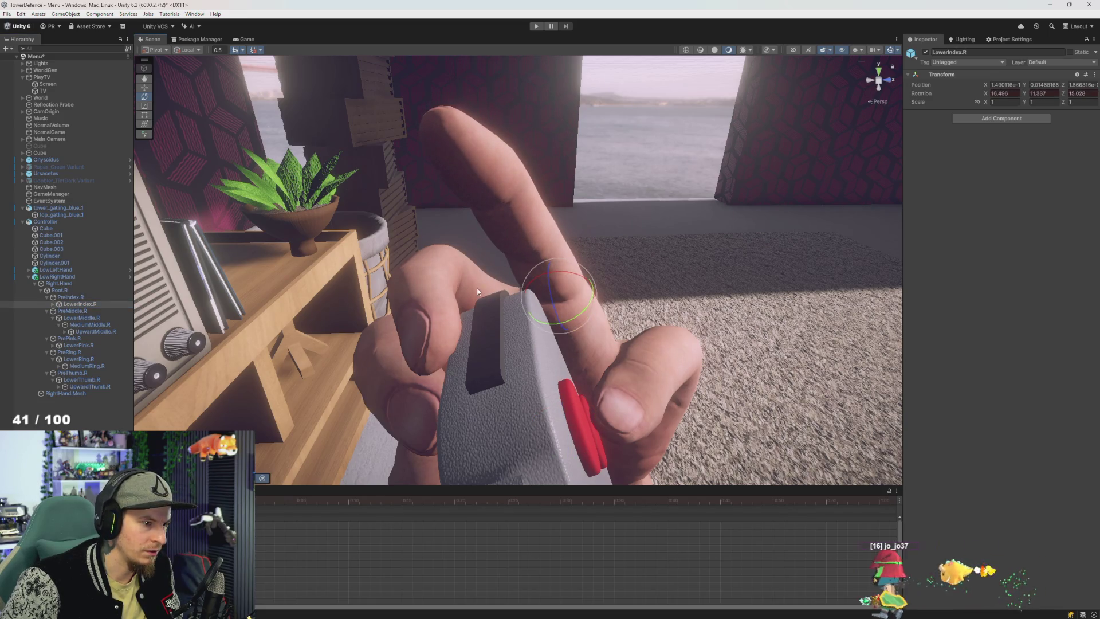
scroll(492, 282, up, 3)
drag(582, 285, 583, 291)
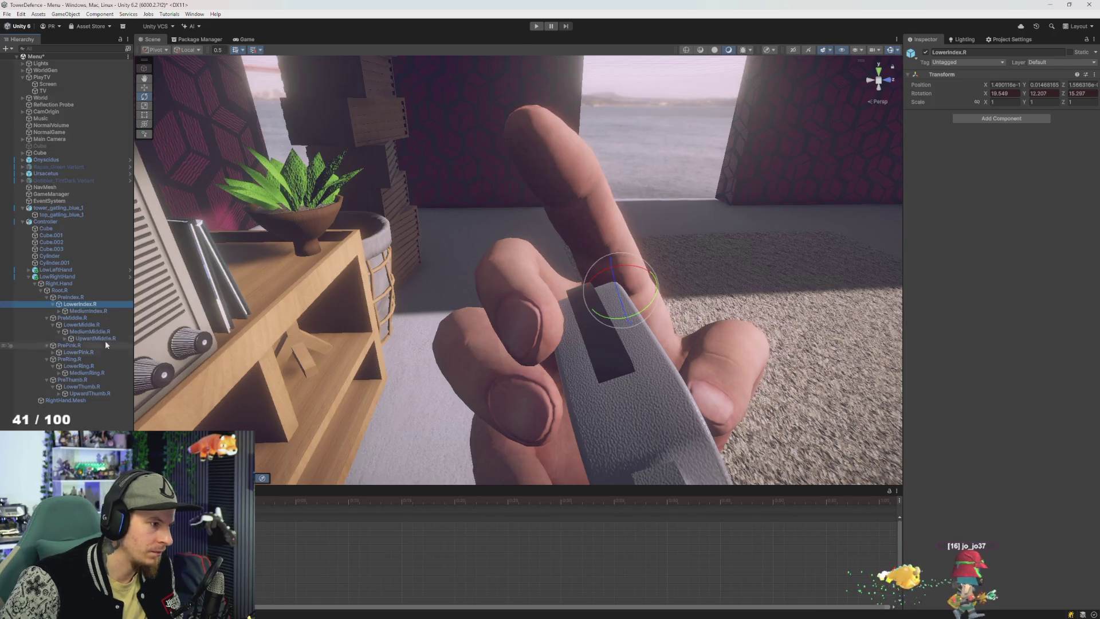
click(87, 311)
mouse_move(579, 241)
mouse_down()
mouse_move(587, 249)
mouse_move(596, 231)
mouse_move(584, 232)
mouse_move(595, 248)
mouse_move(432, 249)
mouse_move(419, 267)
mouse_up()
key(ctrl+z)
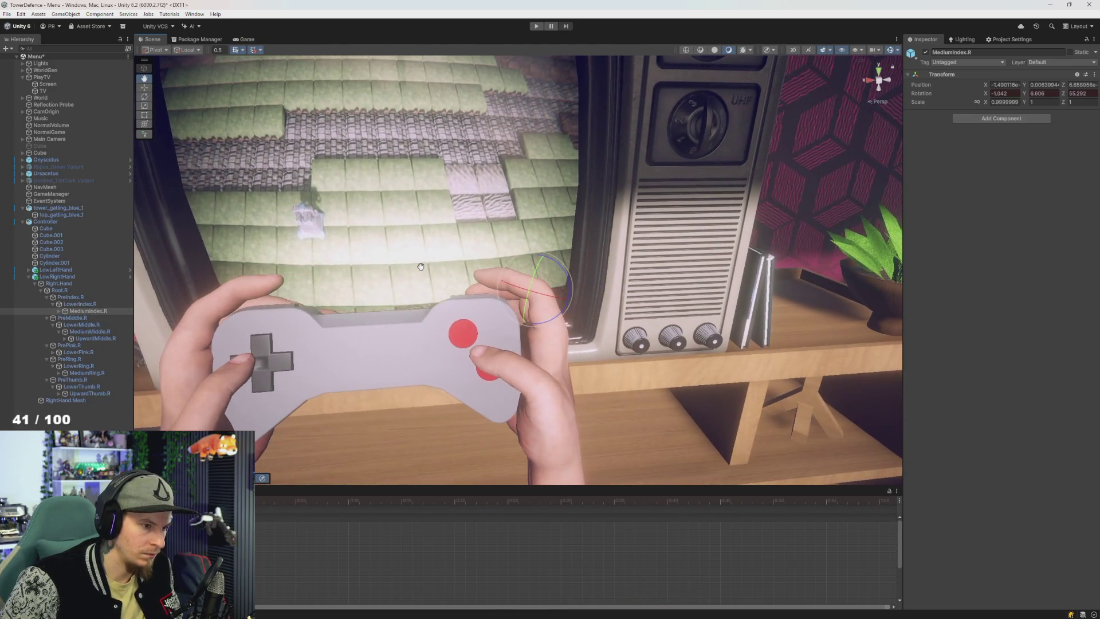
Step: Ease LowerIndex.R, tilt PreIndex.R, set MediumIndex.R Z to 44.966, then select Root.R through UpwardThumb.R
scroll(473, 278, up, 3)
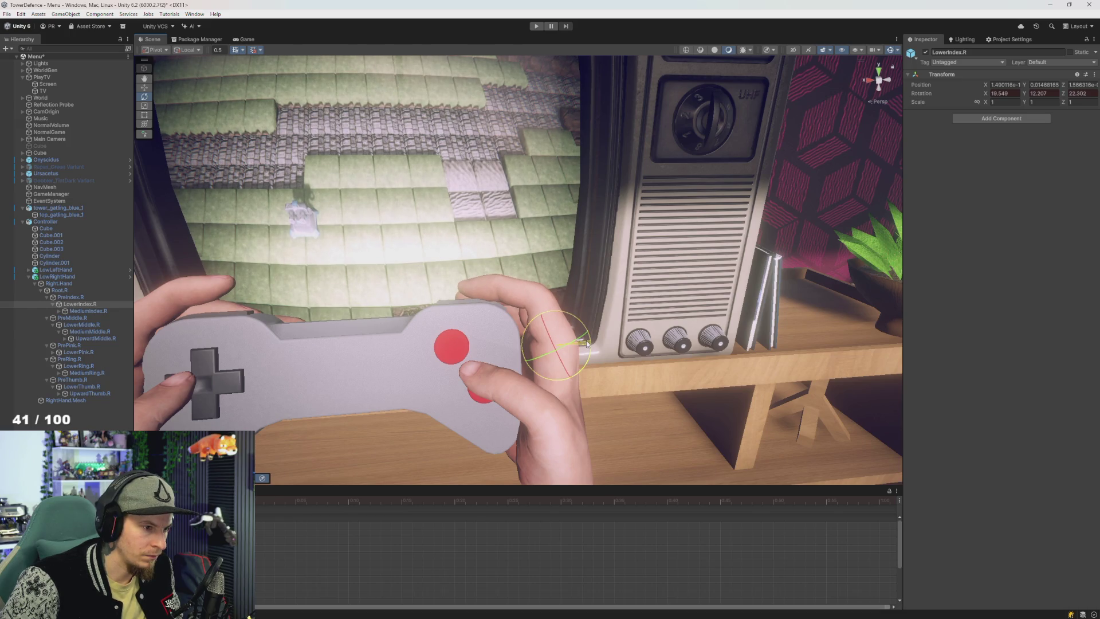
drag(586, 343, 586, 343)
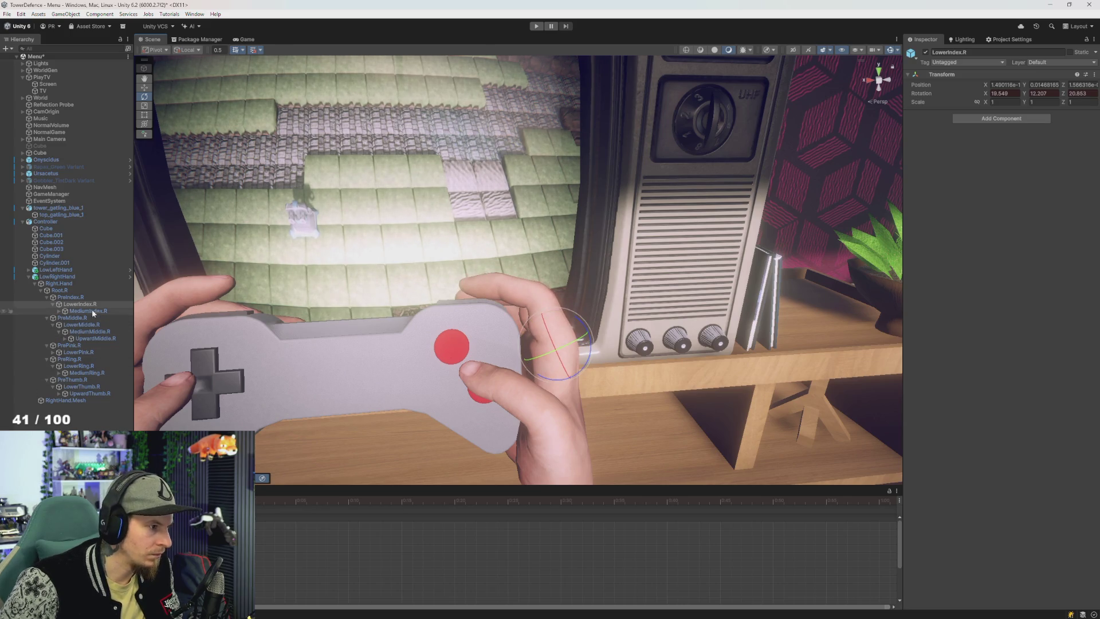
click(70, 298)
drag(574, 425, 573, 425)
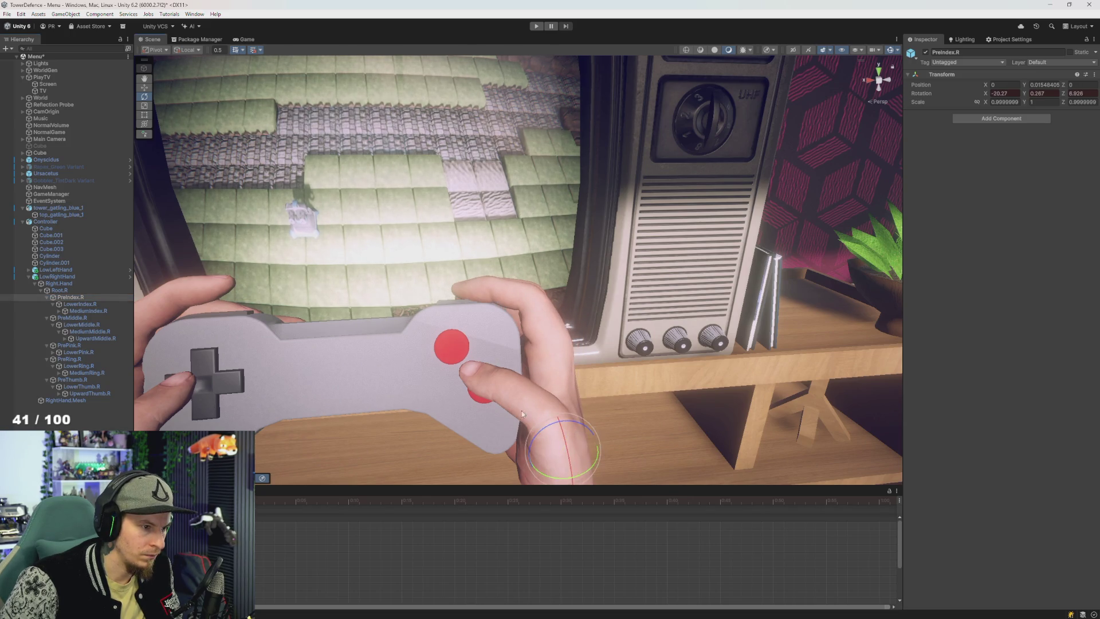
scroll(382, 350, up, 2)
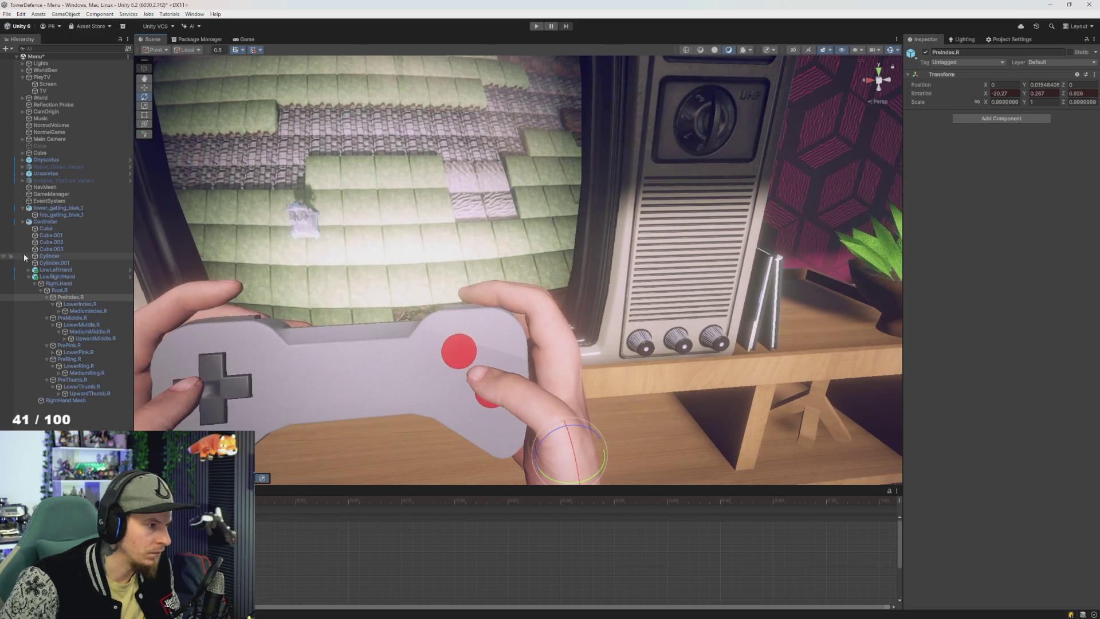
click(84, 311)
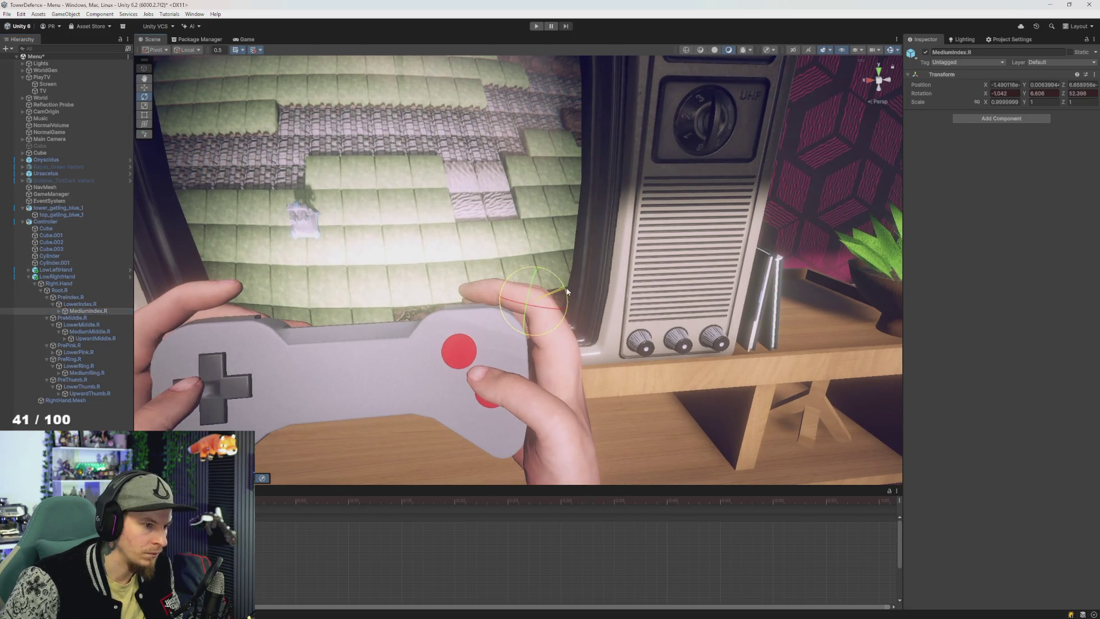
drag(569, 290, 431, 109)
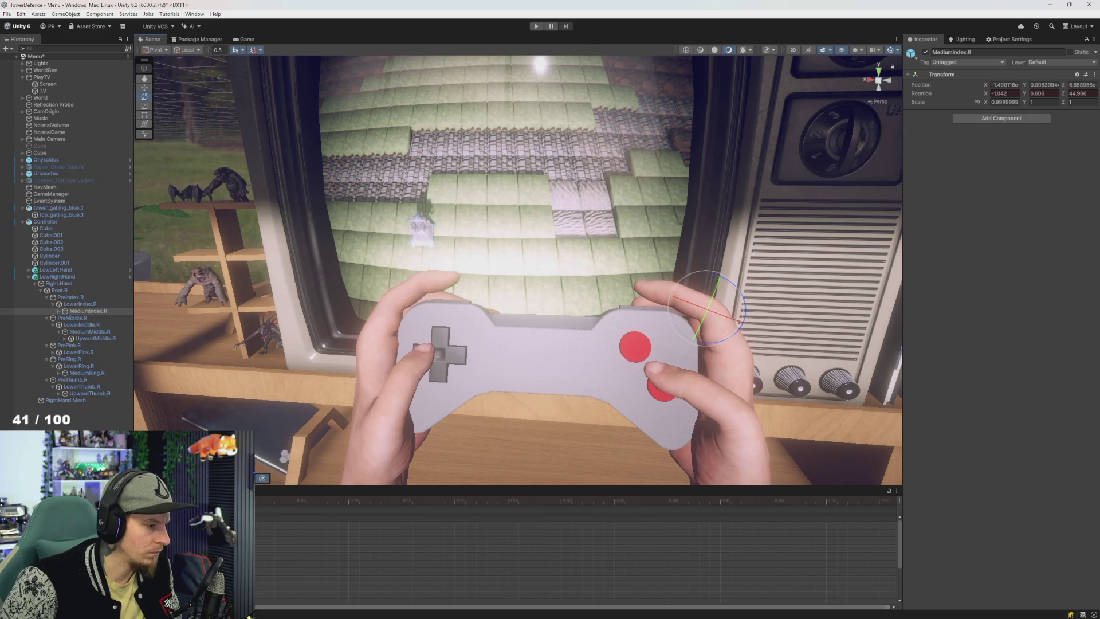
click(58, 290)
shift+click(90, 393)
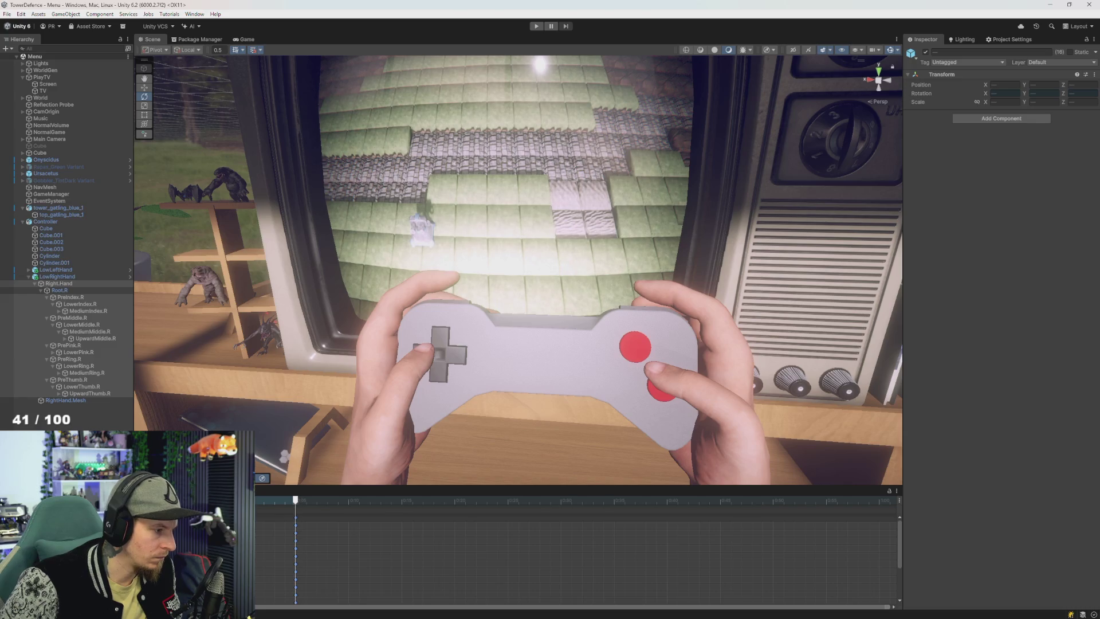
Step: Select LowLeftHand and LowRightHand, jump the timeline to 0:01, pull the view back, and enter Play mode
click(56, 270)
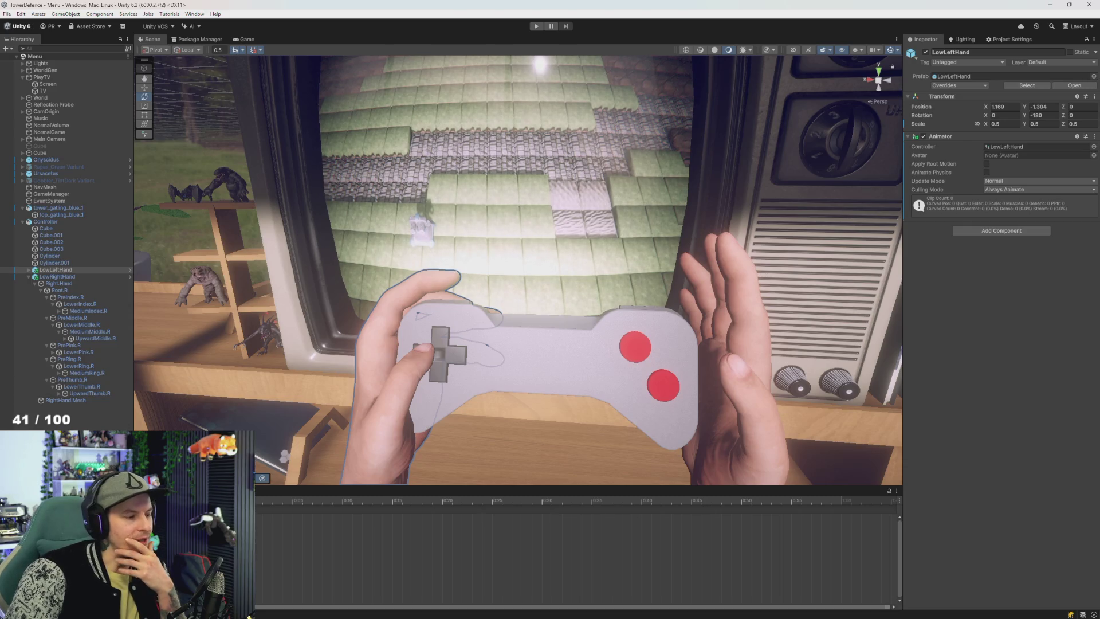
click(69, 278)
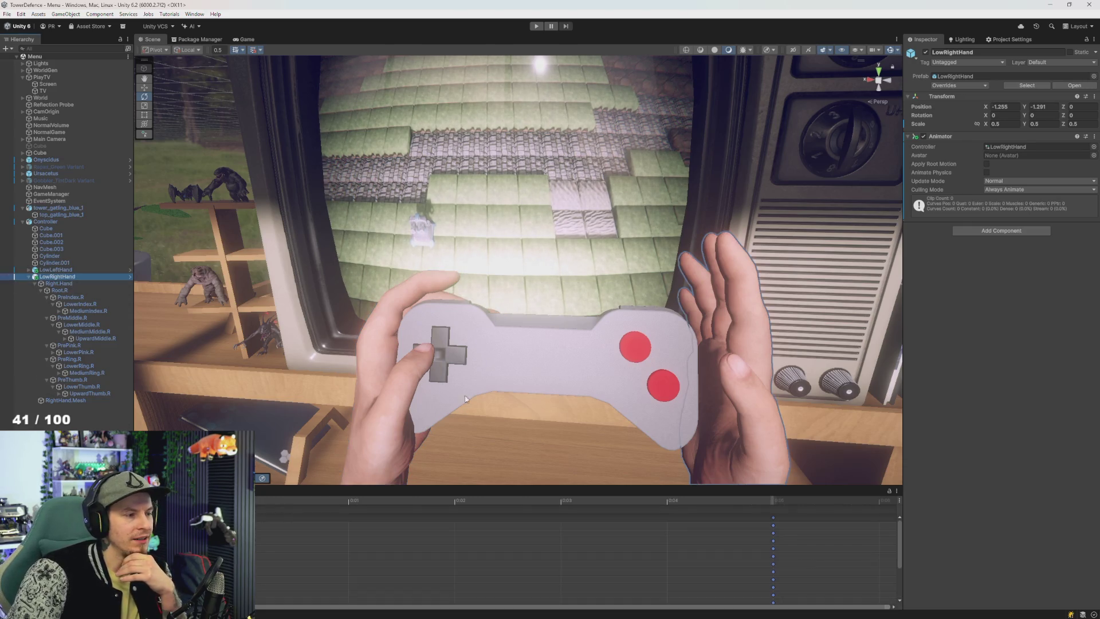
click(347, 501)
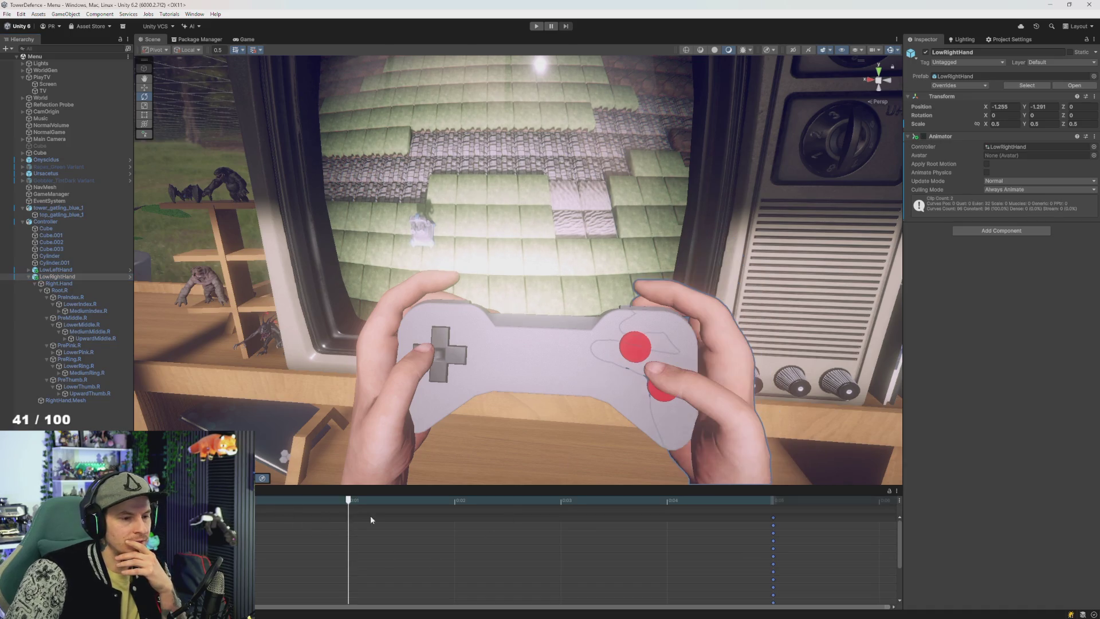
drag(469, 367, 494, 311)
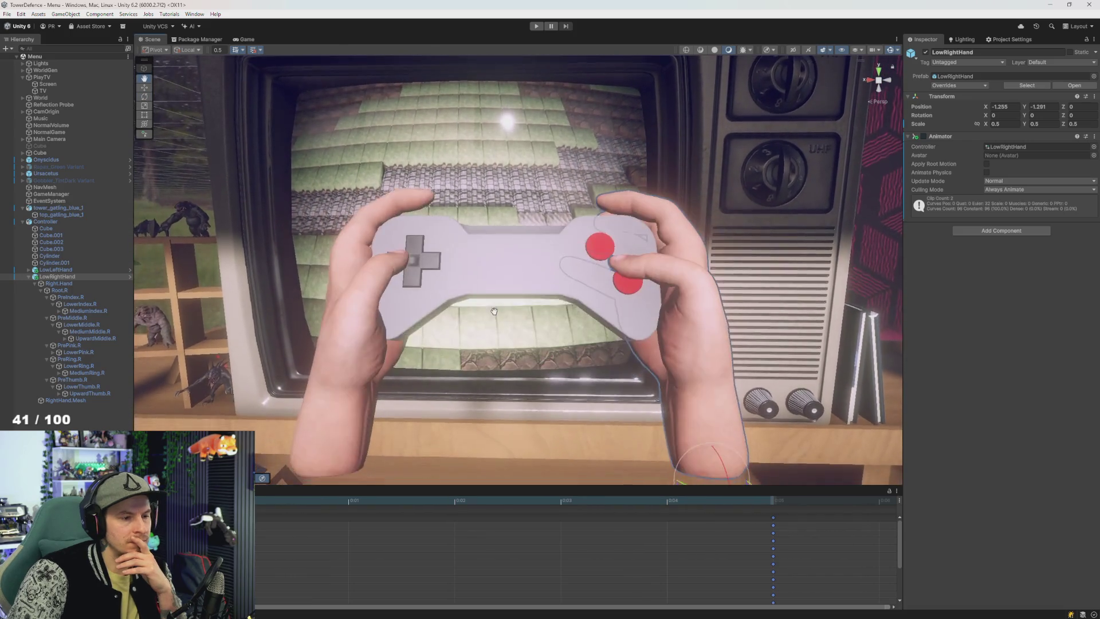
scroll(468, 282, up, 3)
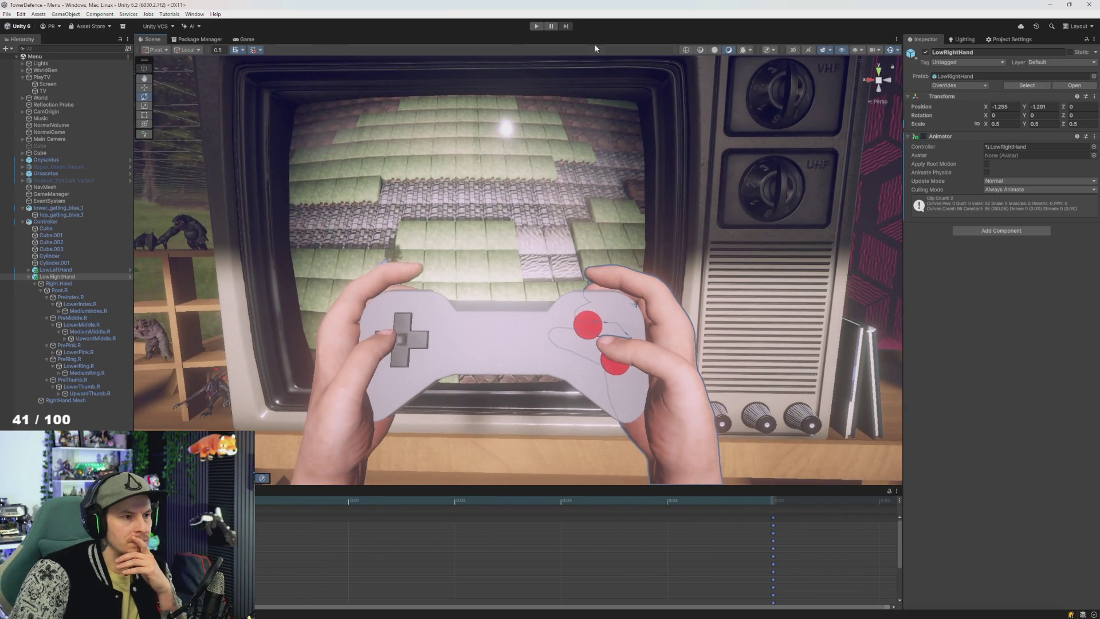
click(536, 27)
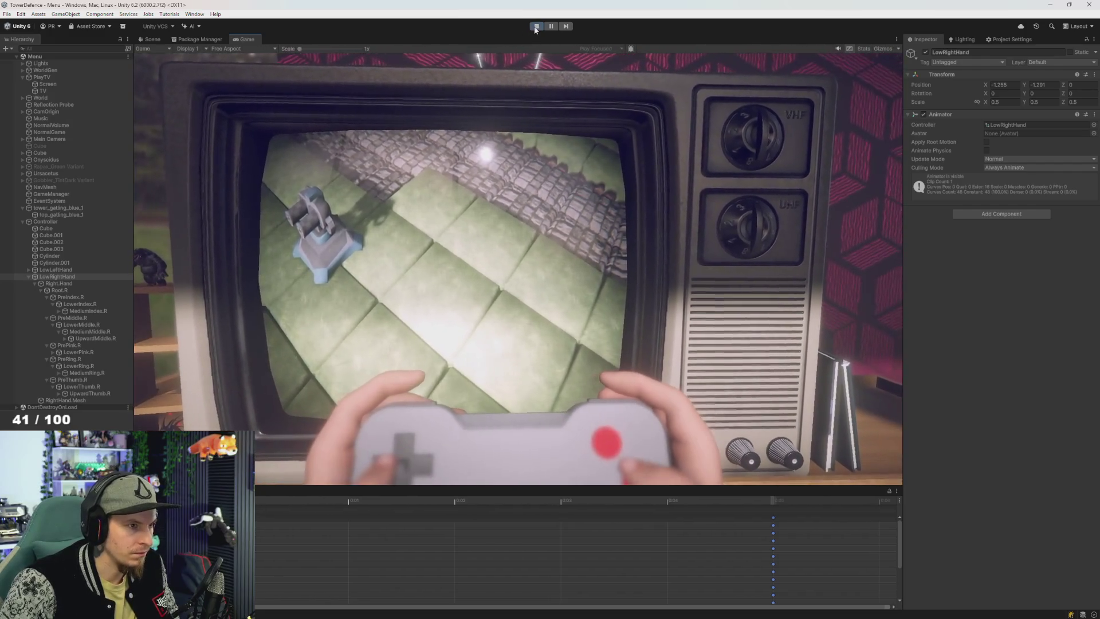
Step: Stop Play mode to return to the Scene view
click(536, 26)
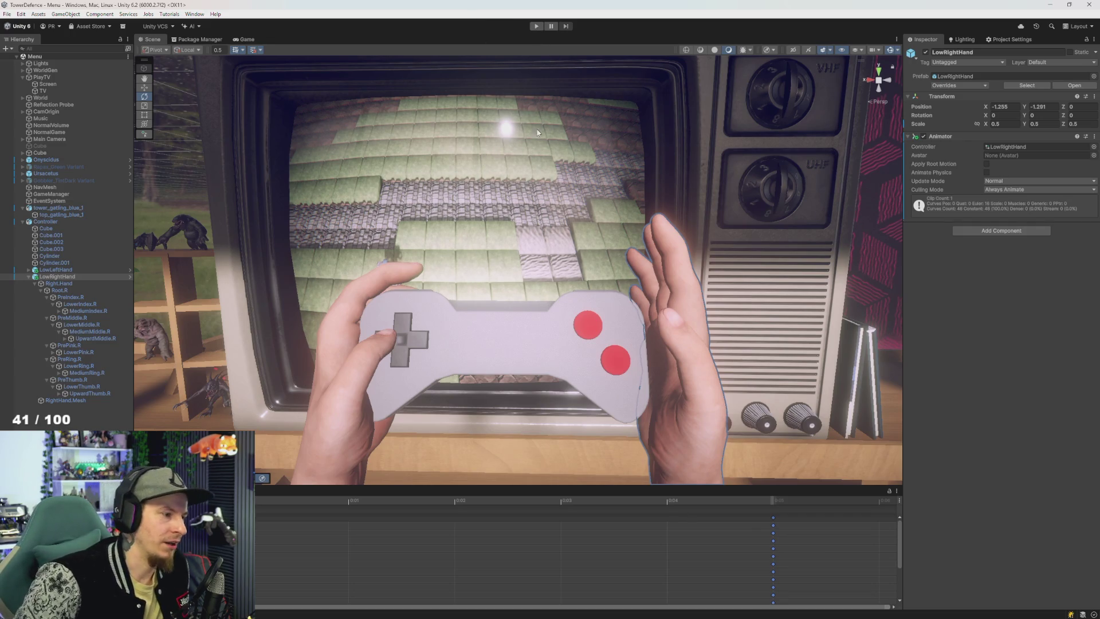
Step: Select LowLeftHand, enable Animation Preview for its clip, and orbit in close to the gamepad
drag(537, 133, 569, 260)
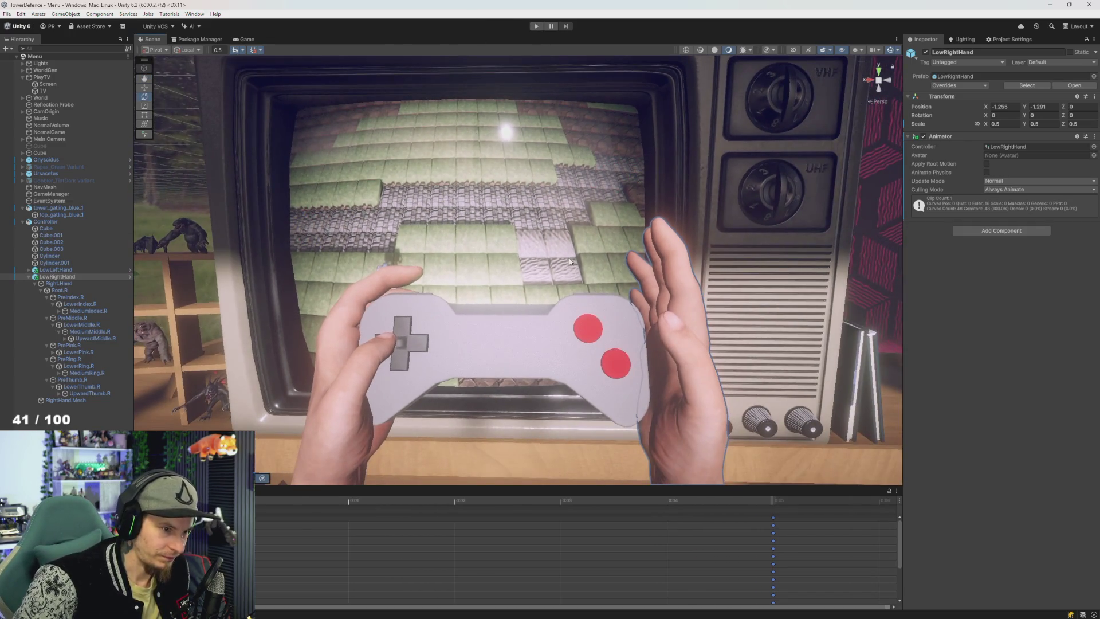
click(255, 502)
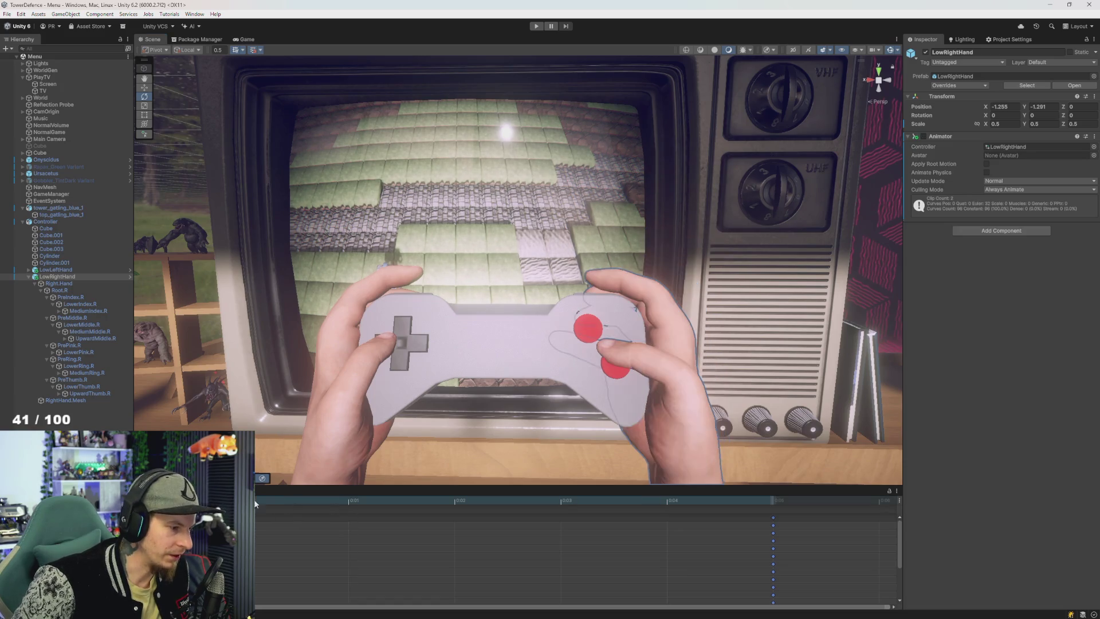
click(367, 318)
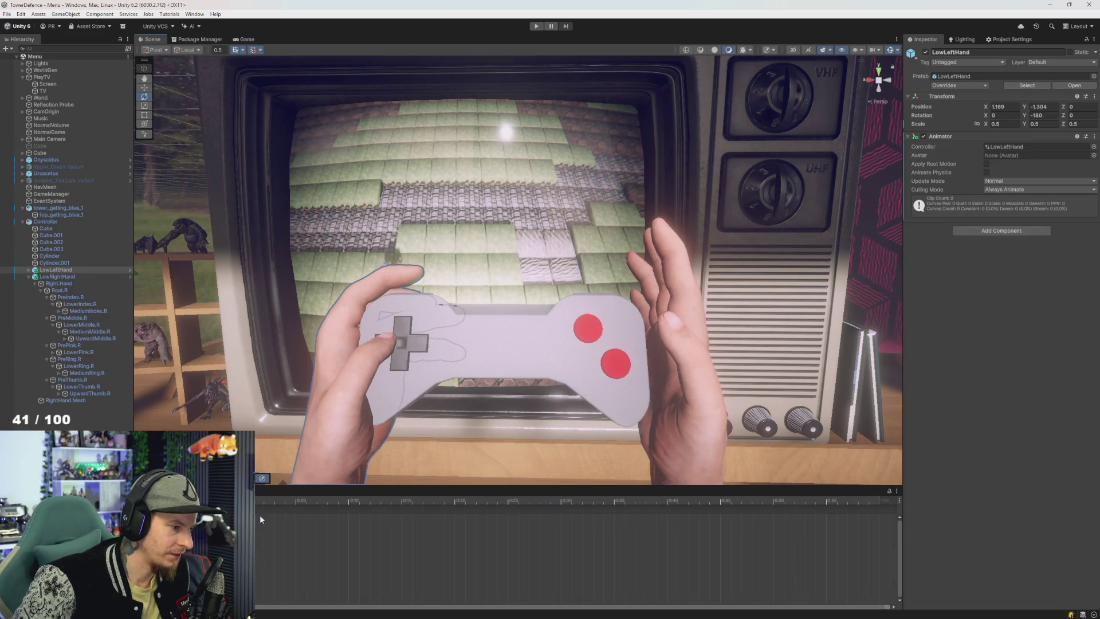
click(298, 503)
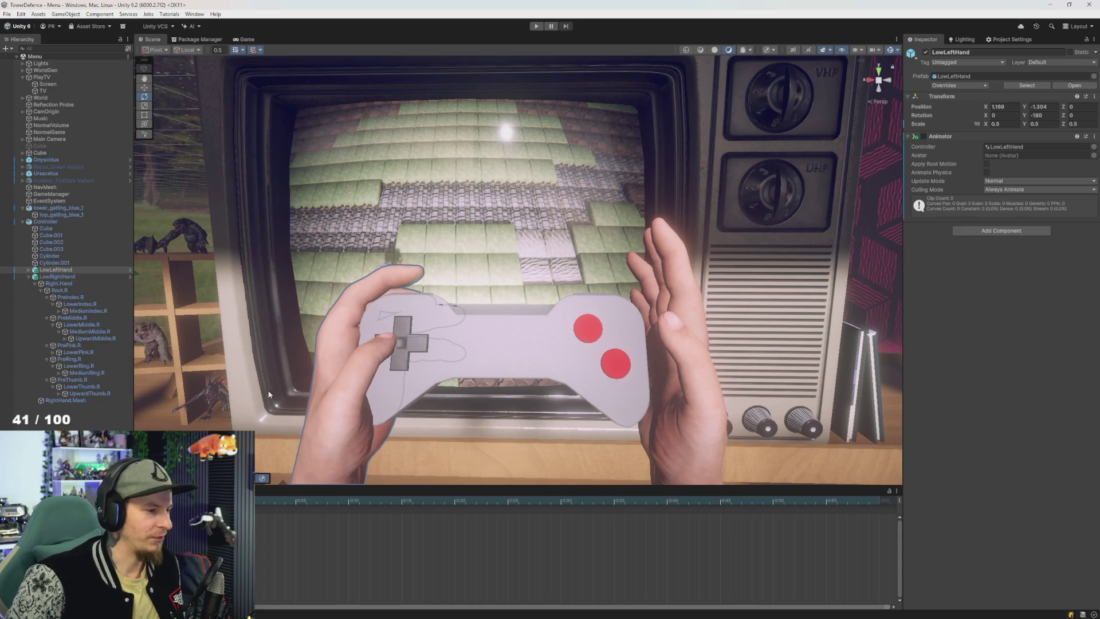
scroll(287, 395, down, 5)
scroll(341, 395, up, 8)
drag(341, 395, 318, 395)
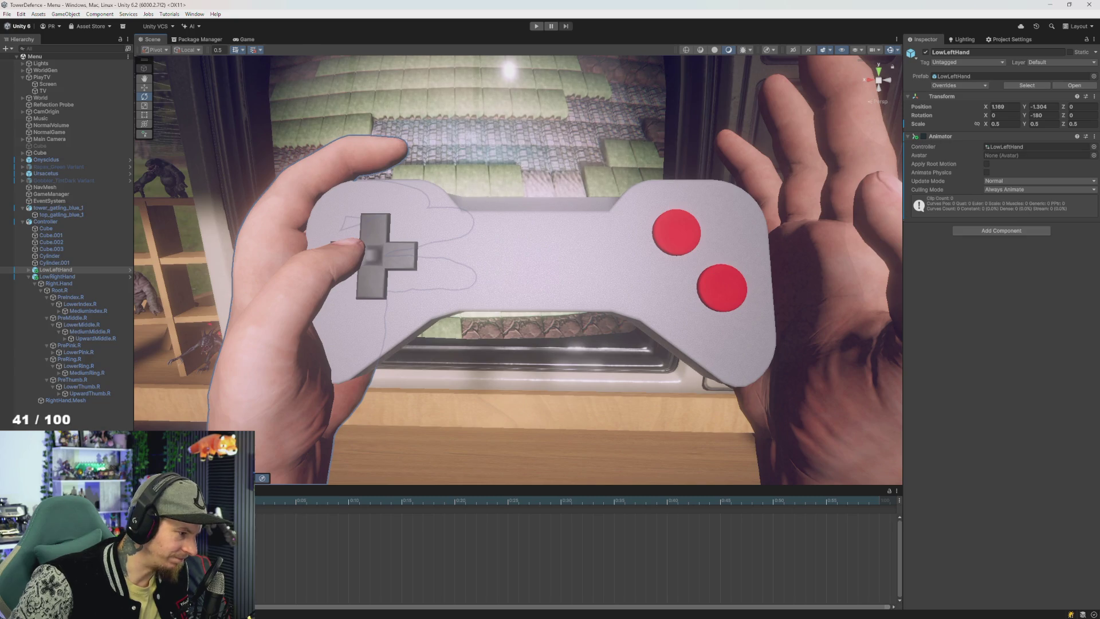
Step: Expand LowLeftHand in the Hierarchy and select its Left.Hand mesh
click(28, 271)
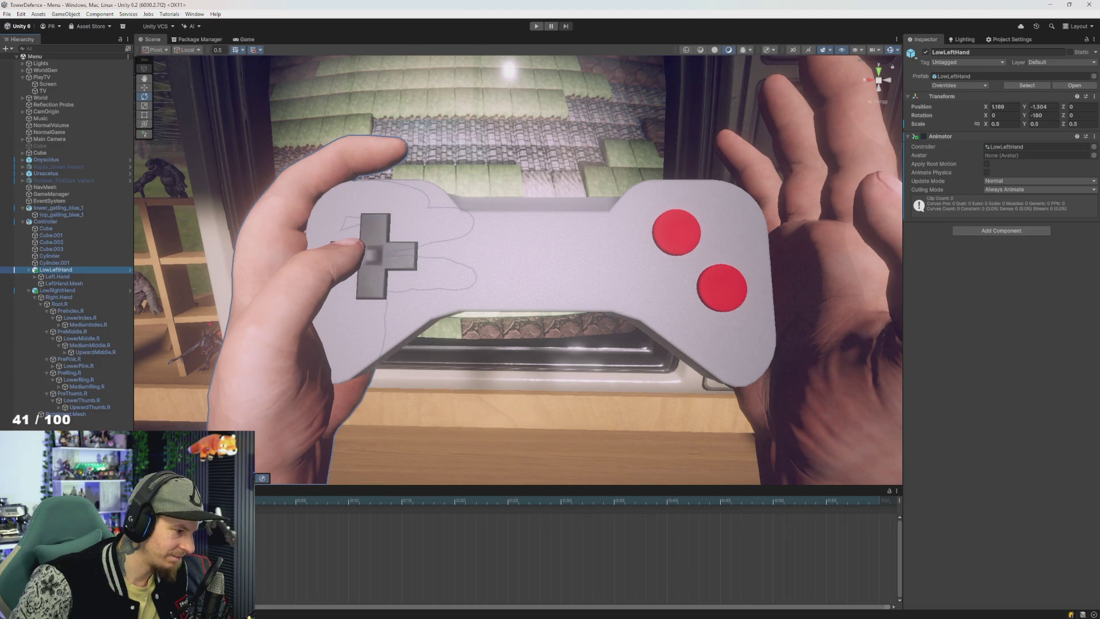
click(250, 616)
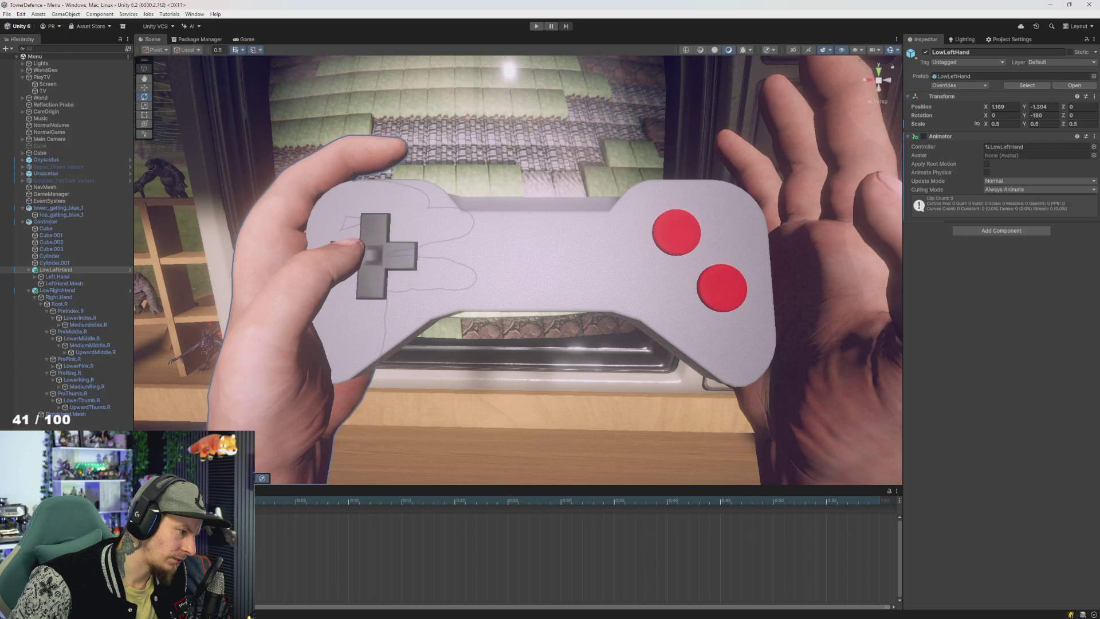
click(68, 277)
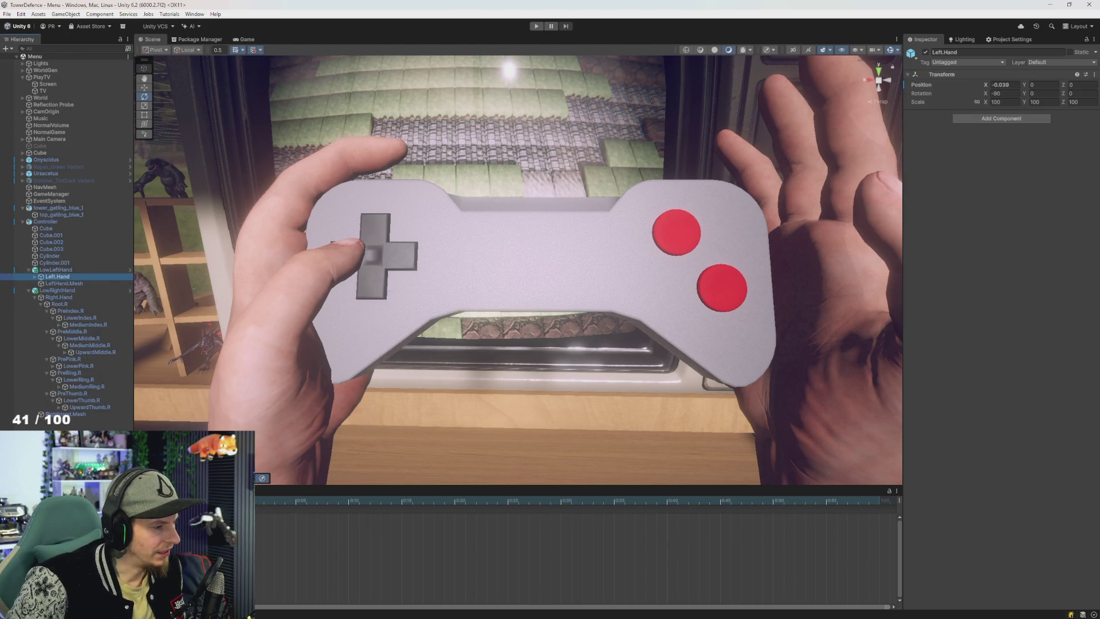
click(63, 283)
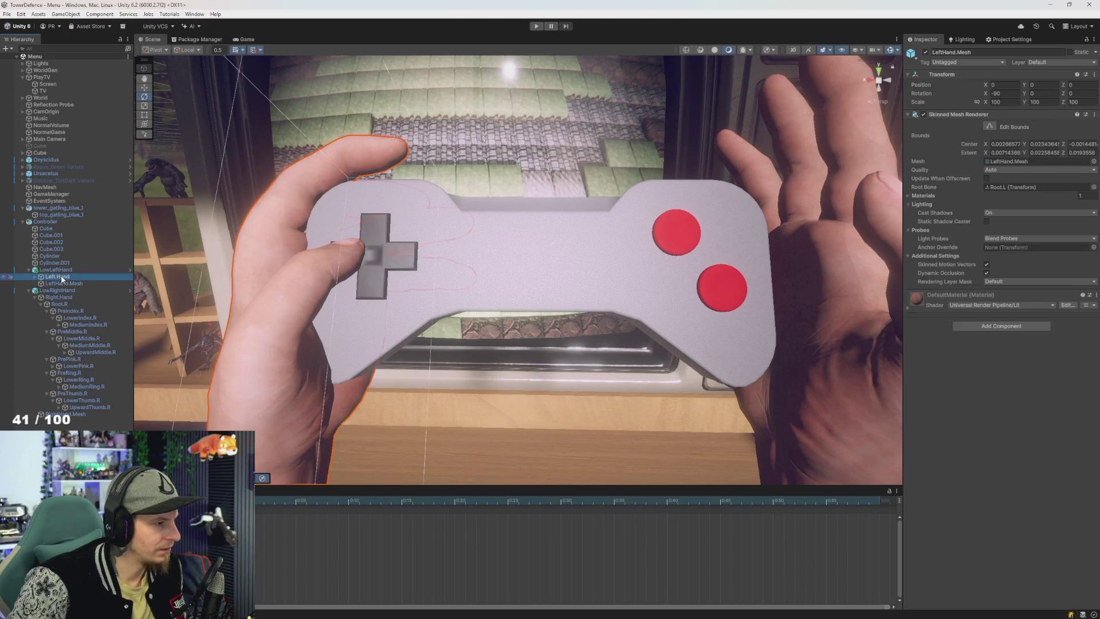
Step: Expand every left-hand finger bone branch with the arrow keys and select the thumb tip bone
key(Right)
key(Down)
key(Down)
key(Down)
key(Down)
key(Down)
key(Right)
key(Up)
key(Right)
key(Right)
key(Right)
key(Up)
key(Up)
key(Right)
key(Right)
key(Right)
key(Up)
key(Up)
key(Right)
key(Right)
key(Right)
key(Up)
key(Up)
key(Right)
key(Right)
key(Right)
key(Right)
key(Right)
key(Right)
key(Down)
key(Right)
key(Right)
key(Right)
key(Down)
key(Right)
key(Right)
key(Right)
key(Right)
key(Down)
key(Right)
key(Right)
key(Right)
key(Down)
key(Right)
key(Right)
key(Right)
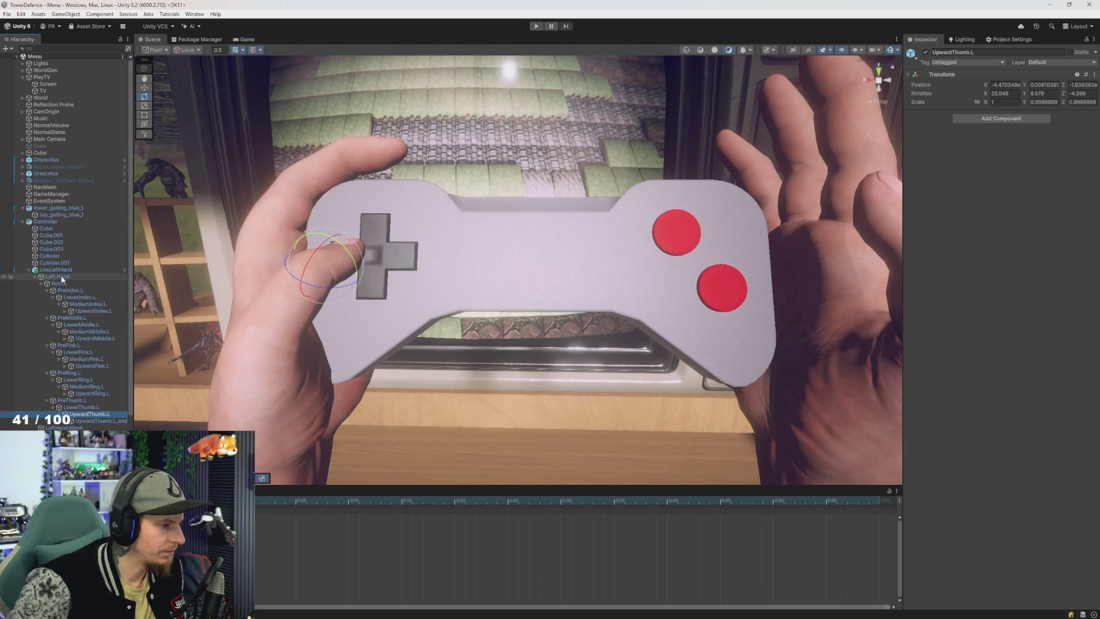
key(Right)
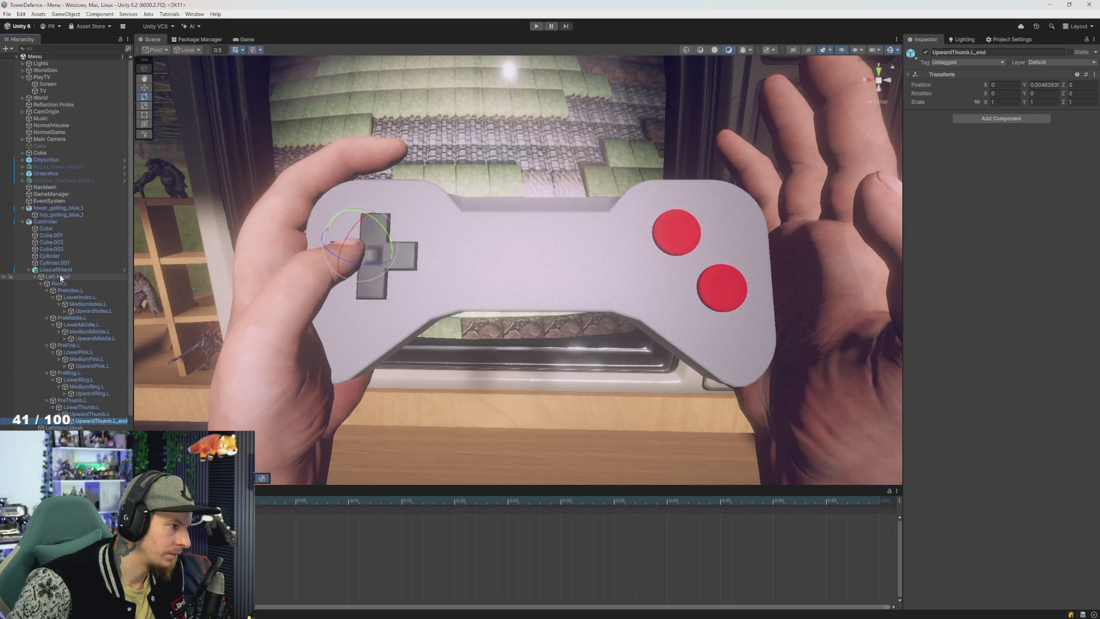
shift+click(61, 278)
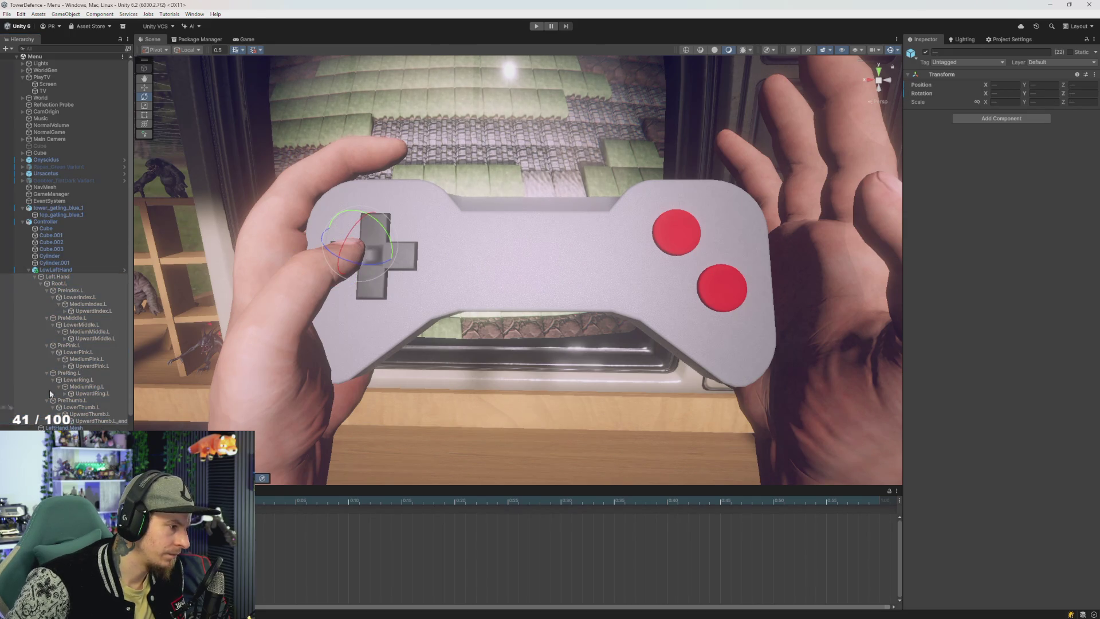
click(95, 421)
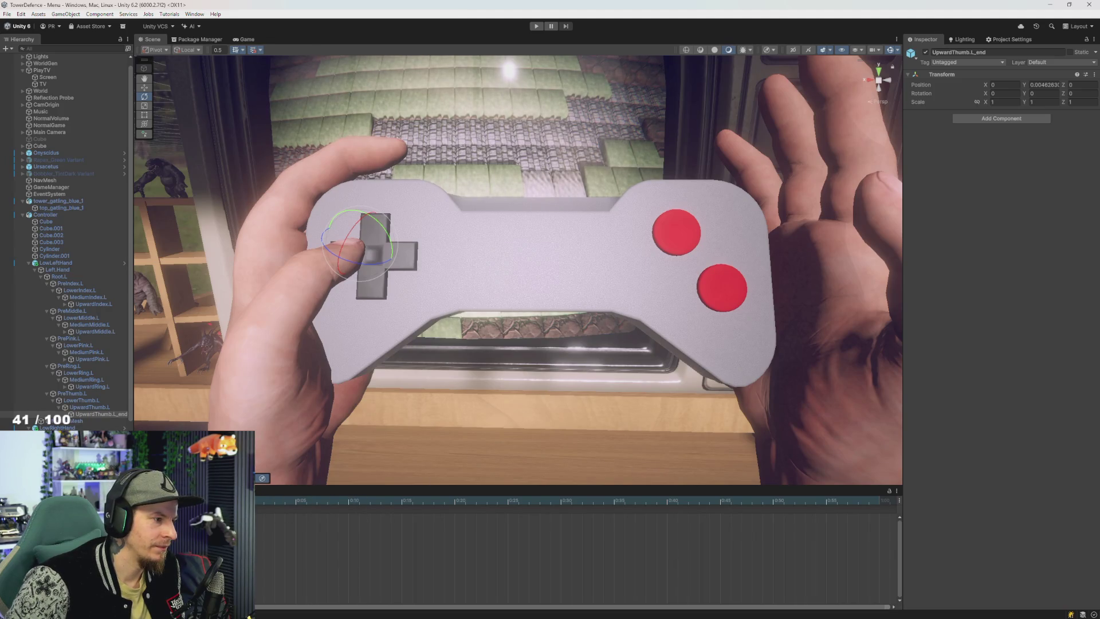
Step: Turn on Record and key rotations for the left thumb's tip, upper and lower bones
key(k)
click(103, 415)
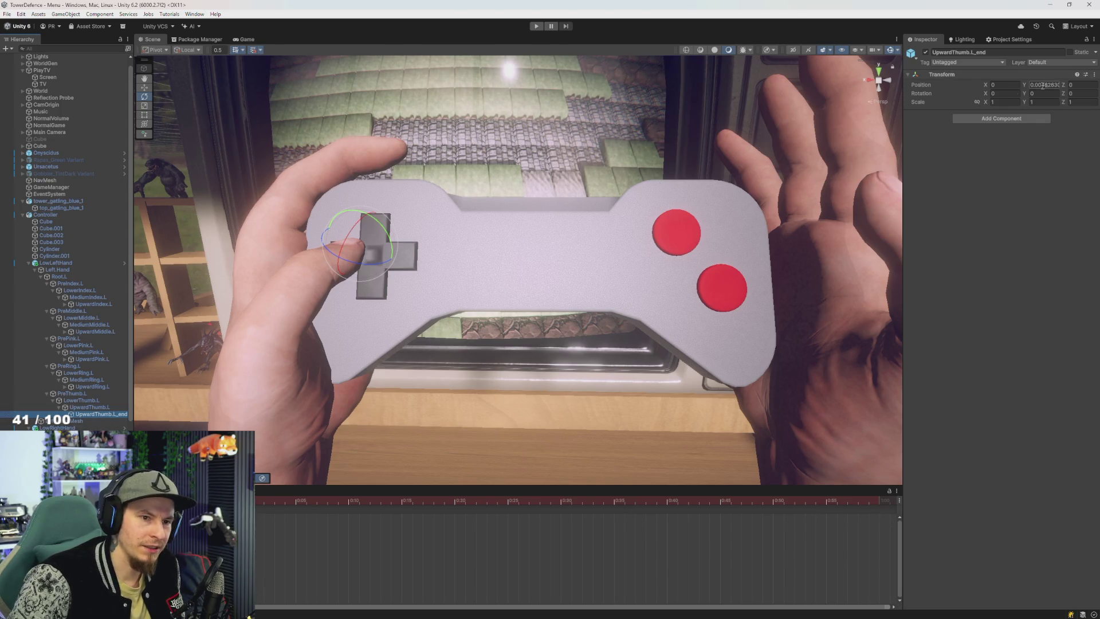
click(366, 266)
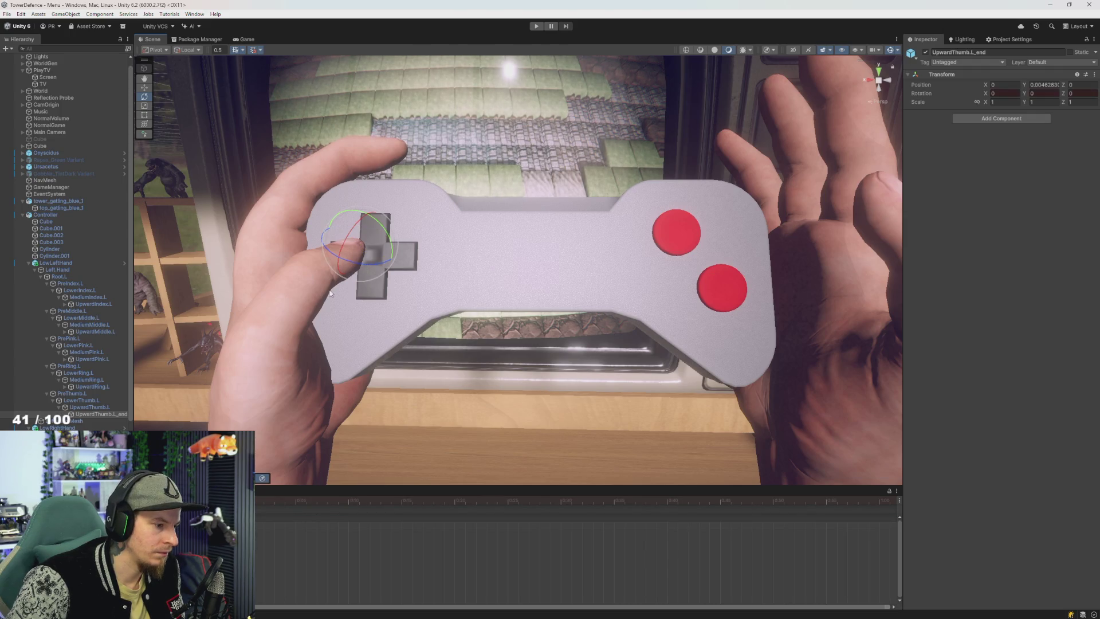
click(101, 408)
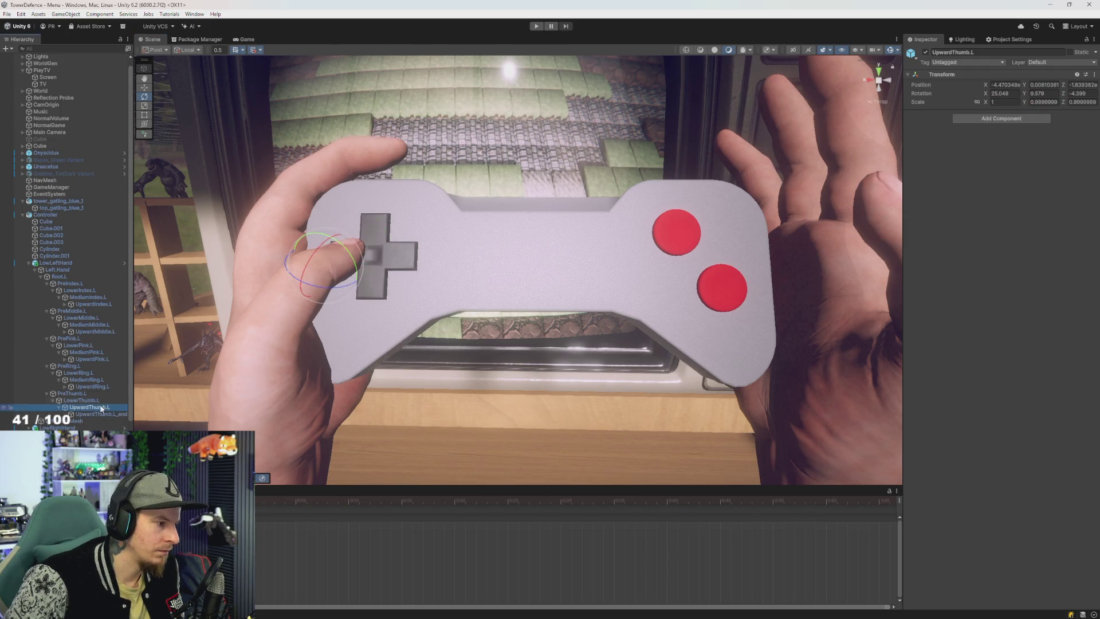
click(344, 283)
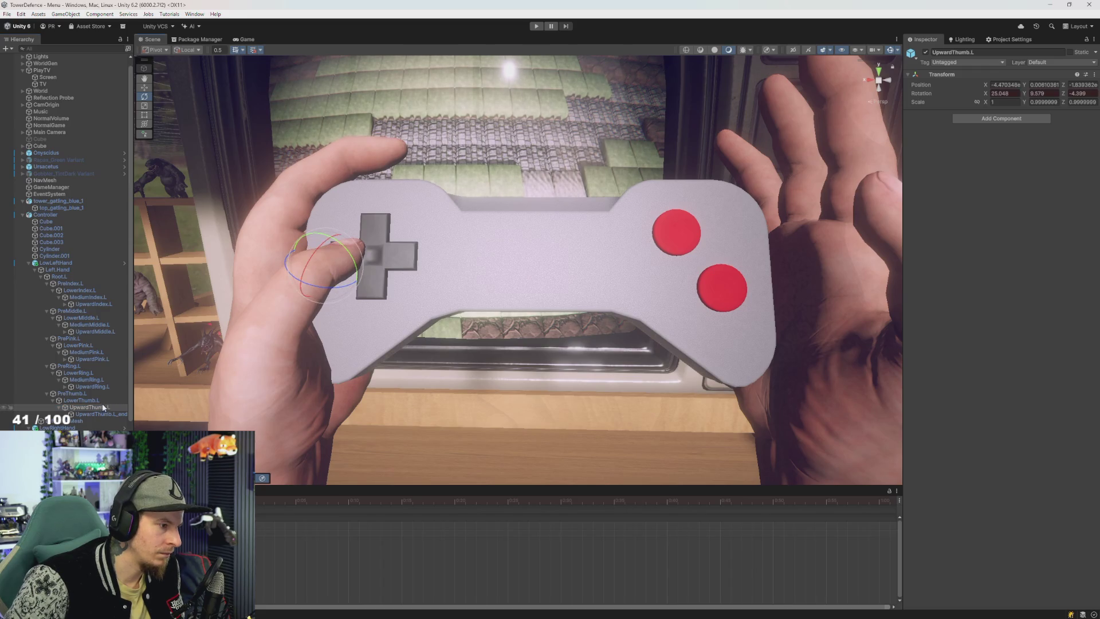
click(81, 401)
drag(269, 367, 270, 343)
click(72, 393)
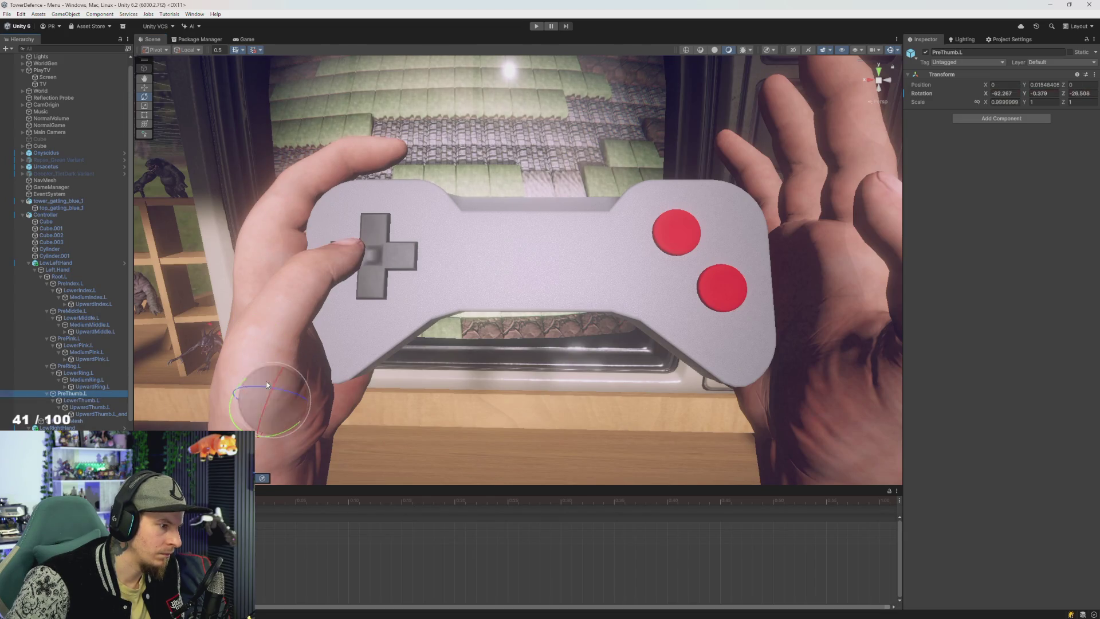
Step: Curl the left ring finger's tip and lower joint, recording their rotations
click(93, 387)
mouse_move(445, 236)
mouse_down()
mouse_move(398, 250)
mouse_move(409, 240)
mouse_up()
click(83, 380)
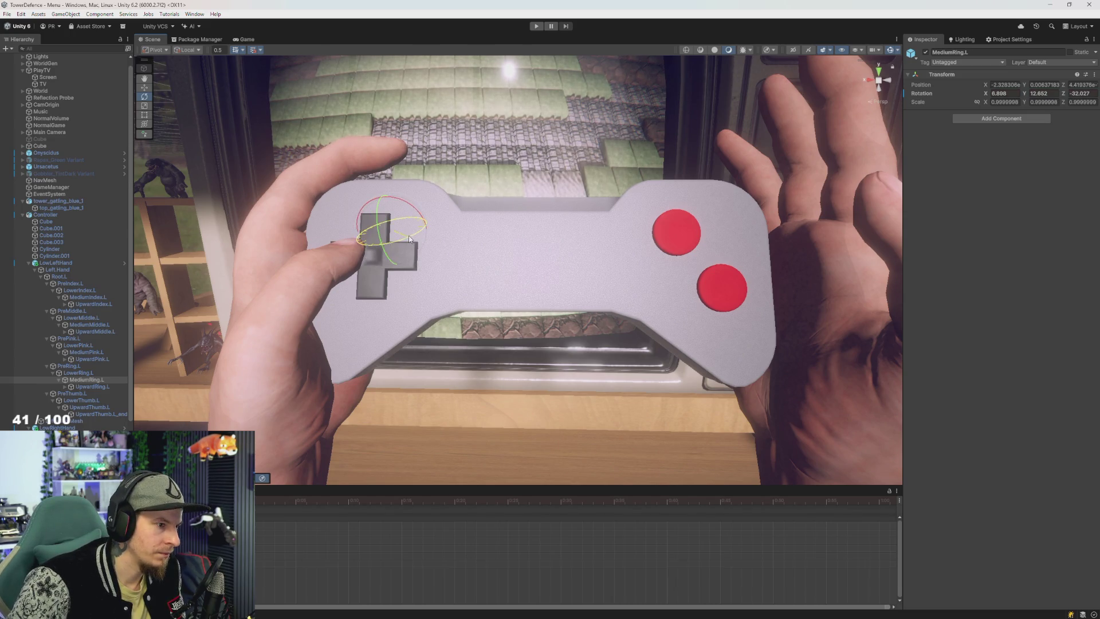
click(88, 373)
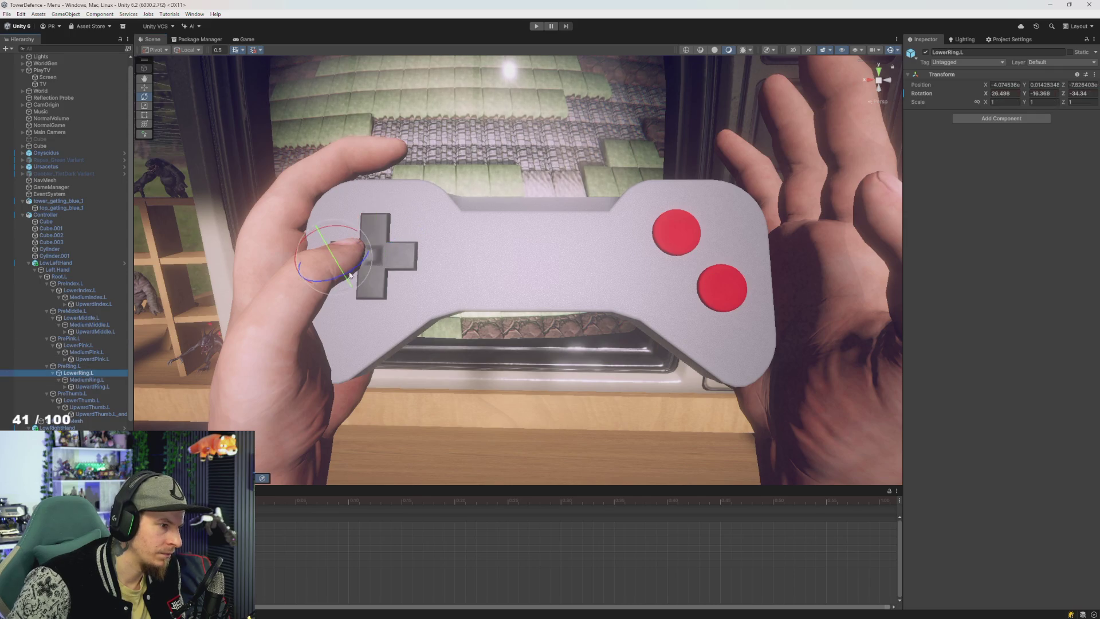
drag(314, 280, 306, 287)
click(83, 366)
click(295, 399)
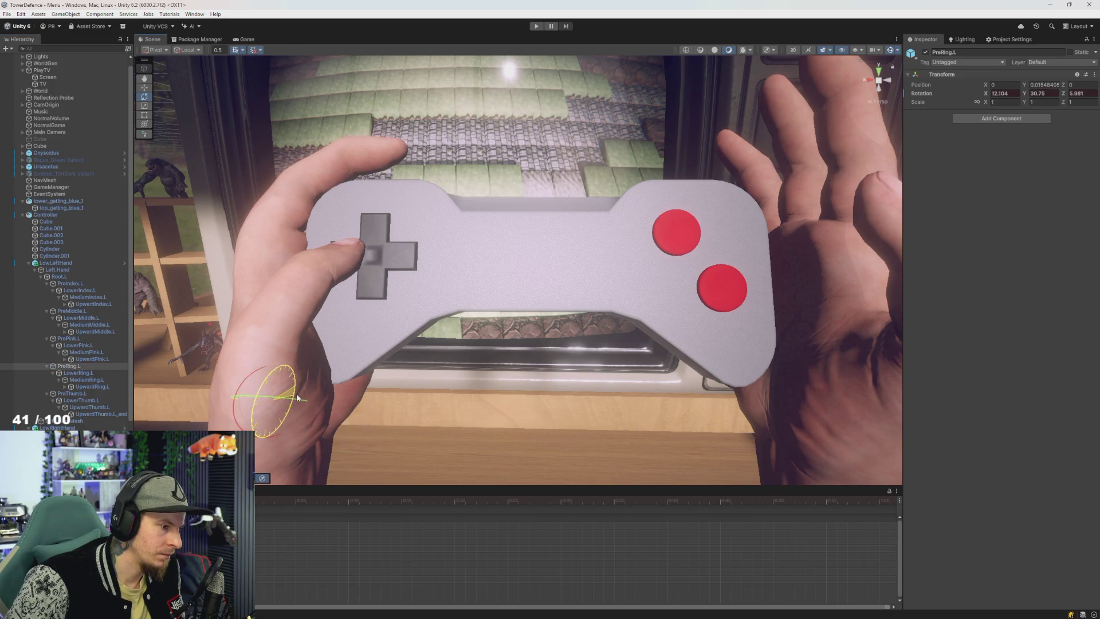
Step: Step through the left pinky bones and bend the pinky at its base
click(92, 359)
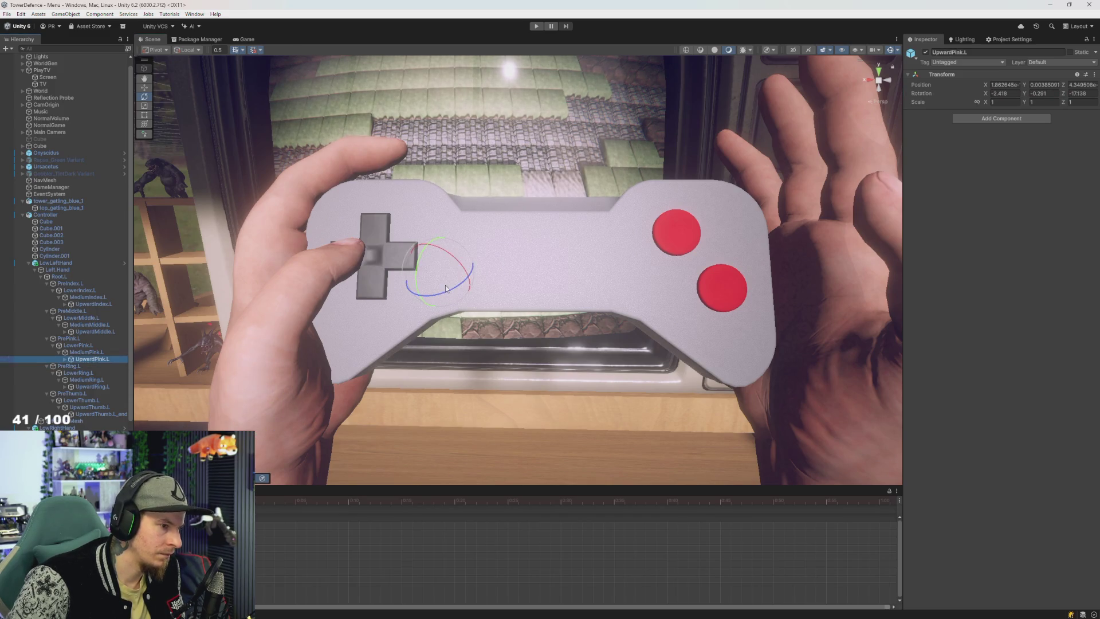
click(86, 353)
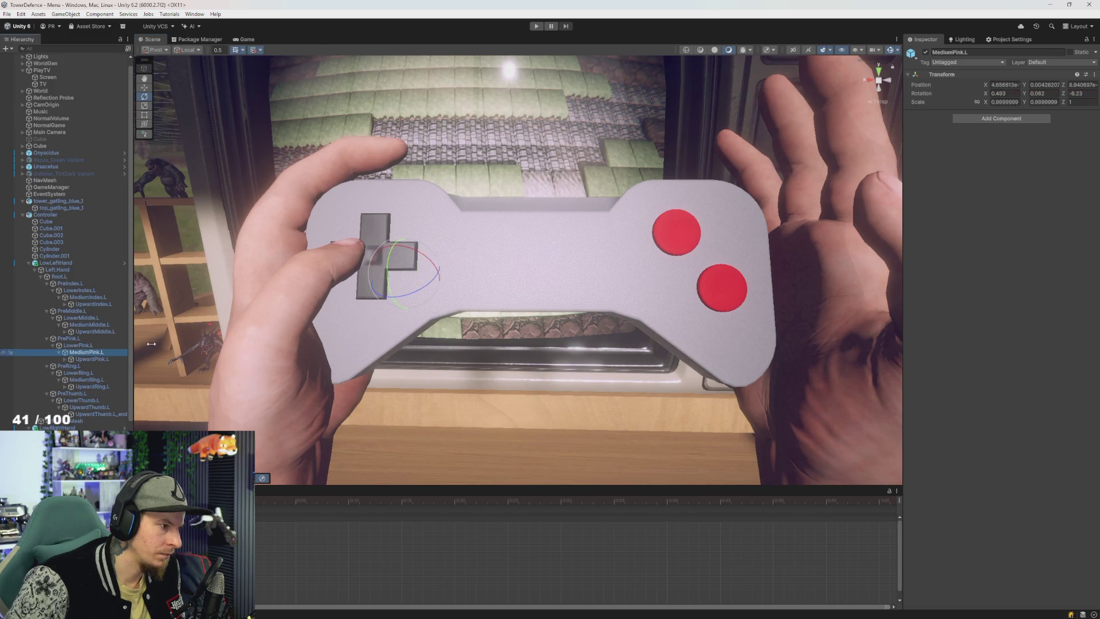
click(78, 345)
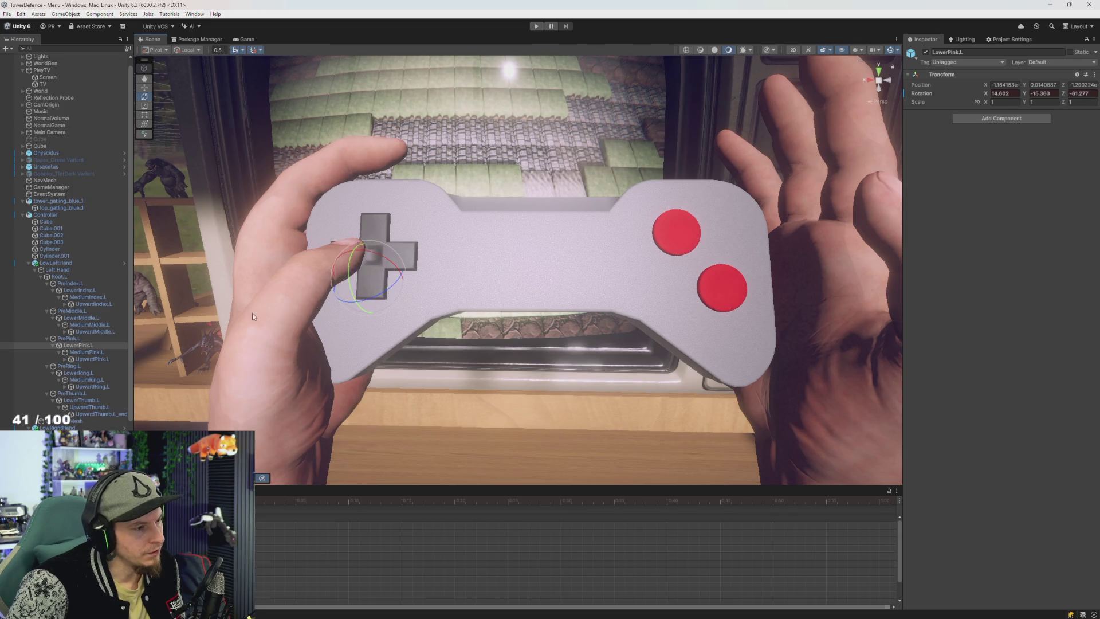
click(69, 338)
drag(283, 409, 298, 393)
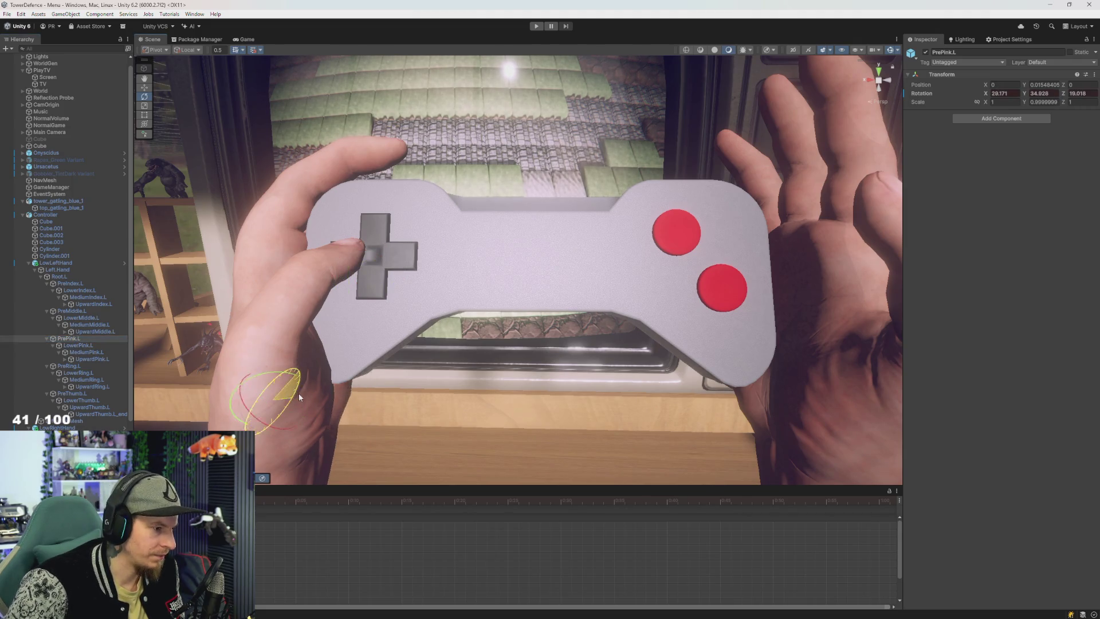
Step: Rotate the left middle finger's base bone PreMiddle.L and record it
click(96, 326)
click(97, 331)
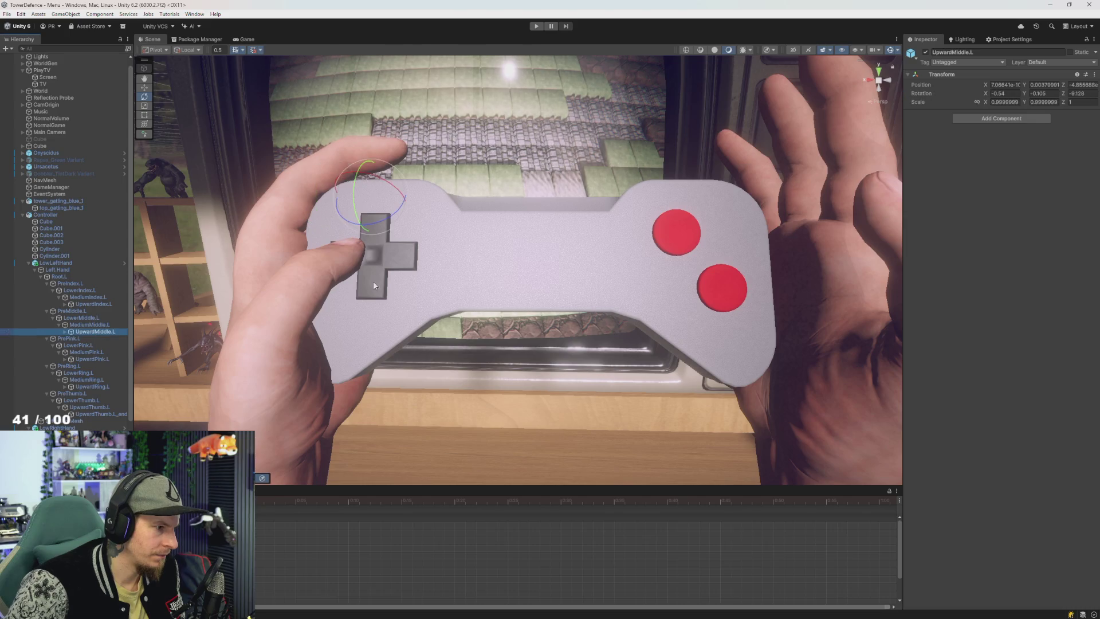
key(ctrl+z)
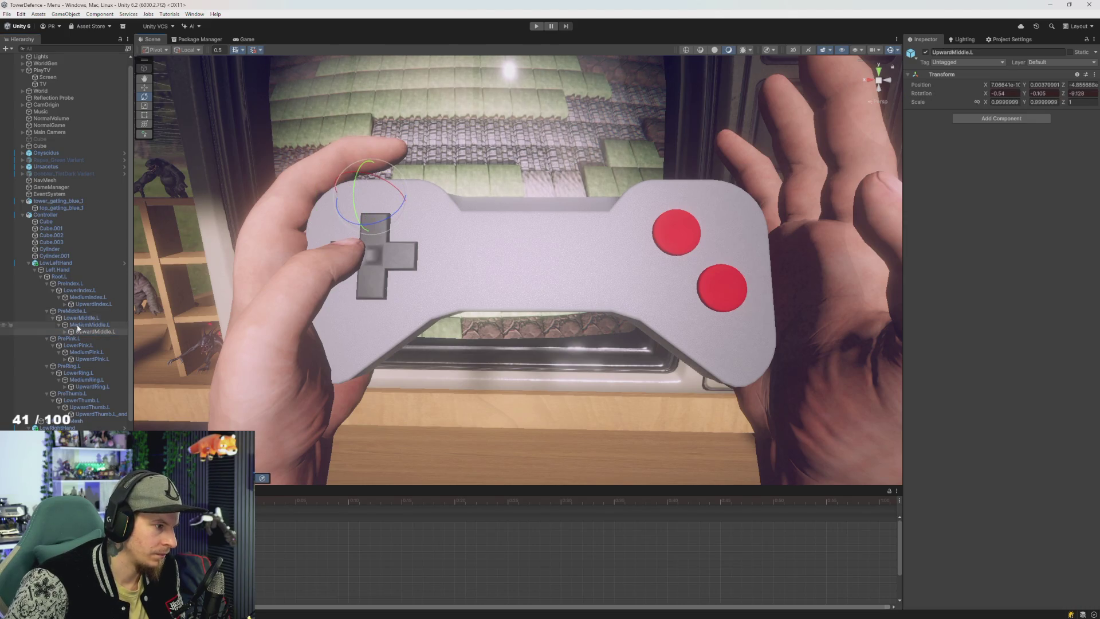
click(299, 195)
click(95, 317)
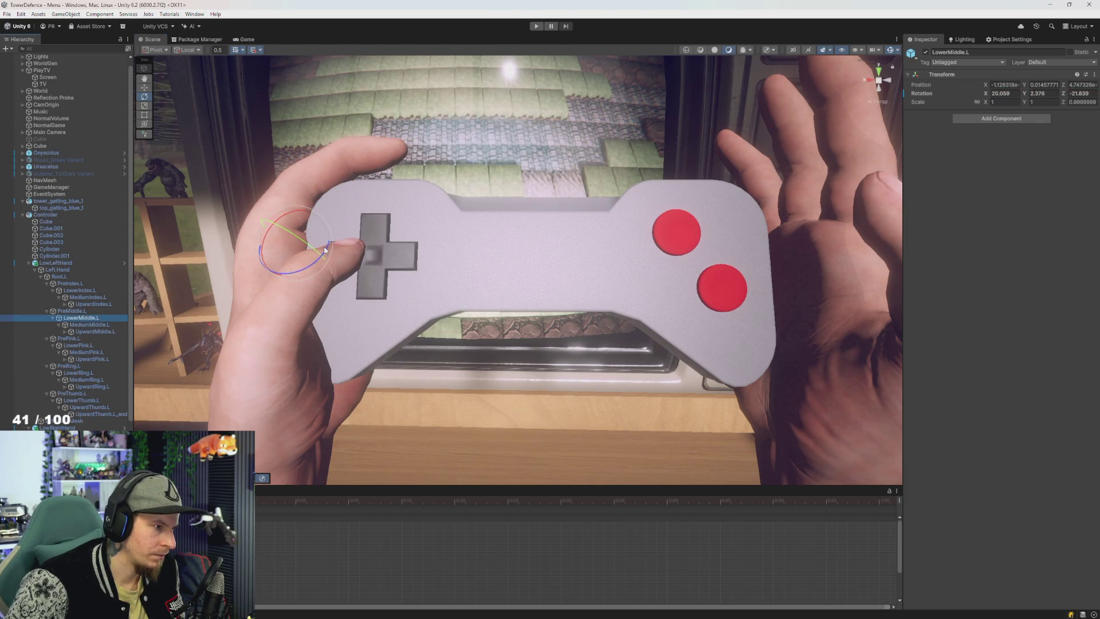
click(86, 310)
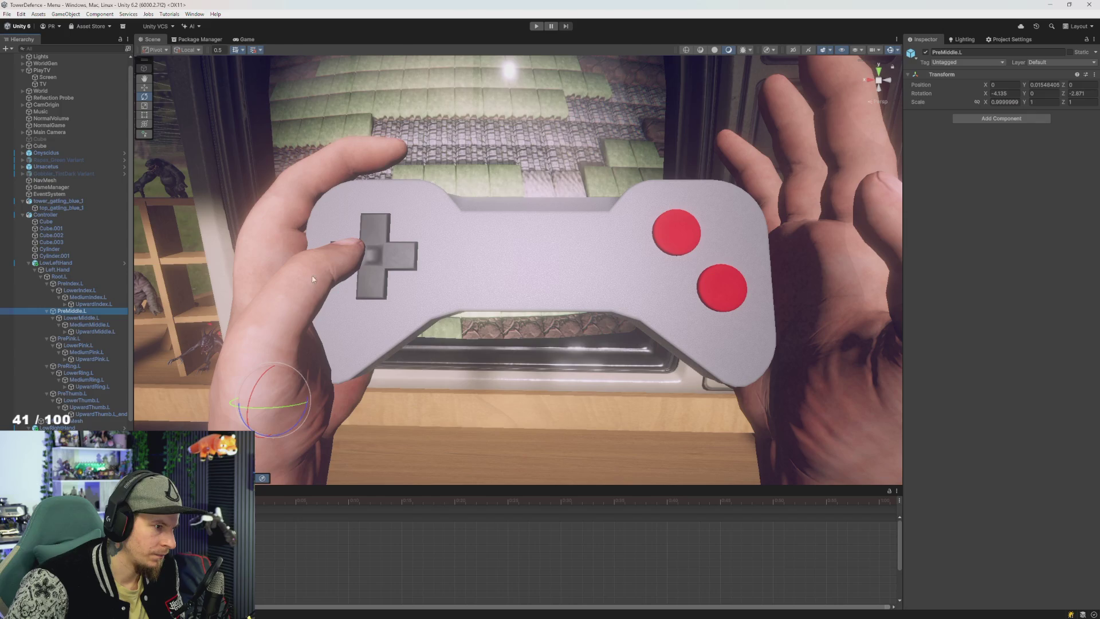
drag(284, 403, 284, 407)
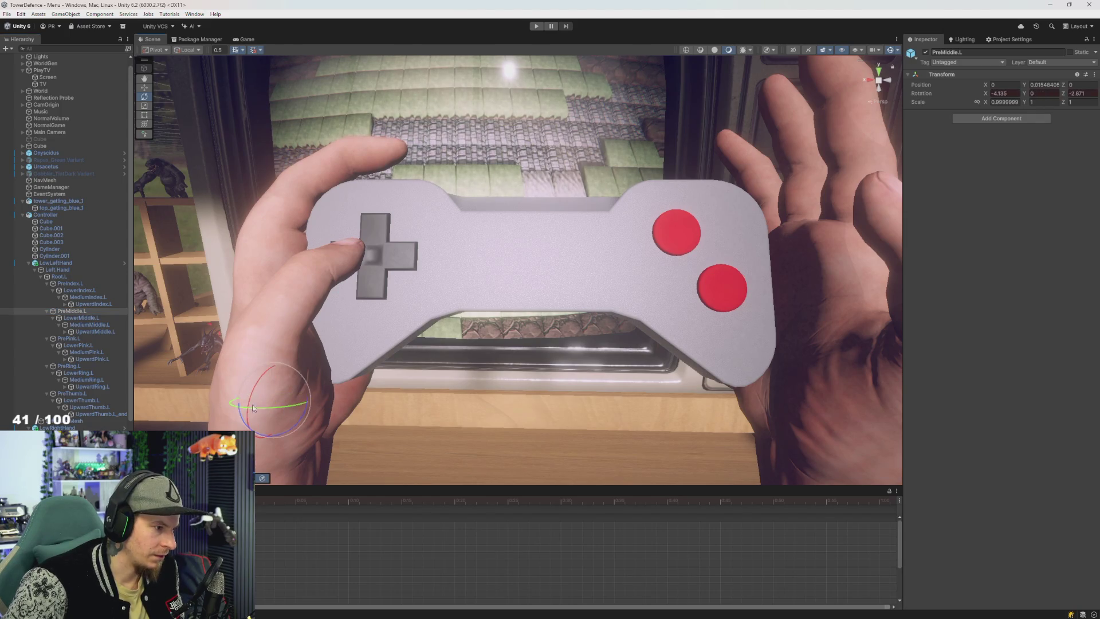
Step: Bend the left index fingertip and lower joint, bringing LowerIndex.L to 28.532, -3.065, -15.787
click(92, 303)
drag(372, 175, 338, 188)
click(84, 297)
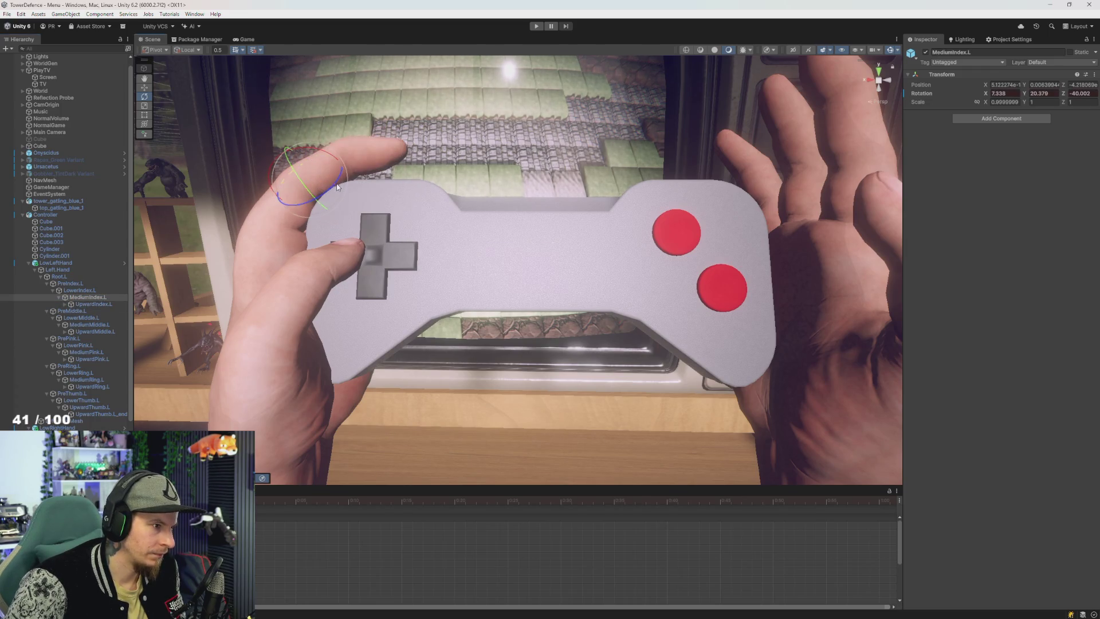
click(85, 290)
click(290, 267)
click(74, 283)
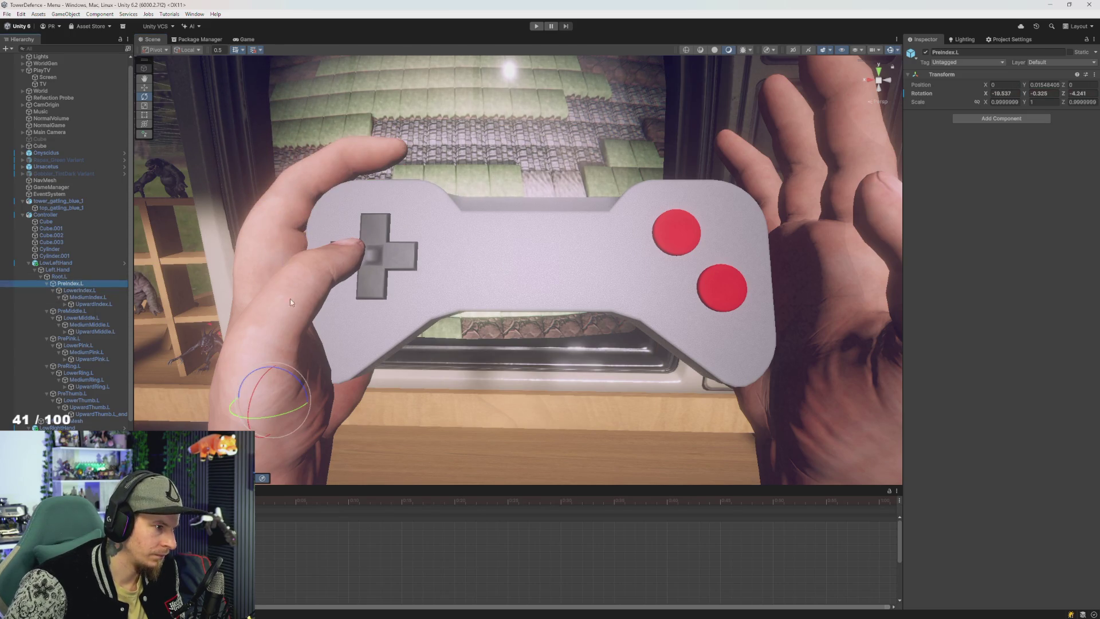
click(59, 276)
scroll(286, 394, down, 5)
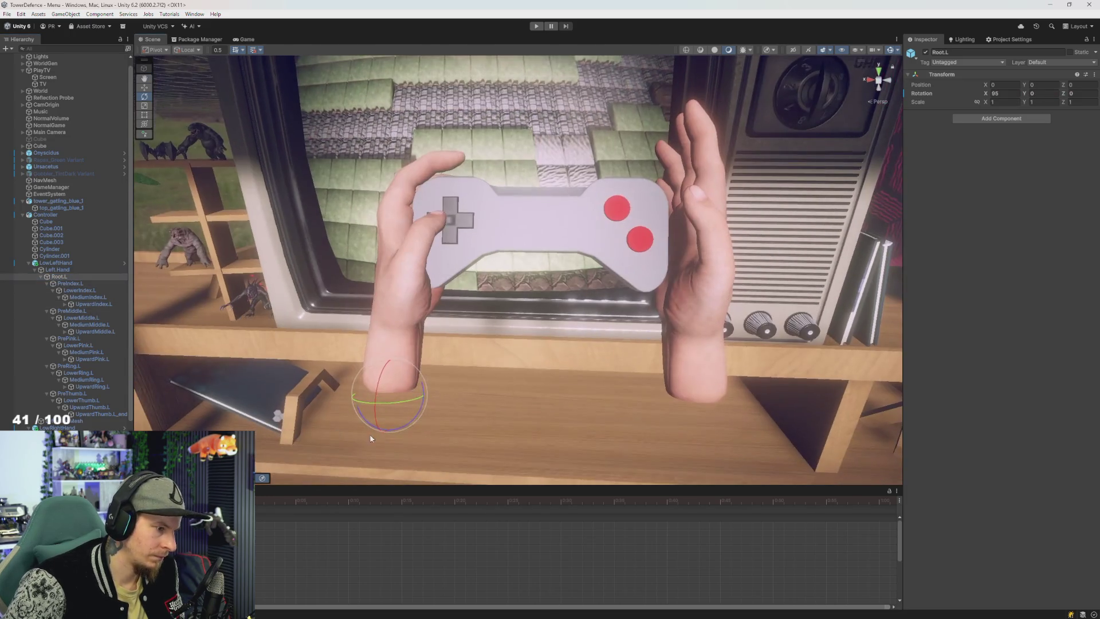
Step: Tilt the left hand root, select its whole bone chain, scrub the timeline back, and run the game
drag(379, 393, 376, 391)
click(57, 269)
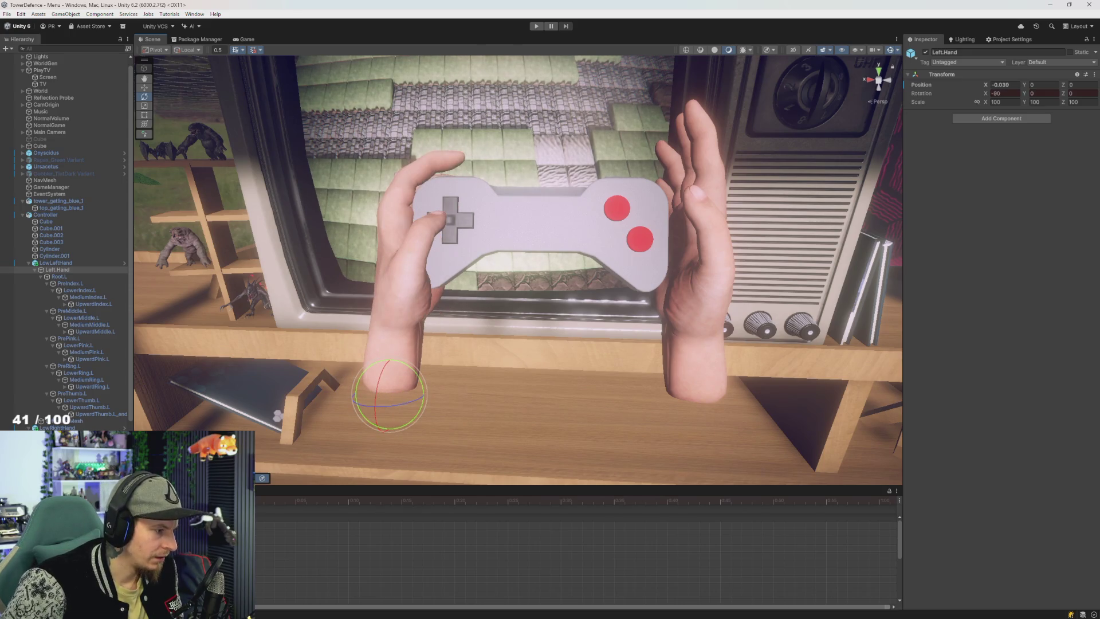
shift+click(98, 414)
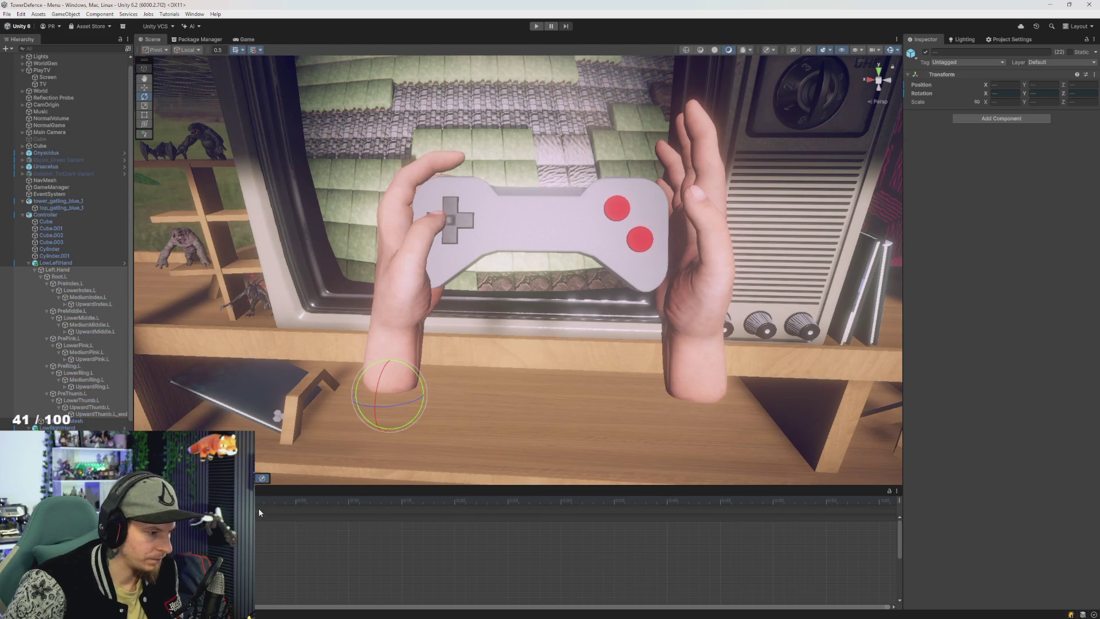
drag(378, 502, 298, 511)
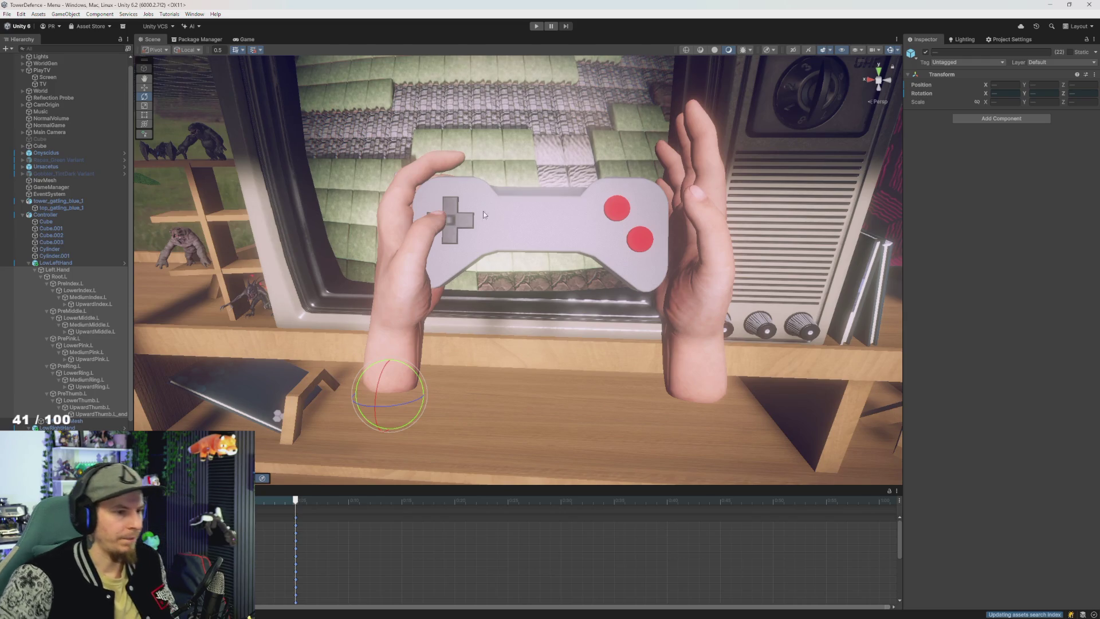
click(538, 28)
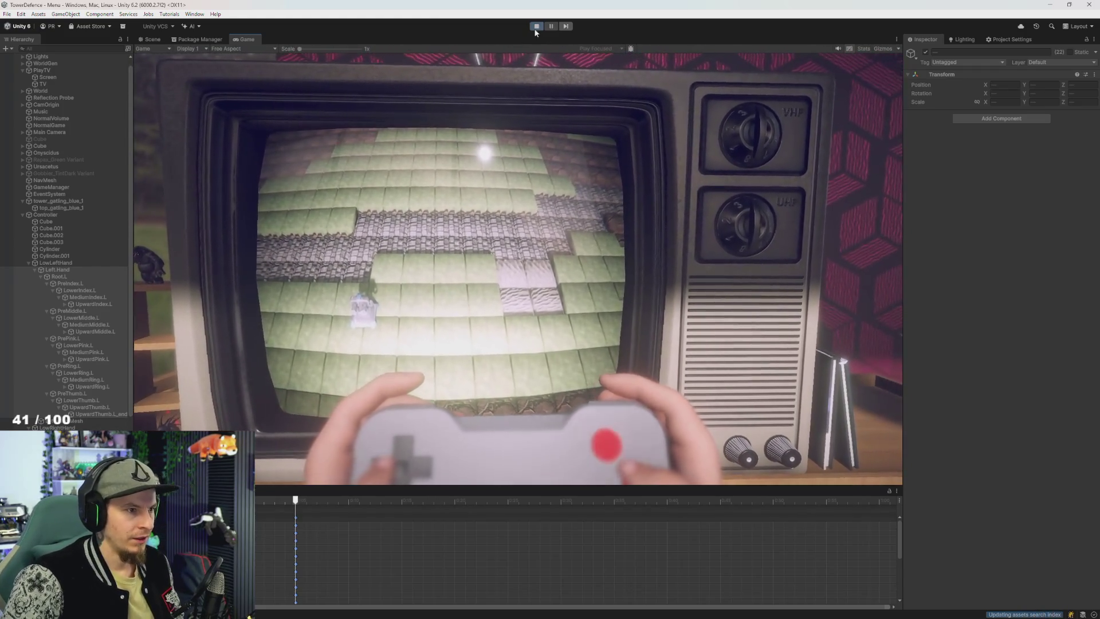
Step: Exit play mode, zoom in on the hands, and start a new animation clip for LowLeftHand
click(535, 27)
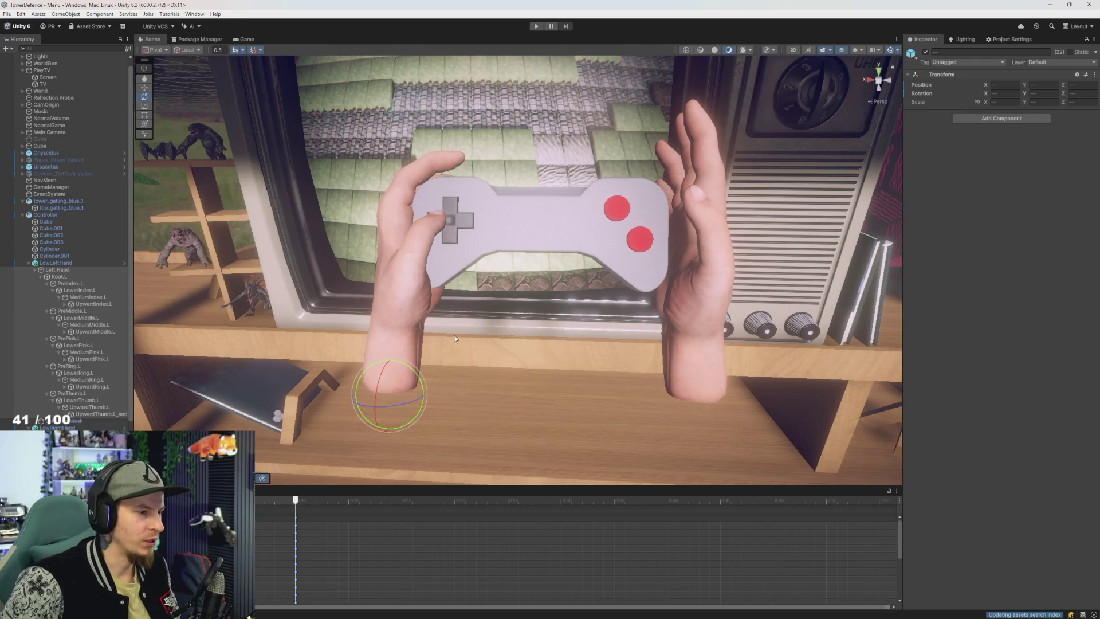
scroll(455, 335, down, 5)
scroll(436, 322, down, 5)
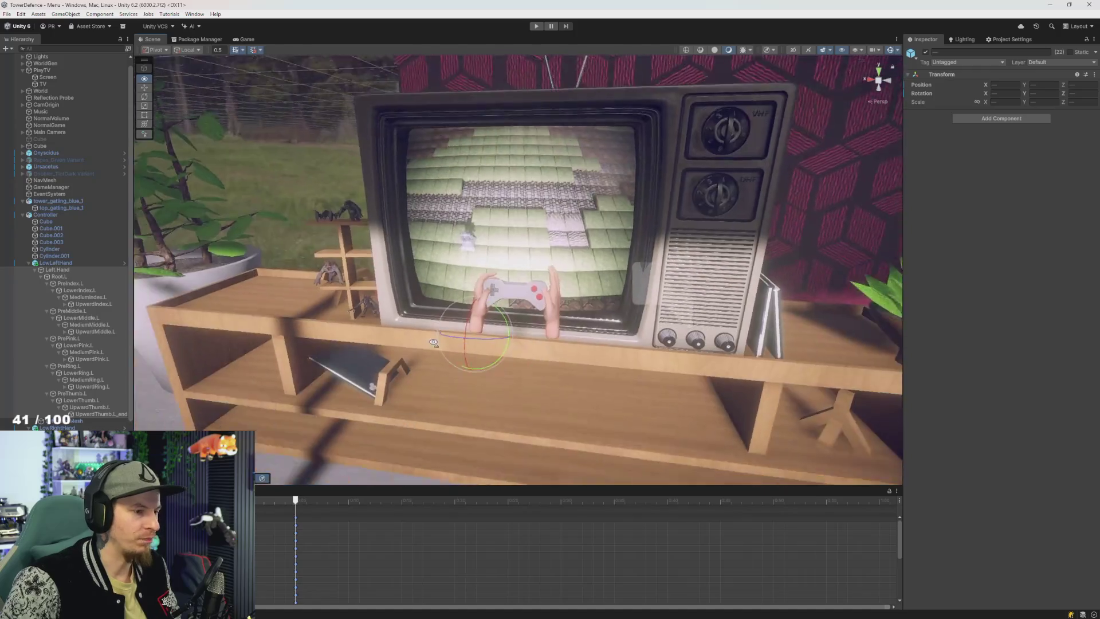
scroll(438, 343, up, 8)
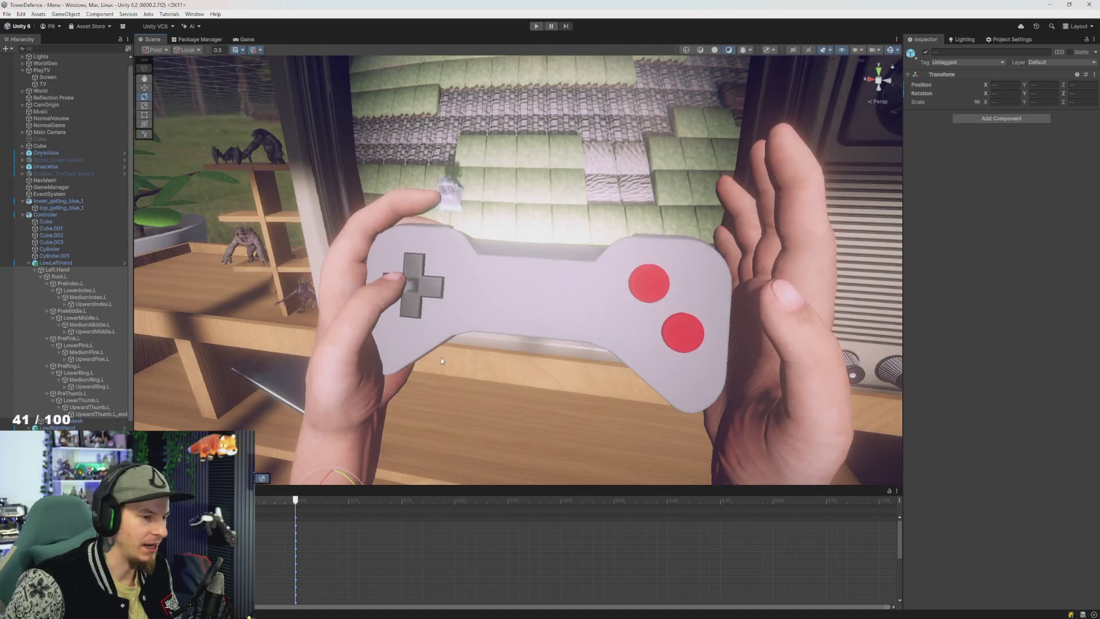
scroll(440, 343, up, 3)
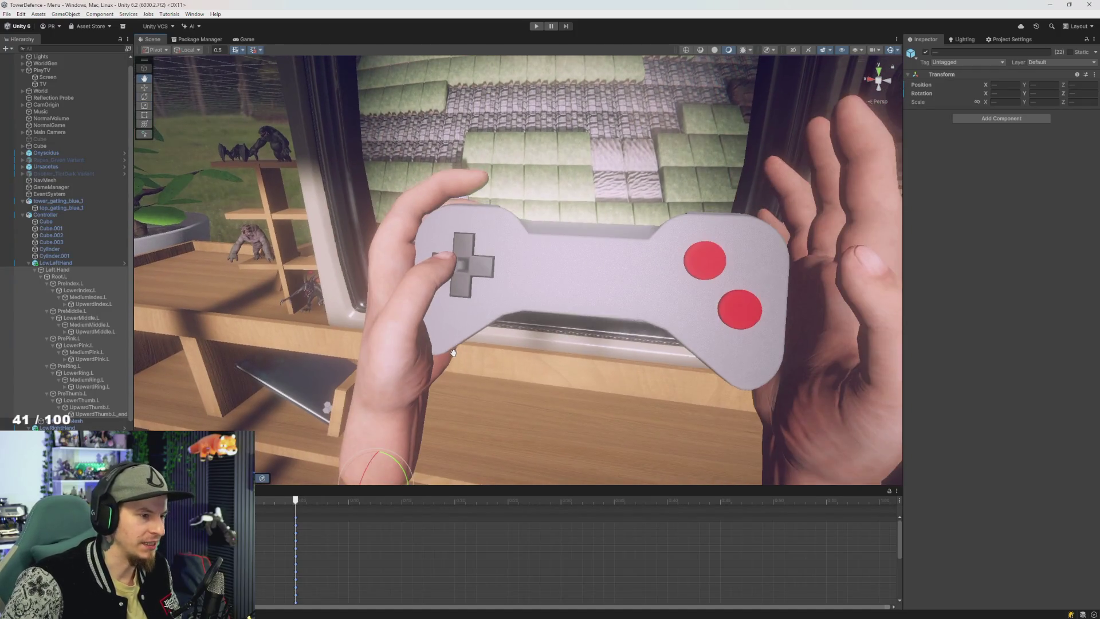
click(458, 305)
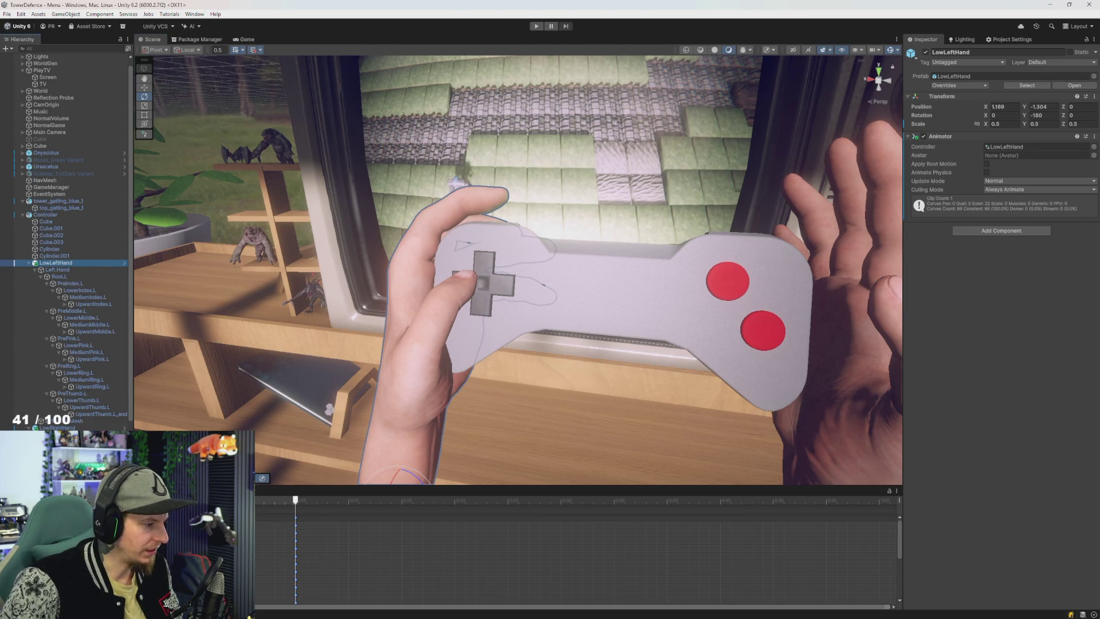
click(172, 504)
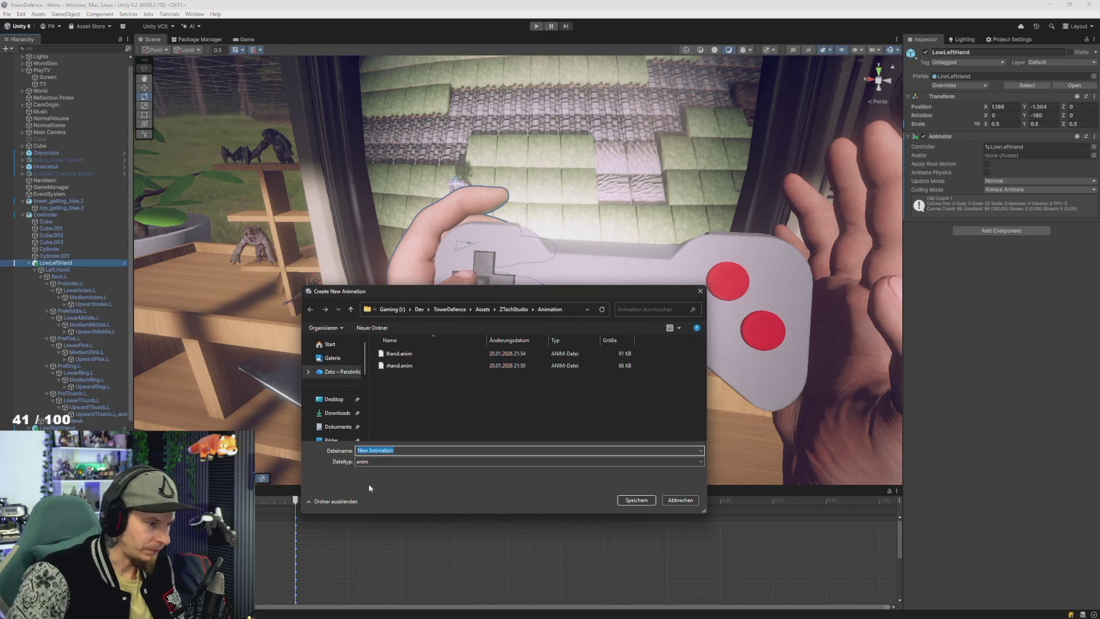
Step: Save the new clip as lhand, then scrub the timeline to a later frame
text(lhand)
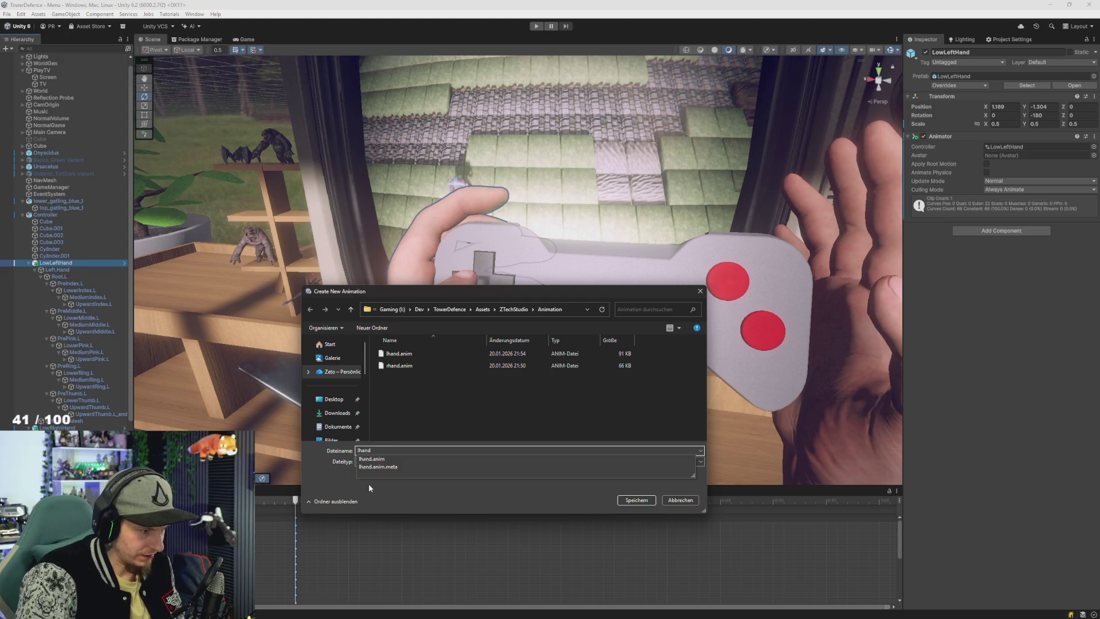
key(Escape)
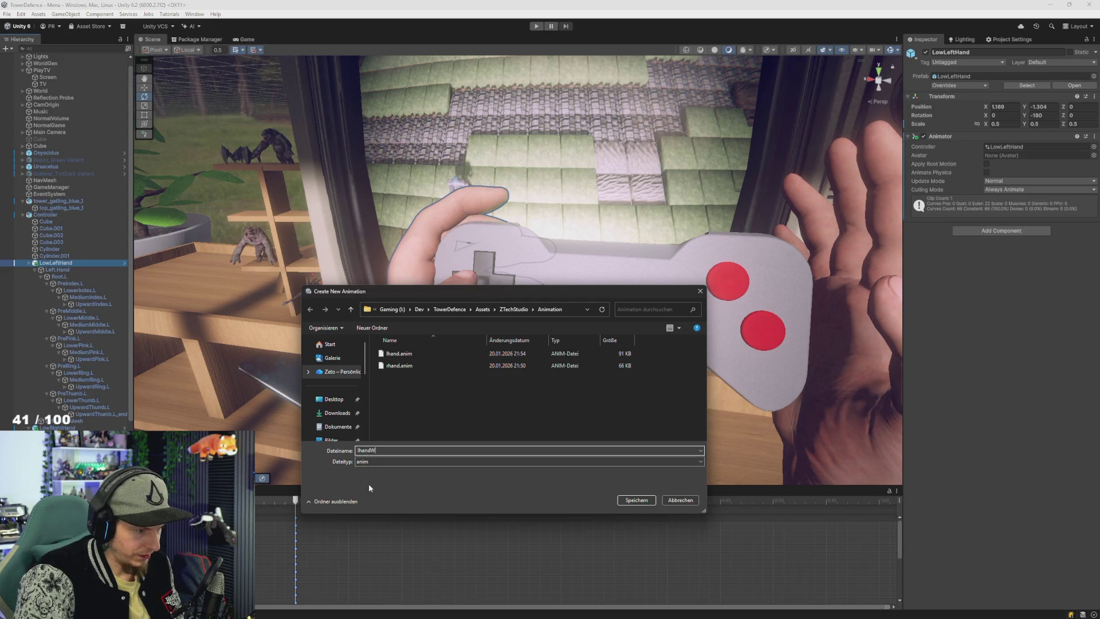
key(Escape)
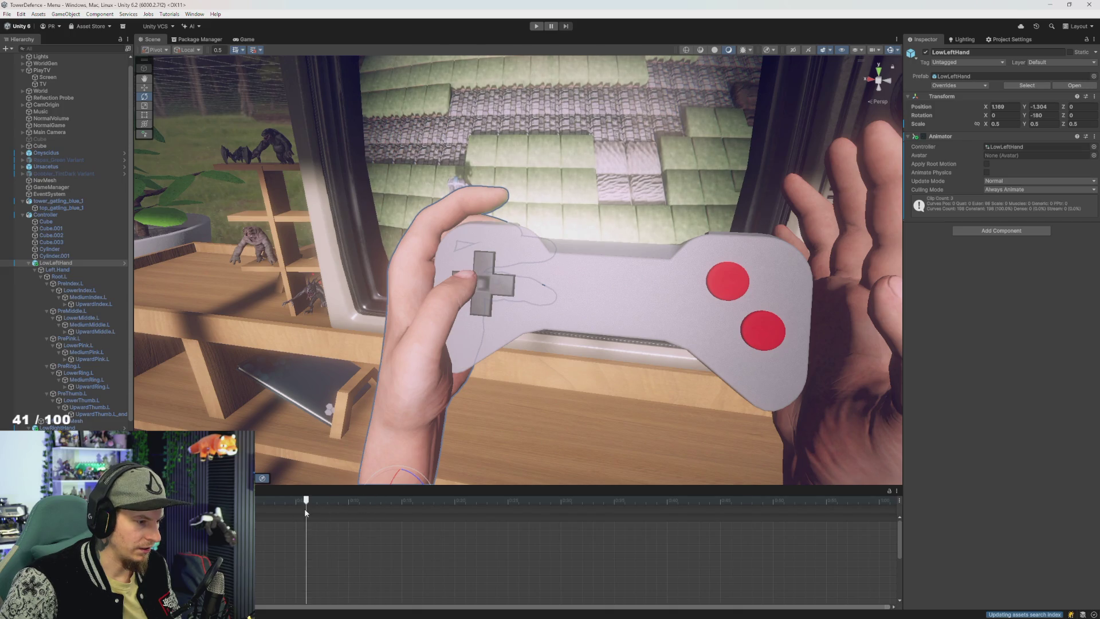
drag(306, 507, 349, 508)
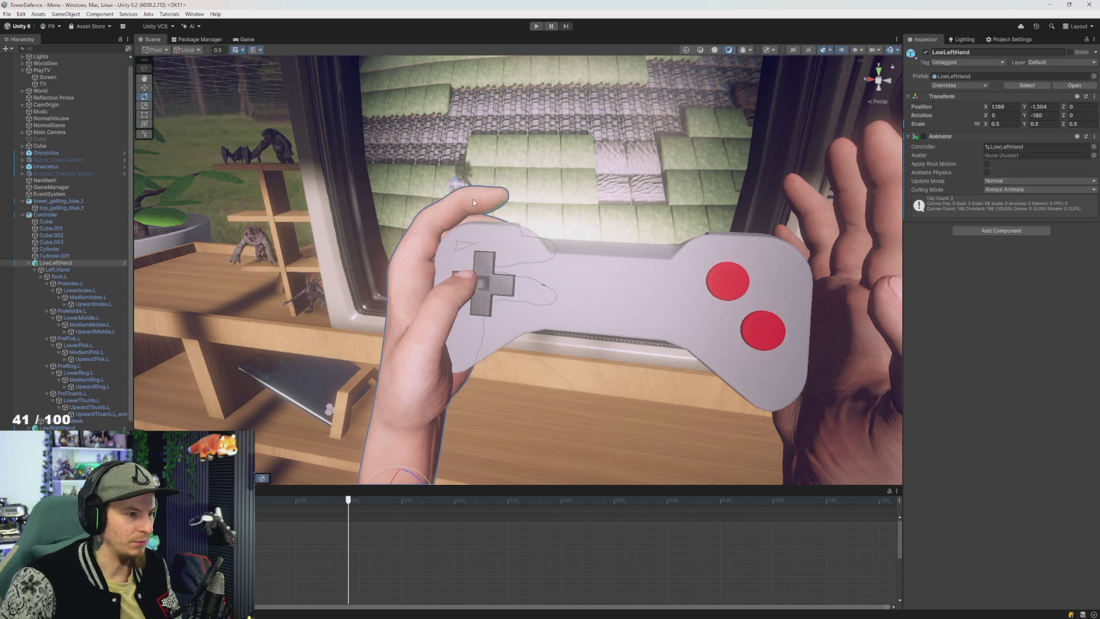
Step: Try rotating the PreThumb.L and LowerThumb.L joints, undoing both attempts
click(86, 394)
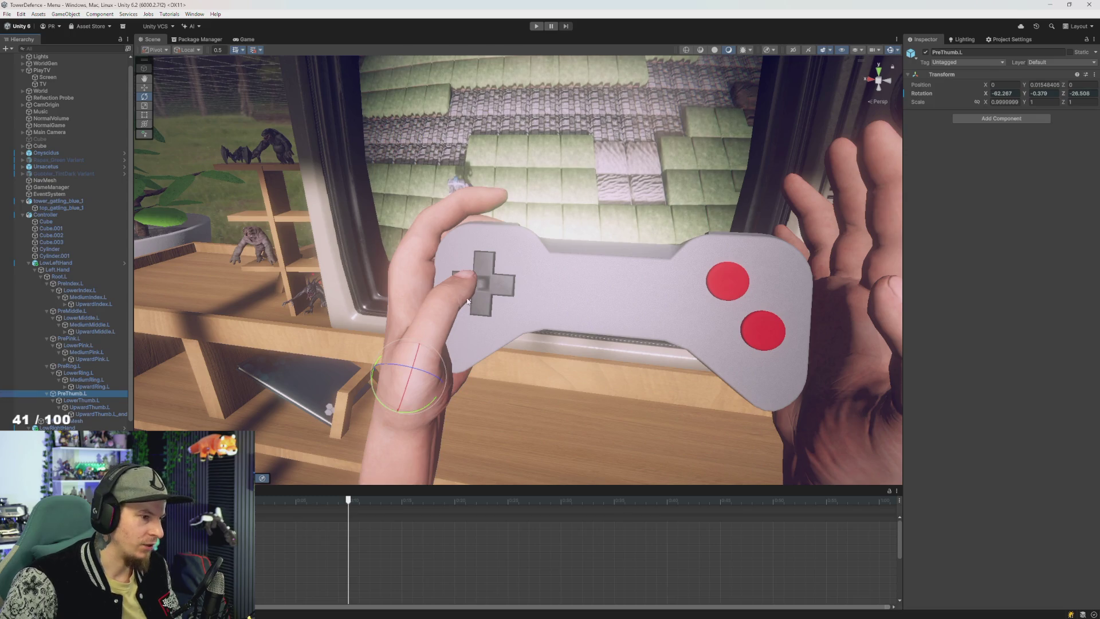
click(425, 366)
mouse_move(424, 361)
mouse_down()
mouse_move(517, 359)
mouse_move(453, 402)
mouse_up()
key(ctrl+z)
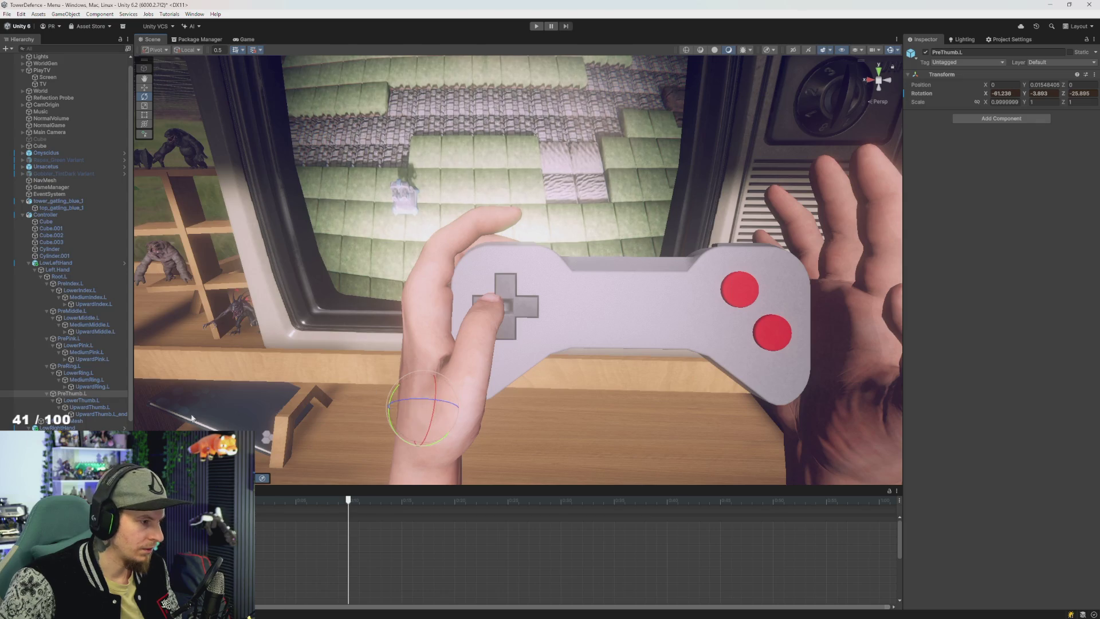
click(89, 401)
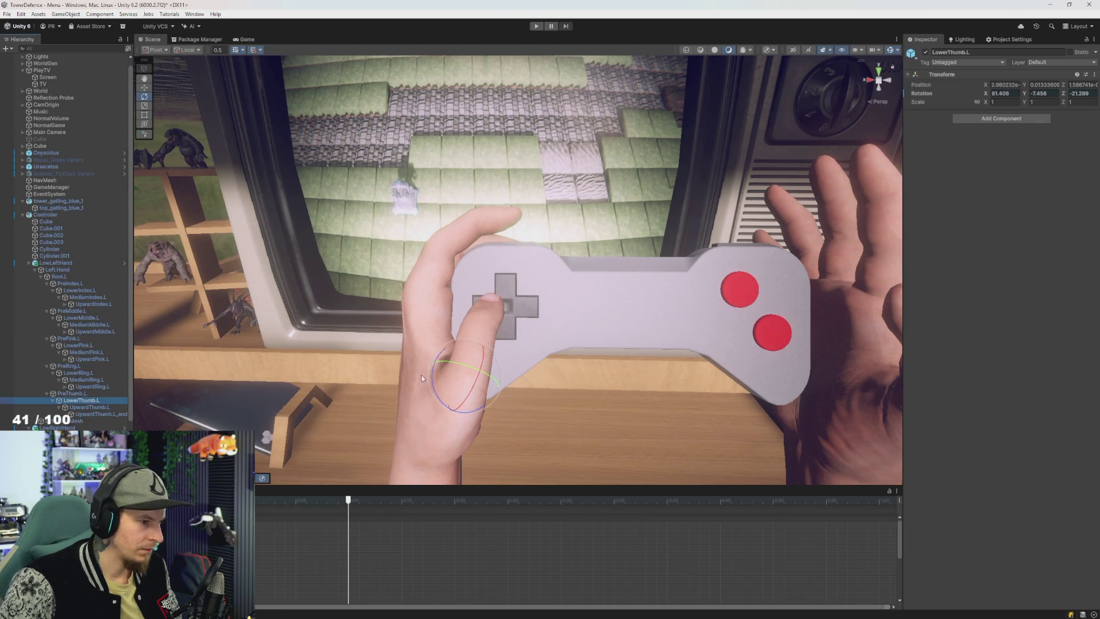
mouse_move(488, 365)
mouse_down()
mouse_move(477, 378)
mouse_move(413, 373)
mouse_move(322, 353)
mouse_move(403, 347)
mouse_up()
key(ctrl+z)
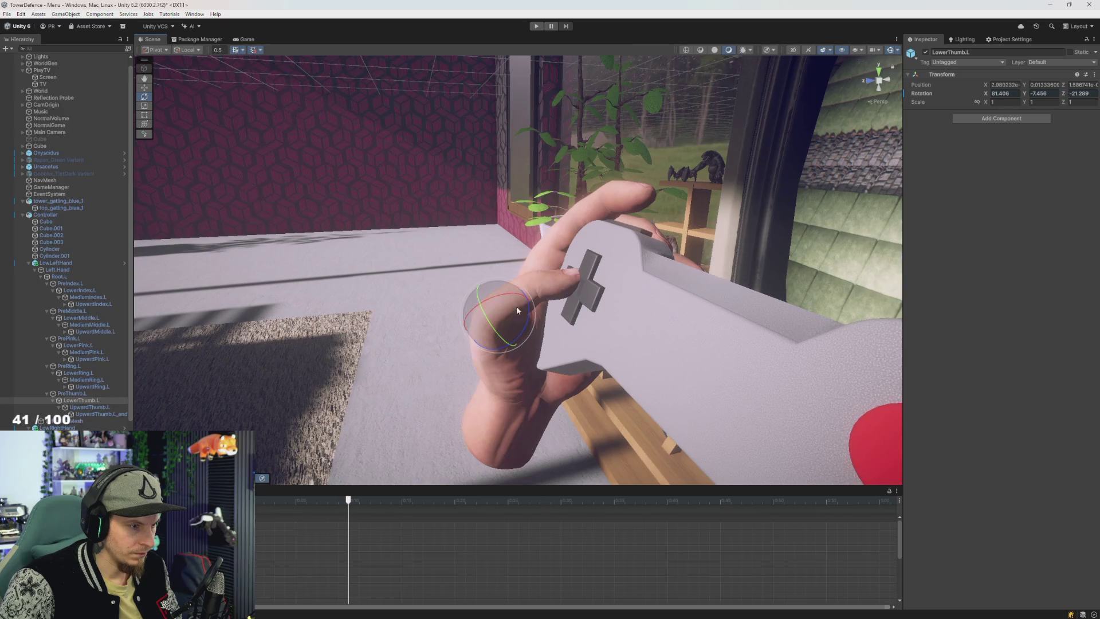
Step: Bend LowerThumb.L to about 73.5, 38.0, 22.4 so the thumb rests on the D-pad
mouse_move(498, 303)
mouse_down()
mouse_move(630, 343)
mouse_move(557, 332)
mouse_up()
click(90, 408)
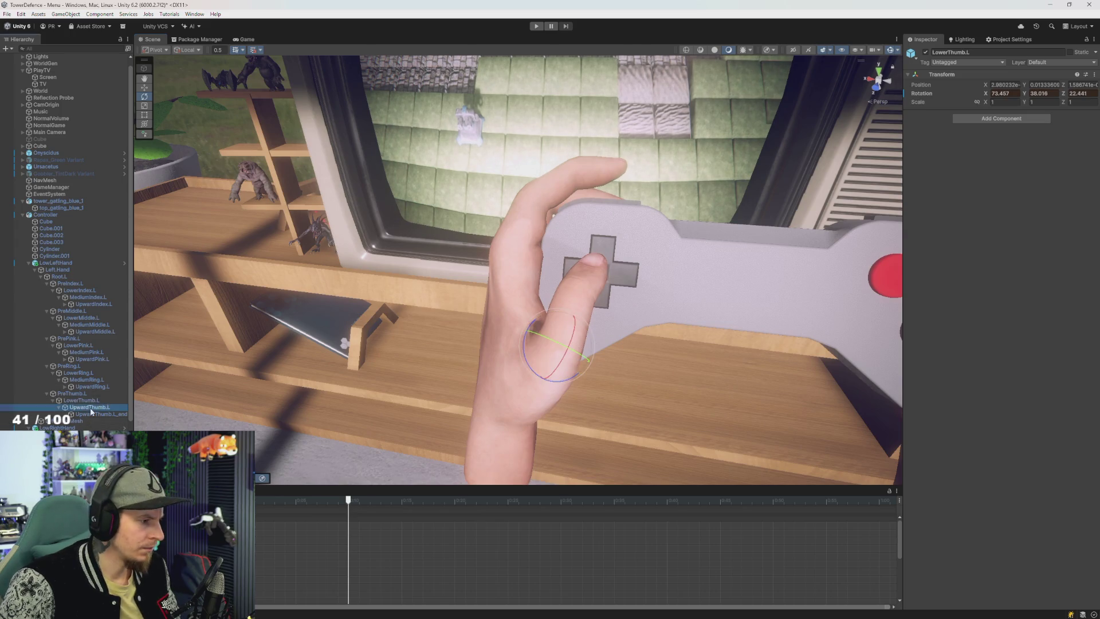
mouse_move(590, 280)
mouse_down()
mouse_move(563, 291)
mouse_move(497, 277)
mouse_move(588, 291)
mouse_move(559, 299)
mouse_up()
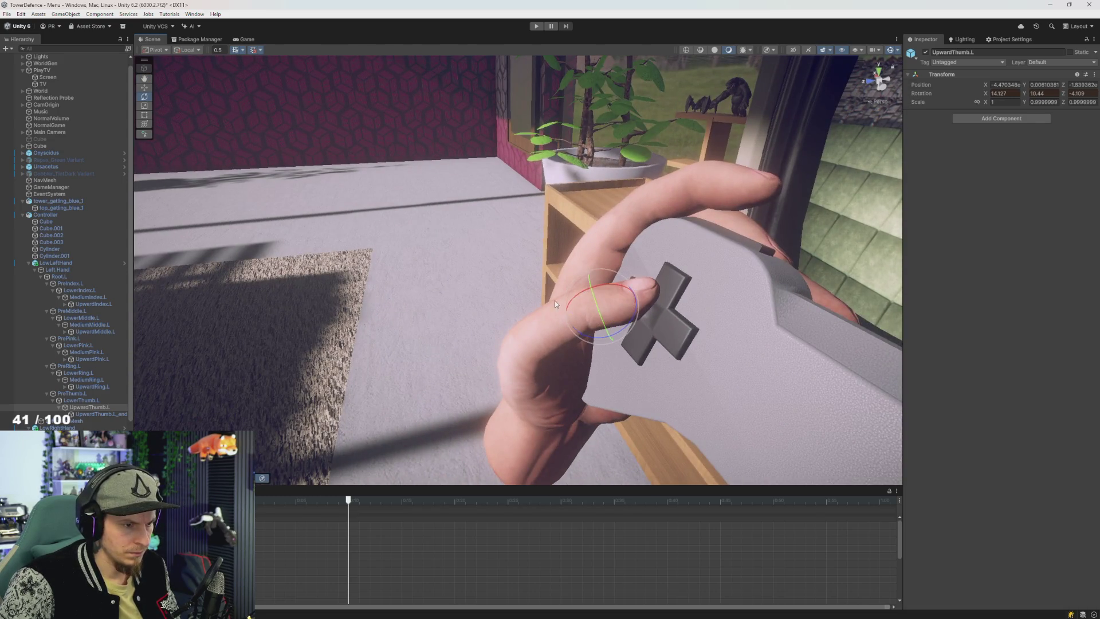
click(88, 414)
drag(446, 372, 686, 366)
Step: Fine-tune the thumb: LowerThumb.L to 77.382, 45.854, 22.473 and PreThumb.L to -59.454, -5.229, -27.797
key(f)
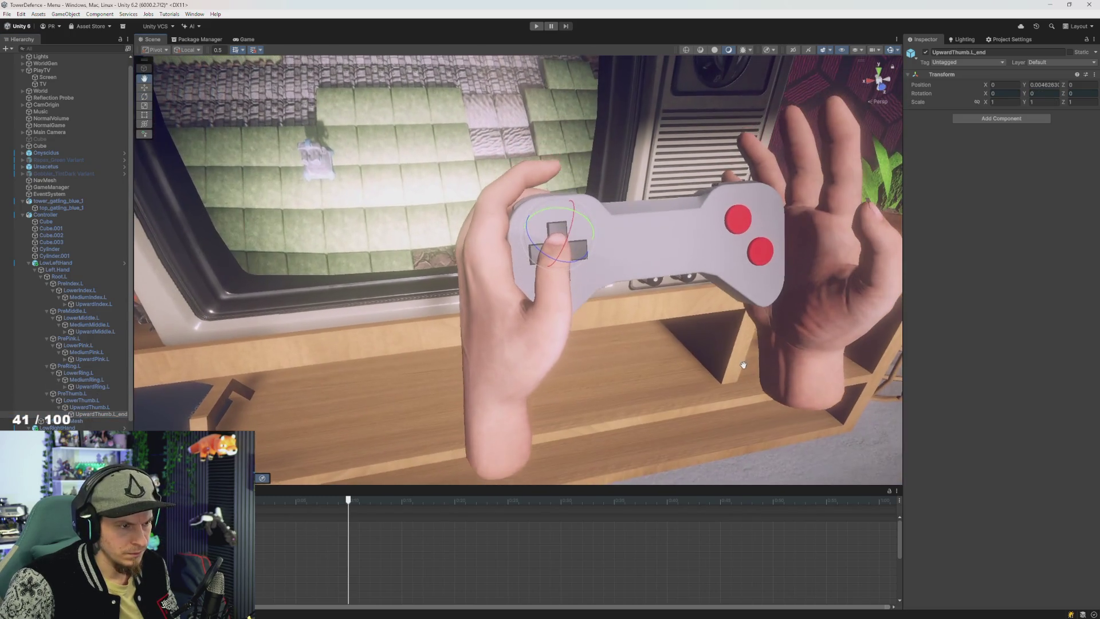
click(89, 407)
click(573, 293)
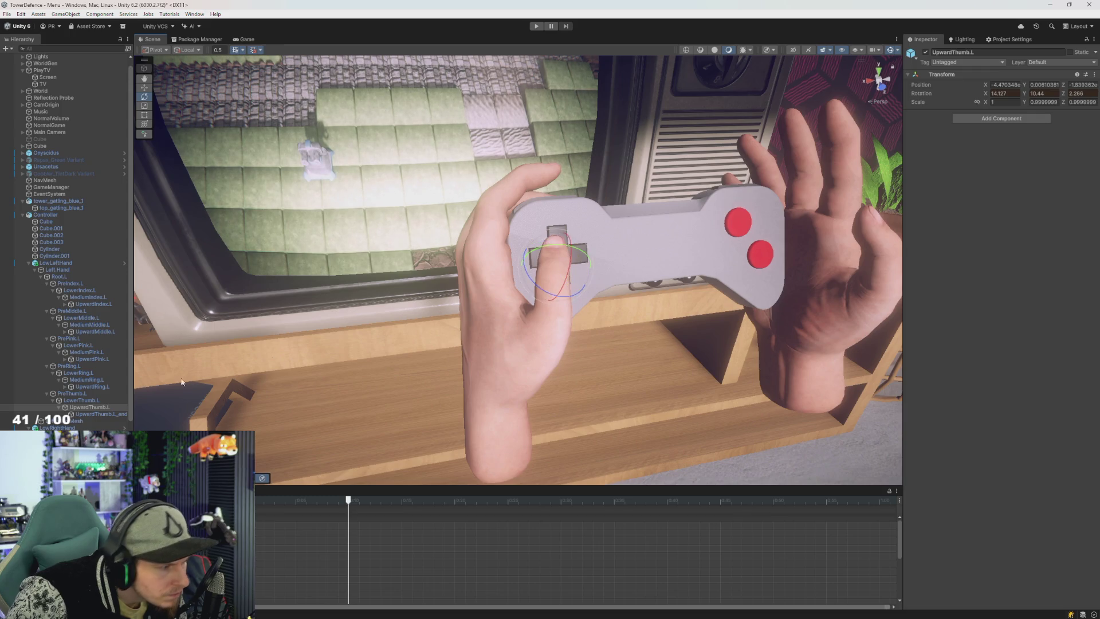
click(86, 414)
click(84, 400)
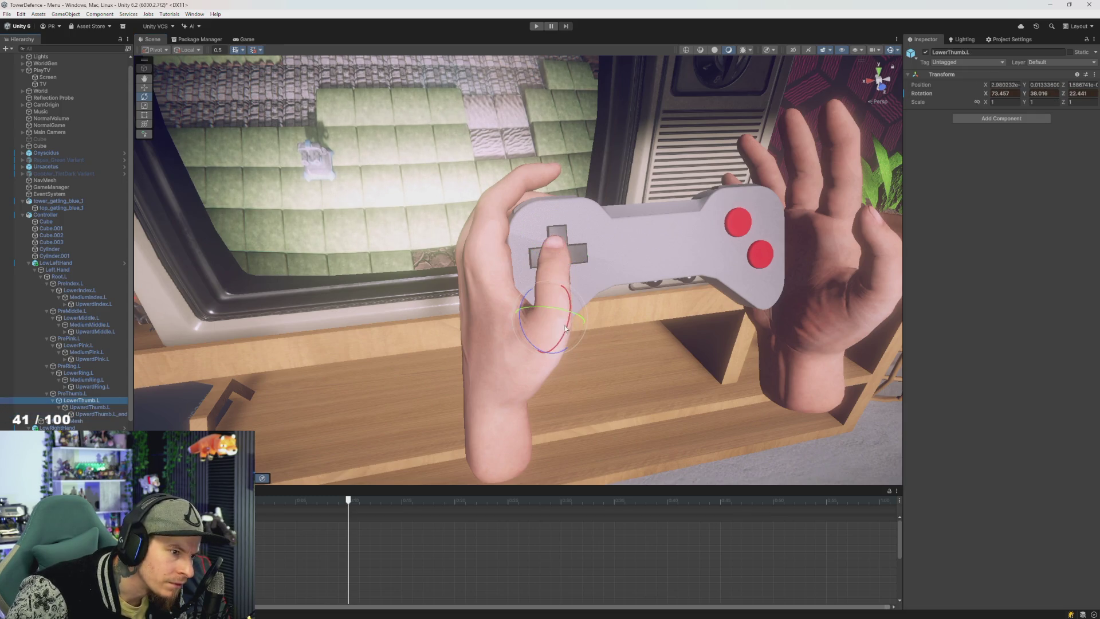
mouse_move(568, 328)
mouse_down()
mouse_move(528, 334)
mouse_move(578, 306)
mouse_move(508, 340)
mouse_move(493, 293)
mouse_up()
click(75, 394)
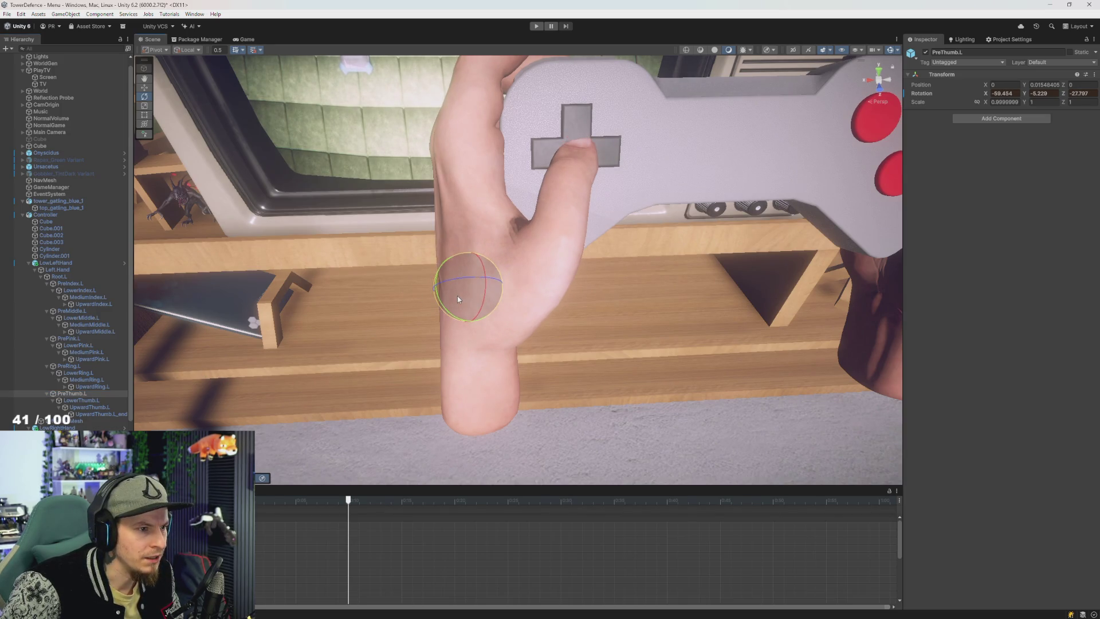
drag(457, 295, 456, 294)
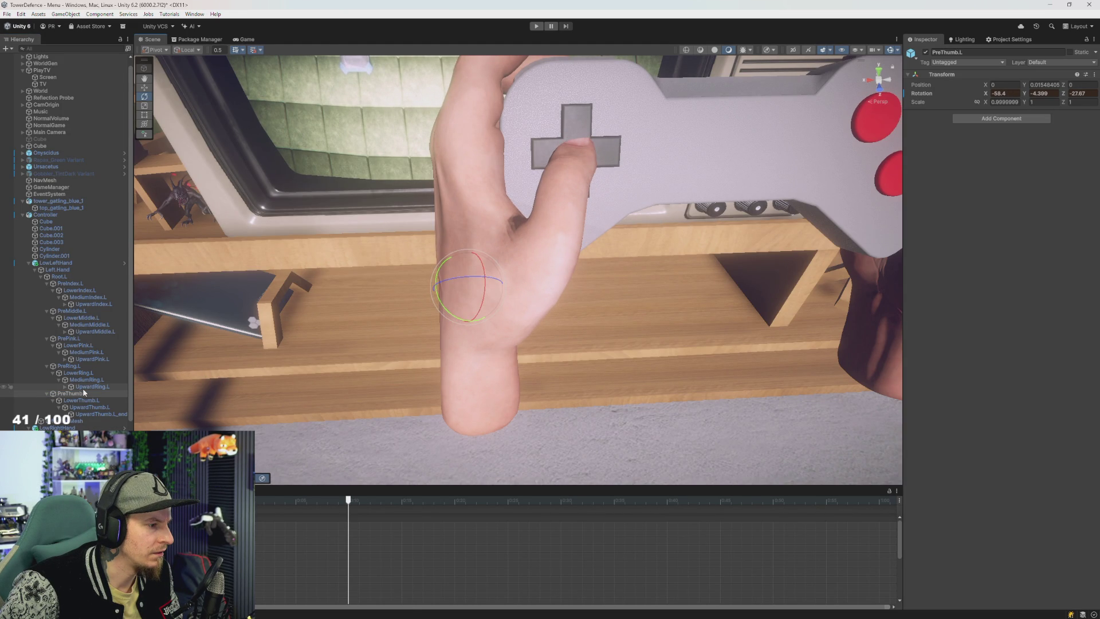
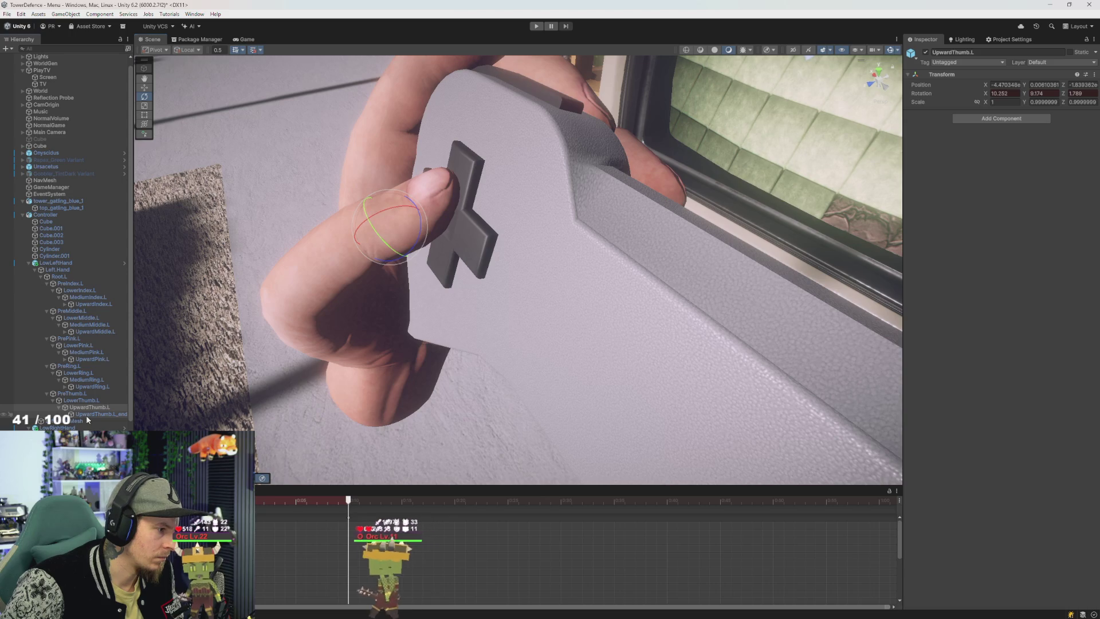
Step: Rotate the PreThumb.L and LowerThumb.L bones so the left thumb presses the D-pad
click(80, 395)
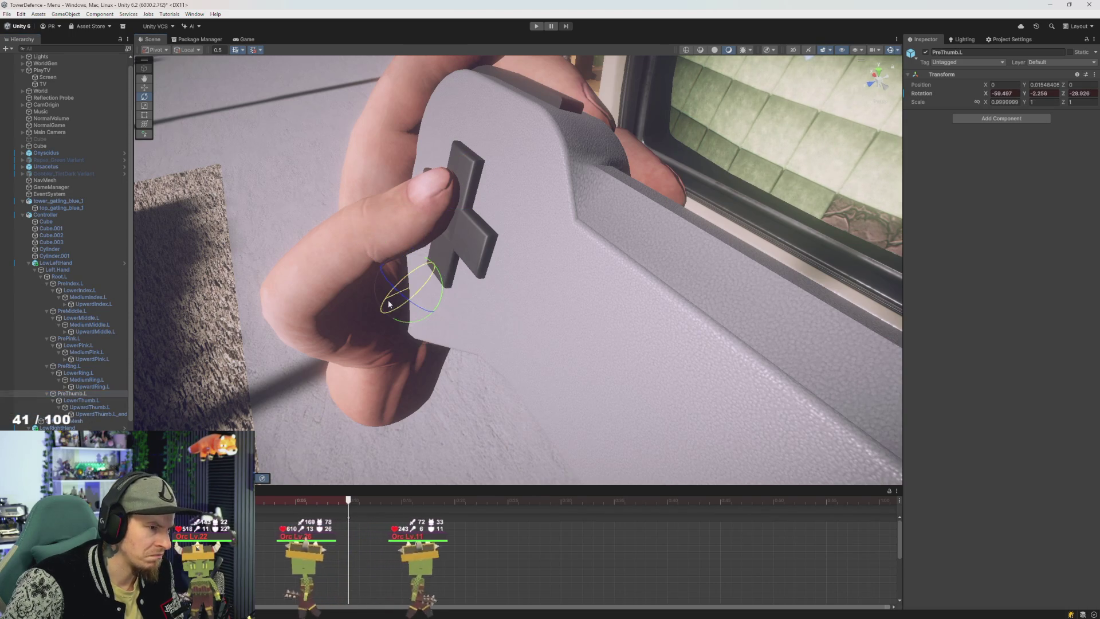
drag(387, 302, 387, 299)
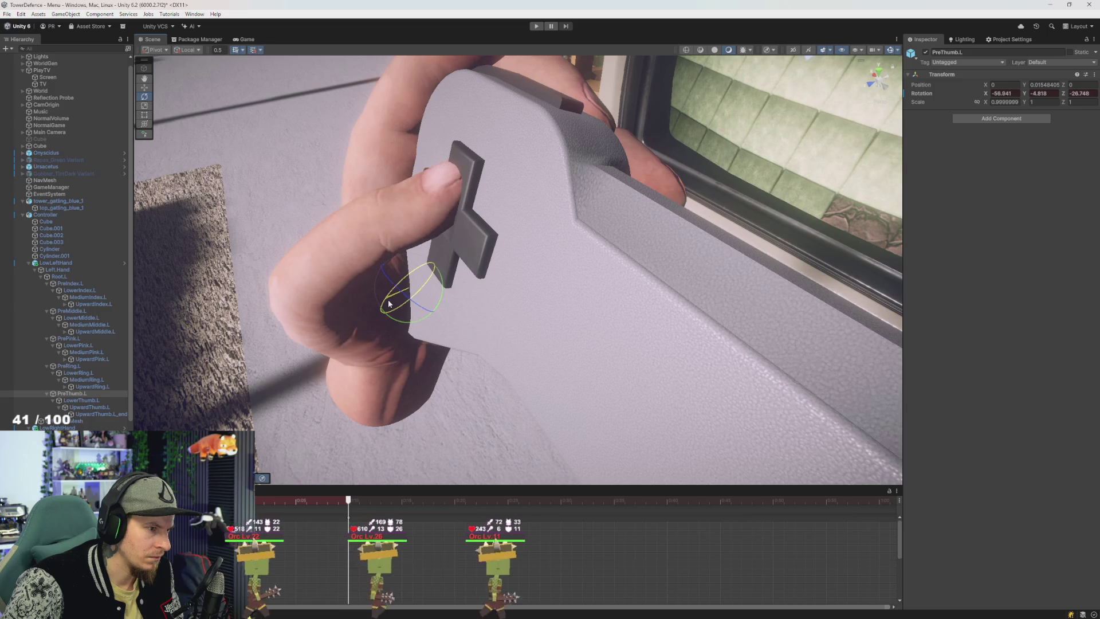
click(84, 400)
drag(310, 279, 290, 285)
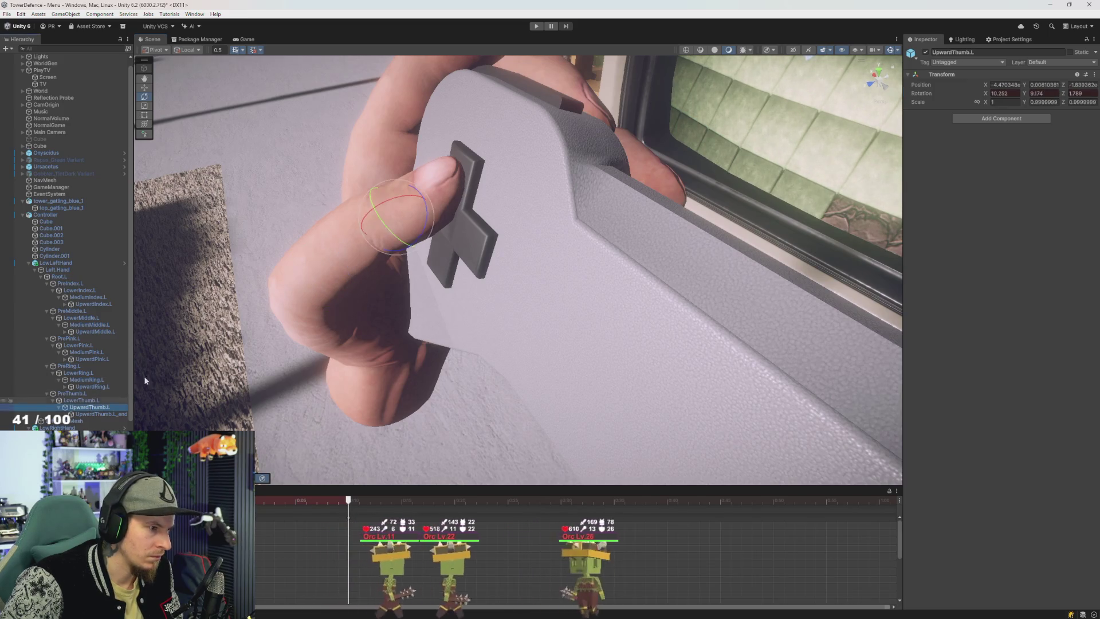
drag(398, 202, 456, 271)
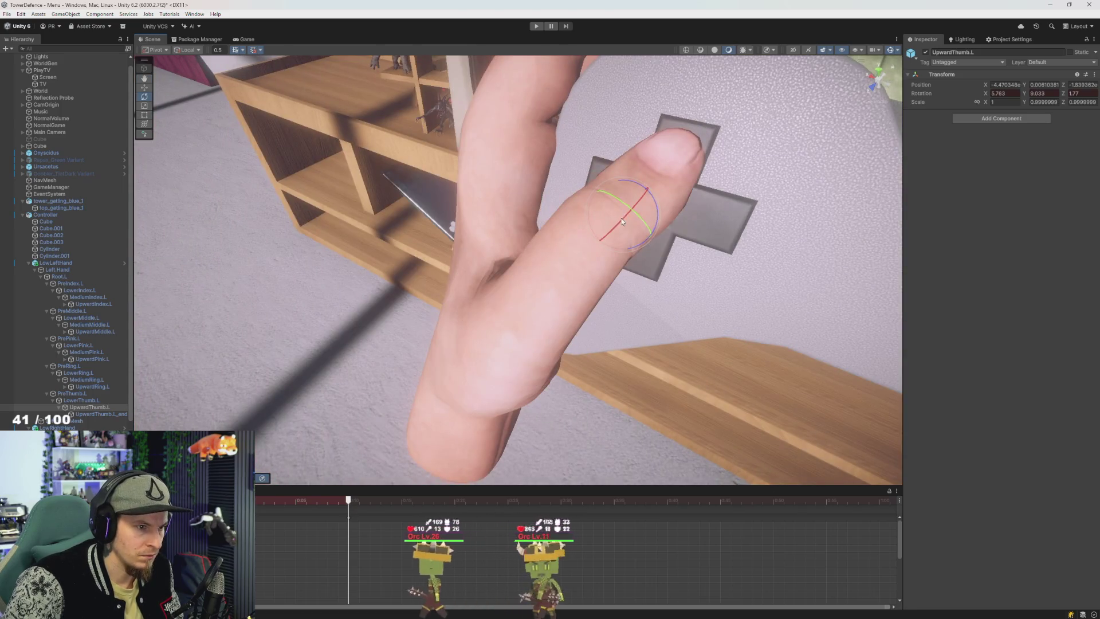
scroll(621, 223, down, 3)
mouse_move(624, 228)
mouse_down()
mouse_move(659, 252)
mouse_move(579, 342)
mouse_up()
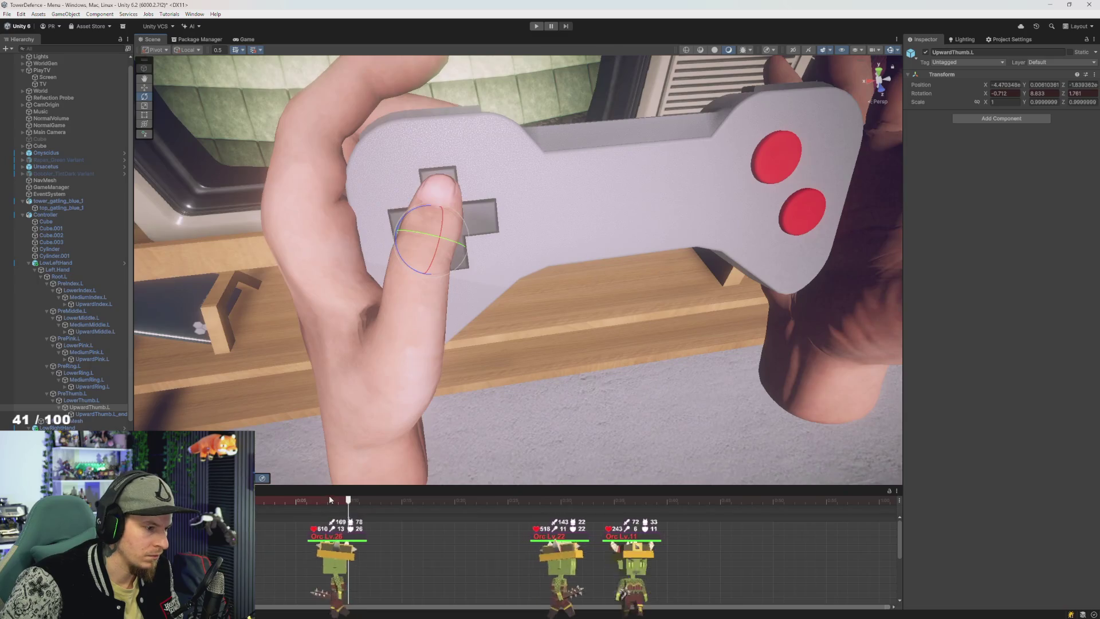
Step: Scrub and play the timeline to check the thumb press, stop recording, and select LowLeftHand
mouse_move(329, 499)
mouse_down()
mouse_move(298, 504)
mouse_move(346, 499)
mouse_move(270, 500)
mouse_move(356, 501)
mouse_move(322, 500)
mouse_move(262, 530)
mouse_up()
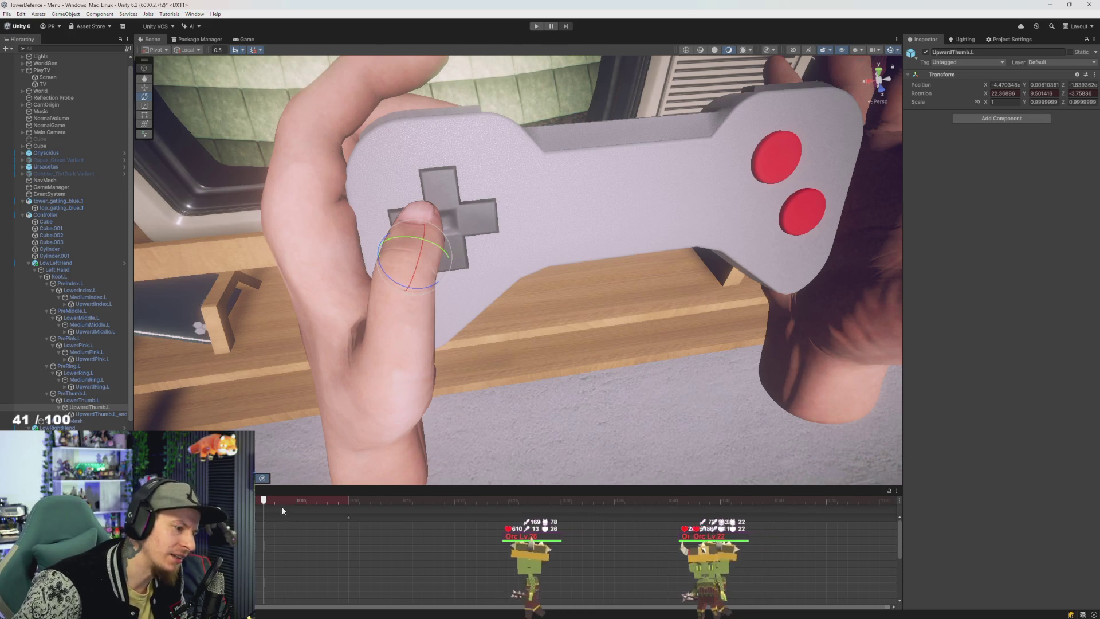
key(space)
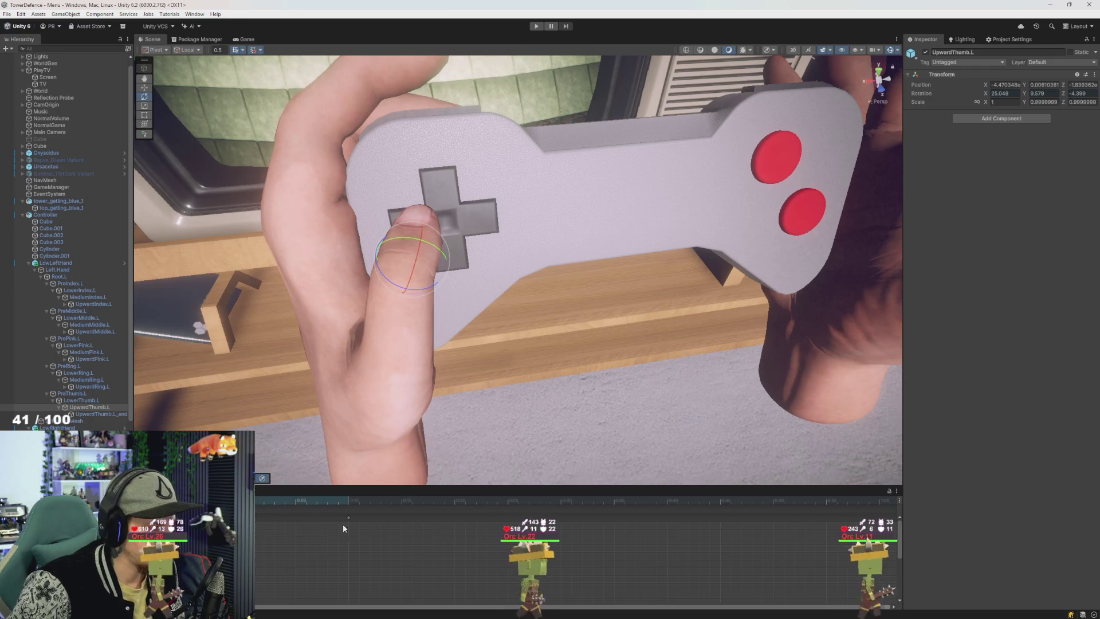
click(349, 519)
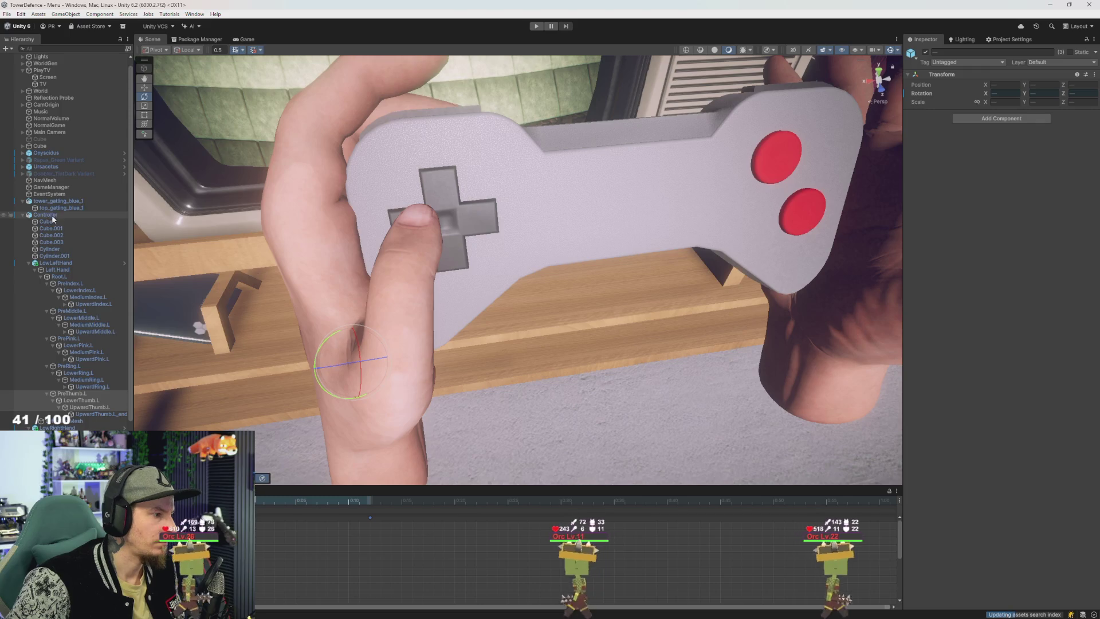
click(56, 263)
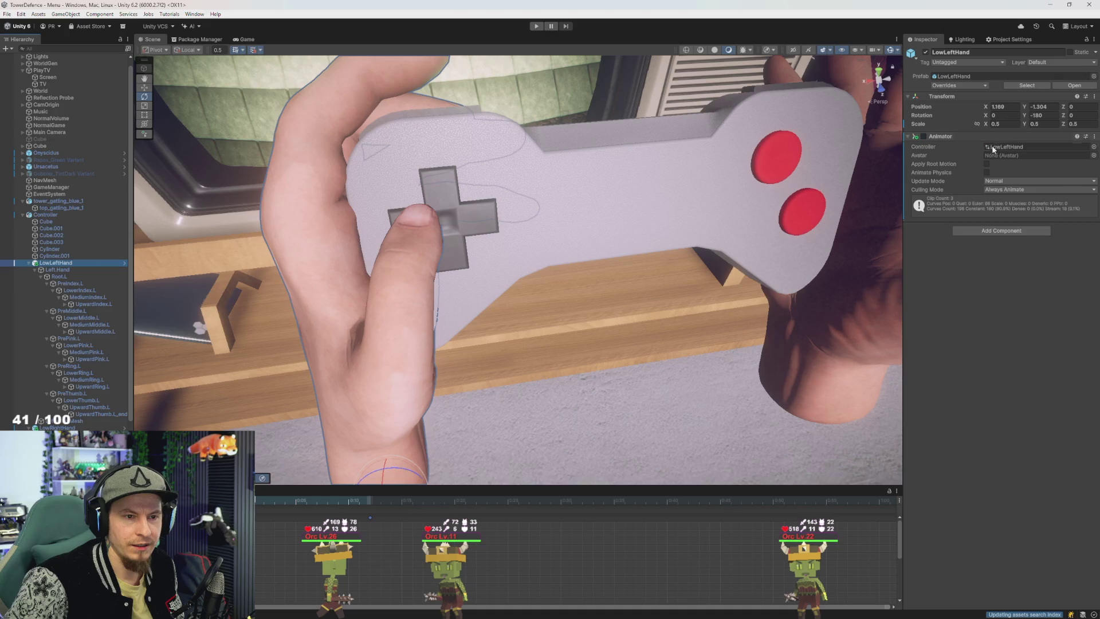
Step: Open the LowLeftHand animator graph and place the lhand state directly above lhandW
double_click(1016, 146)
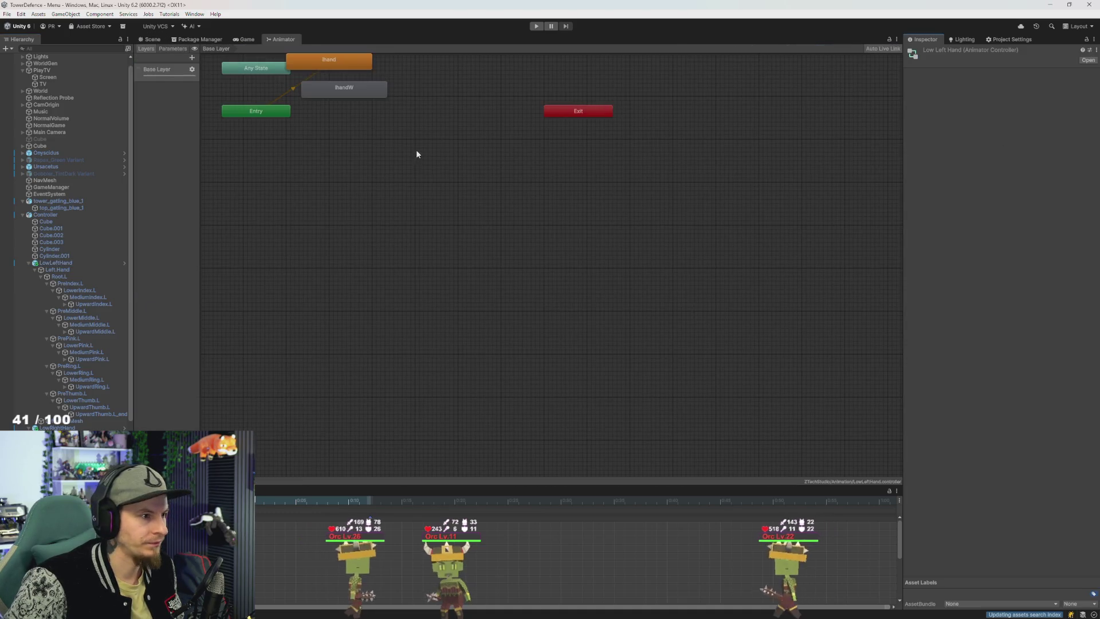
mouse_move(200, 107)
mouse_down()
mouse_move(290, 107)
mouse_move(281, 107)
mouse_up()
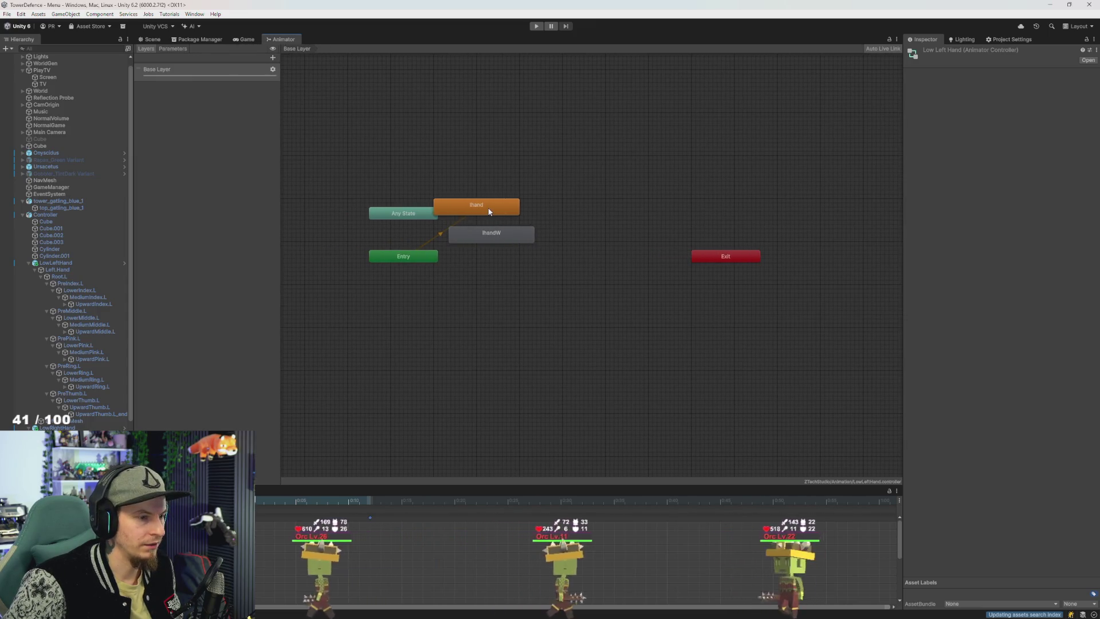
mouse_move(488, 211)
mouse_down()
mouse_move(510, 207)
mouse_move(519, 256)
mouse_up()
click(505, 207)
drag(505, 207, 521, 210)
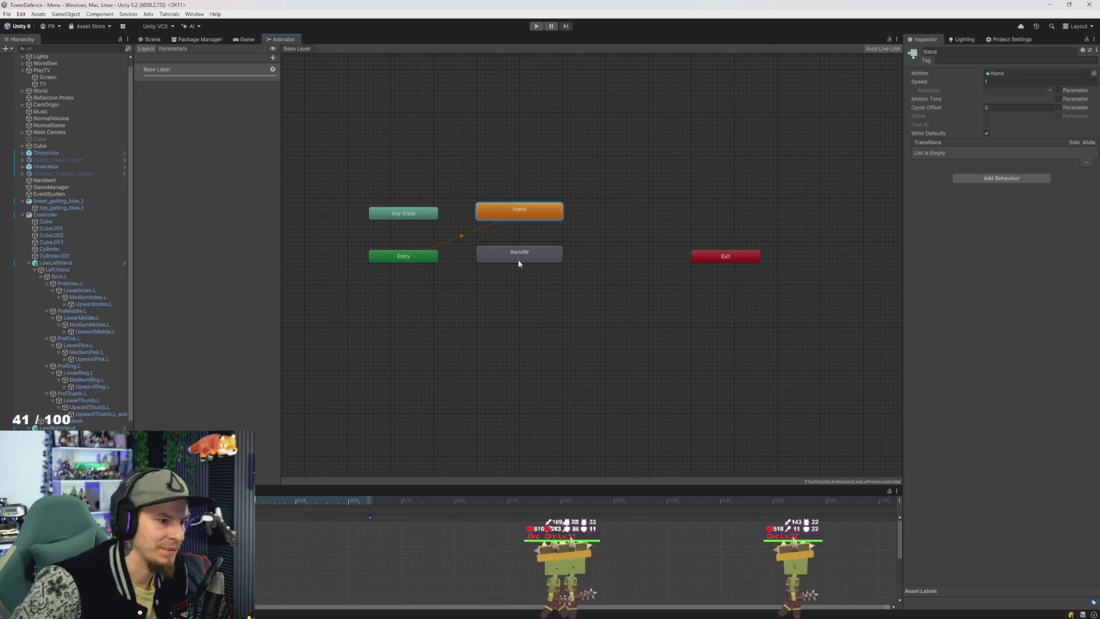
drag(518, 258, 523, 263)
drag(526, 208, 531, 226)
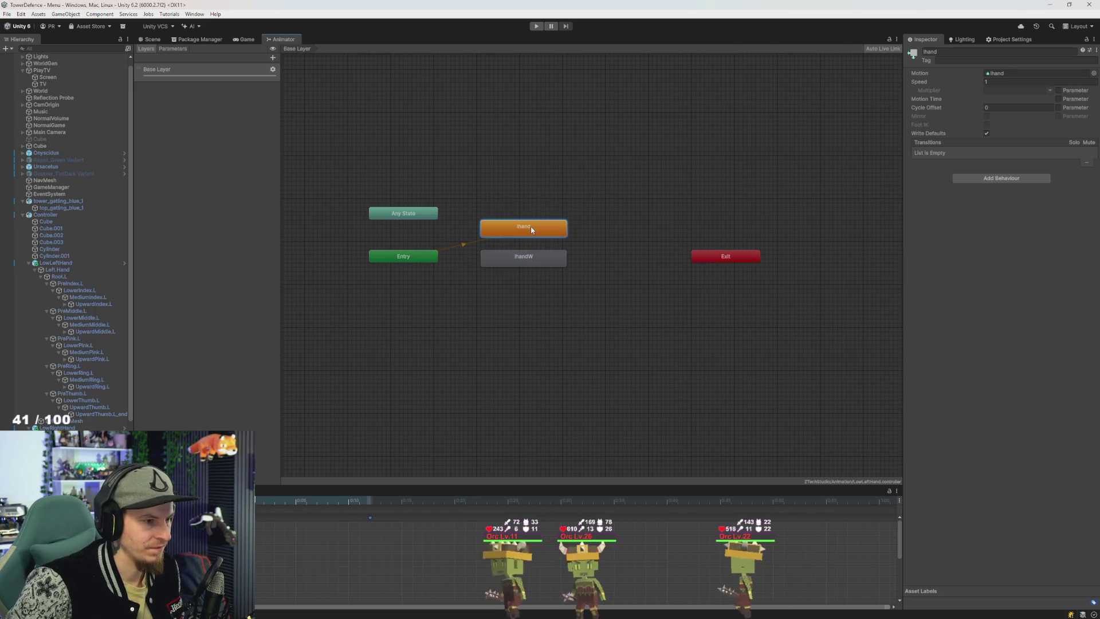
right_click(531, 228)
drag(528, 264, 530, 282)
Step: Make a transition from lhand to lhandW and add a new animator layer
right_click(527, 229)
click(533, 236)
click(531, 276)
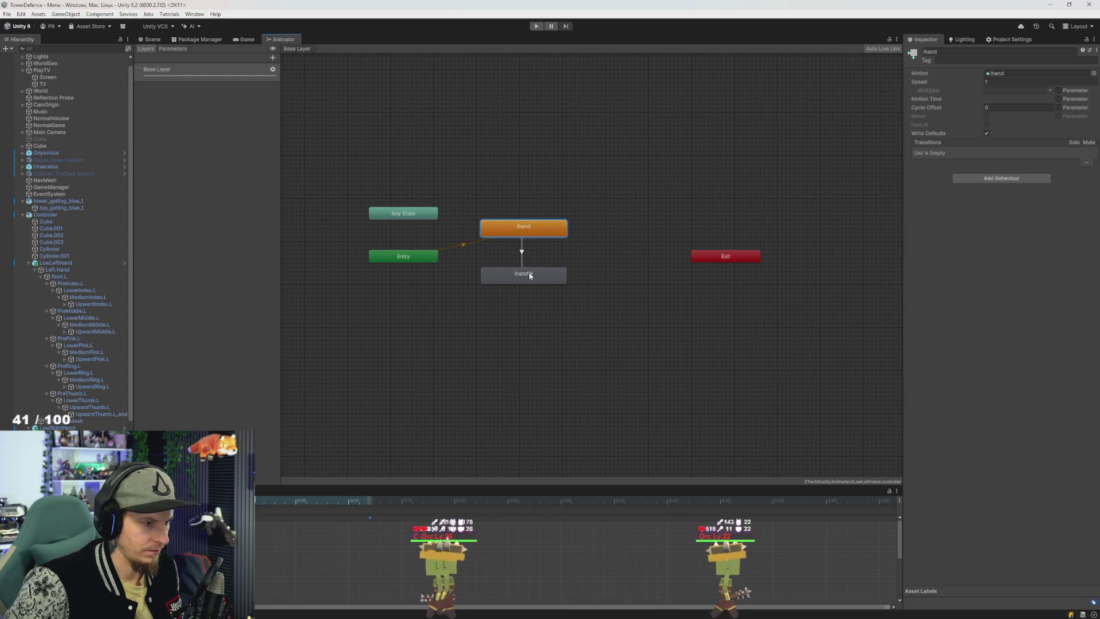
click(274, 58)
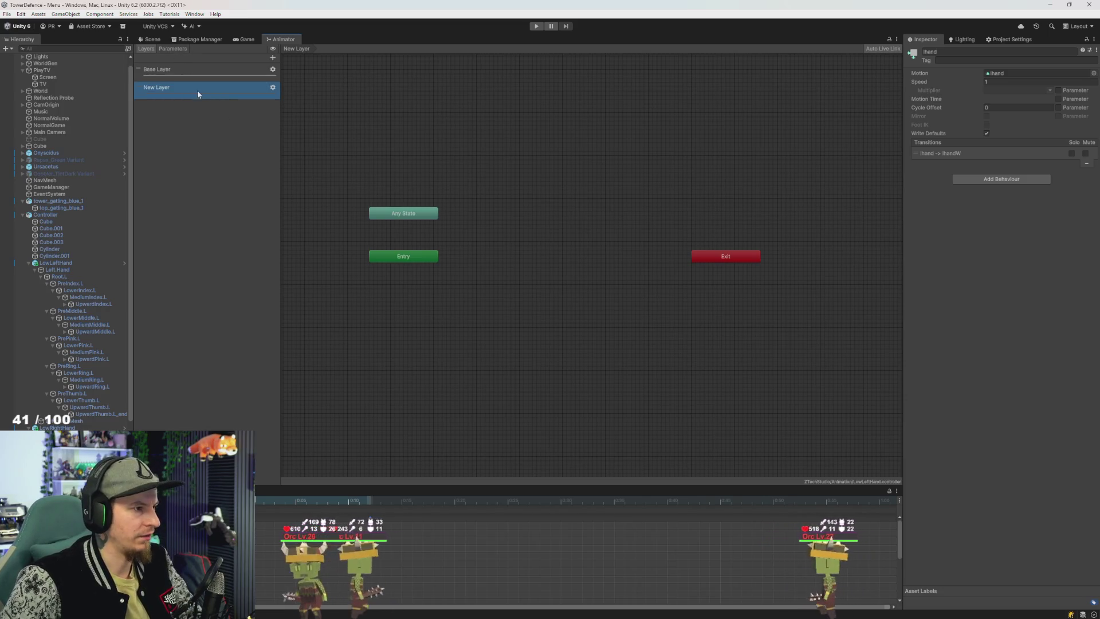
Step: Delete the extra layer and add a Bool parameter named PressW
key(Delete)
click(172, 48)
click(270, 58)
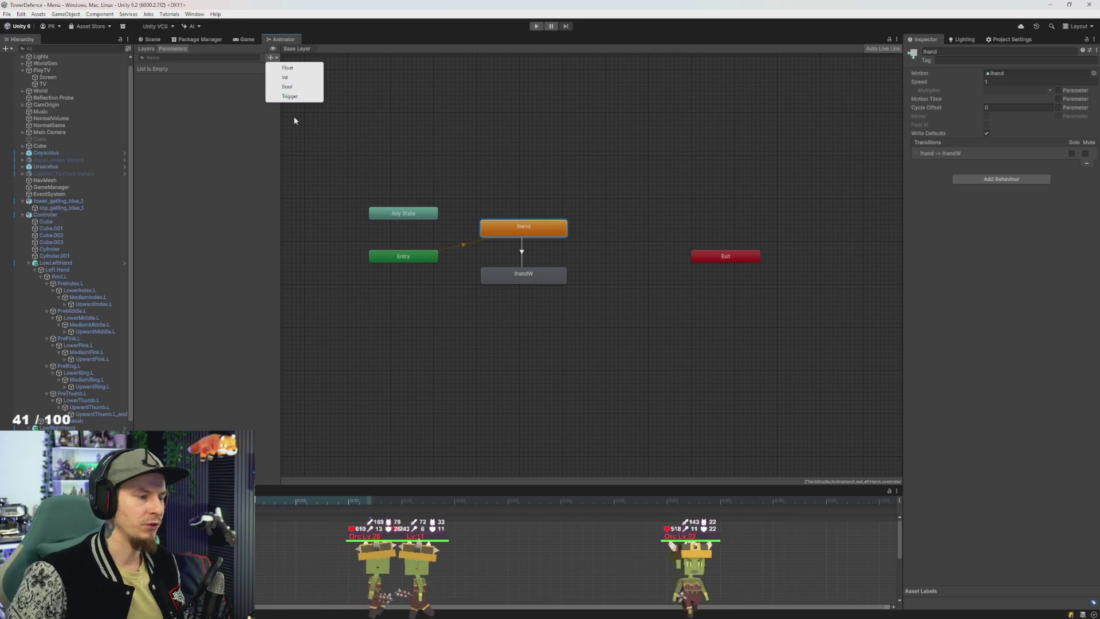
click(288, 87)
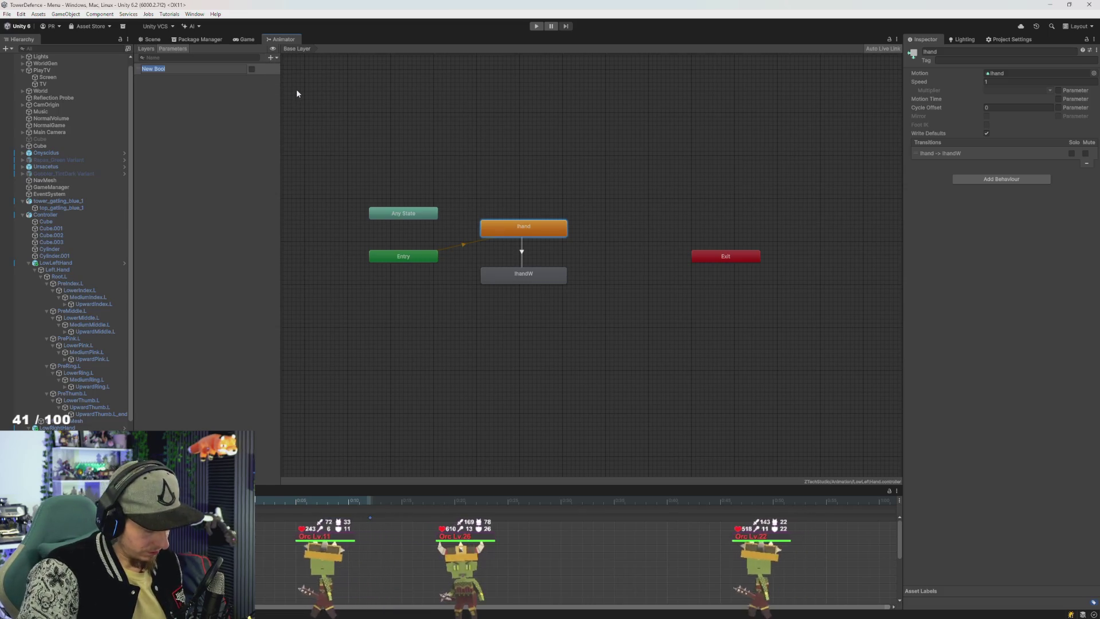
text(PressW)
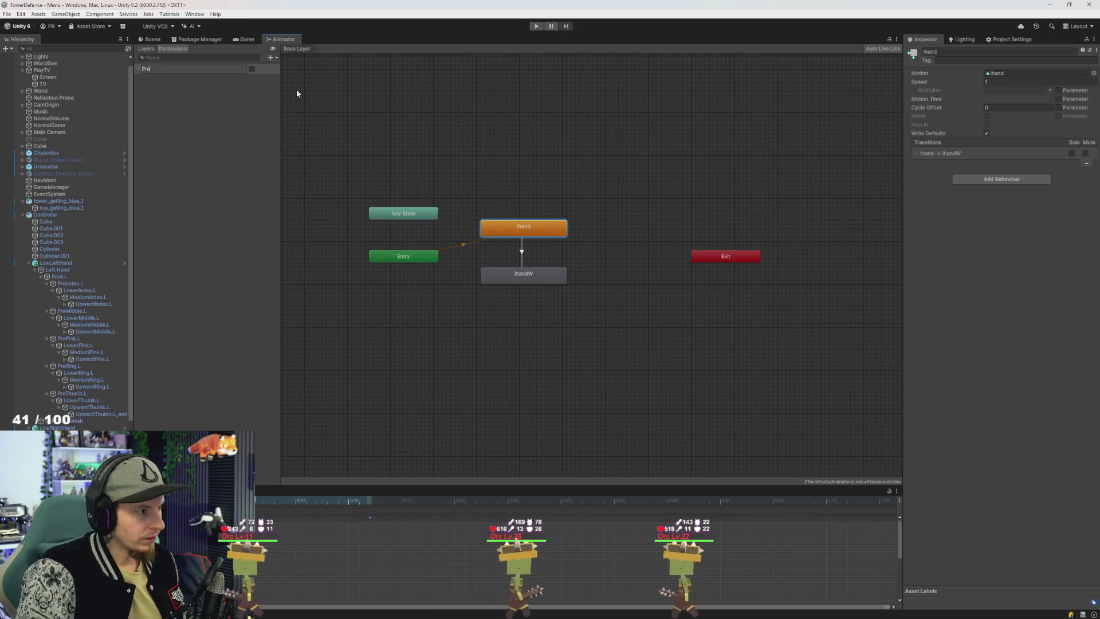
key(Return)
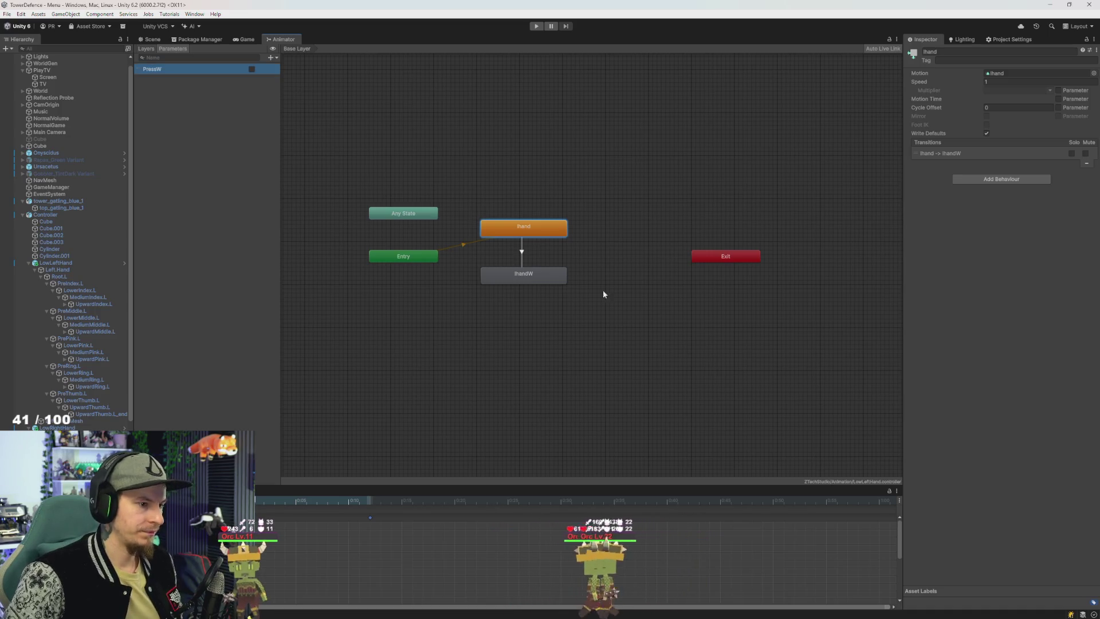
Step: Create a transition from lhandW back to lhand with the condition PressW false
click(522, 261)
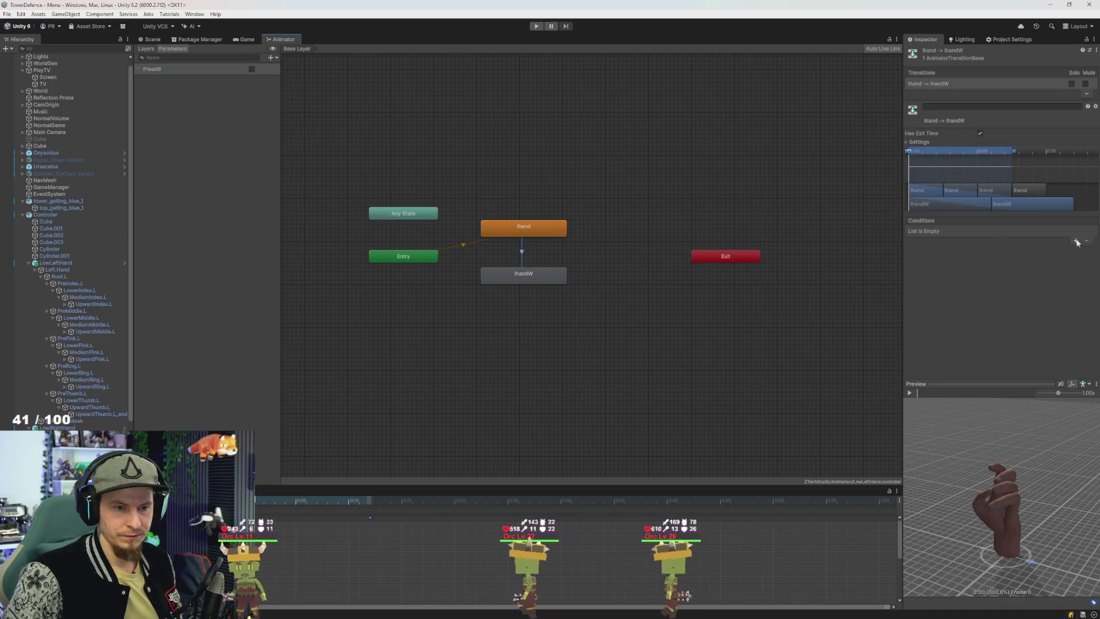
right_click(548, 274)
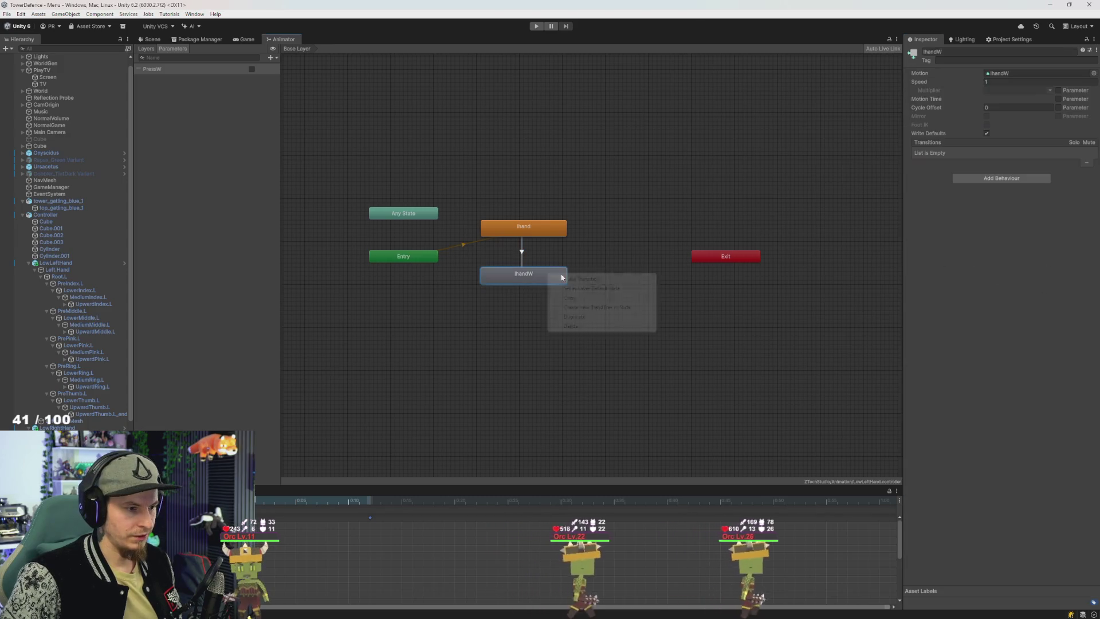
click(581, 279)
click(532, 232)
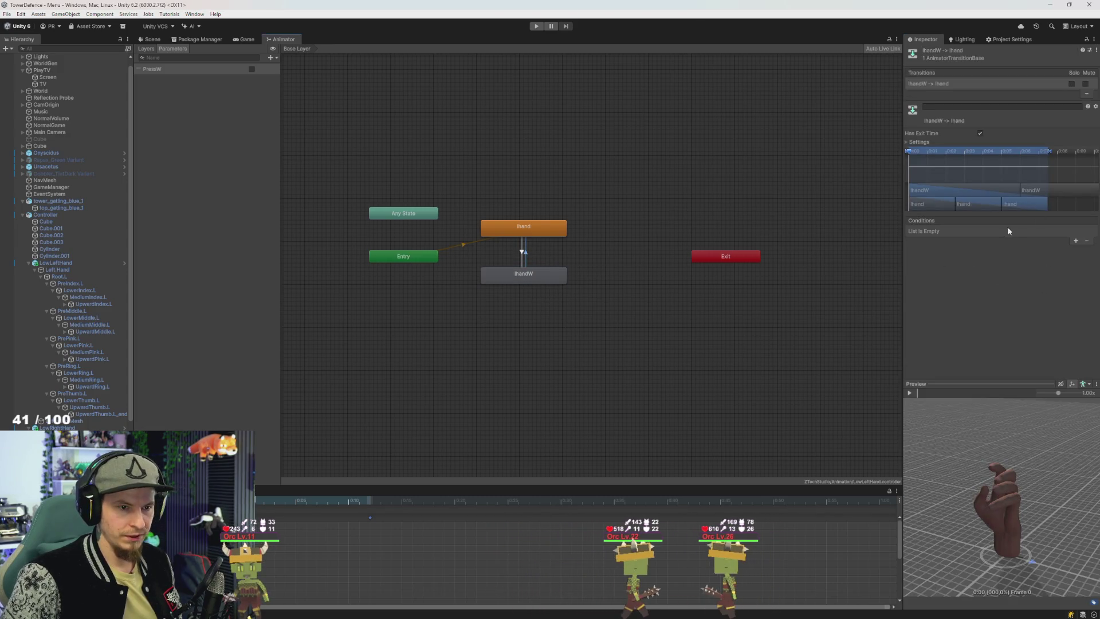
click(1016, 251)
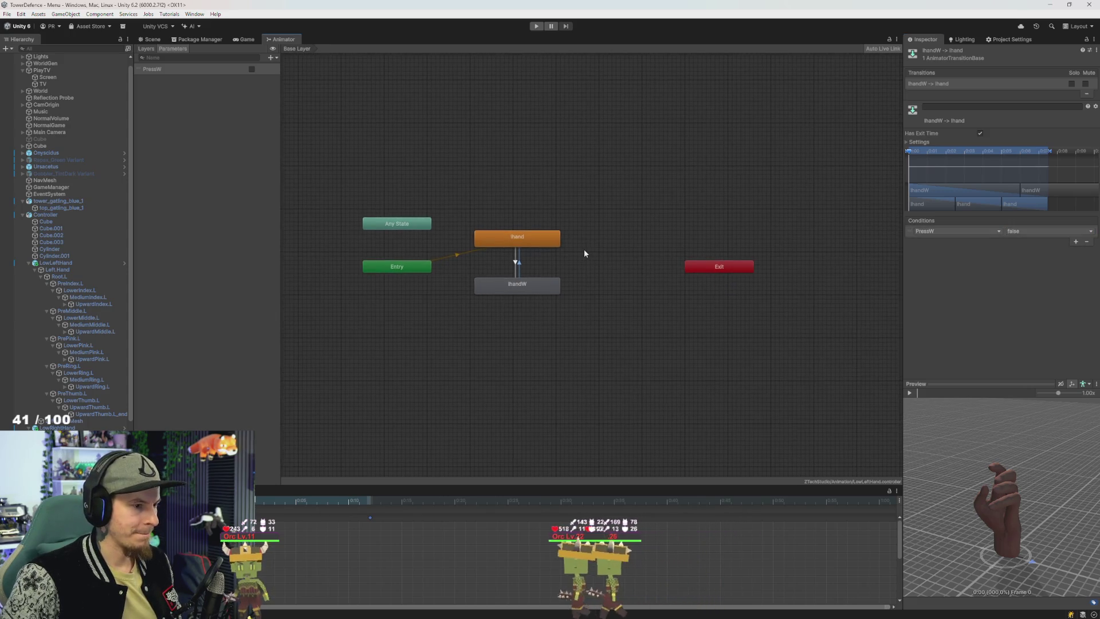
Step: Return to Unity and switch to the Game view
key(alt+Tab)
key(Tab)
key(Tab)
key(Tab)
key(Escape)
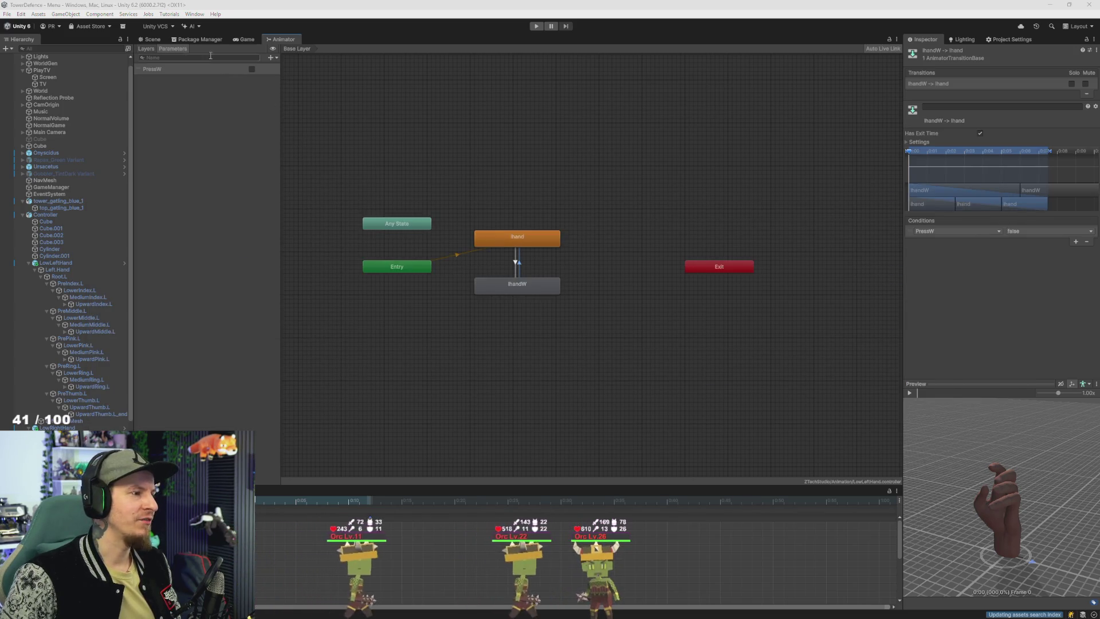
click(245, 40)
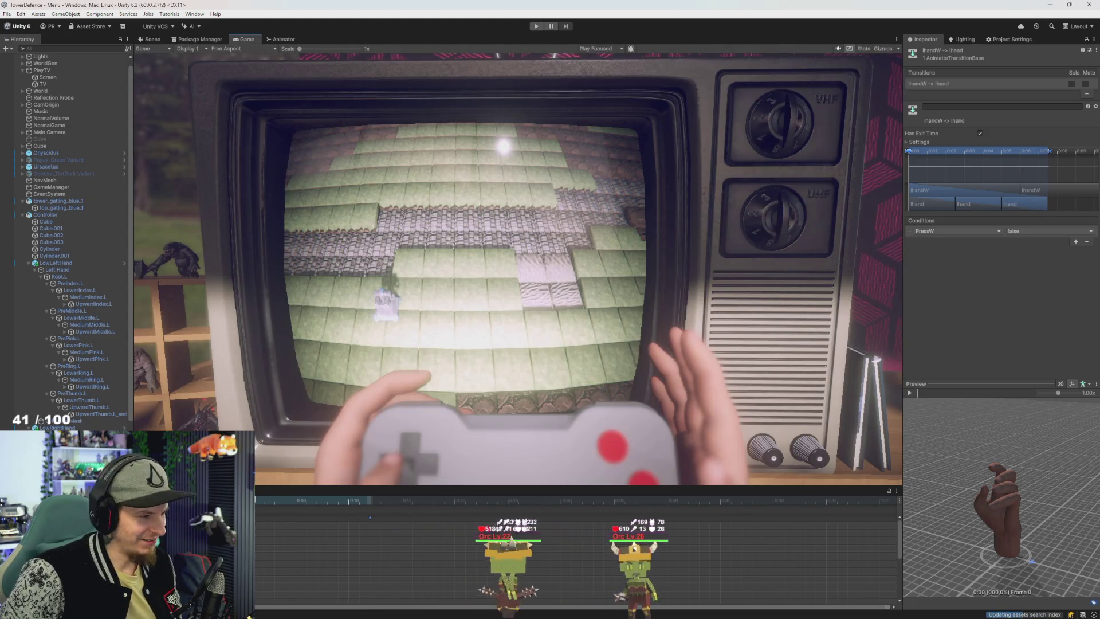
Step: Select the Controller object and open its RandomAudioPlayer.cs script in Visual Studio
click(86, 428)
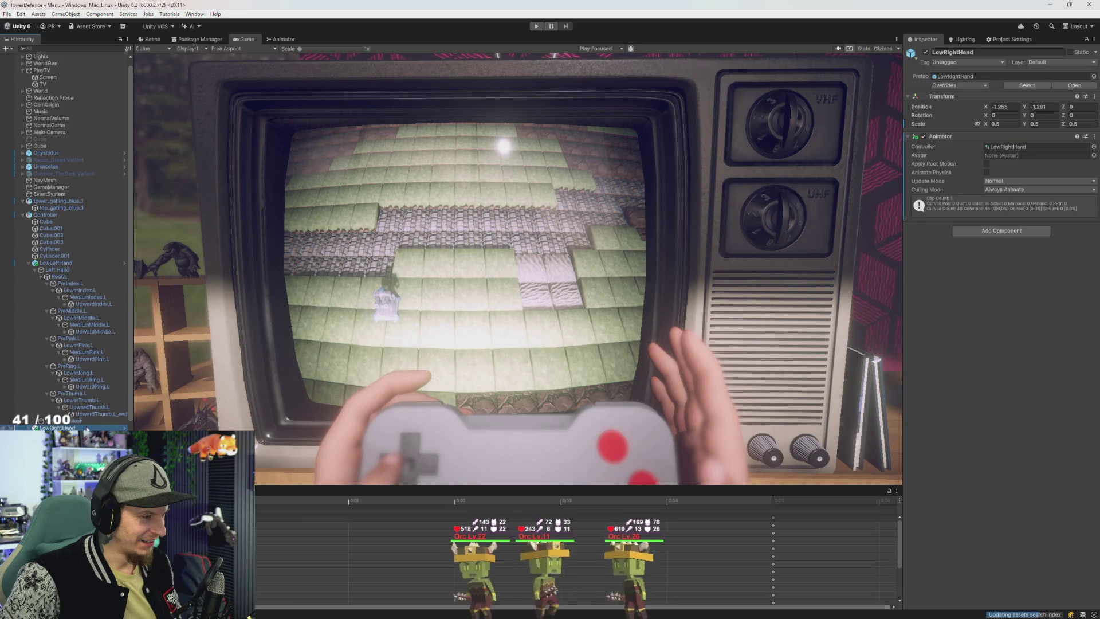
click(46, 214)
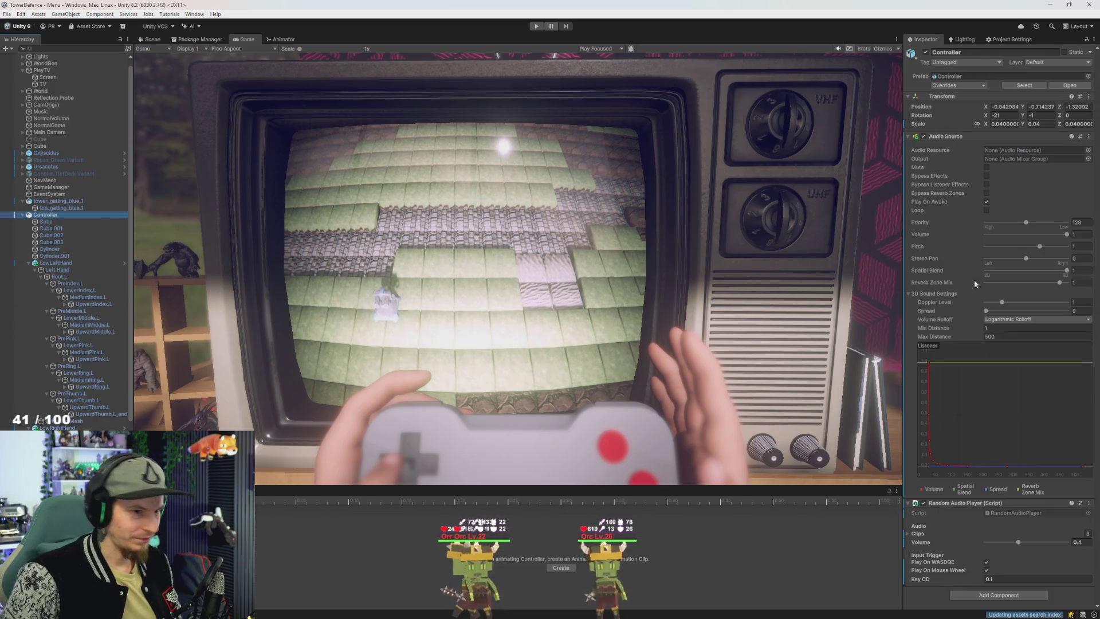
double_click(1005, 515)
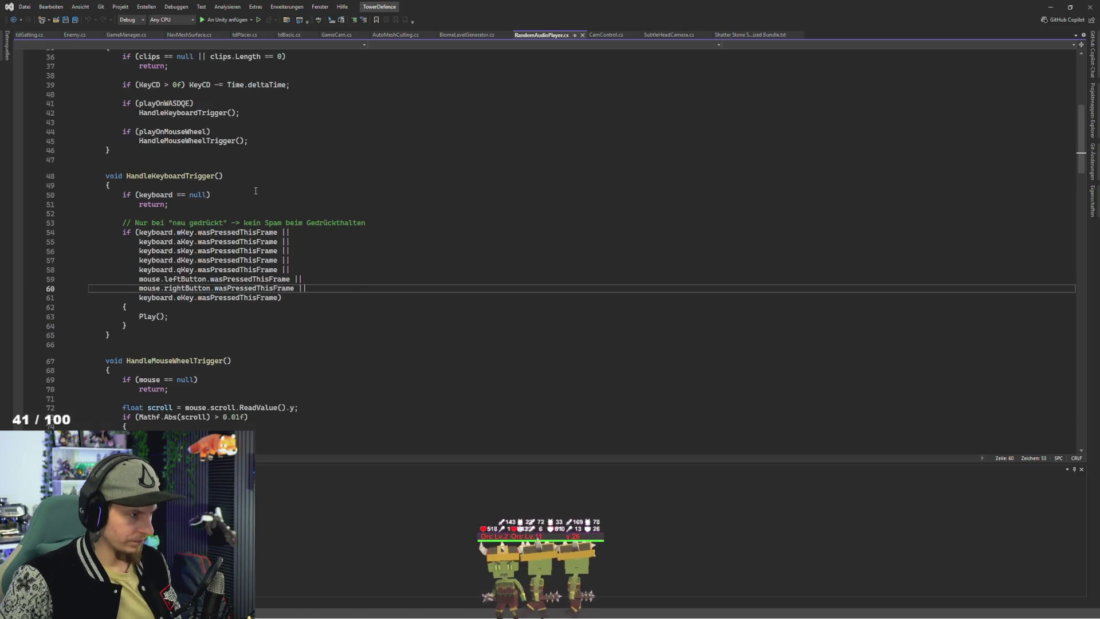
Step: Add a [Header("Animatoren")] line at the top of the class
scroll(256, 191, up, 12)
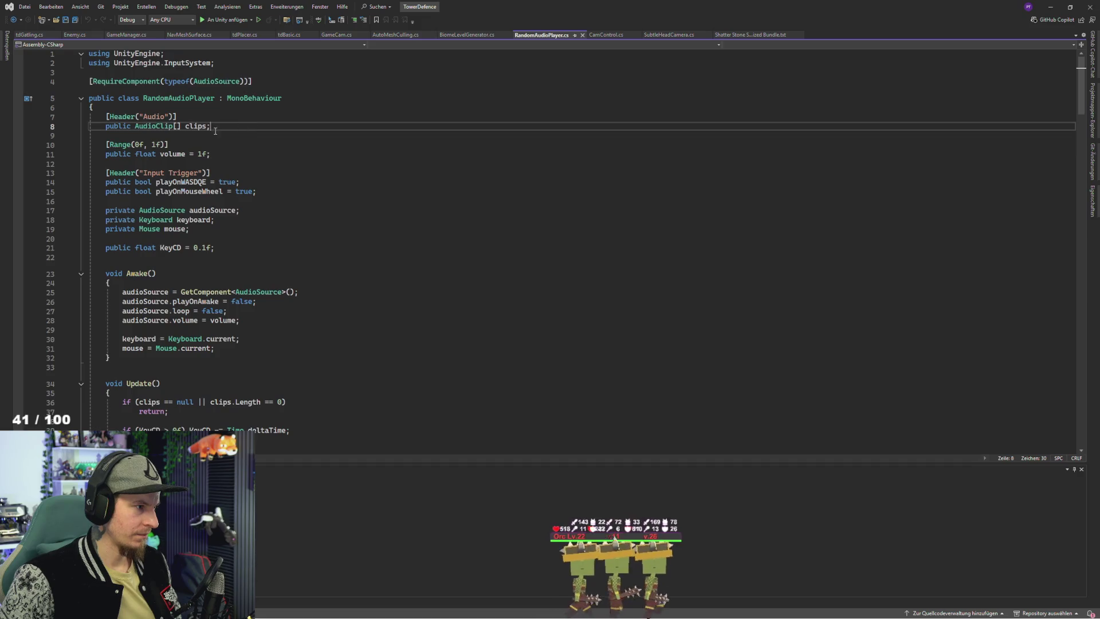
click(214, 100)
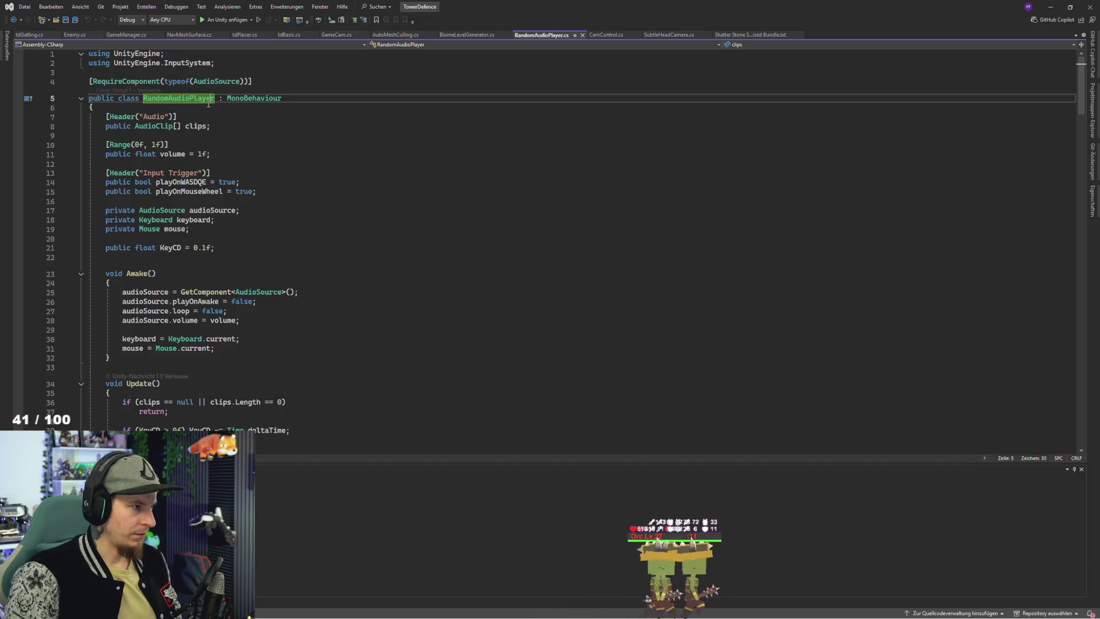
key(Down)
key(End)
key(Return)
key(Return)
key(Up)
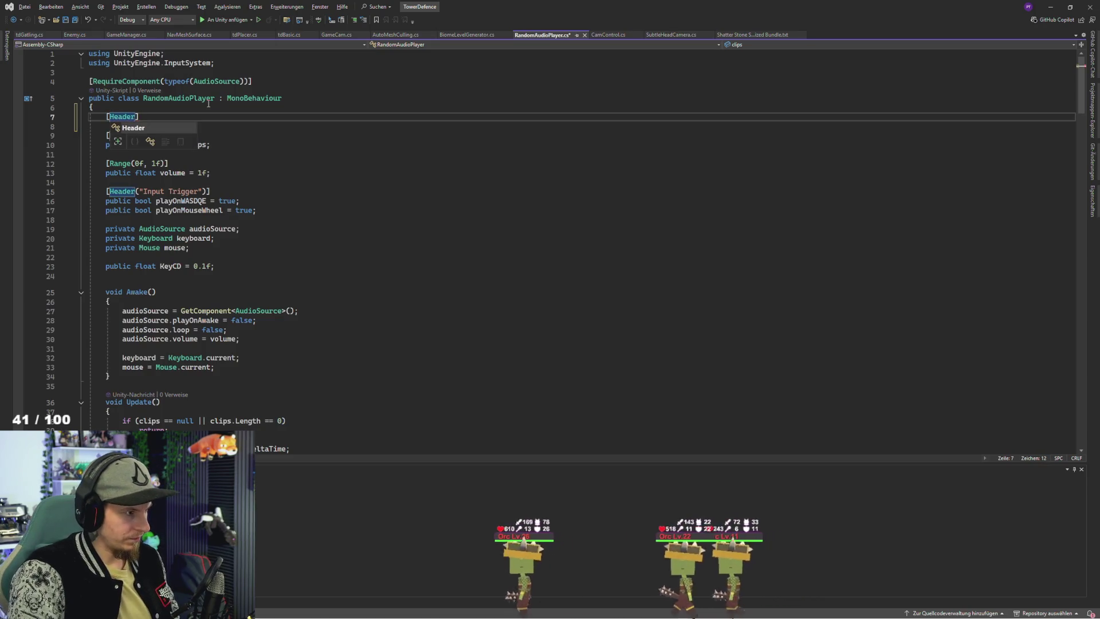
text(("Anim)
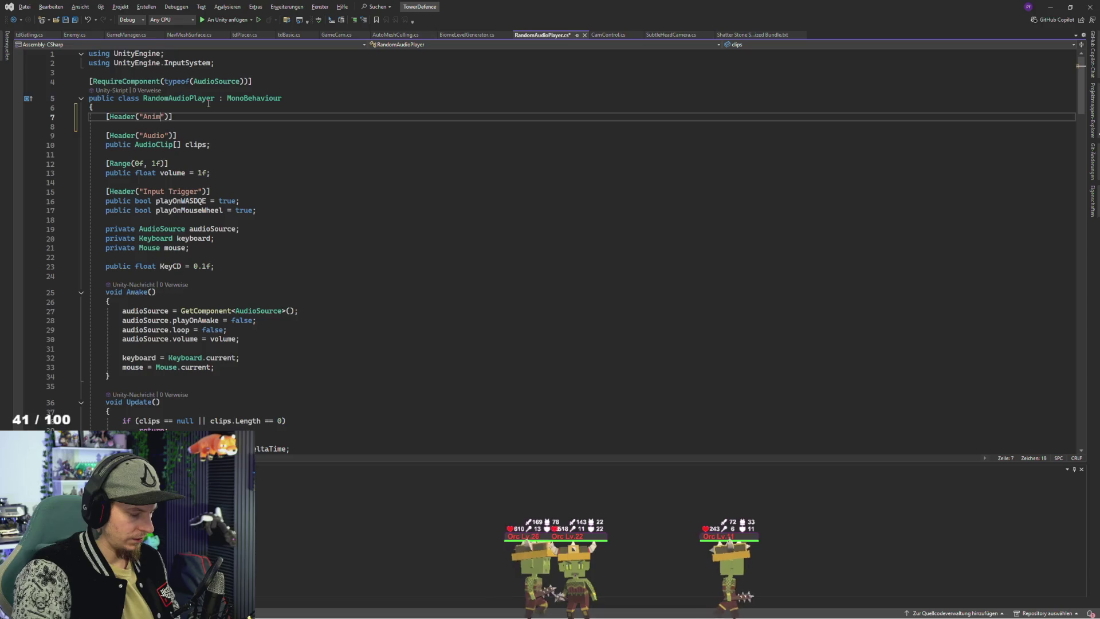
text(n)
key(Return)
key(ctrl+z)
key(ctrl+h)
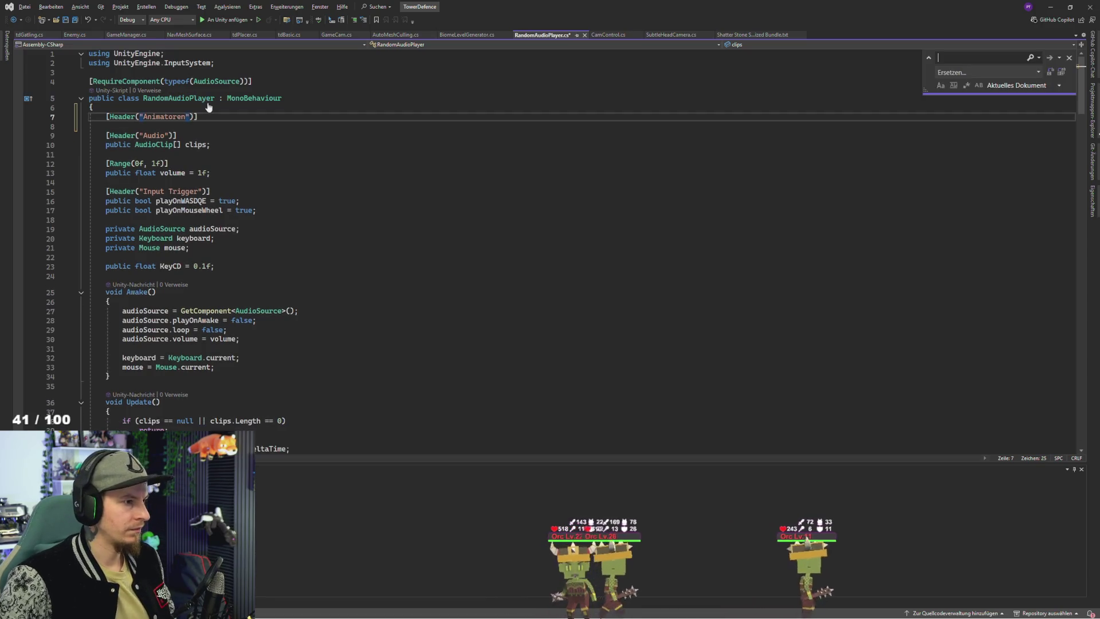
Step: Declare a public Animator LeftHand field under the header and duplicate the line twice
click(214, 116)
key(Up)
click(214, 115)
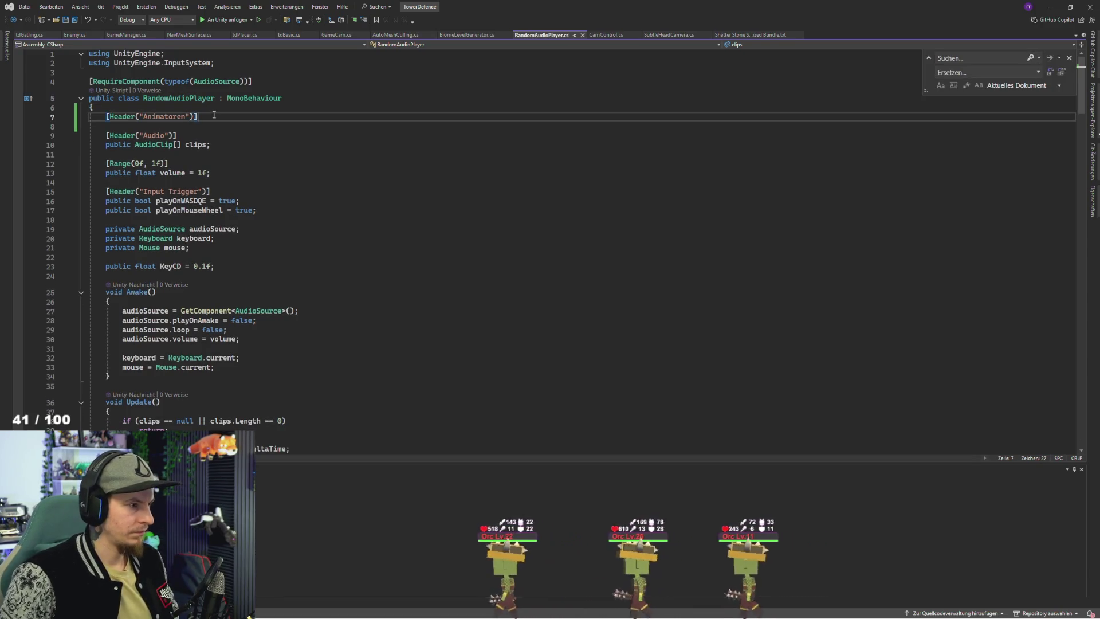
key(Return)
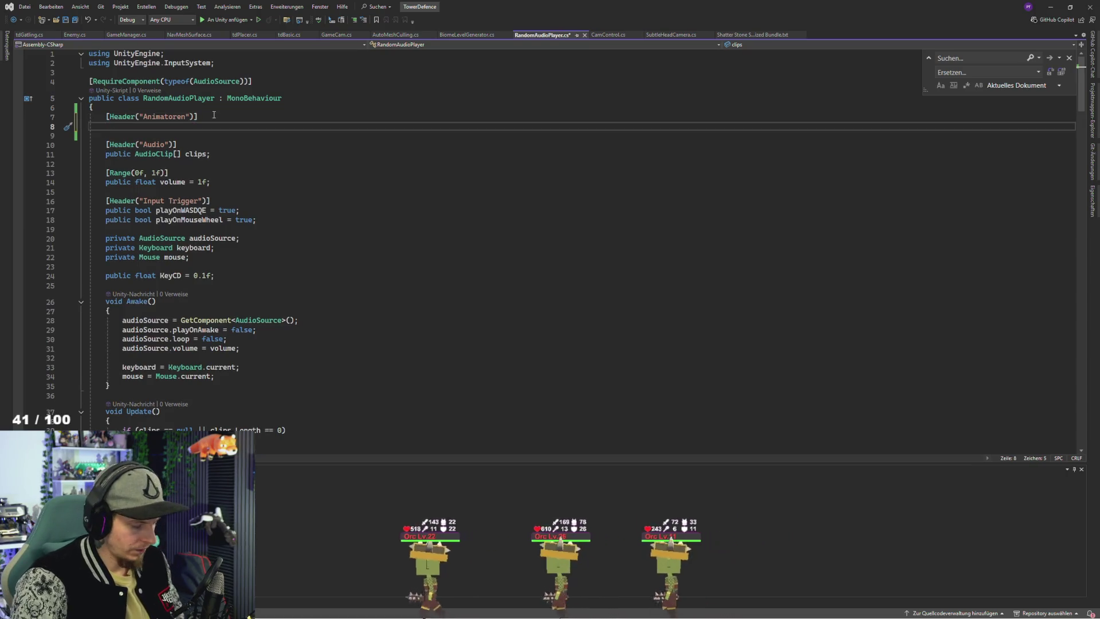
text(public)
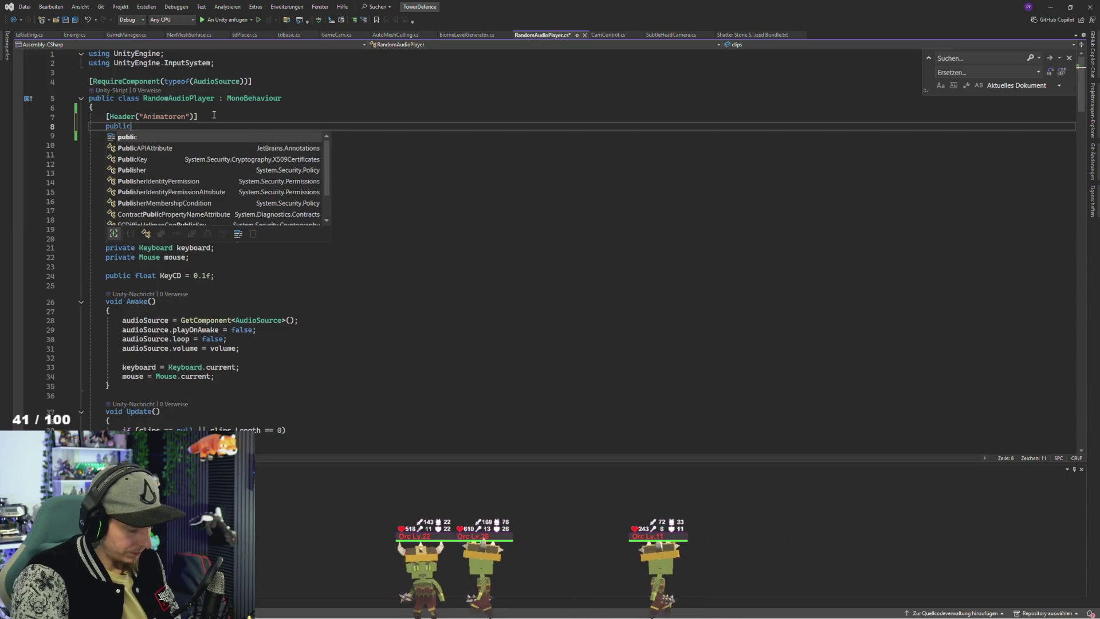
key(Escape)
text( Animator )
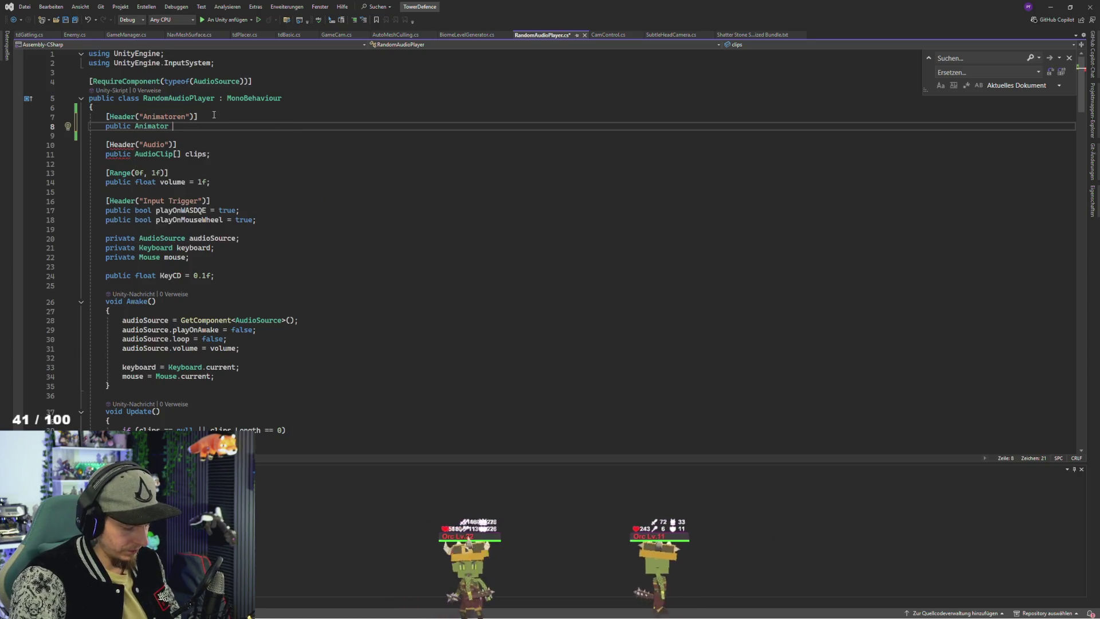
text(LeftHand;)
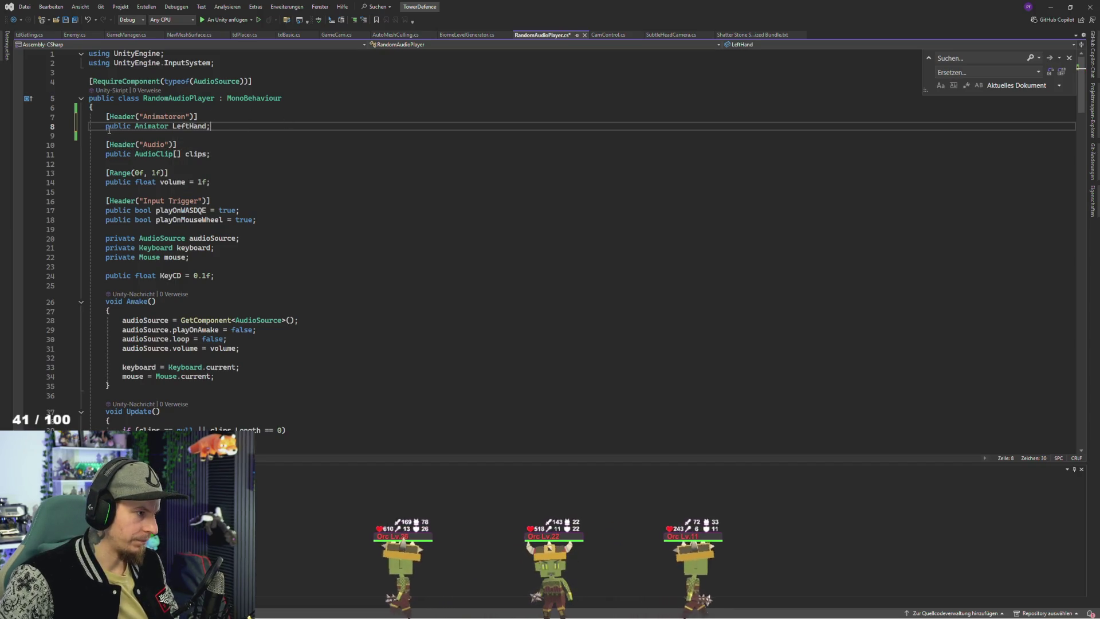
click(214, 115)
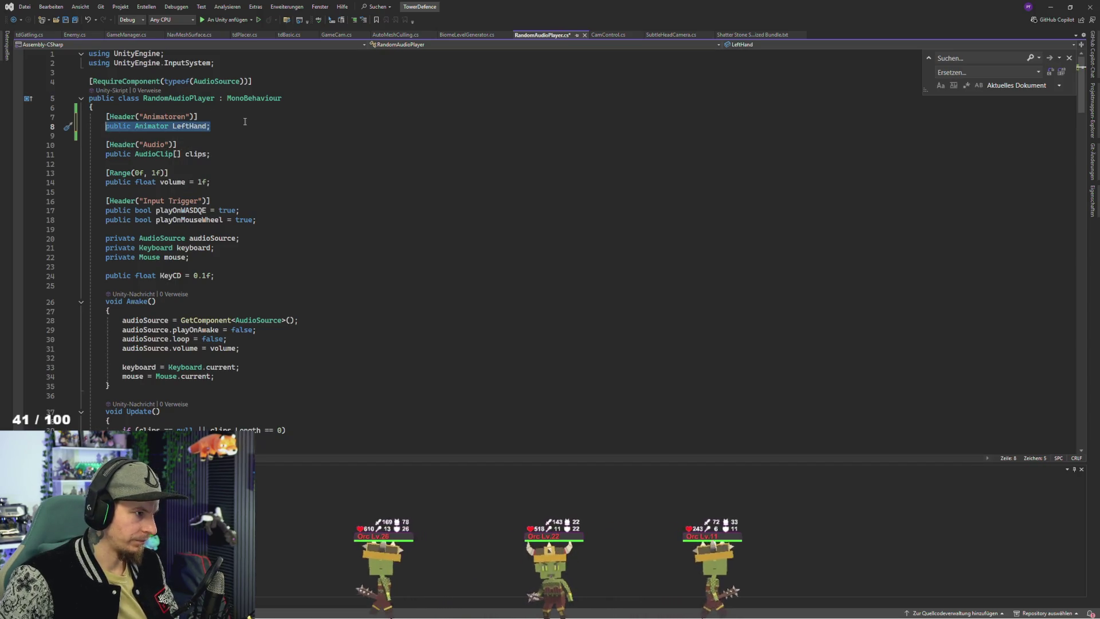
click(240, 125)
key(ctrl+d)
key(ctrl+d)
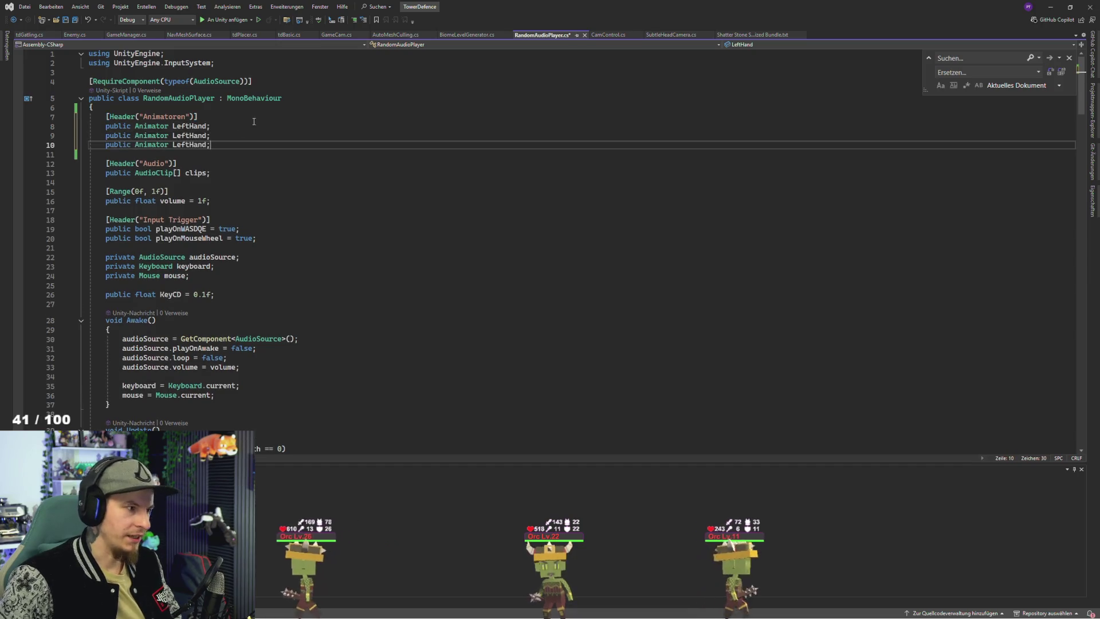
Step: Rename the duplicated fields to RightHand and Controller
double_click(194, 146)
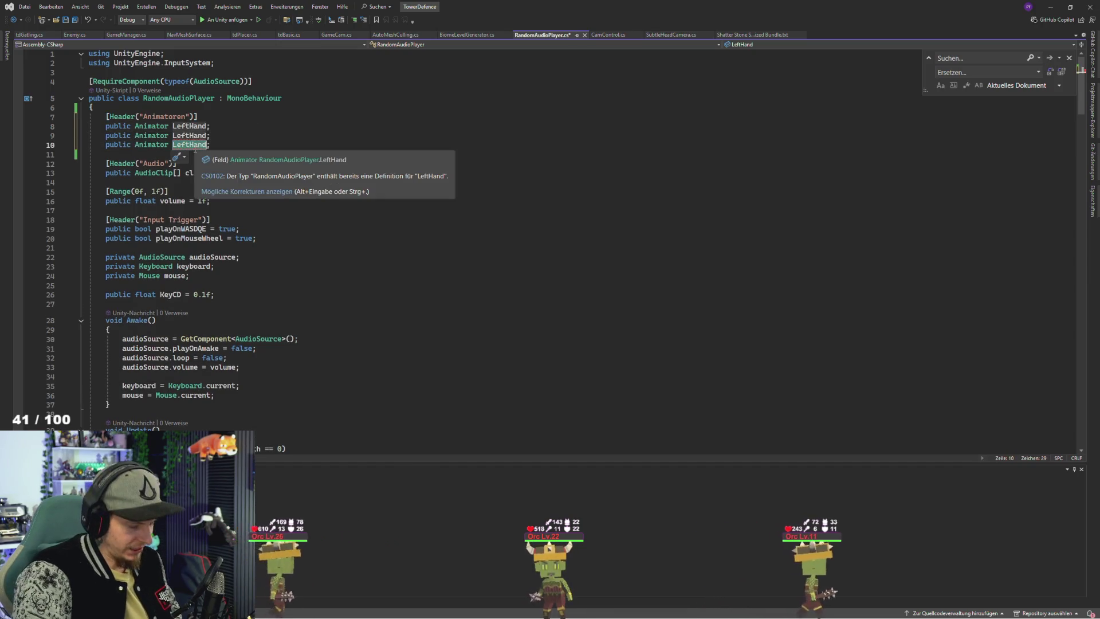
text(Controller)
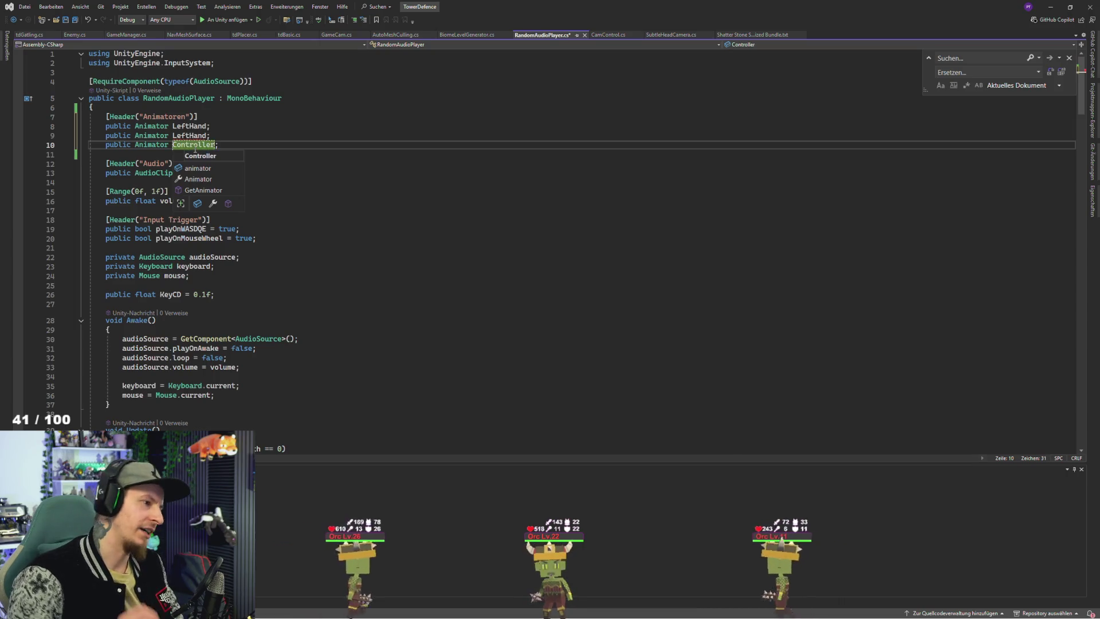
key(Escape)
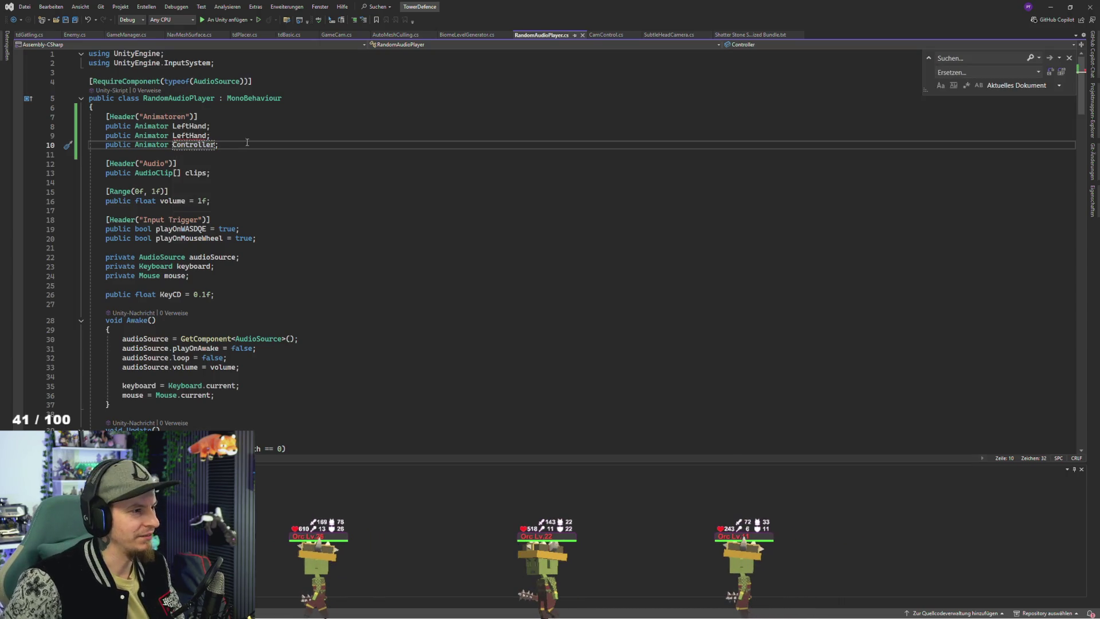
click(193, 138)
key(ctrl+Left)
key(BackSpace)
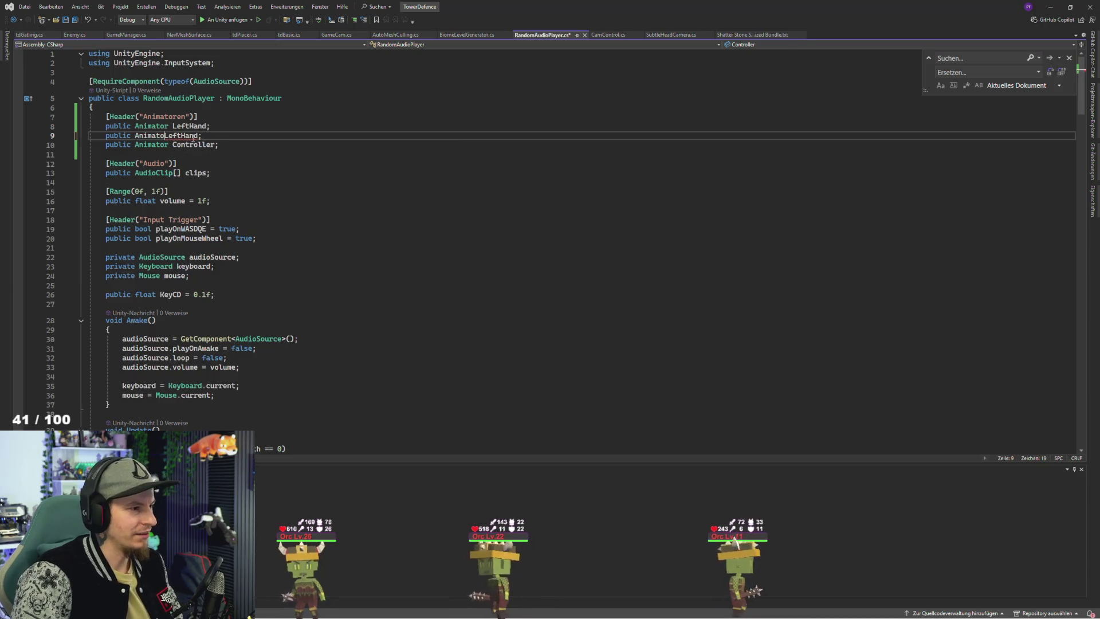
text(r)
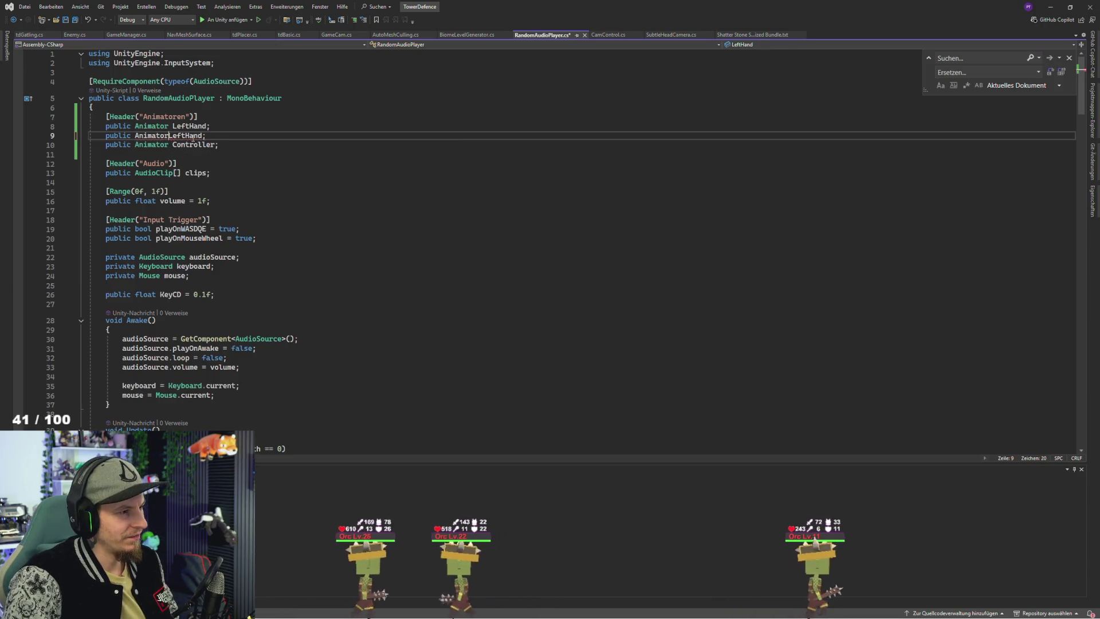
key(Delete)
key(Delete)
key(Delete)
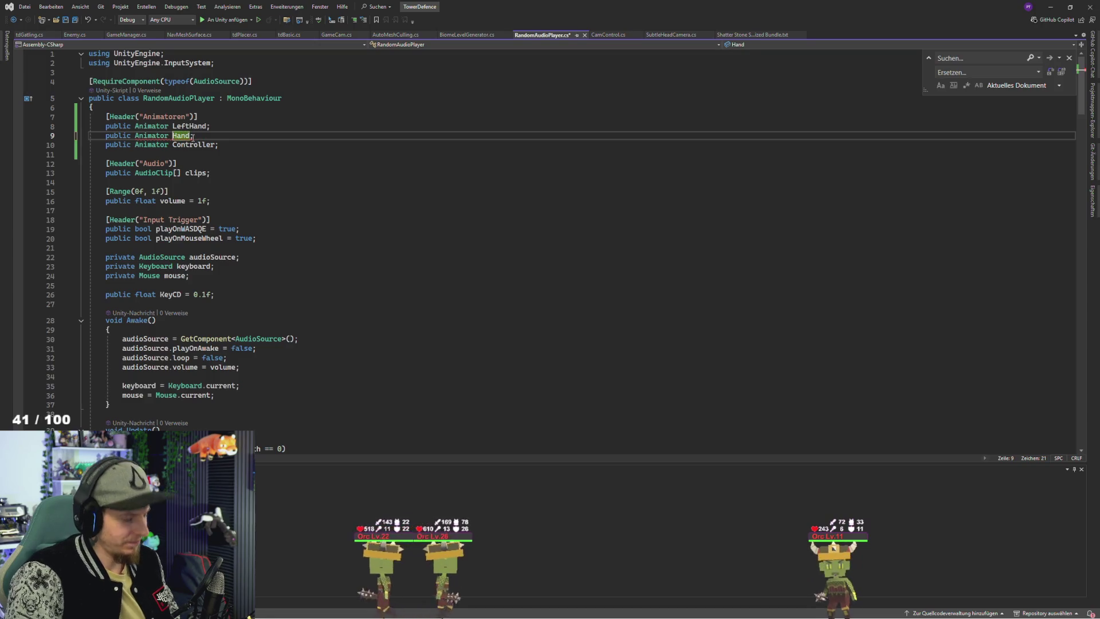
text(Right)
key(ctrl+a)
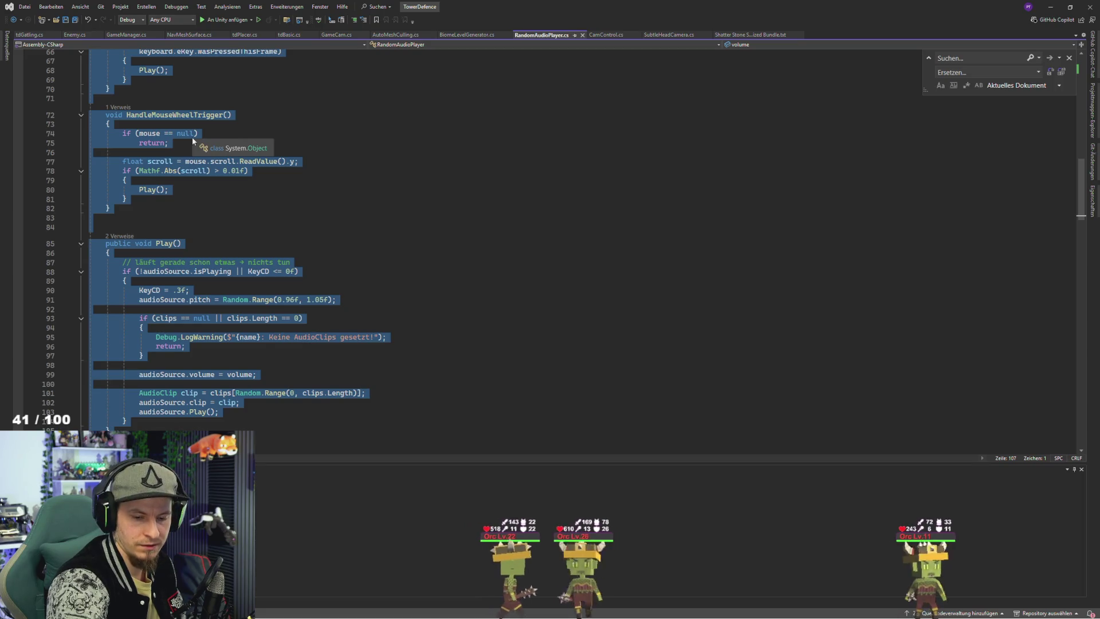
click(251, 198)
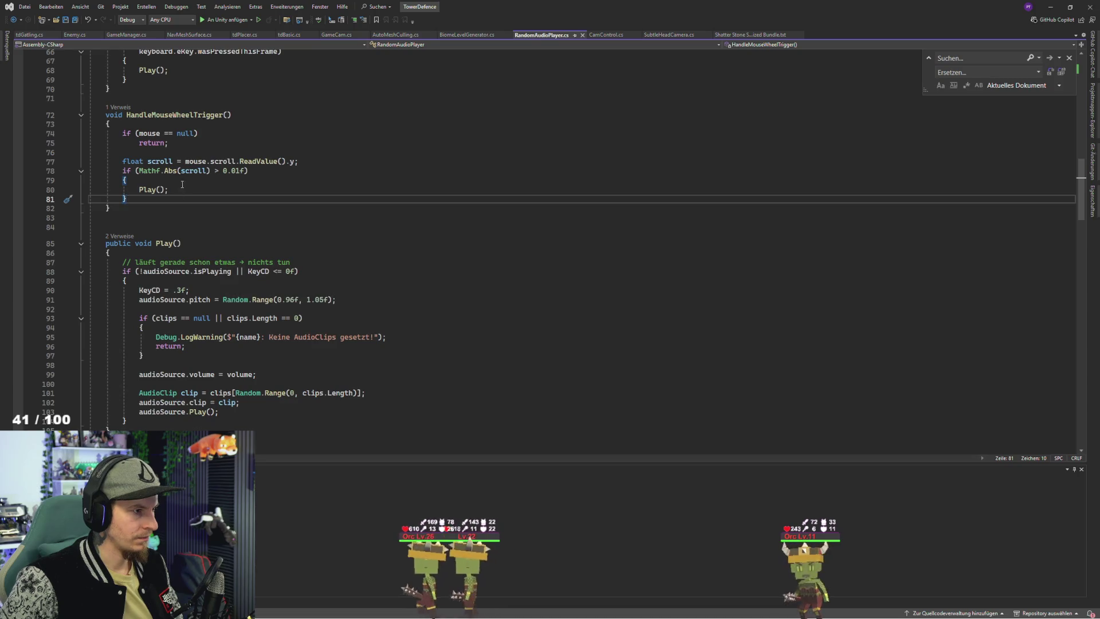
Step: Switch to Unity to compile the script, then return to the code editor
scroll(214, 244, down, 10)
scroll(214, 243, up, 20)
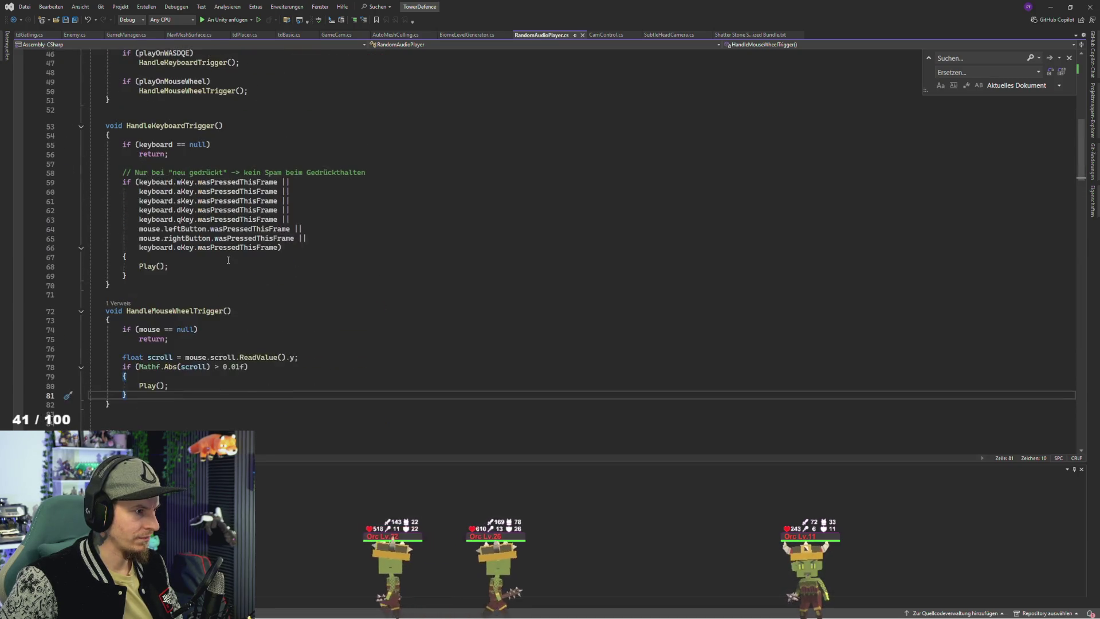
scroll(228, 259, up, 3)
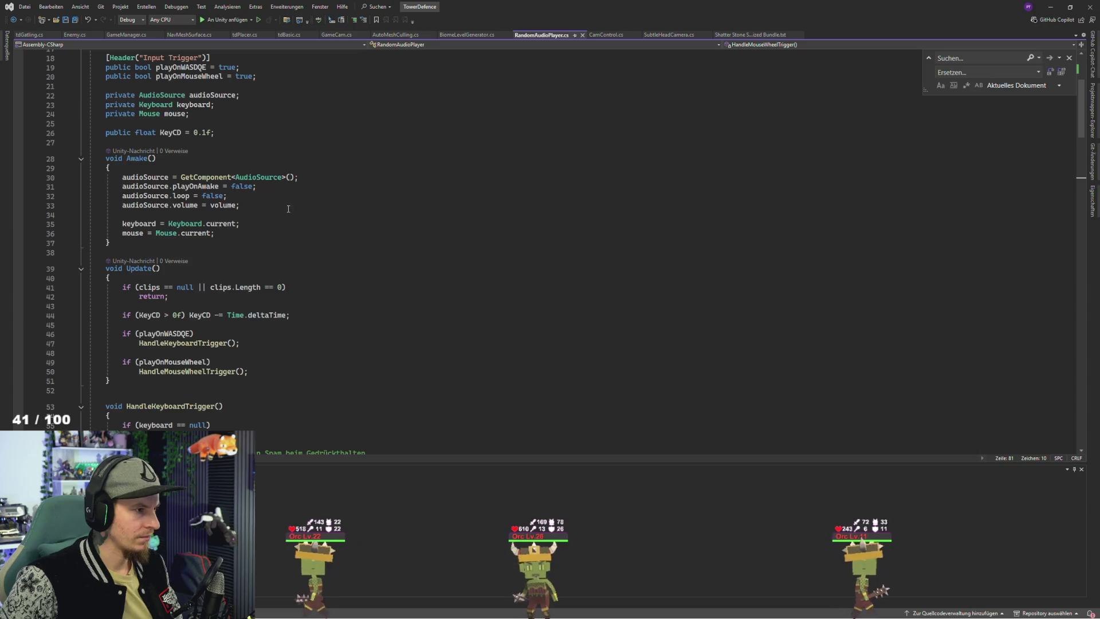
scroll(288, 209, up, 6)
click(229, 138)
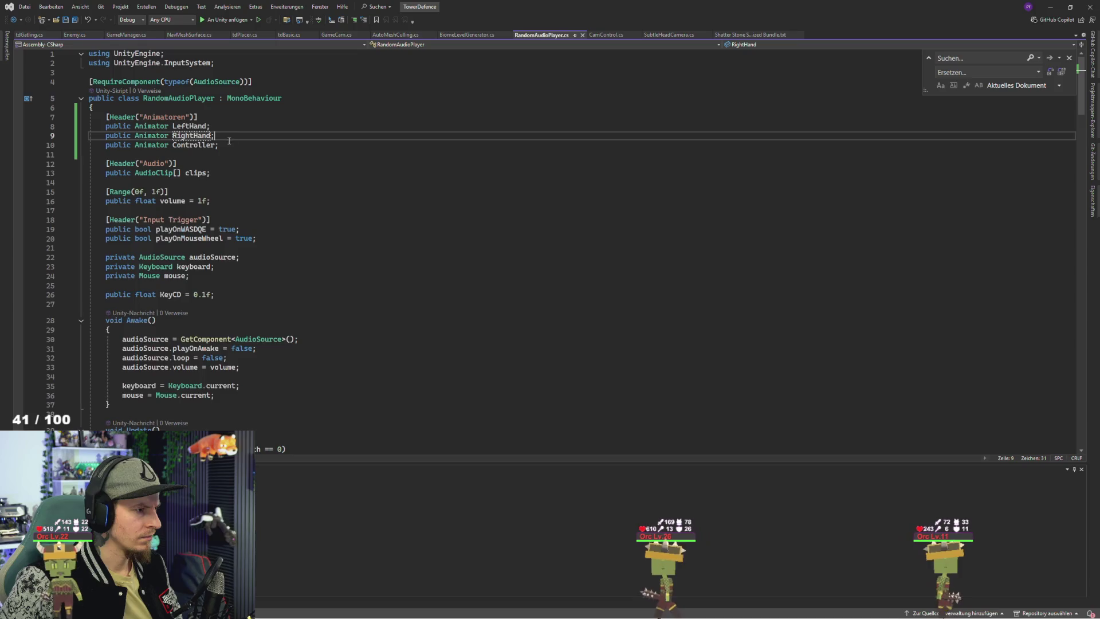
key(alt+Tab)
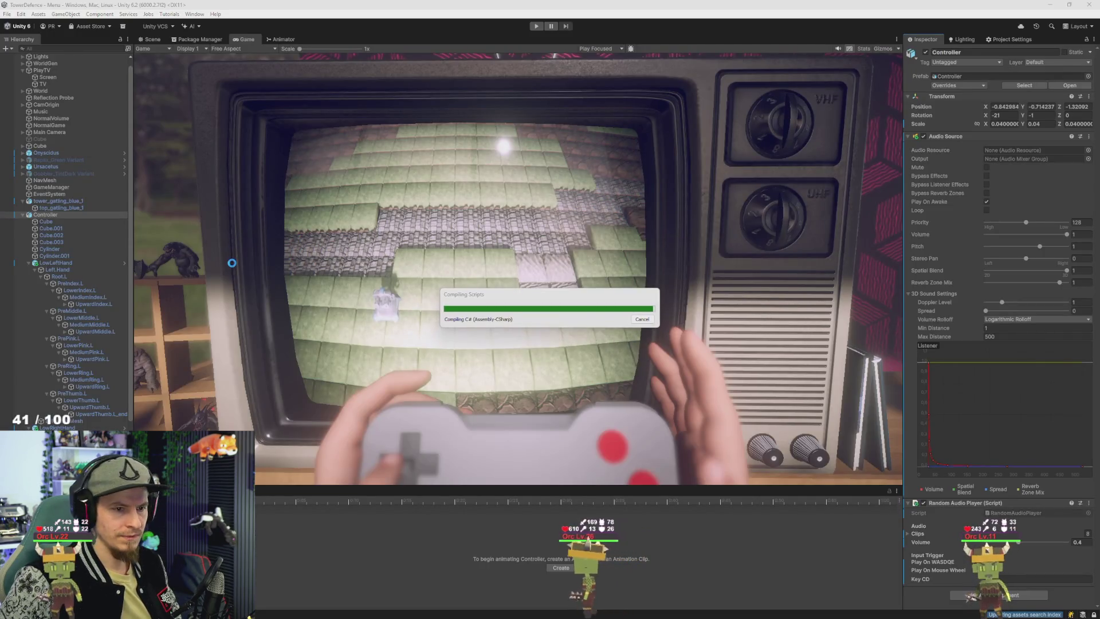
key(alt+Tab)
Step: Change the Controller field's access modifier from public to private
double_click(122, 144)
text(p Animator Controller)
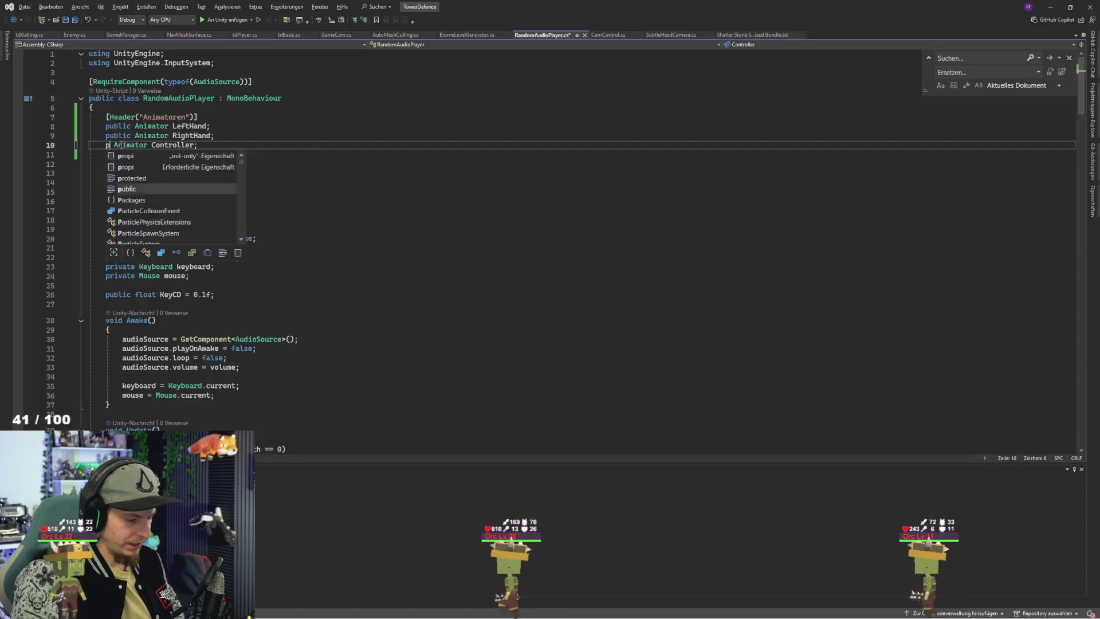
text(rivaste)
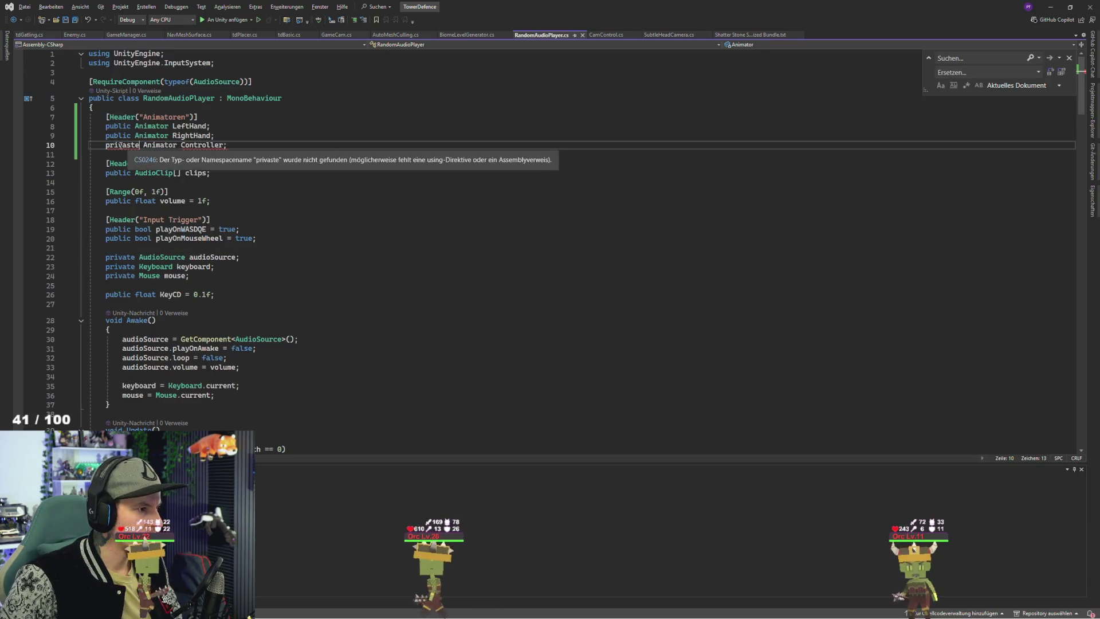
click(121, 145)
key(BackSpace)
key(Delete)
text(vc)
key(BackSpace)
text(a)
key(Delete)
key(Right)
key(Right)
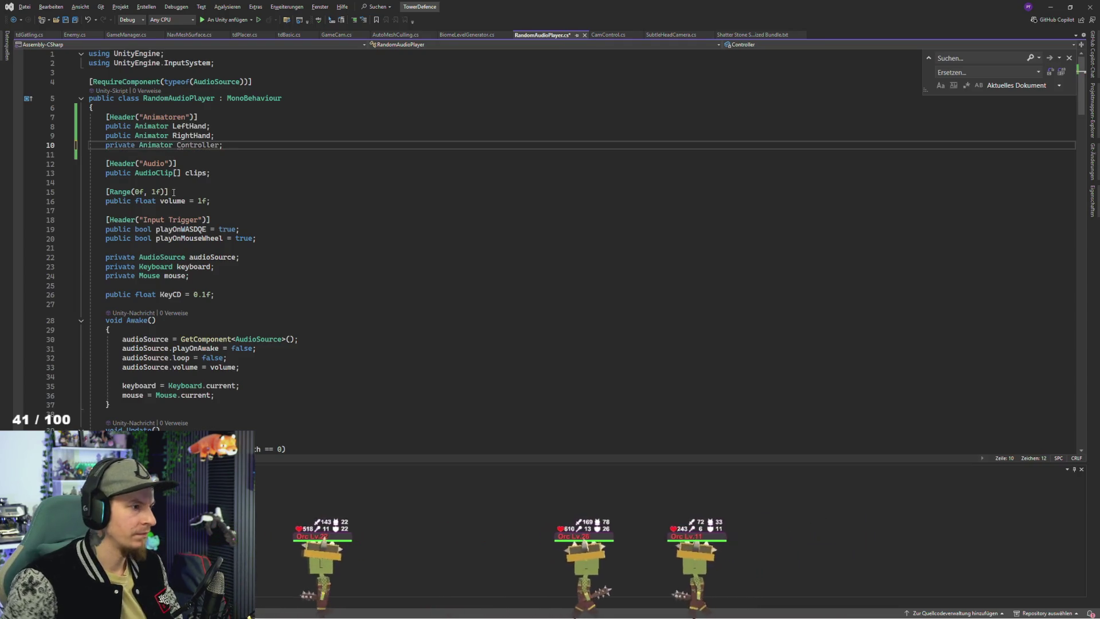
Step: Prefix the fields with ani to make aniLeftHand, aniRightHand and aniController
double_click(198, 145)
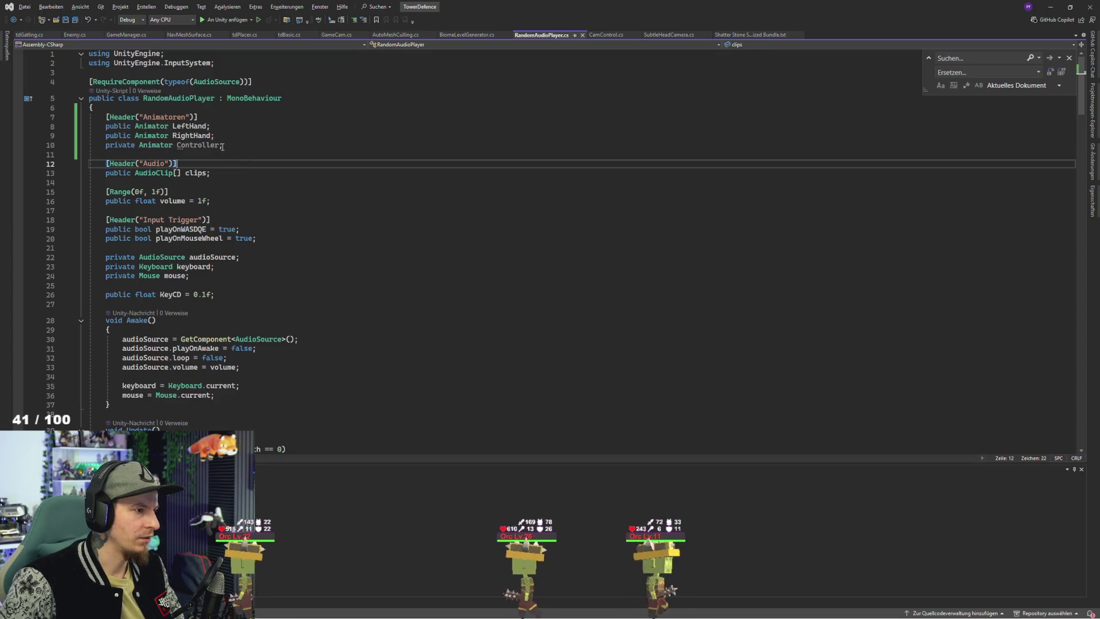
key(Up)
key(Up)
key(Left)
key(ctrl+Left)
text(a)
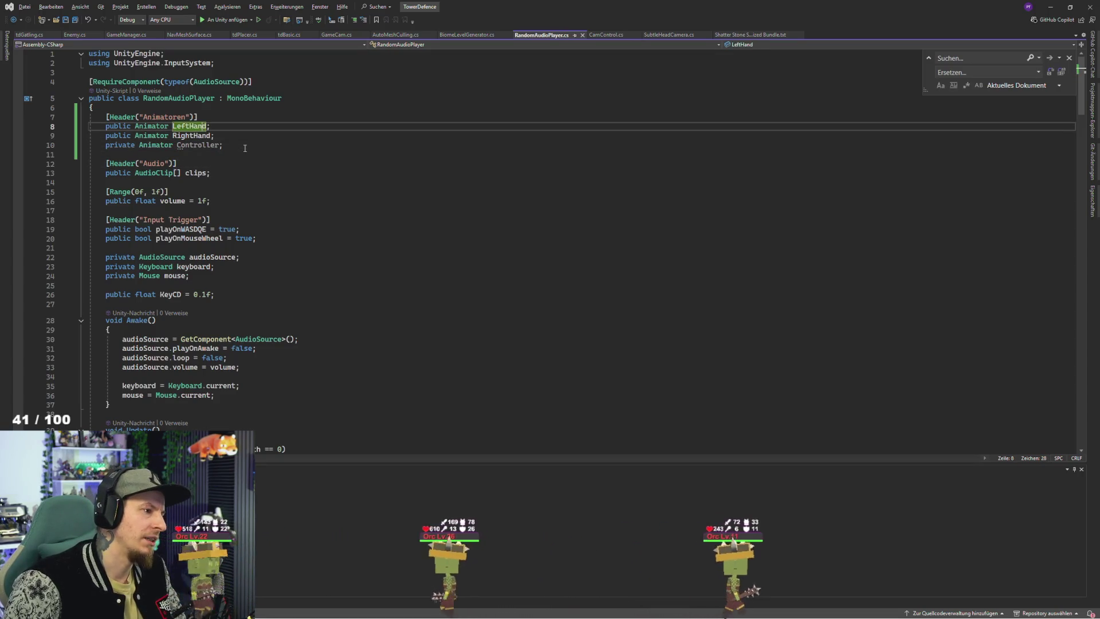
text(ni)
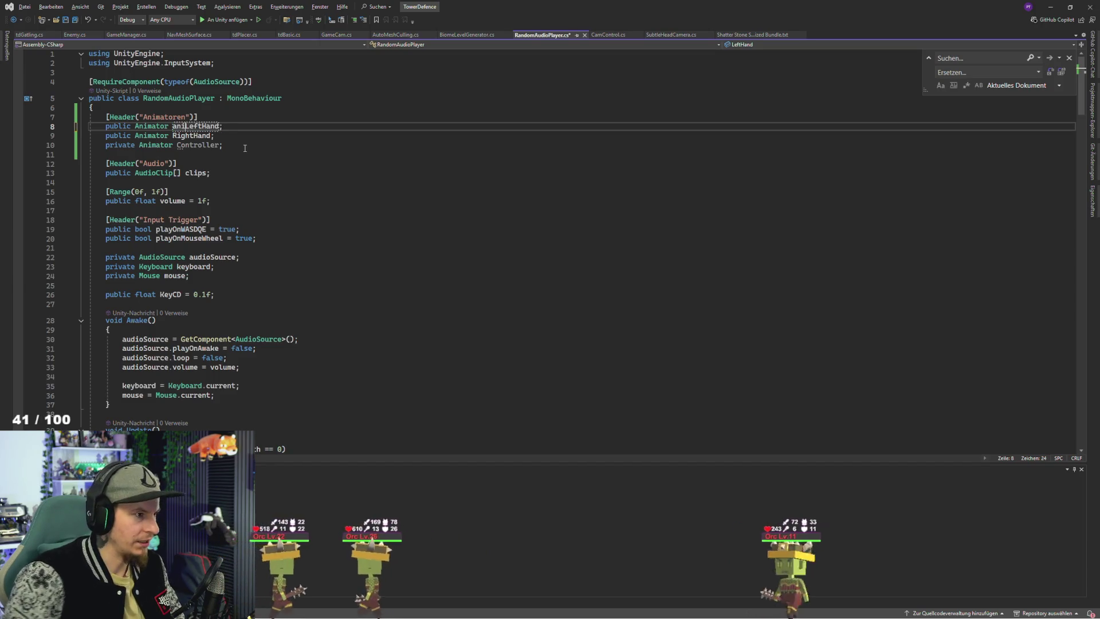
key(Down)
key(ctrl+Left)
text(ani)
key(Down)
key(ctrl+Left)
text(ani)
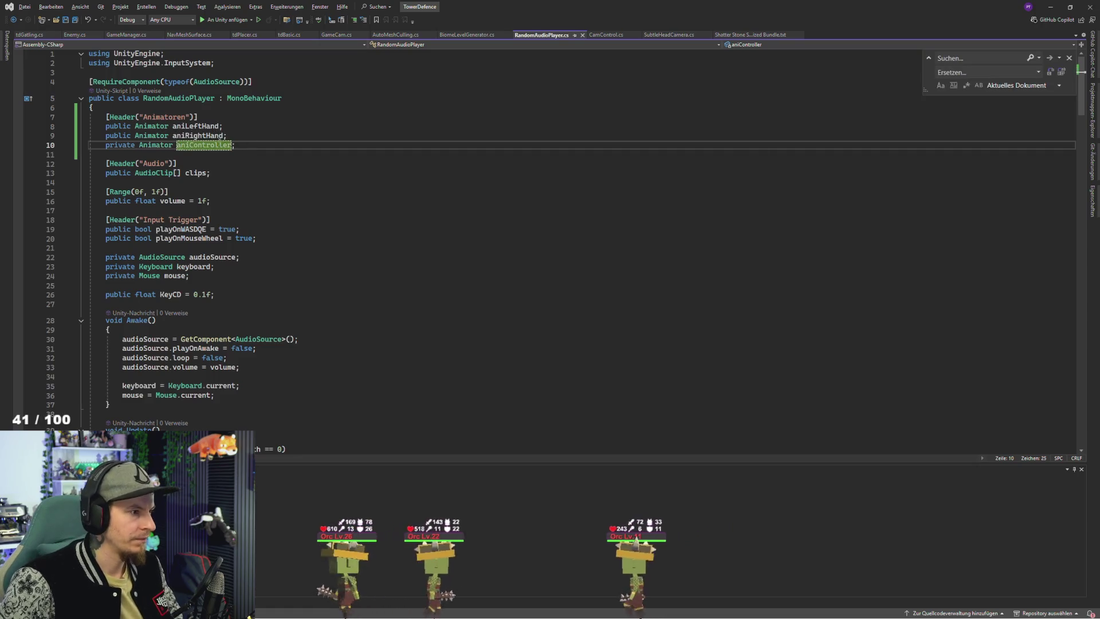
key(ctrl+Right)
scroll(172, 189, down, 5)
Step: Add aniController = GetComponent<Animator>(); at the top of Awake, fixing the Aimator typo
click(167, 191)
key(Return)
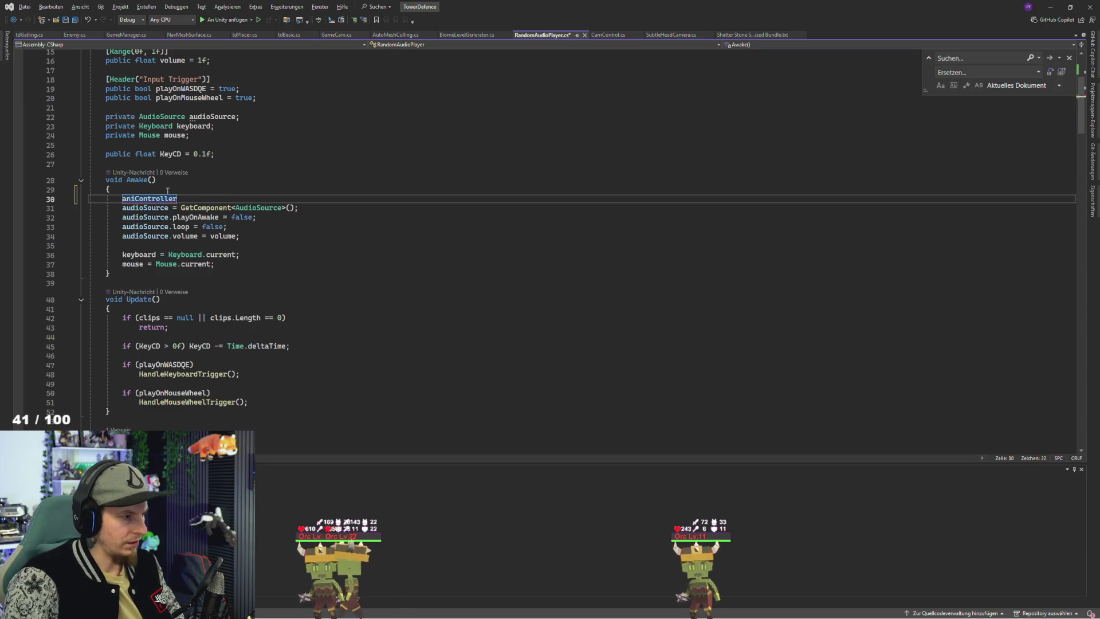
text( = GetClosestBoidTest)
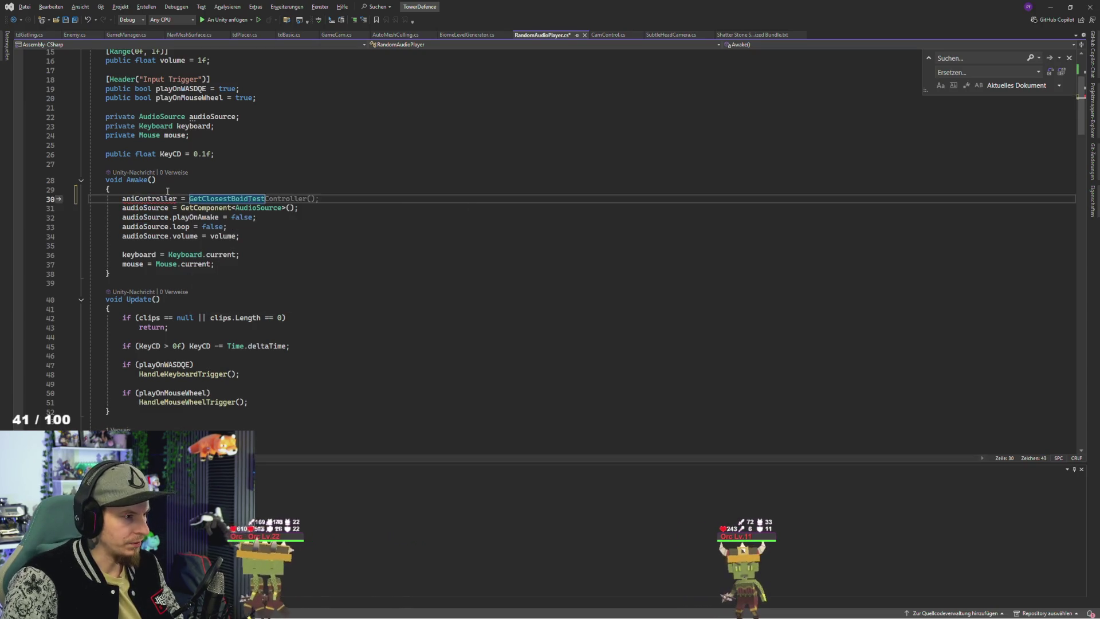
key(BackSpace)
key(BackSpace)
key(BackSpace)
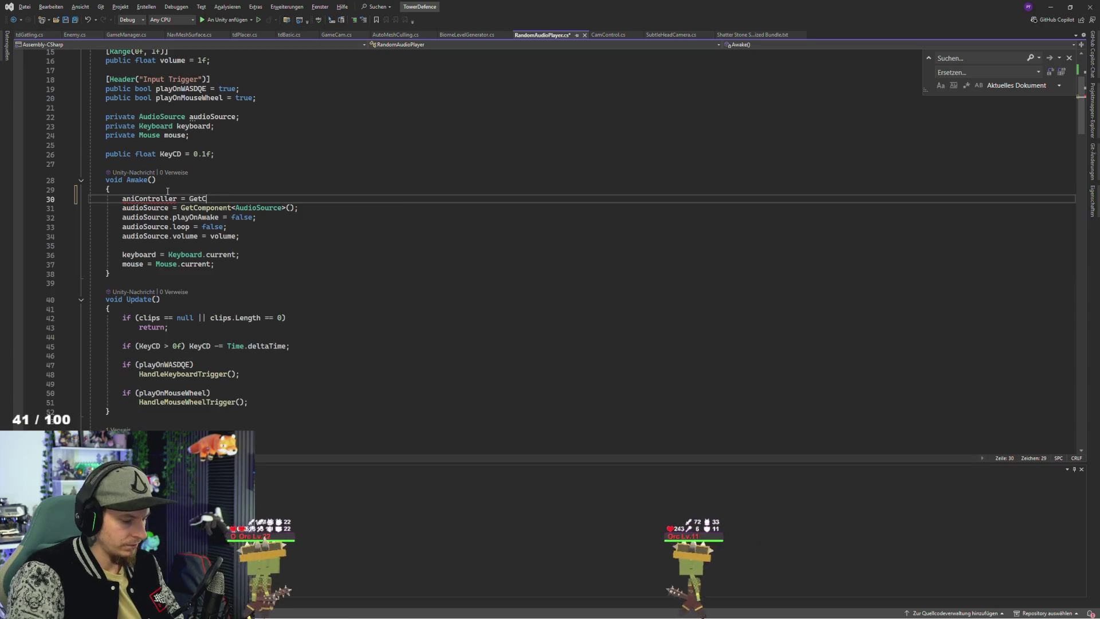
text(om)
key(Tab)
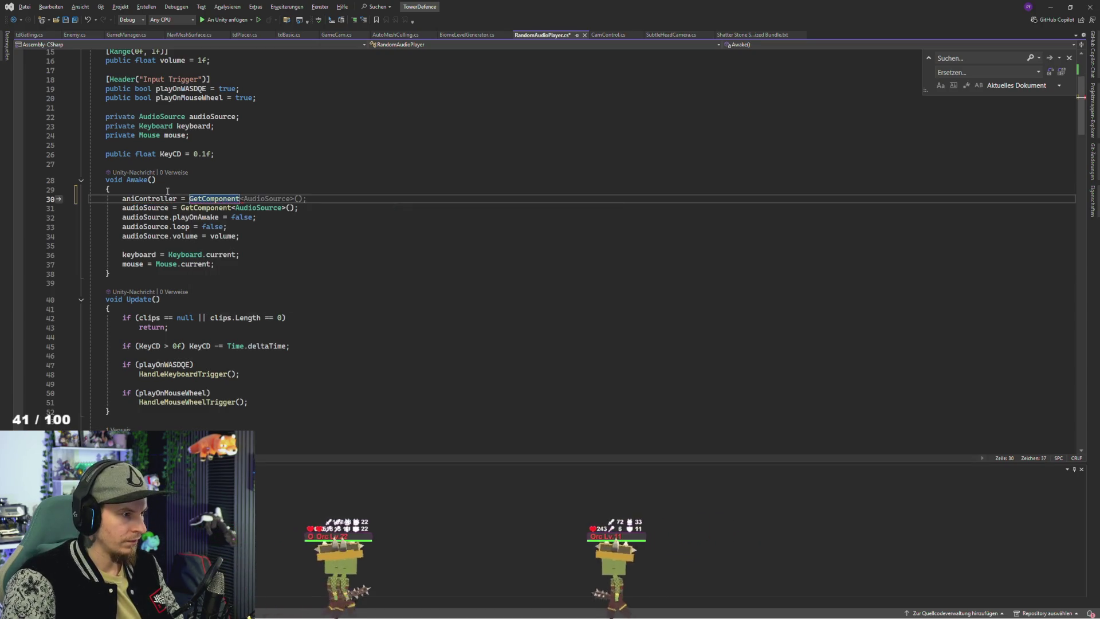
text(<Aim)
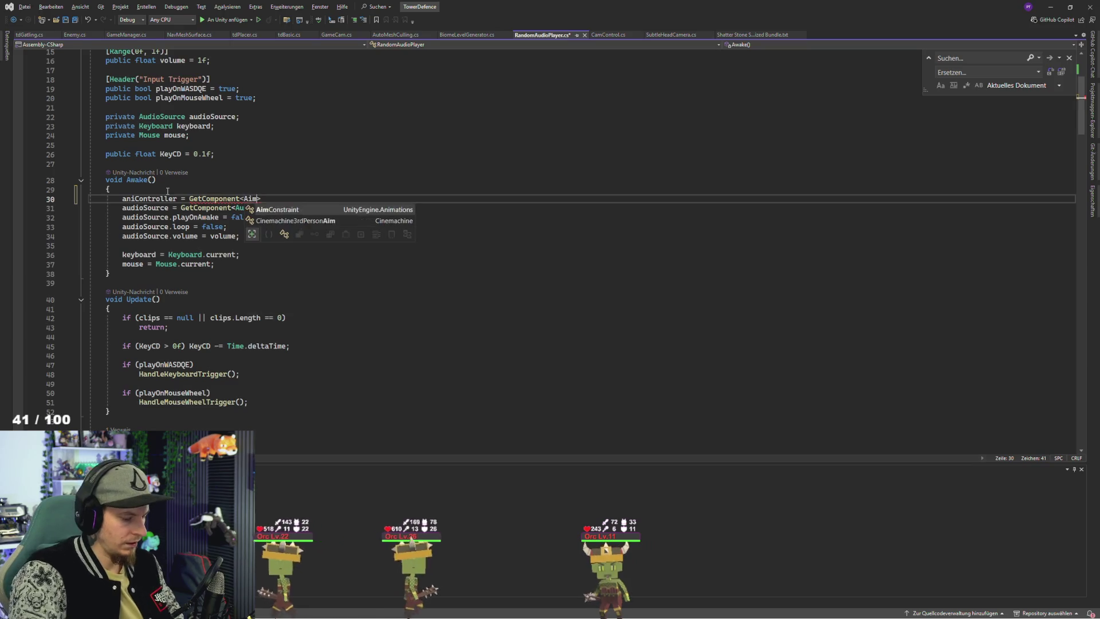
text(ator;)
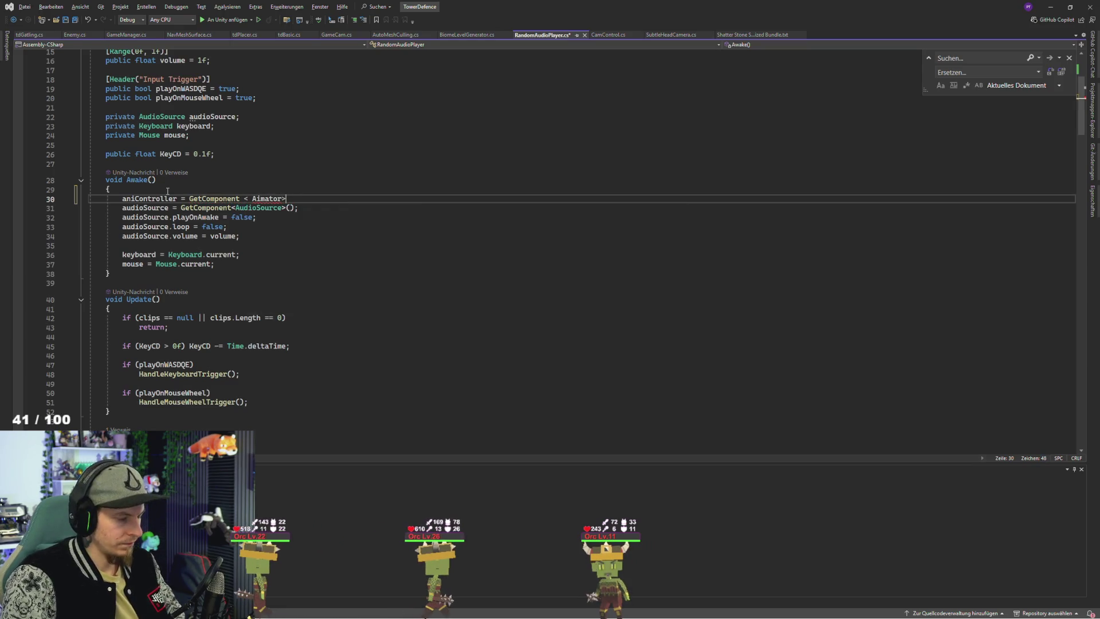
text(();)
double_click(260, 199)
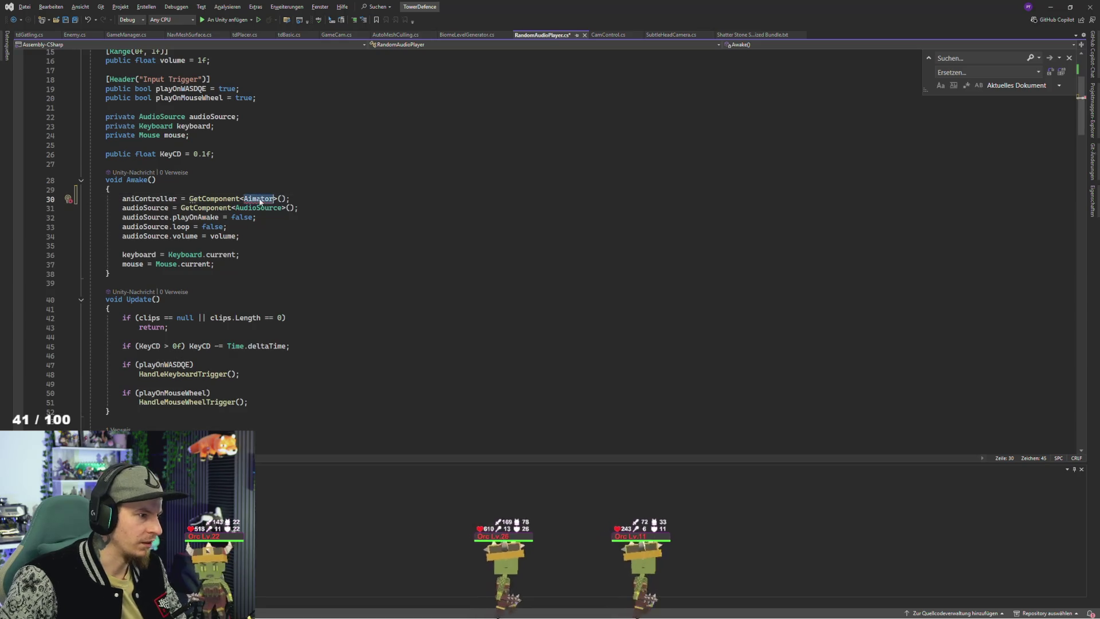
text(Animator)
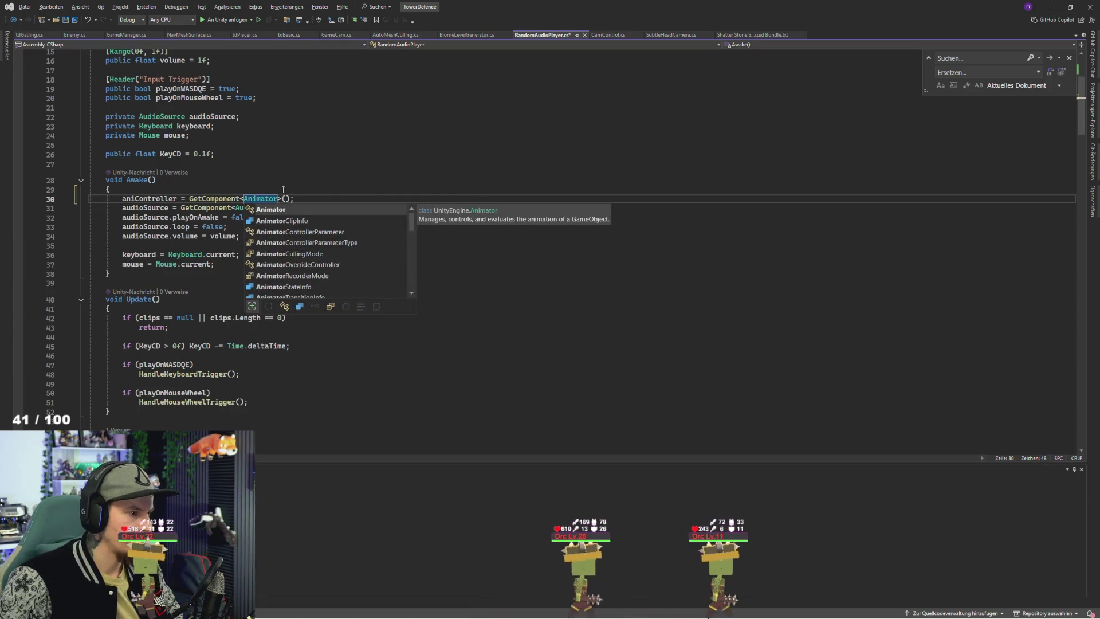
key(Escape)
Step: Save the script and switch back to the Unity editor
key(Up)
key(Up)
key(Up)
scroll(321, 184, up, 5)
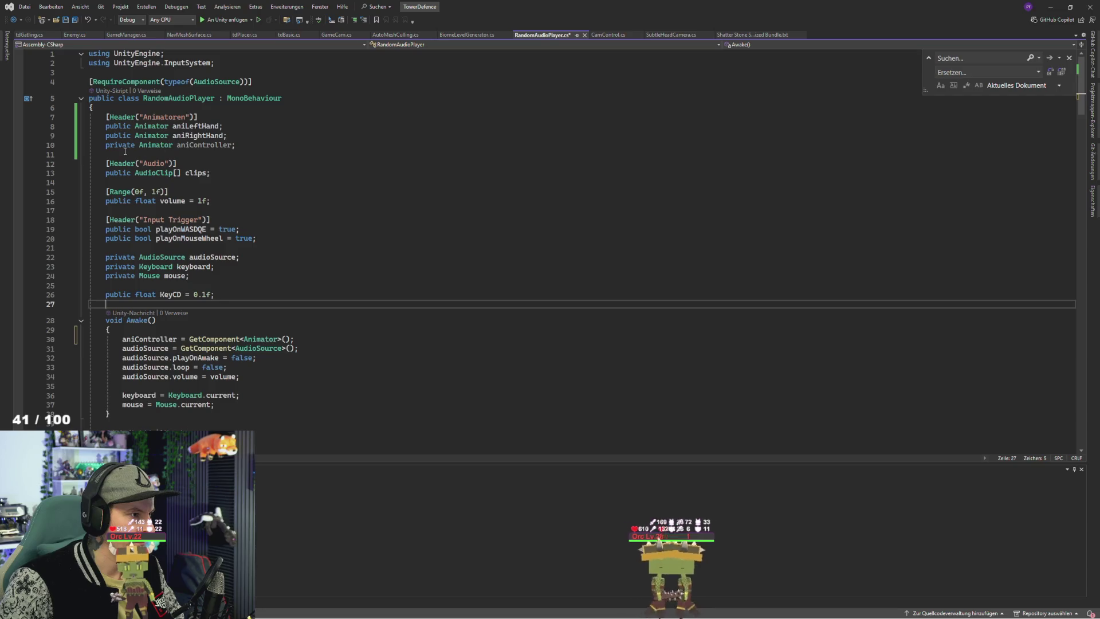
key(ctrl+s)
key(alt+Tab)
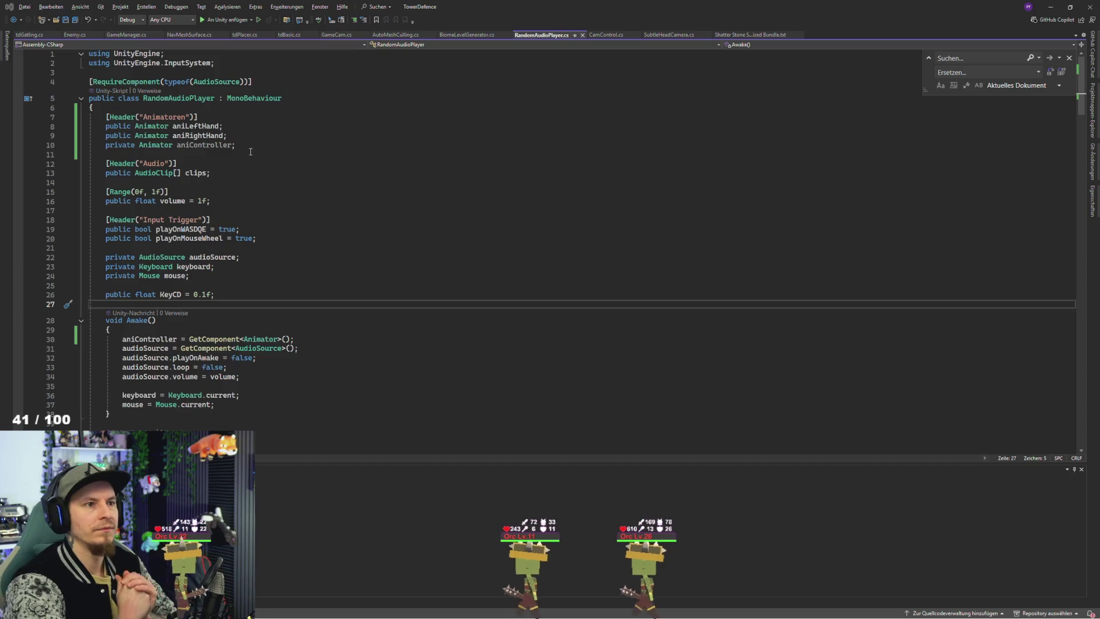
key(alt+Tab)
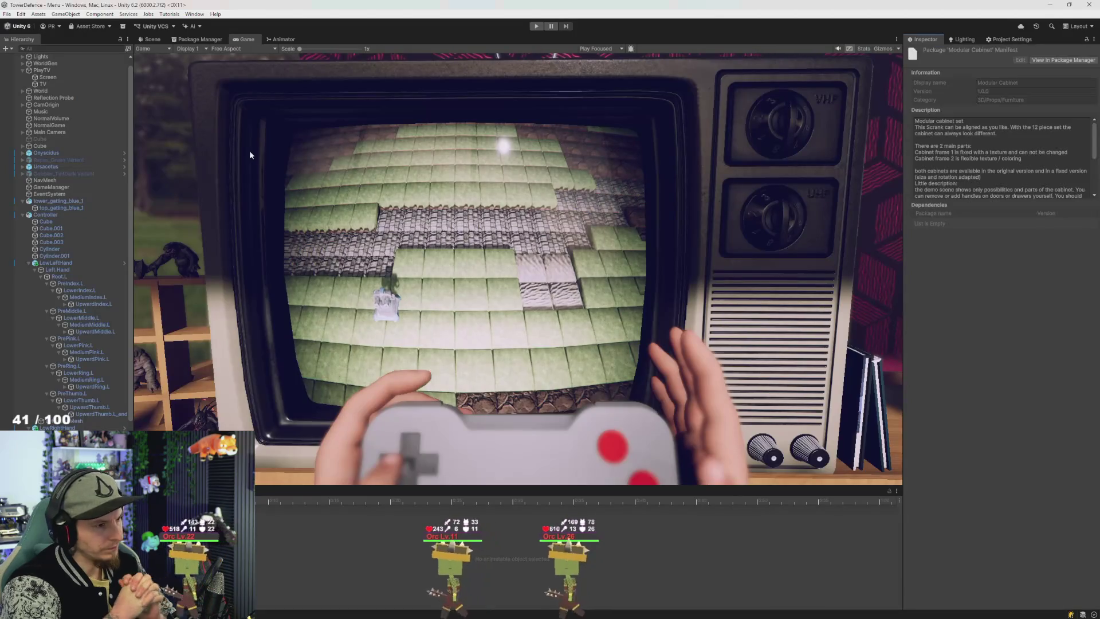
Step: Inspect Controller, Cylinder.001 and LowRightHand, then reselect Controller to see its empty Ani Left/Right Hand slots
click(56, 215)
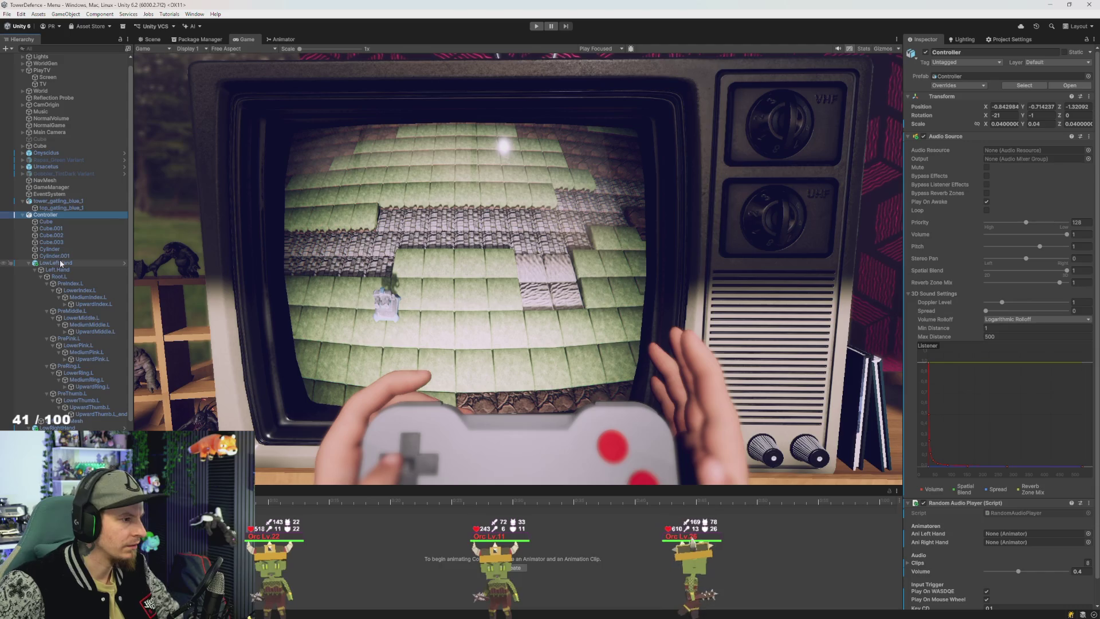
click(61, 235)
click(56, 216)
click(61, 256)
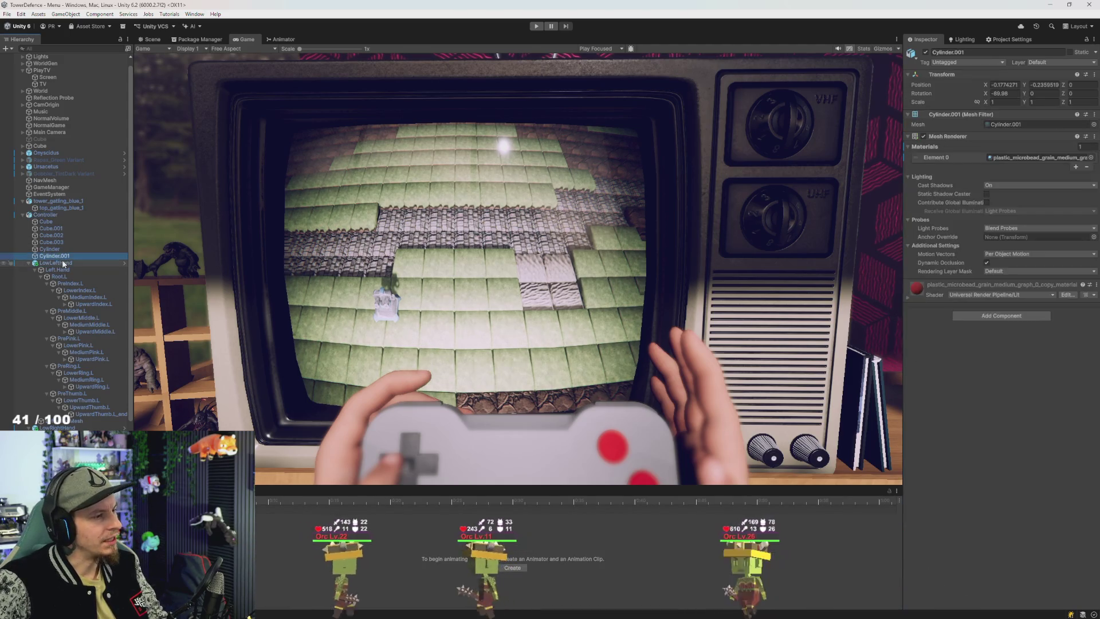
click(63, 264)
key(Left)
click(91, 277)
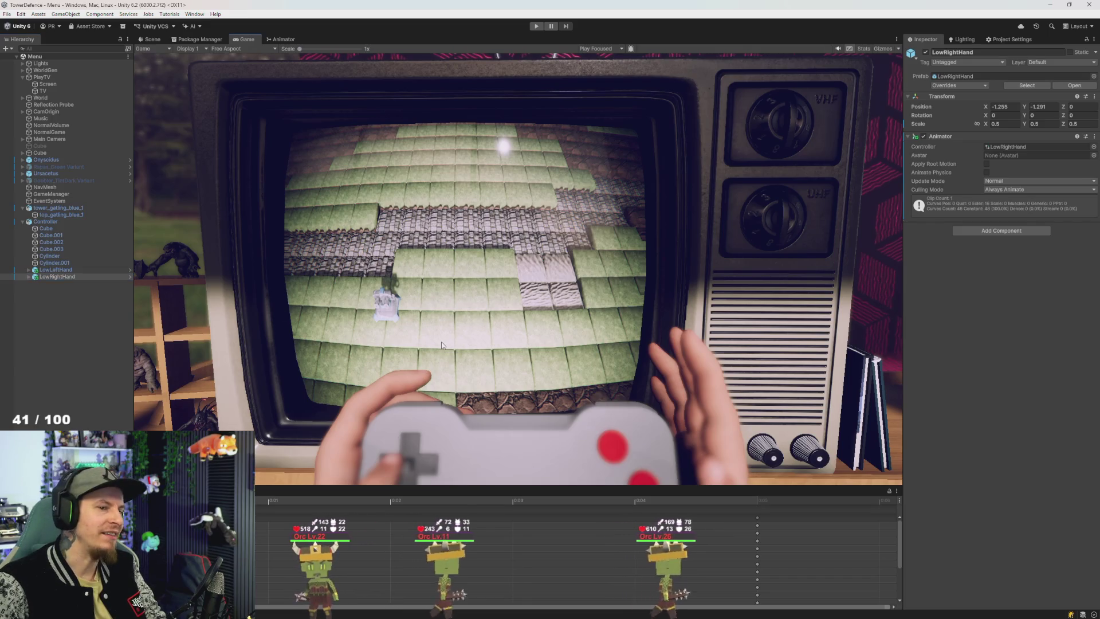
click(51, 224)
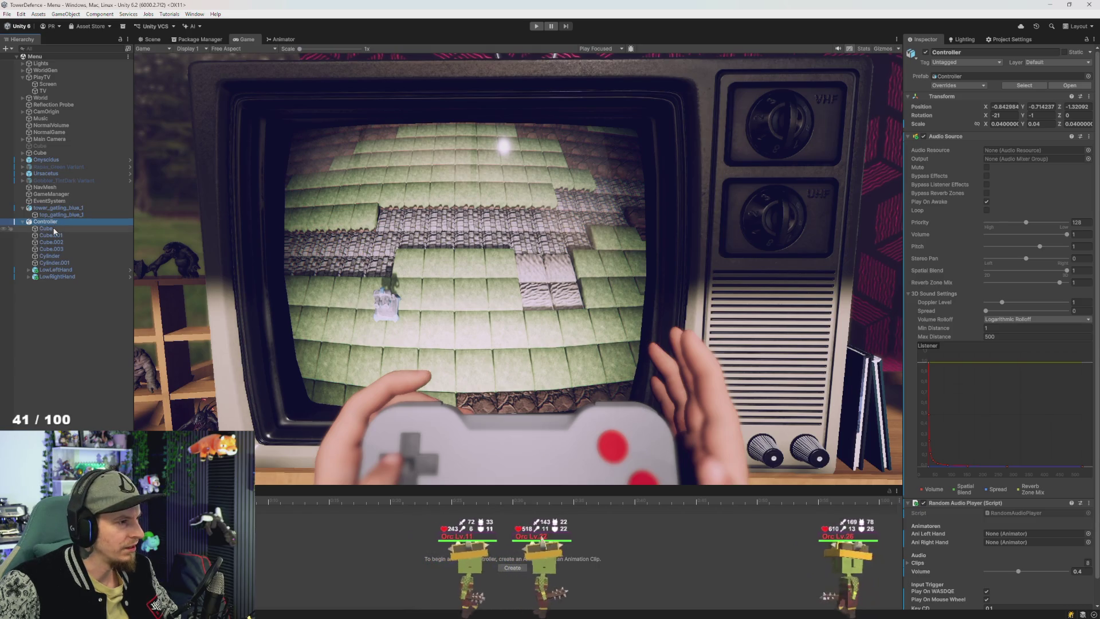
Step: Create a new animation clip named controller in Assets/ZTechStudio/Animation for the Controller
scroll(1012, 425, down, 3)
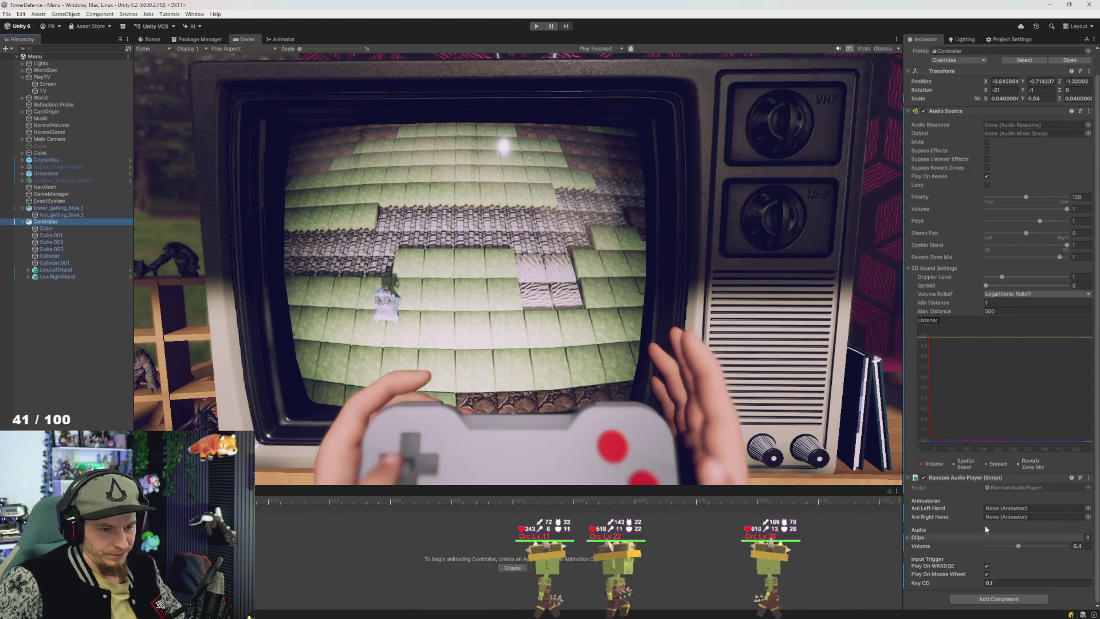
click(997, 596)
text(animator)
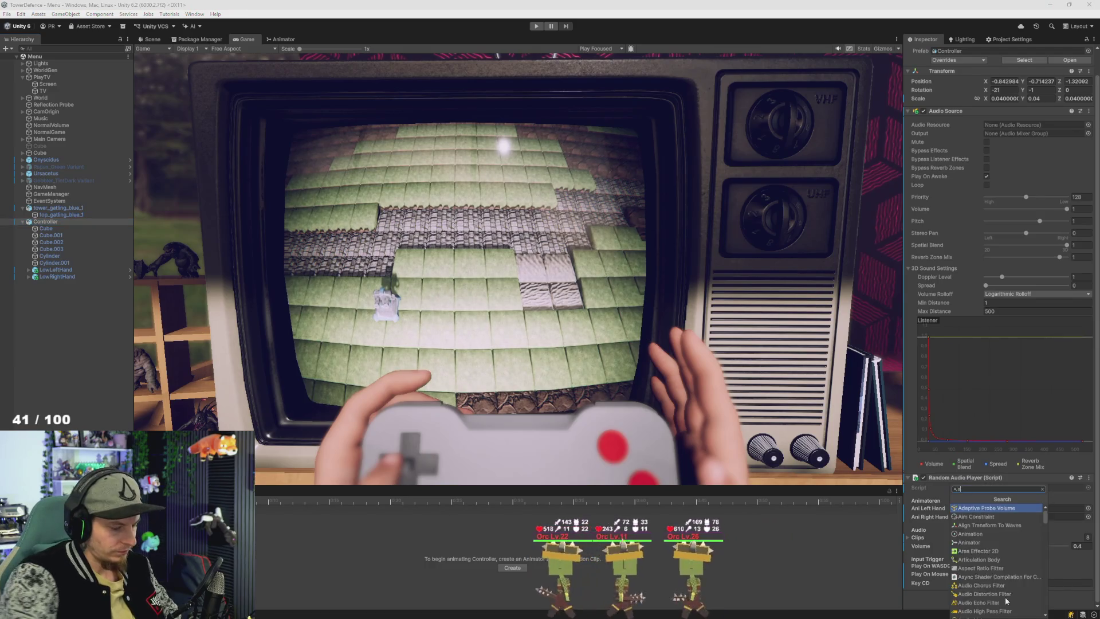
key(Escape)
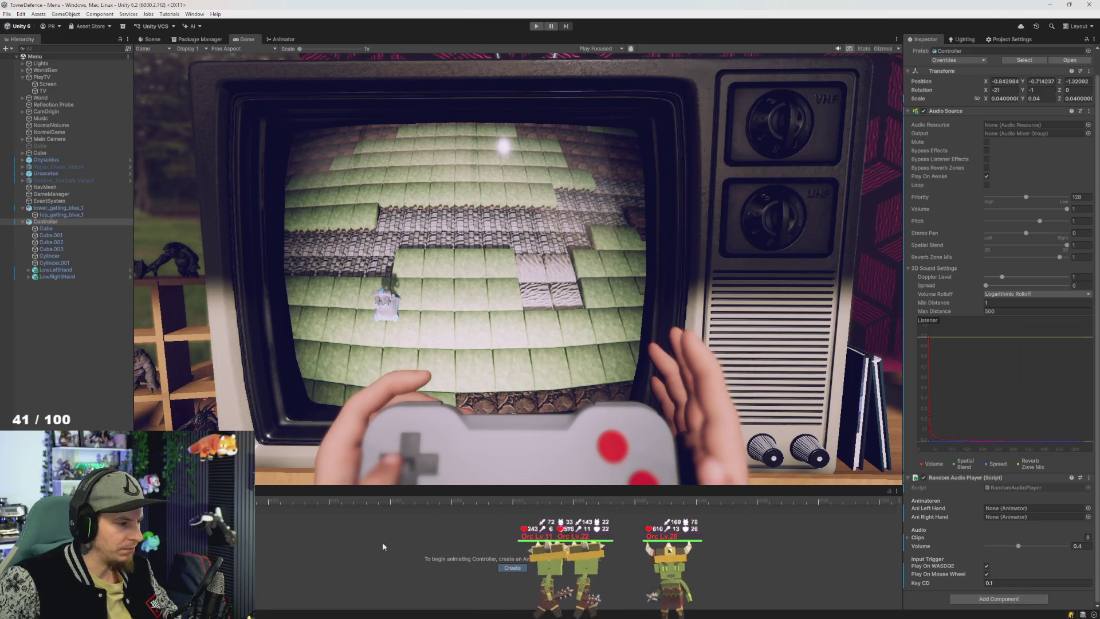
click(512, 567)
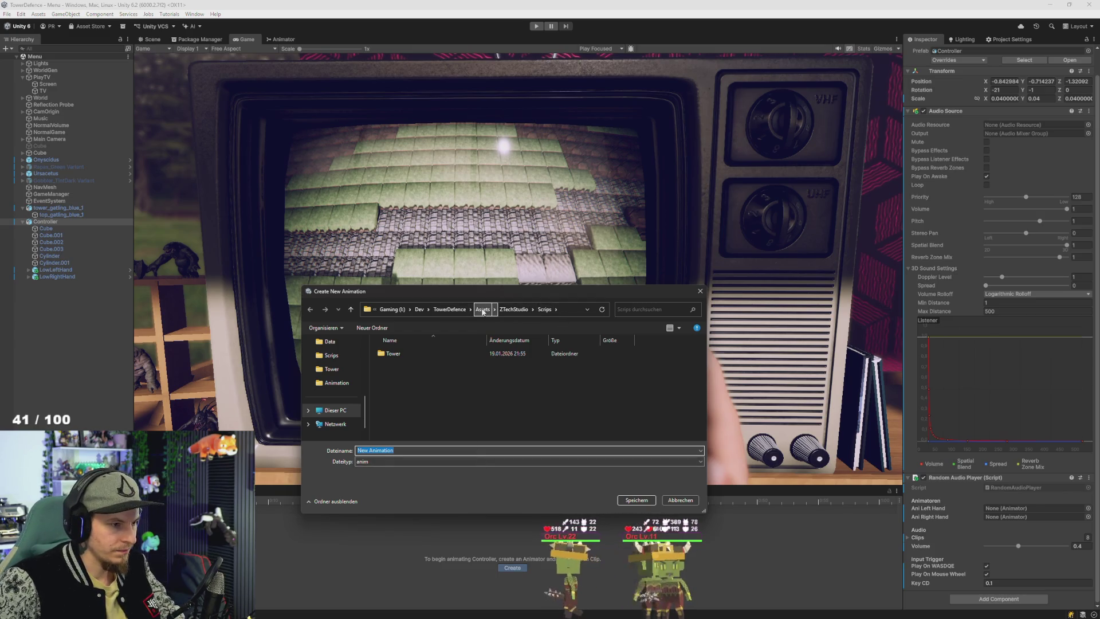
click(413, 437)
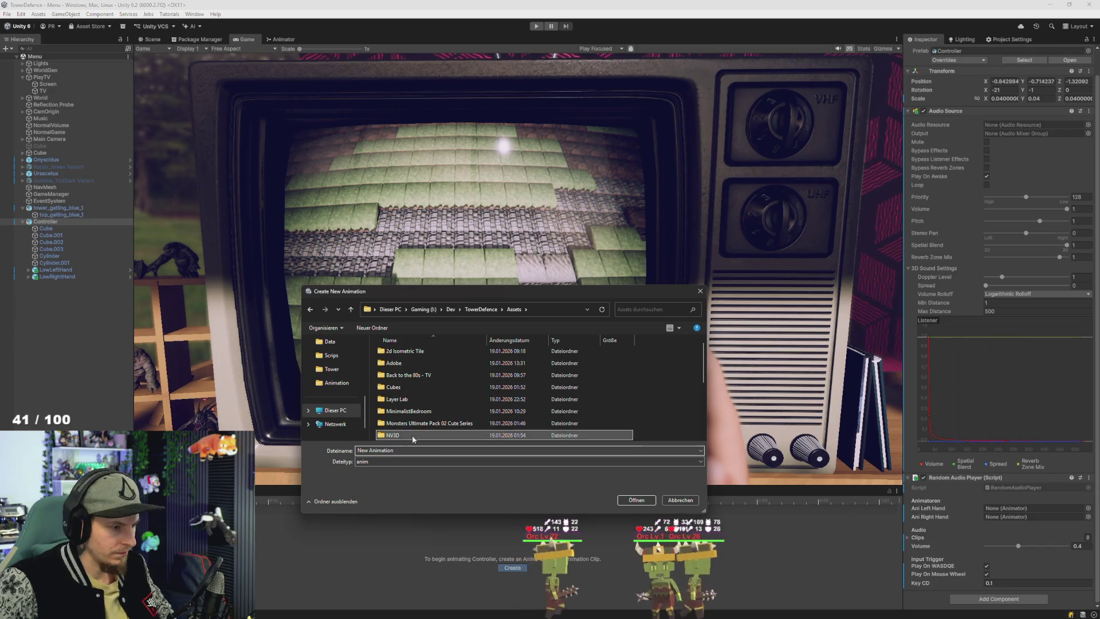
double_click(413, 439)
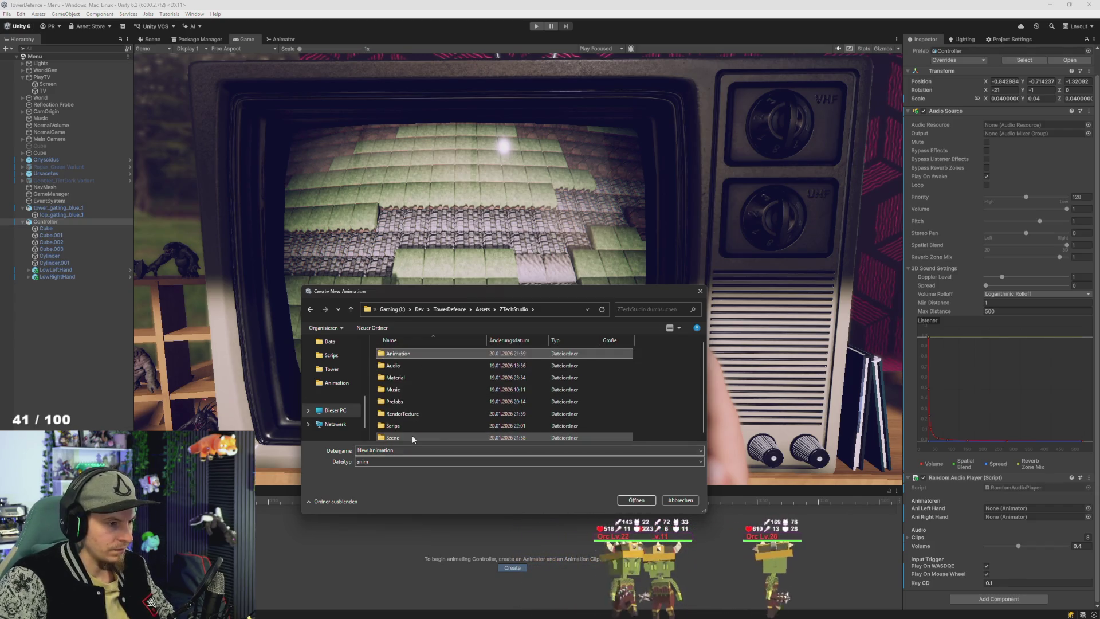
double_click(413, 439)
text(control)
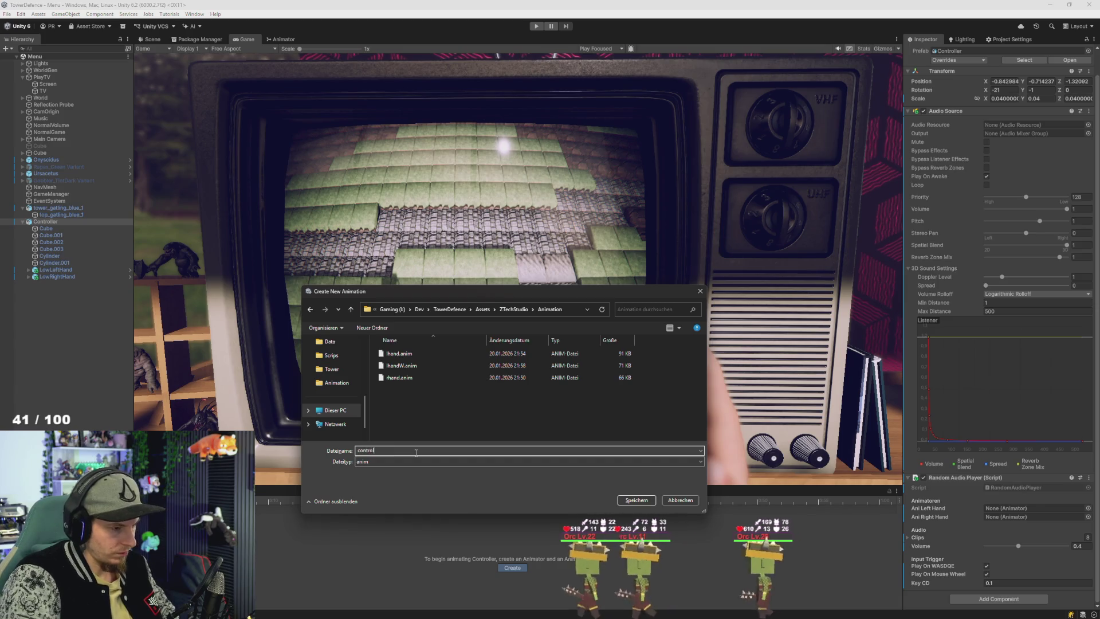
key(Return)
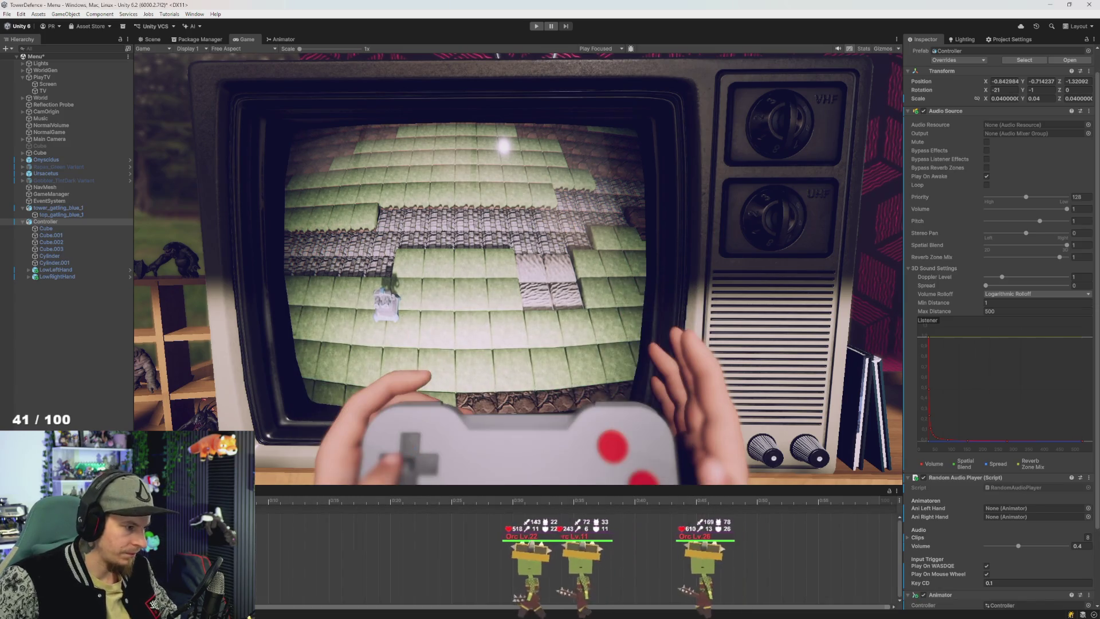
Step: Select the controller's Cube part and enter 0.120 for its Position X
scroll(968, 494, down, 3)
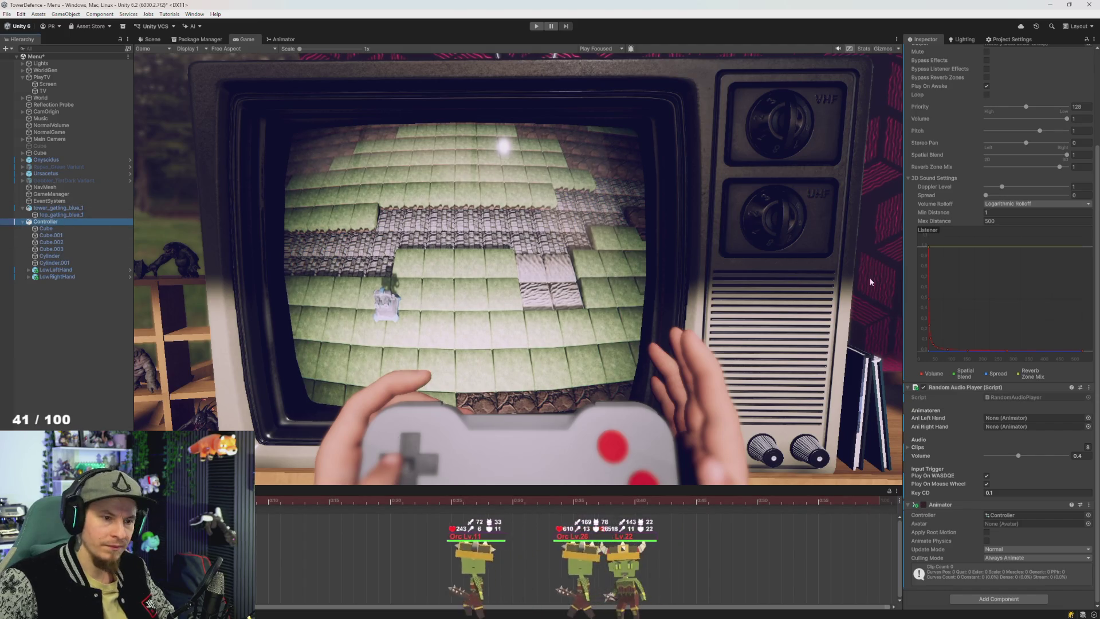
scroll(1015, 166, up, 5)
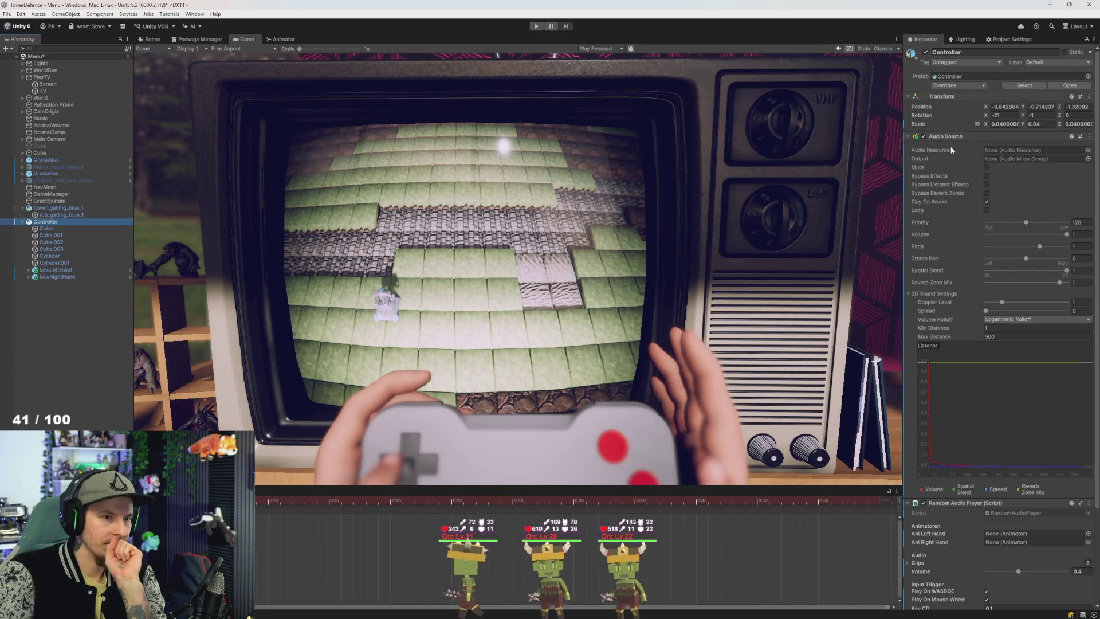
click(63, 230)
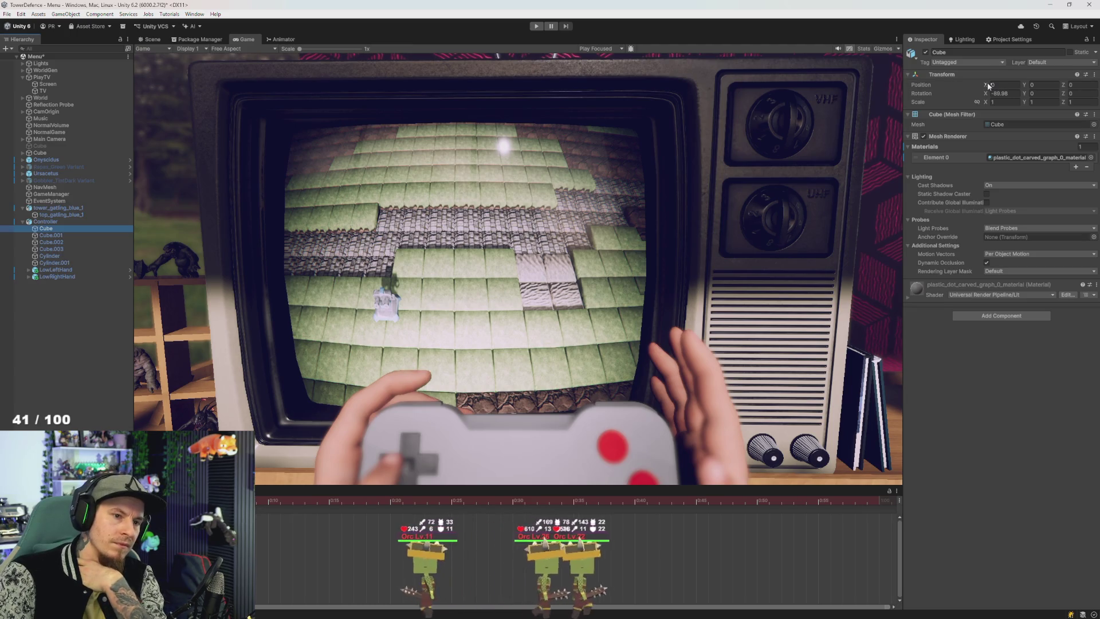
text(0.12)
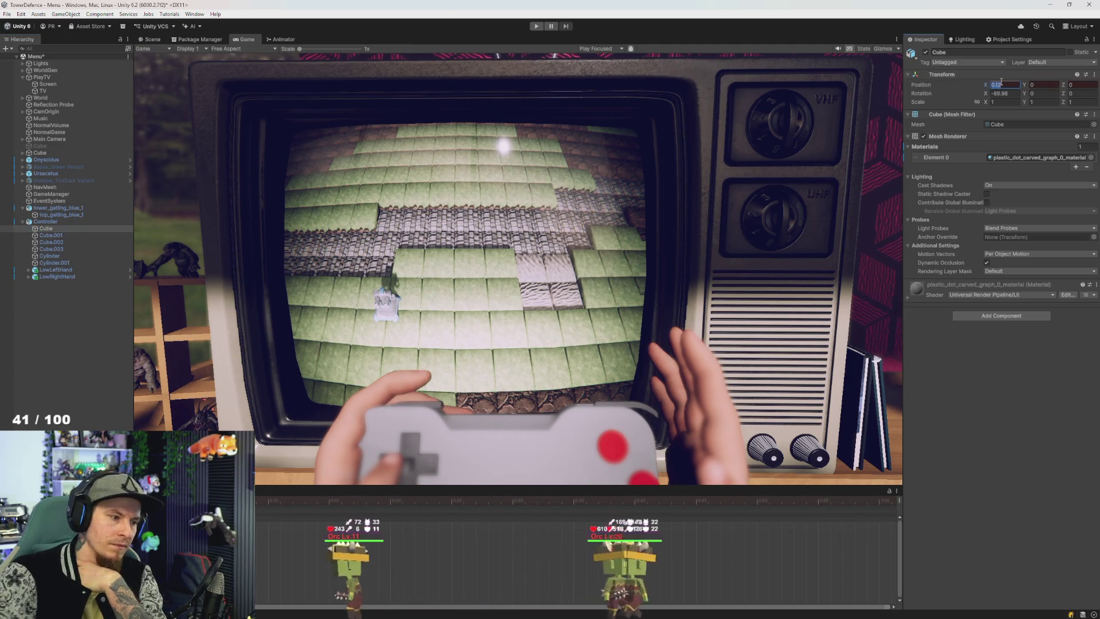
text(0)
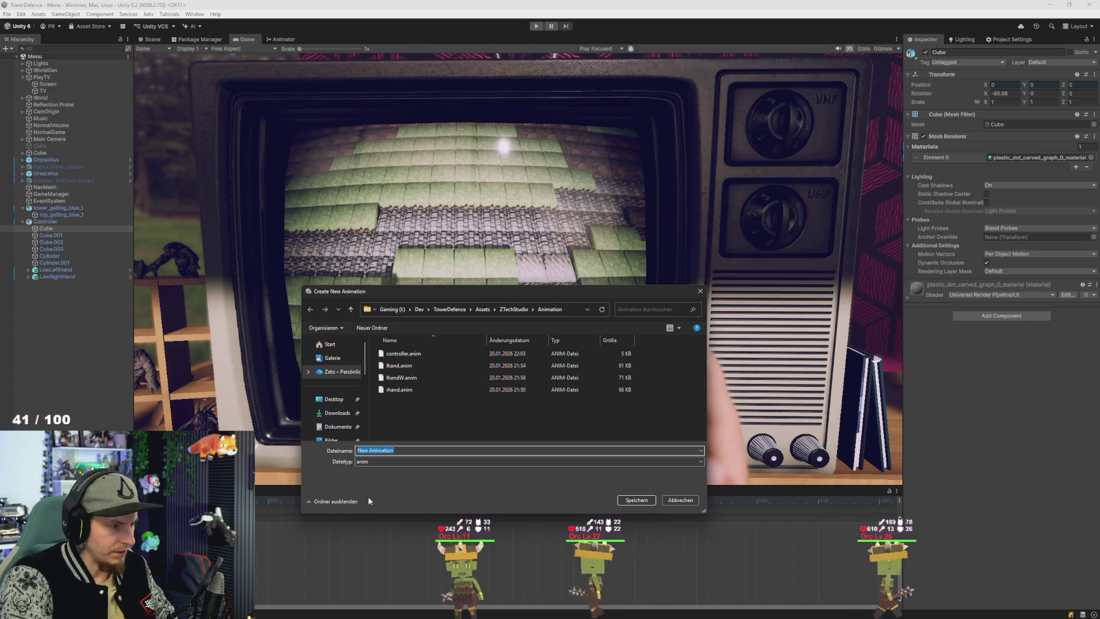
Step: Save the new animation clip as controllerW and switch to the Scene view of the gamepad
text(c)
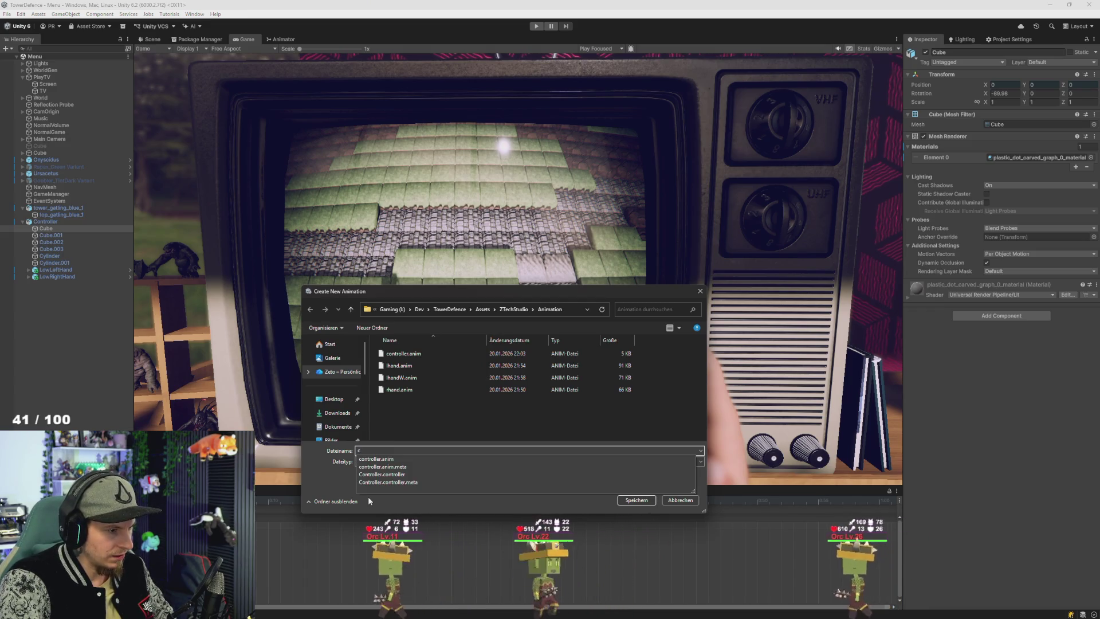
text(ont)
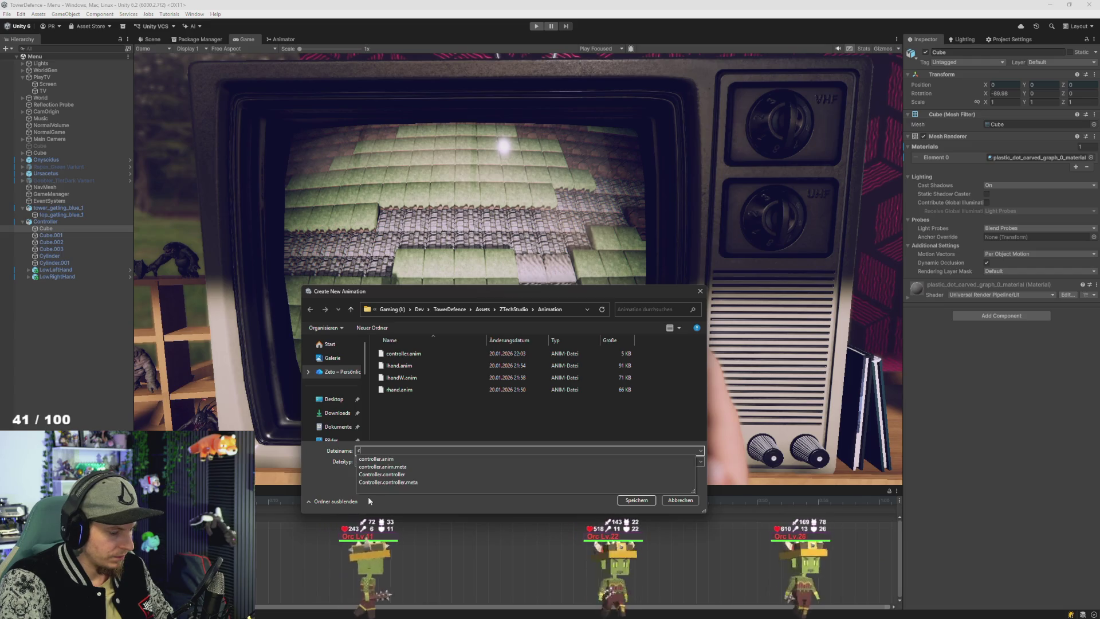
text(rollerW)
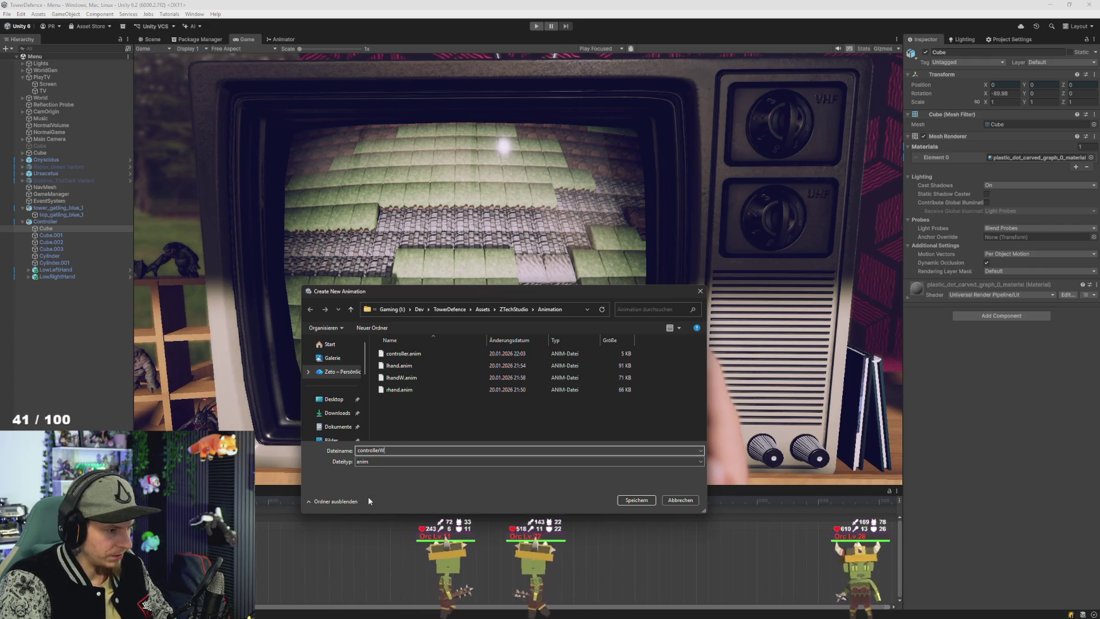
key(Return)
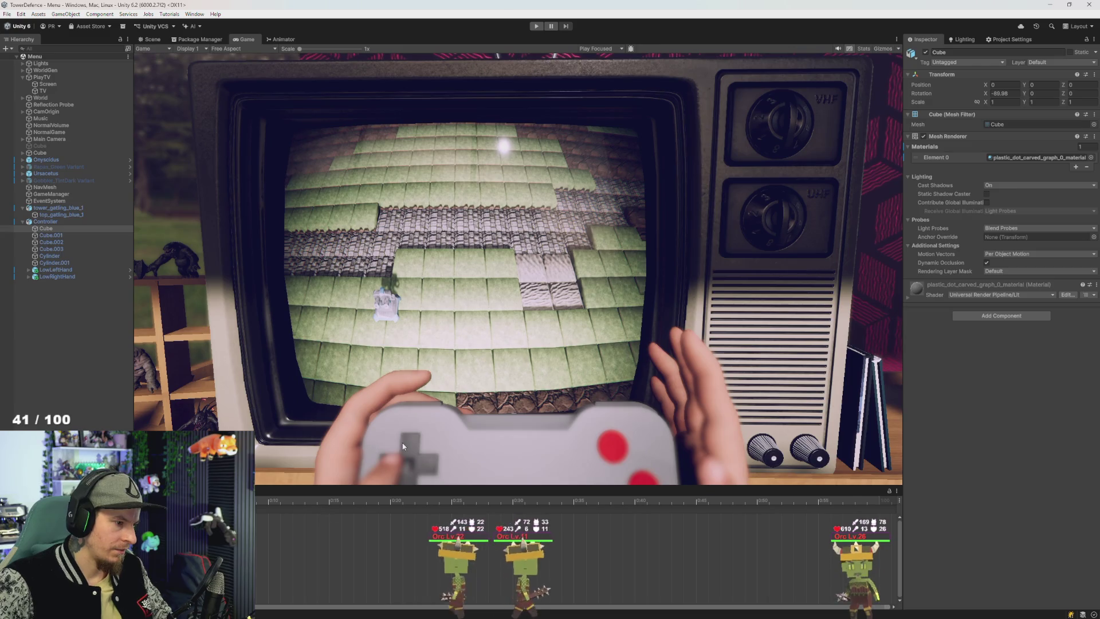
click(151, 40)
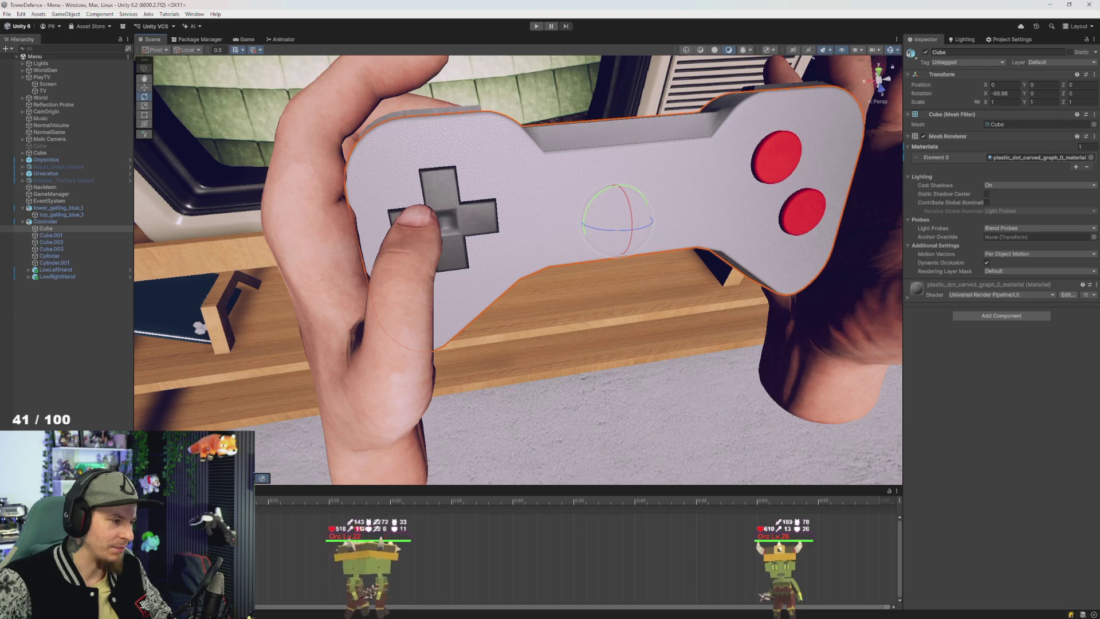
Step: Select the D-pad piece Cube.002 and zoom the view in to face it
click(449, 187)
click(444, 194)
drag(440, 210, 538, 242)
scroll(537, 242, up, 3)
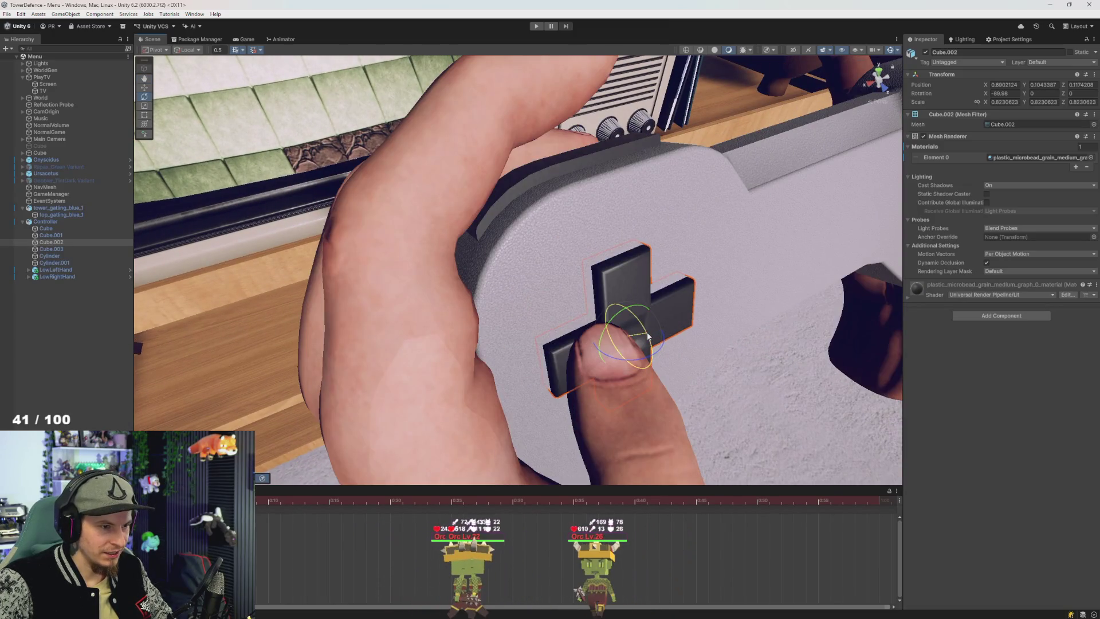
mouse_move(646, 335)
mouse_down()
mouse_move(496, 332)
mouse_move(450, 319)
mouse_move(450, 307)
mouse_move(451, 318)
mouse_move(571, 312)
mouse_move(537, 341)
mouse_up()
scroll(537, 342, up, 3)
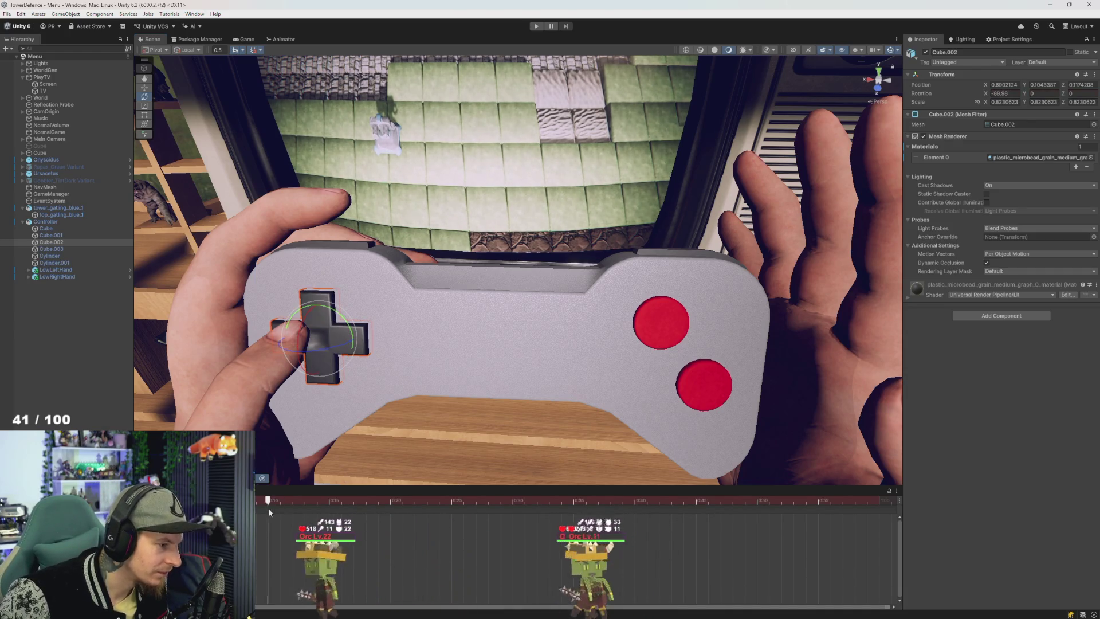
Step: Key the D-pad's Rotation X at 270 in the Inspector
click(306, 503)
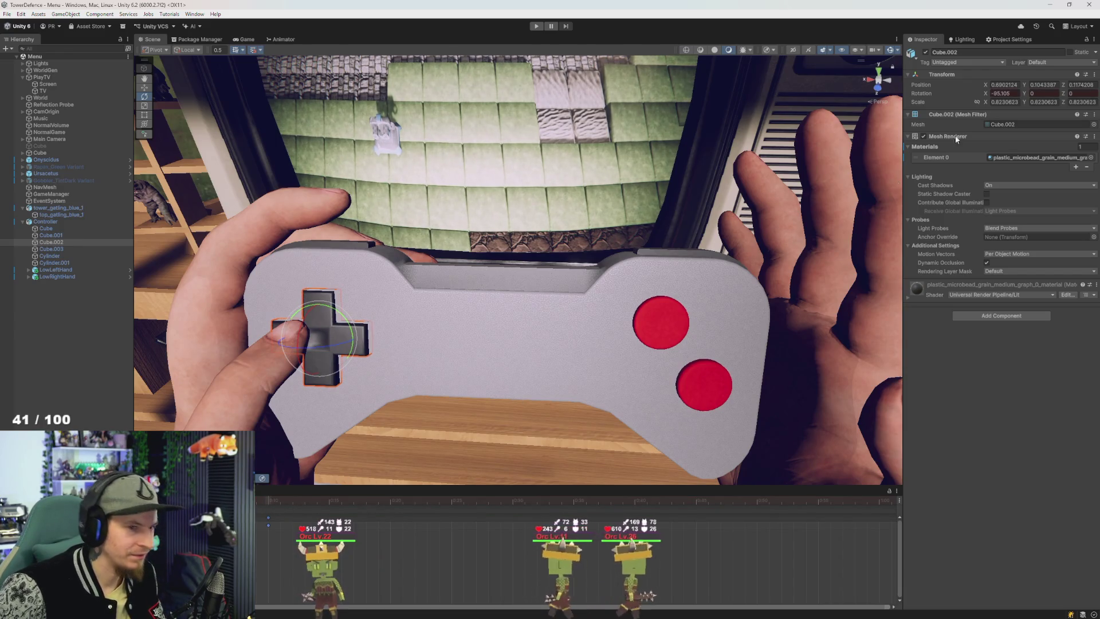
text(0)
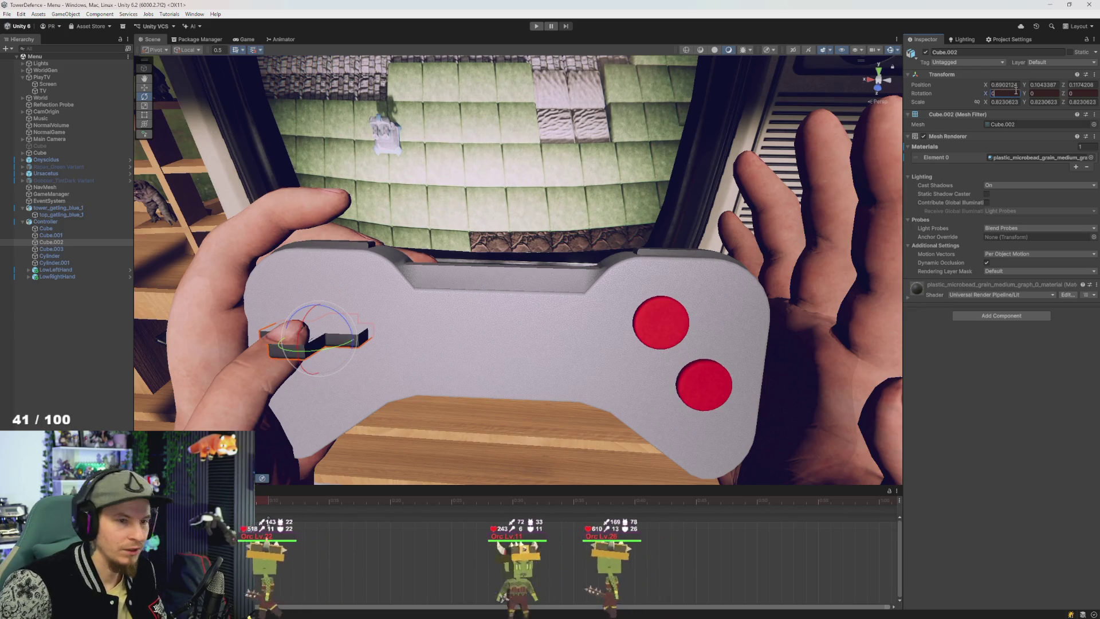
text(9)
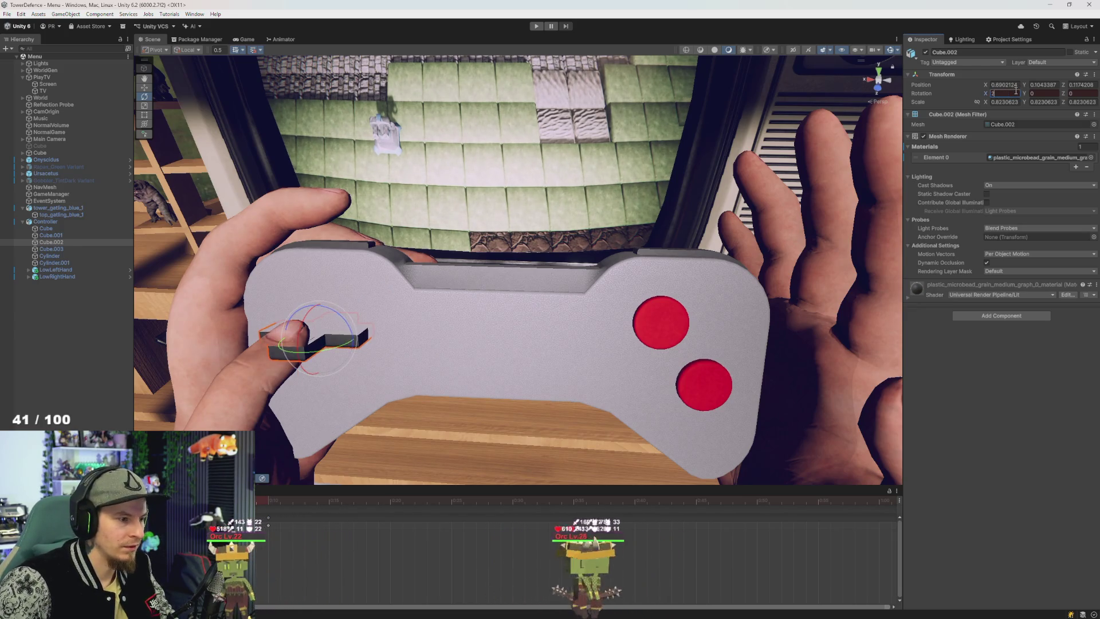
text(70)
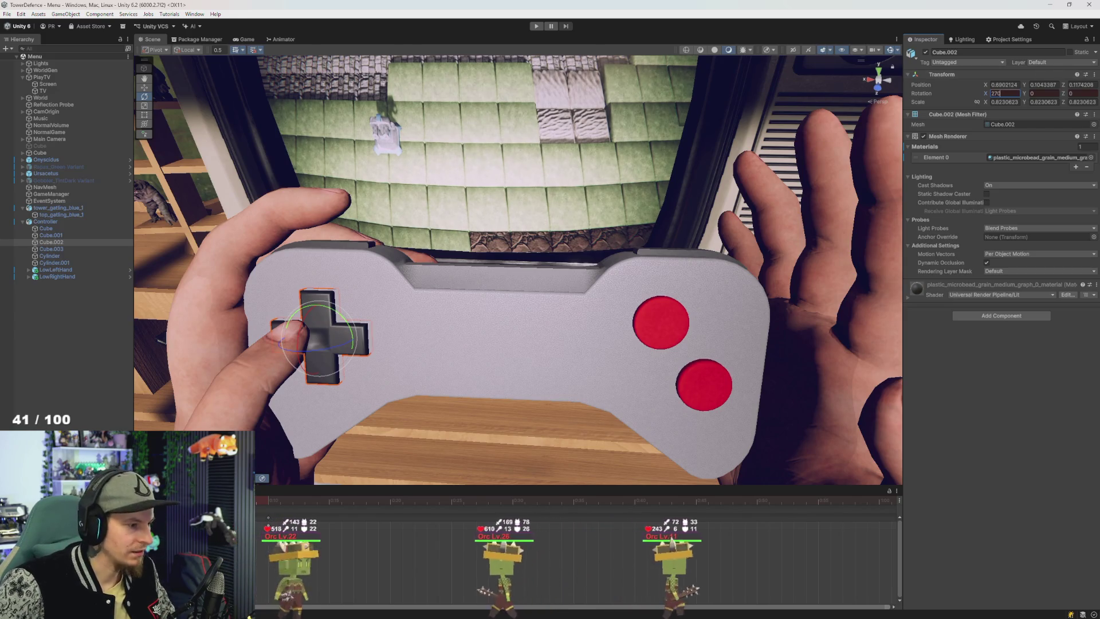
drag(984, 93, 968, 93)
click(1008, 93)
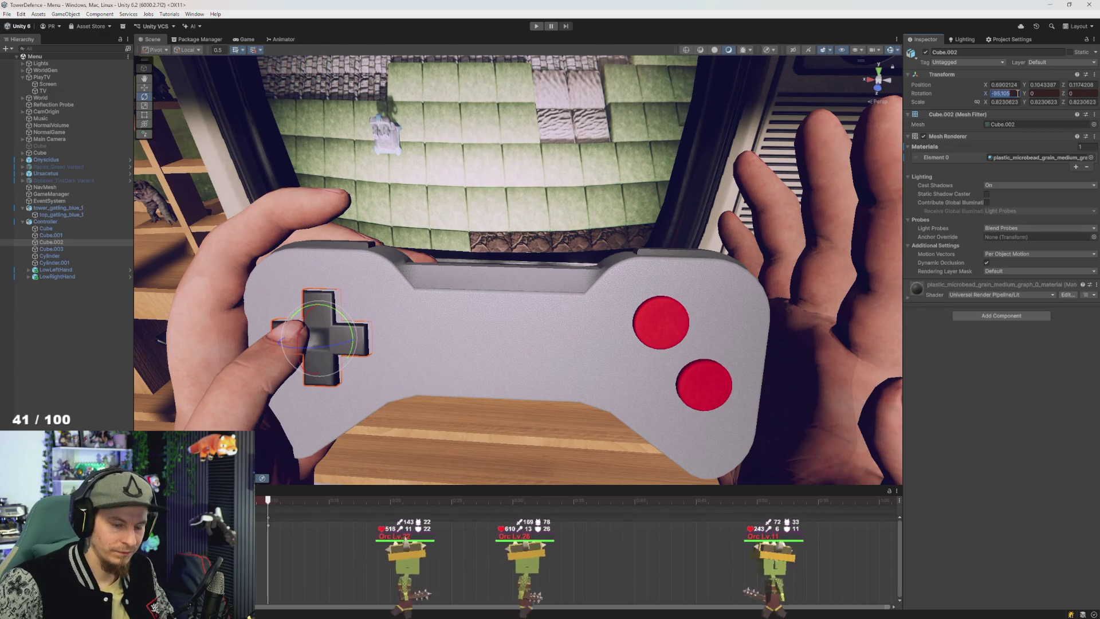
text(270)
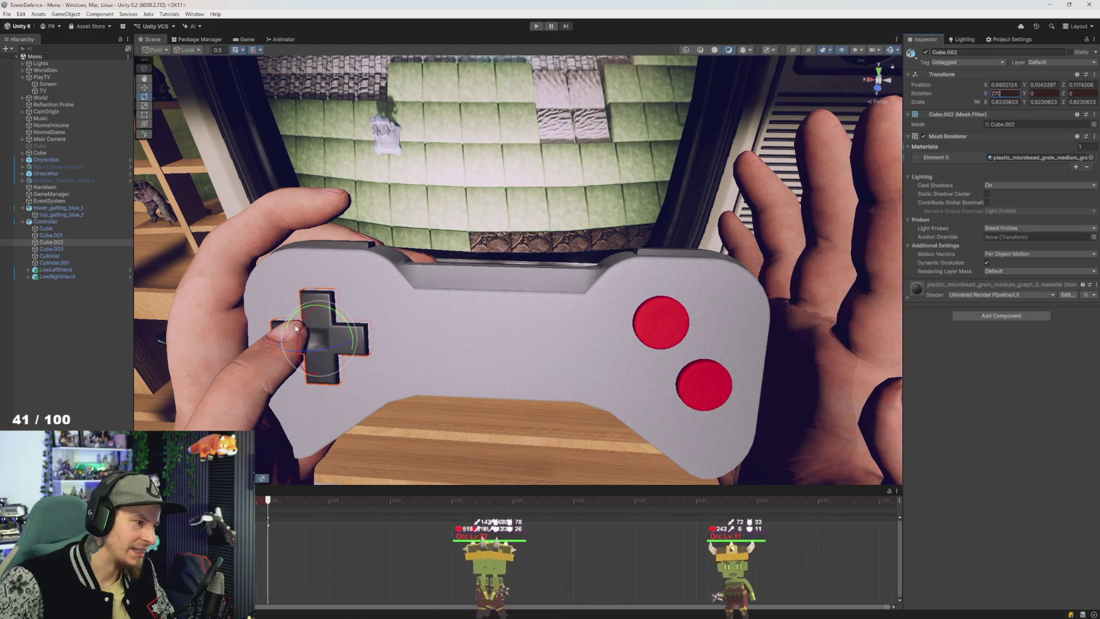
Step: Fine-tune the D-pad tilt with the gizmo and retyped values, settling near 268
drag(300, 326, 297, 331)
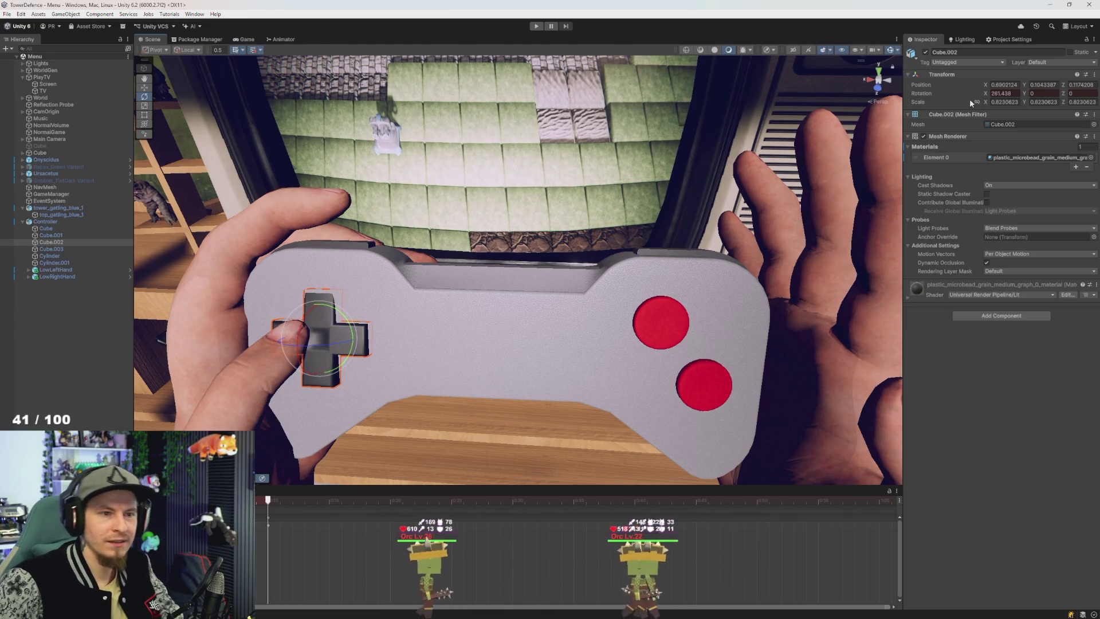
text(2612)
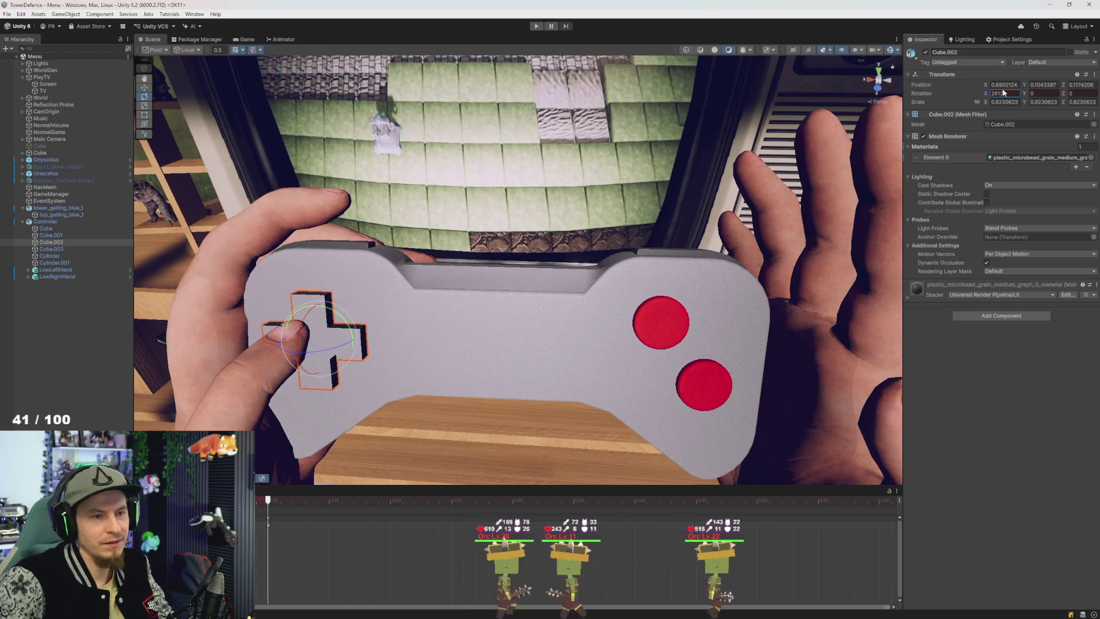
key(BackSpace)
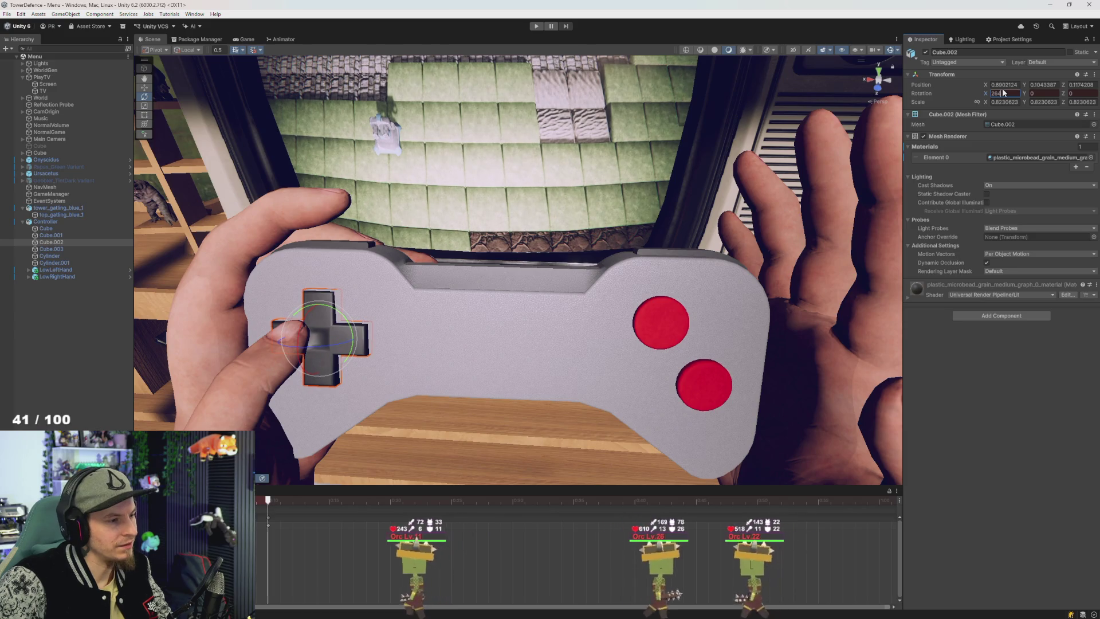
key(BackSpace)
text(4)
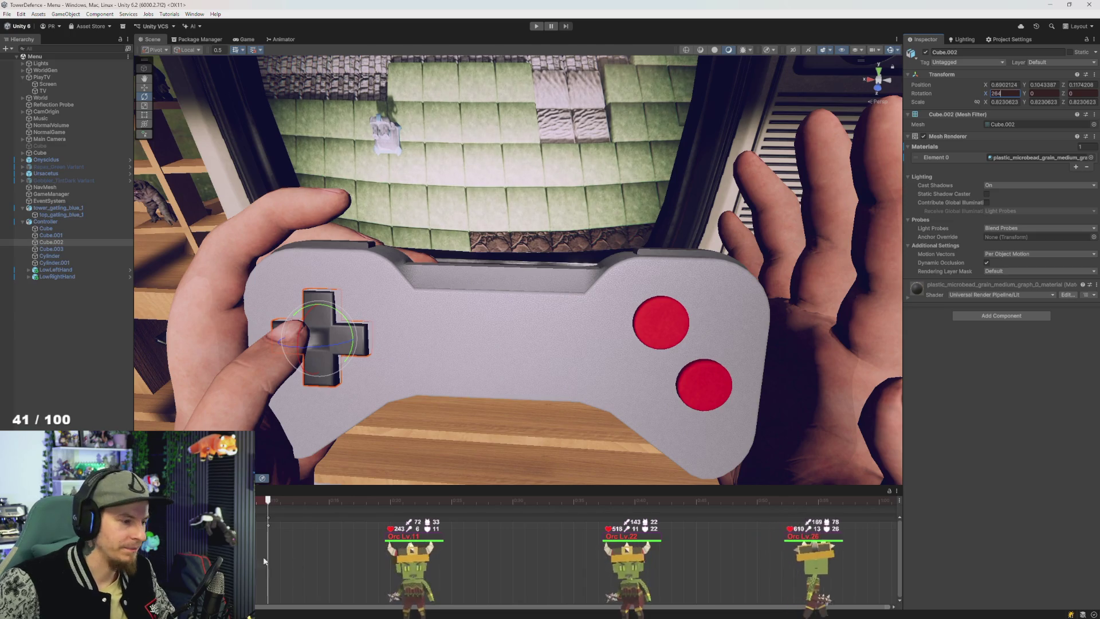
key(BackSpace)
key(BackSpace)
text(70)
key(Return)
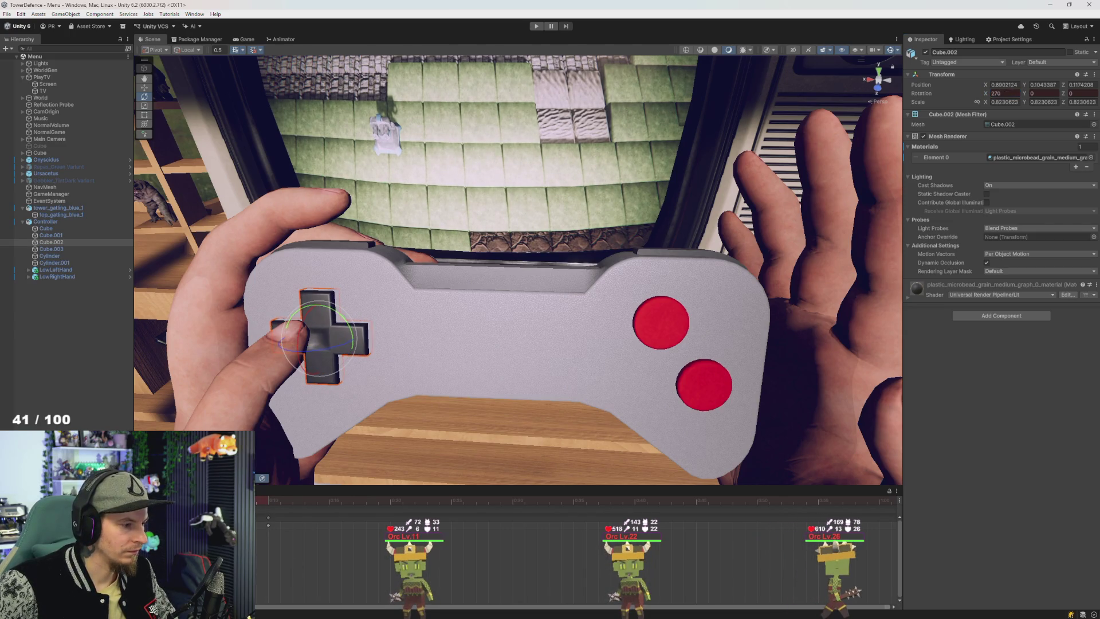
drag(321, 298, 322, 309)
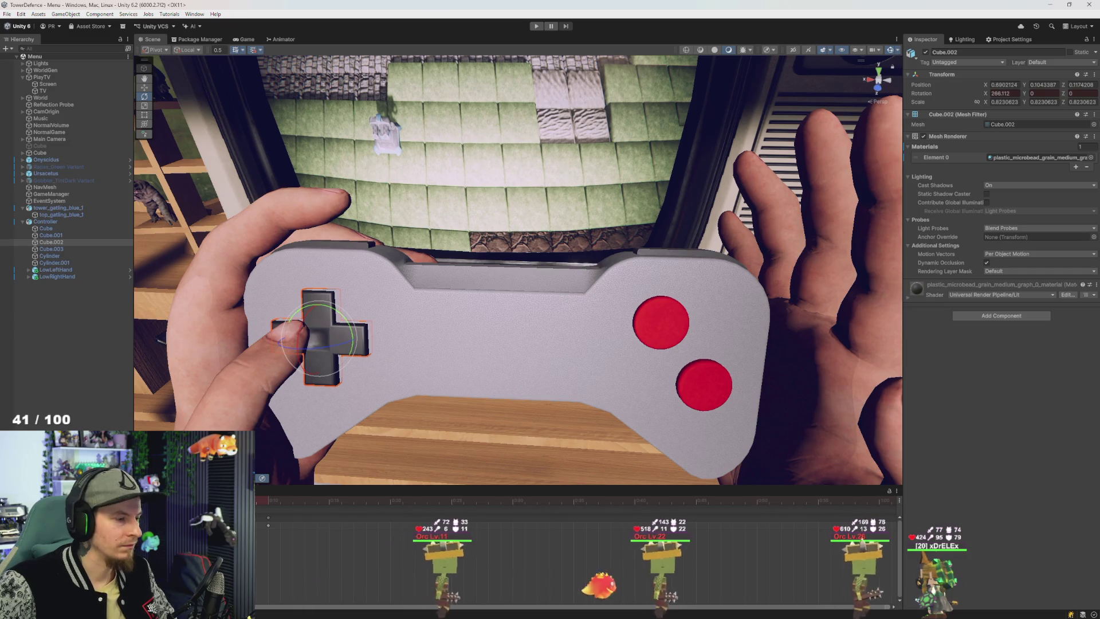
Step: Re-enter Rotation X 270 and drag the D-pad keyframes to the clip's start at 0:00
click(269, 518)
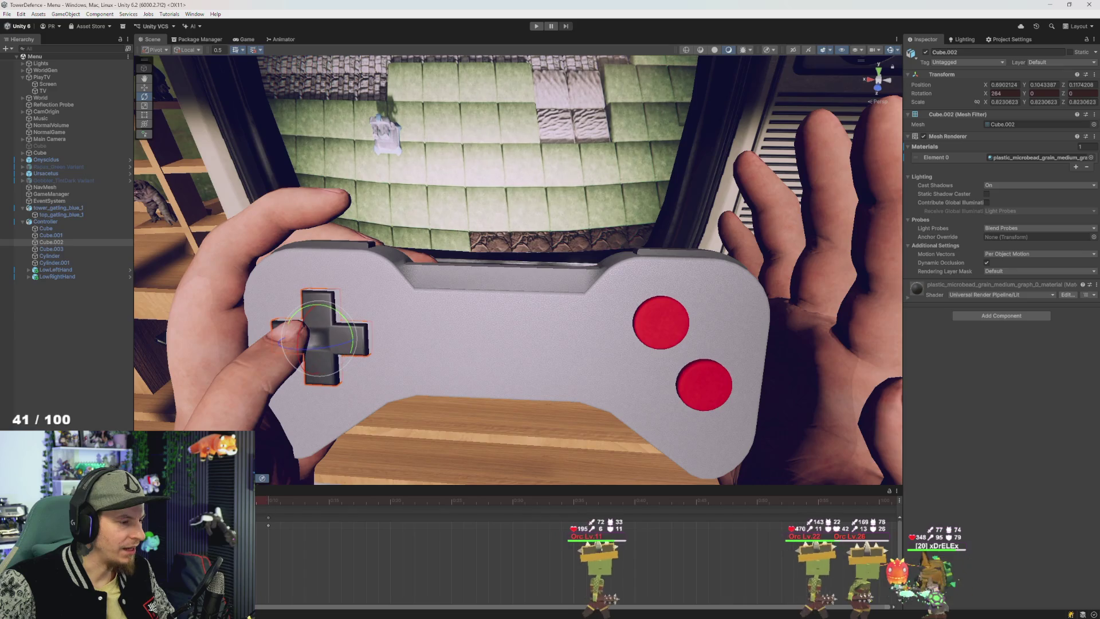
click(283, 519)
double_click(1006, 94)
text(270)
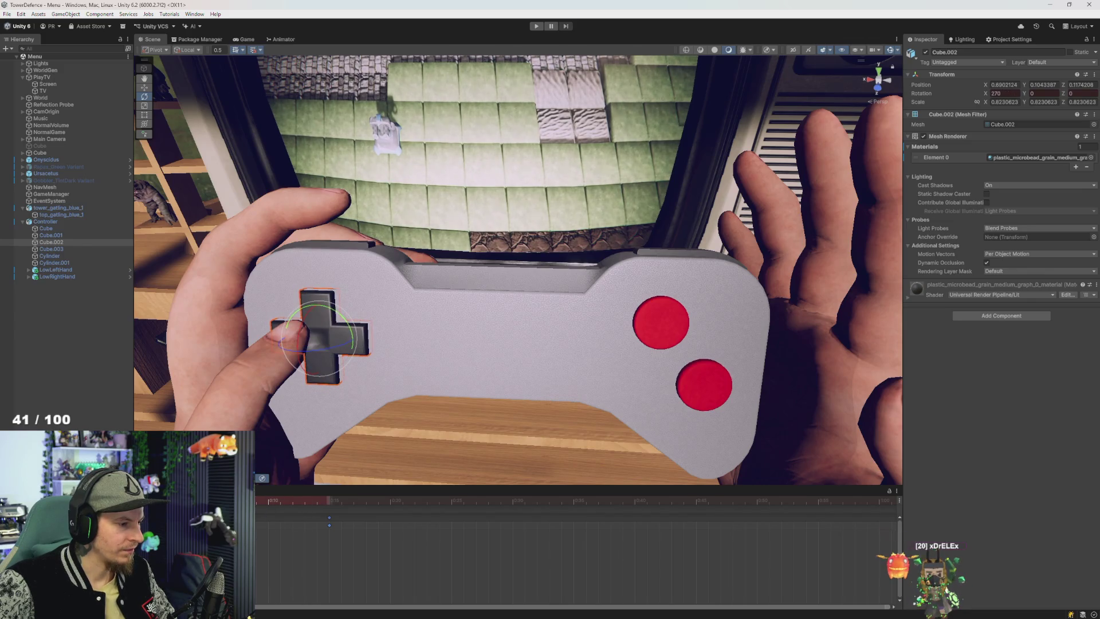
drag(329, 517, 268, 519)
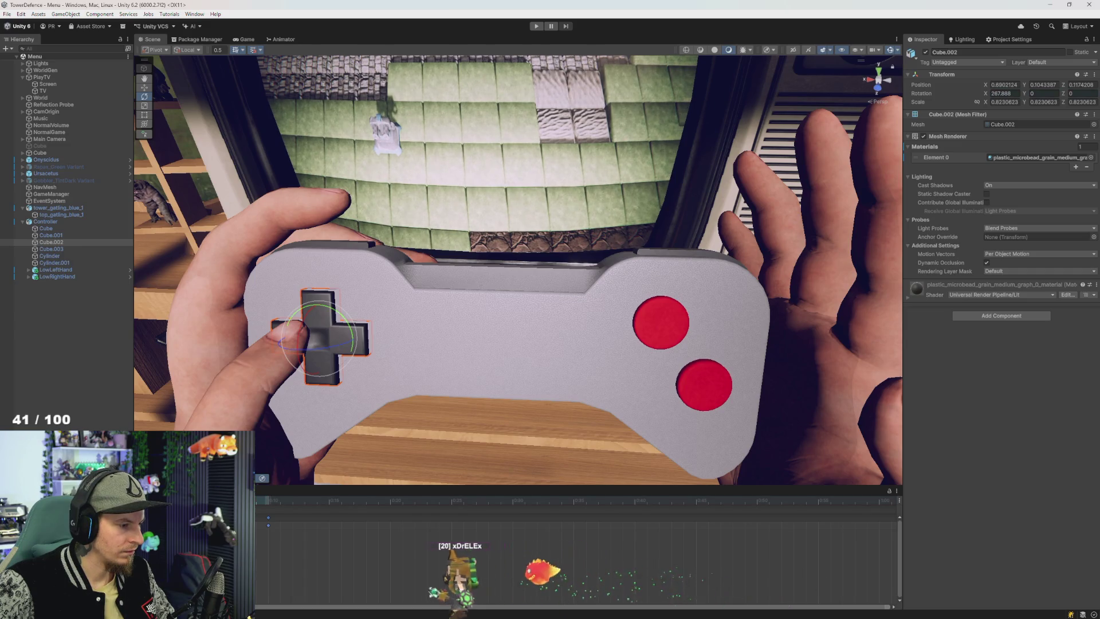
click(54, 273)
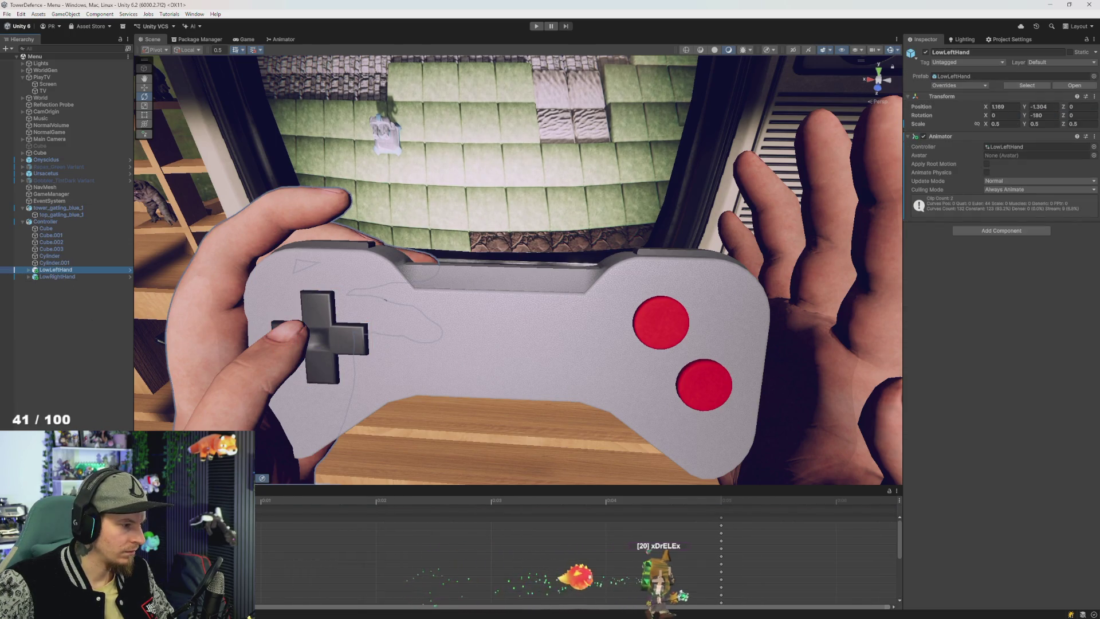
Step: Zoom the timeline and scrub LowLeftHand's thumb pose from 0:06.5 onward, then select Controller
click(301, 573)
scroll(300, 573, down, 3)
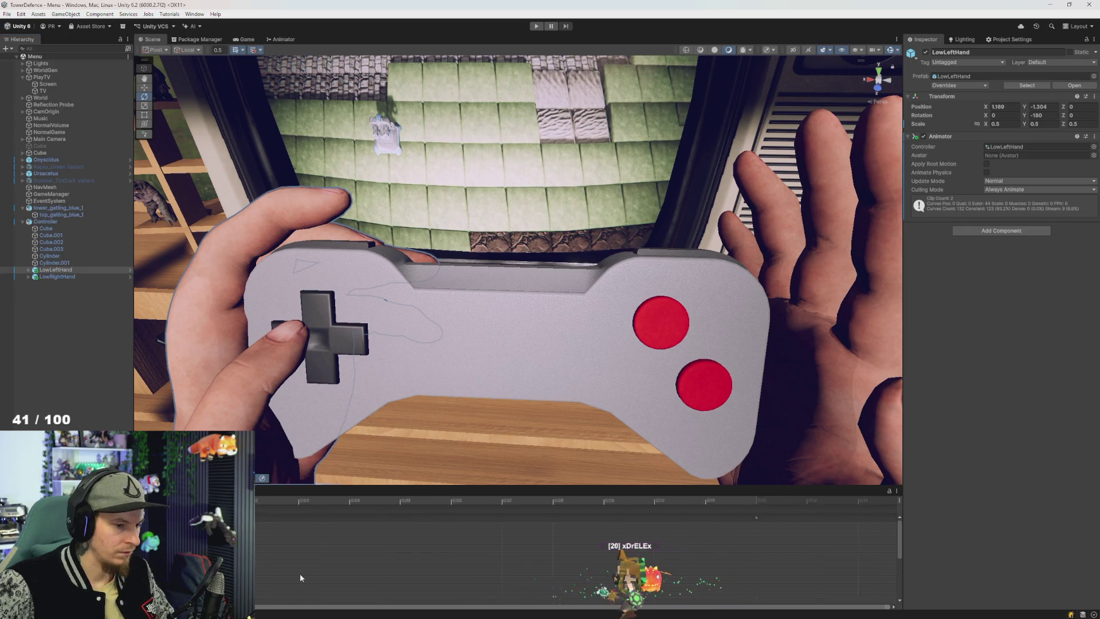
scroll(300, 573, down, 5)
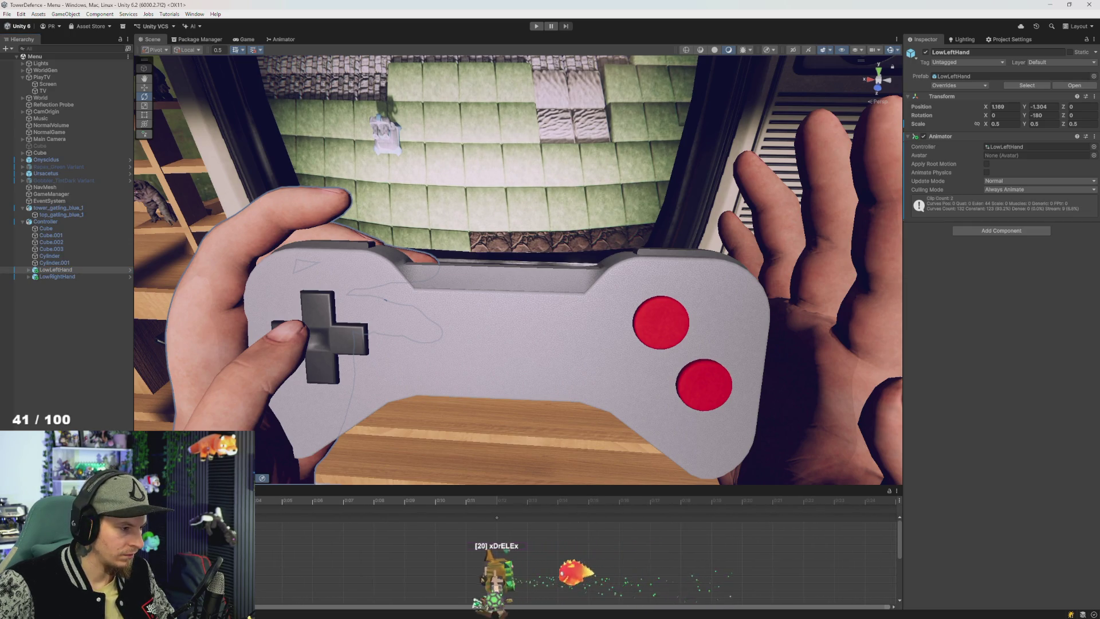
click(336, 501)
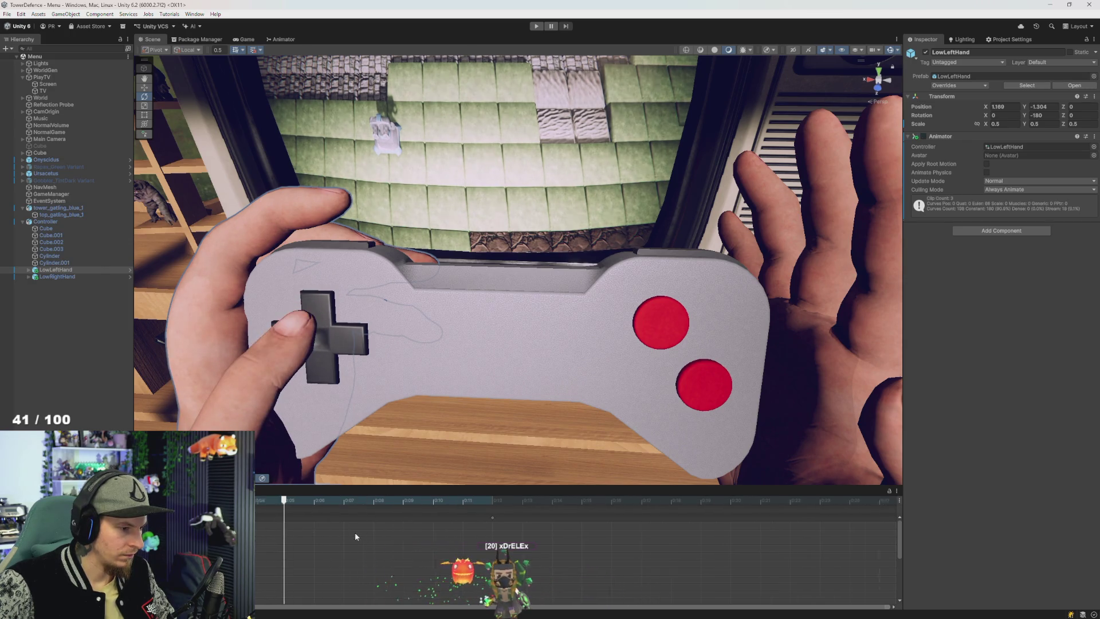
scroll(294, 551, down, 5)
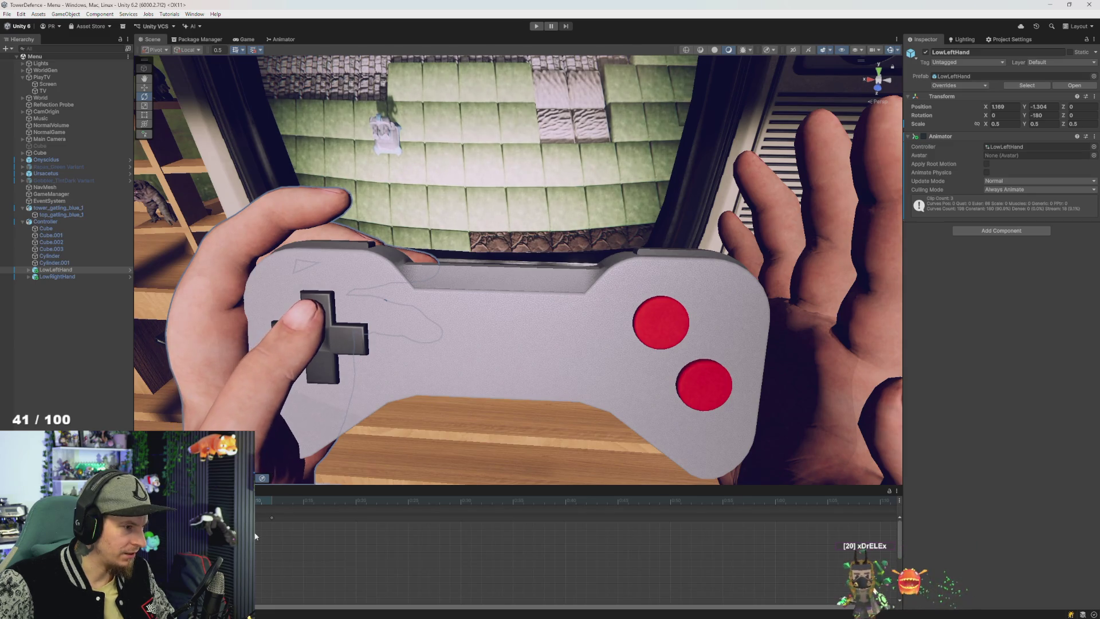
click(288, 542)
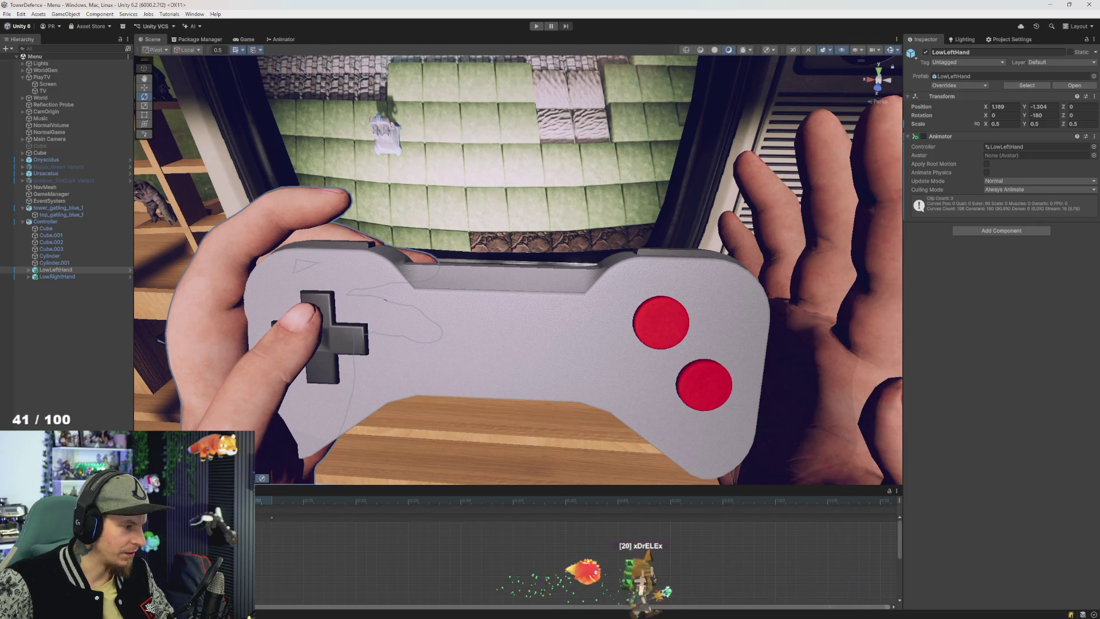
click(46, 221)
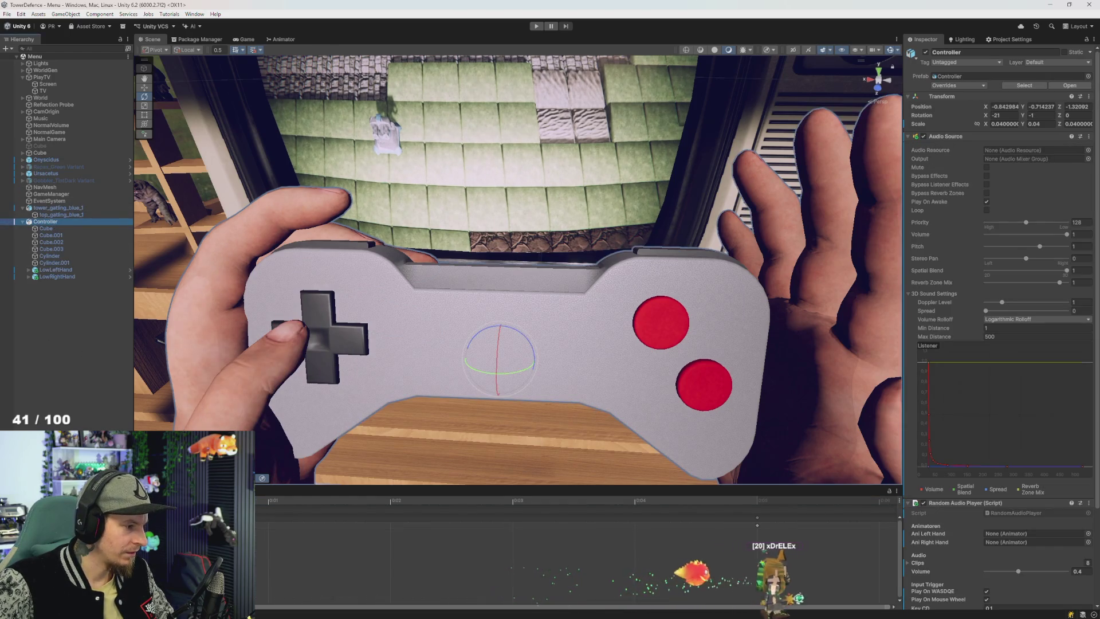
Step: Zoom out the timeline, reselect Cube.002 and pick its keyframes at 0:10, then view the Game tab
scroll(573, 550, down, 3)
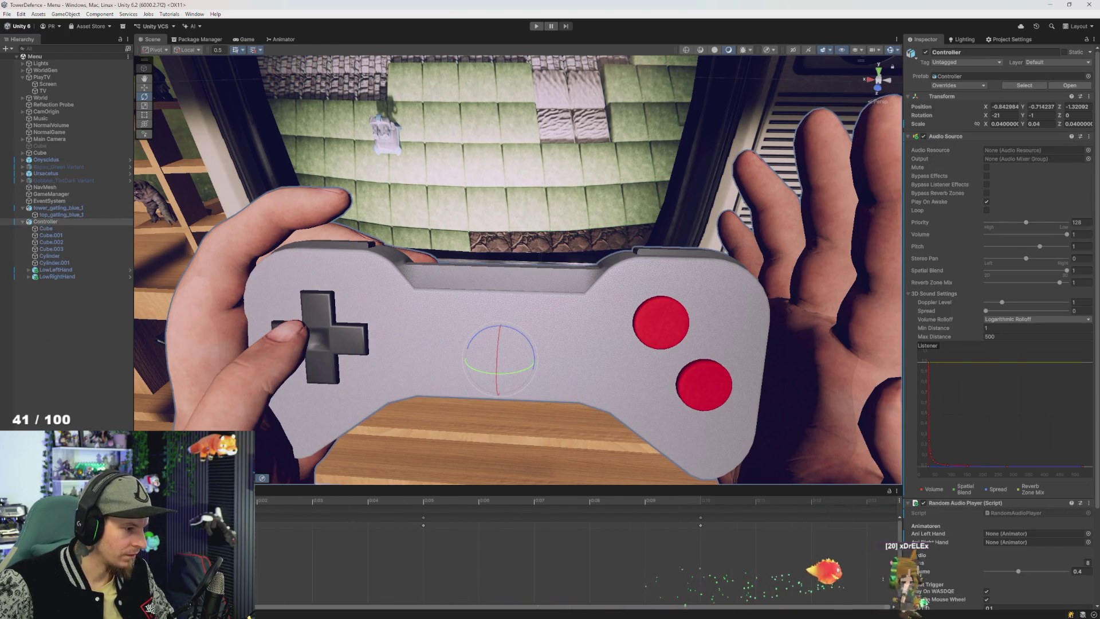
scroll(573, 550, down, 5)
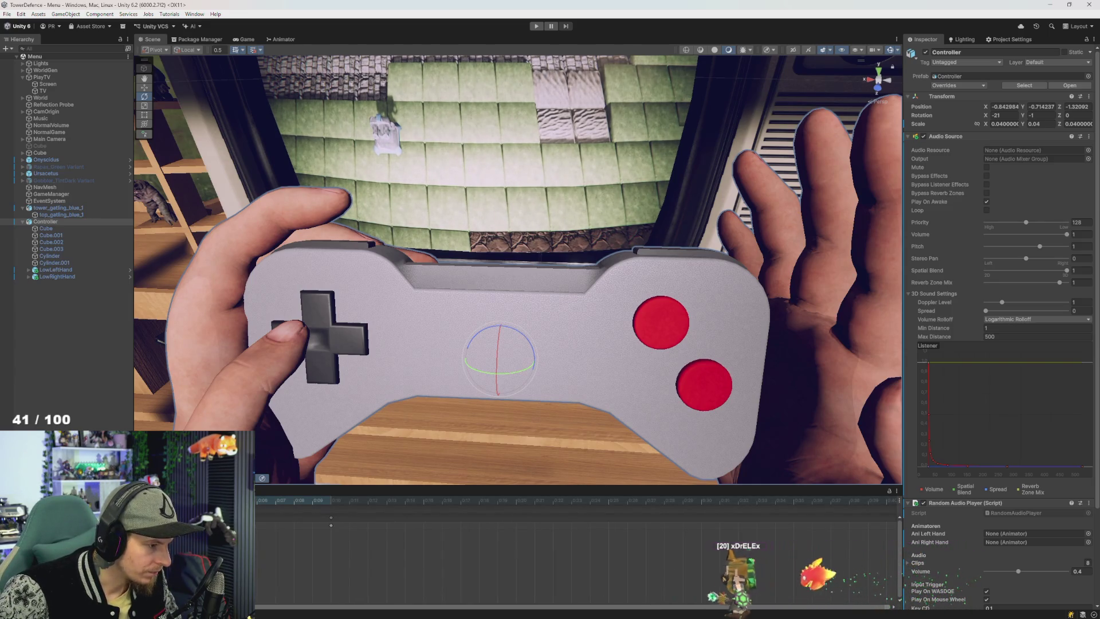
click(336, 335)
click(337, 523)
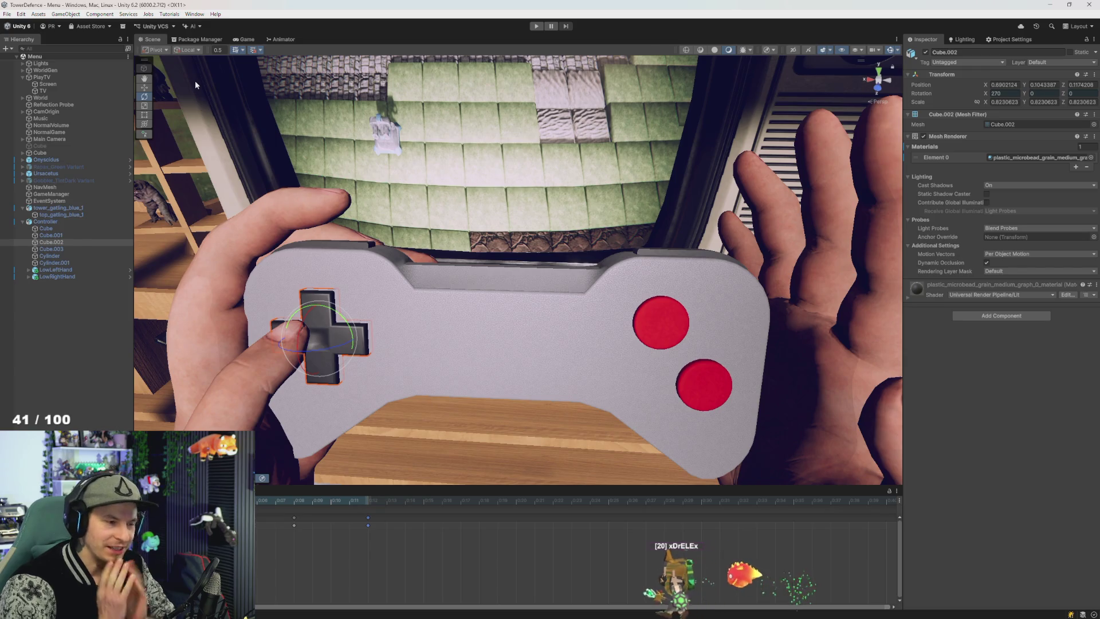
click(267, 39)
Step: Show the Controller's Animator graph and spread out the controller and controllerW states
click(248, 40)
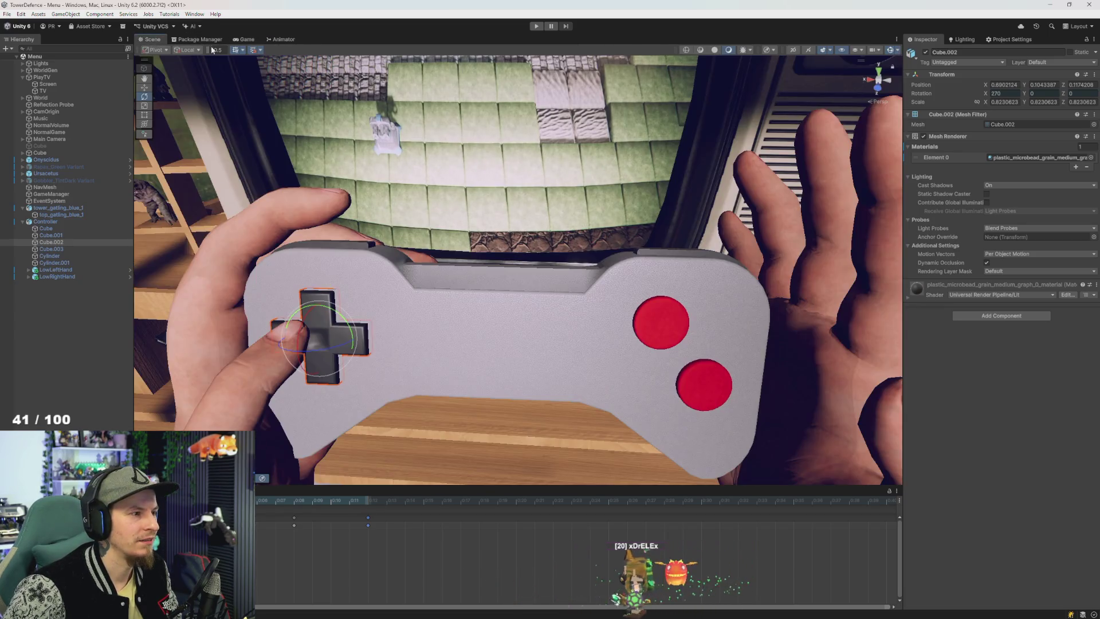
click(208, 41)
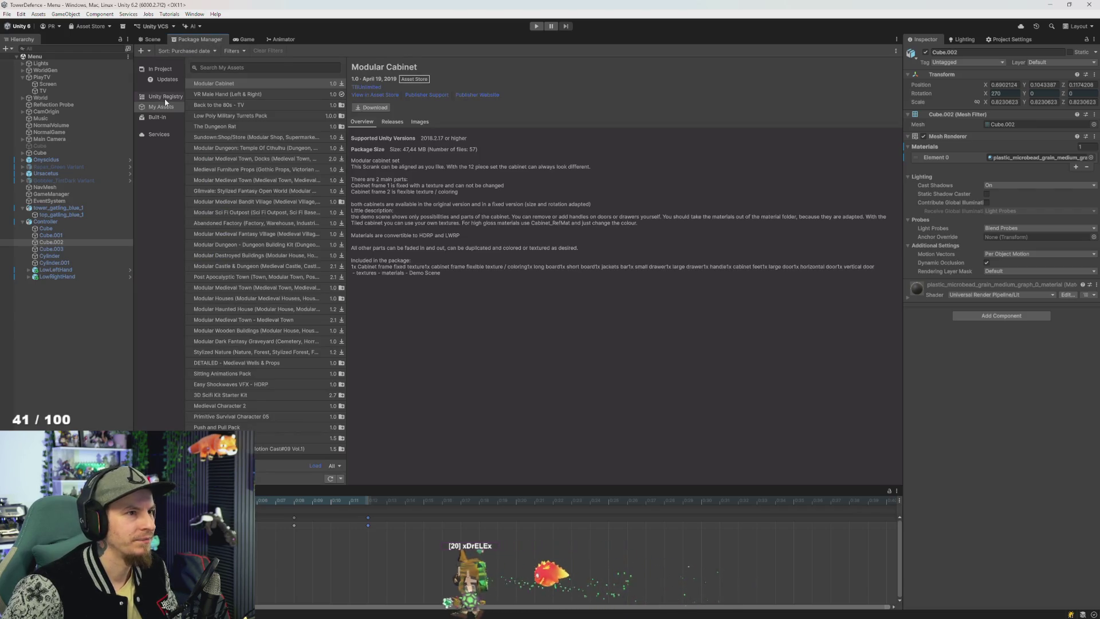
click(246, 39)
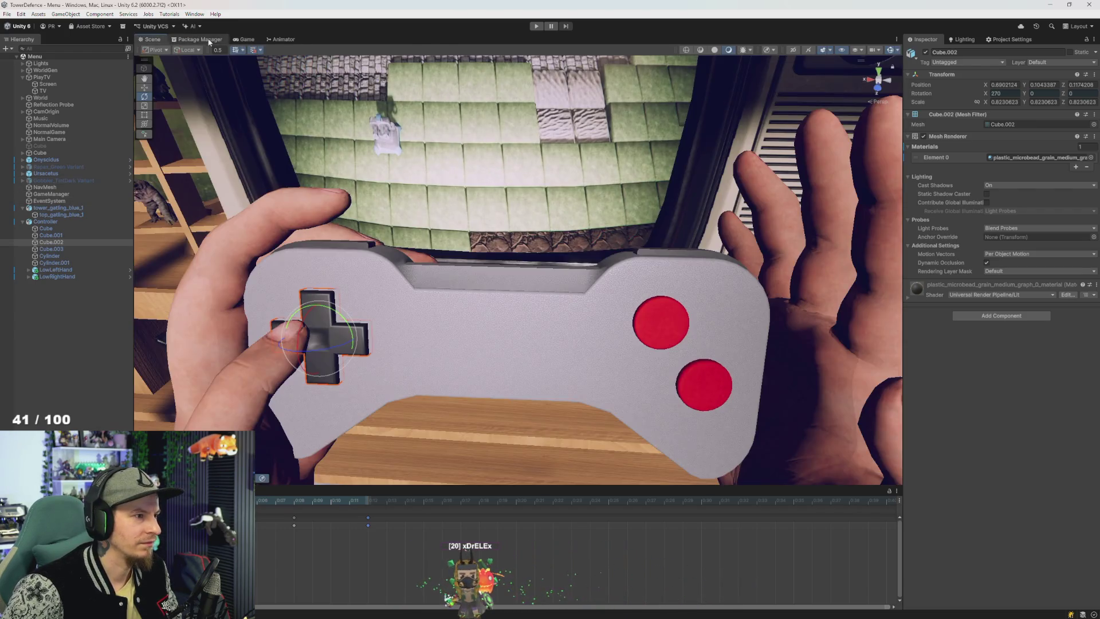
click(277, 39)
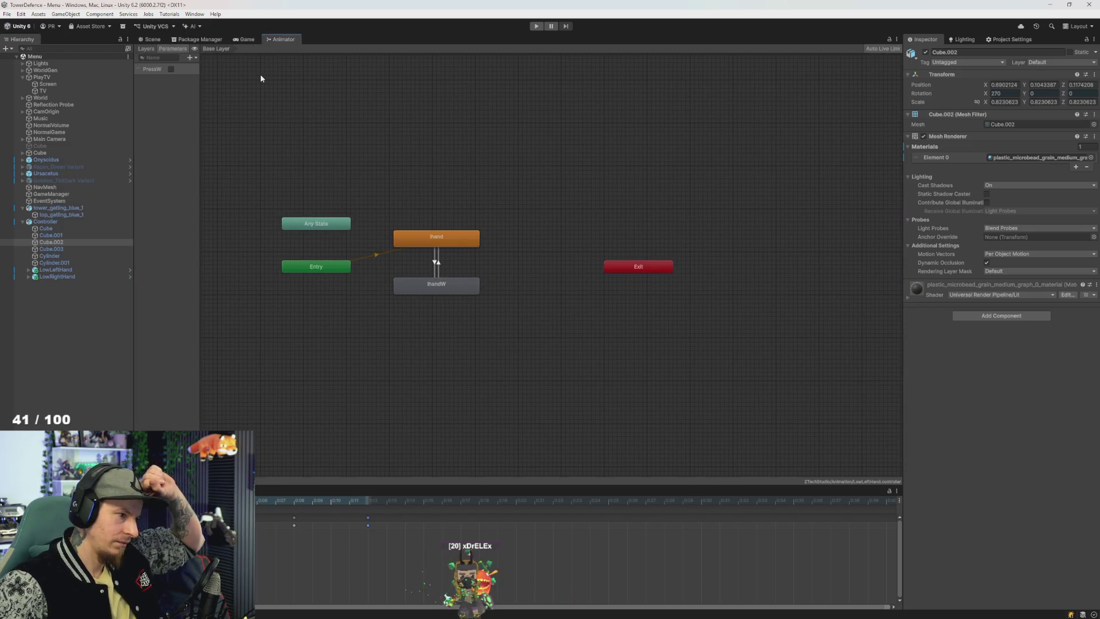
click(55, 221)
drag(462, 241, 496, 228)
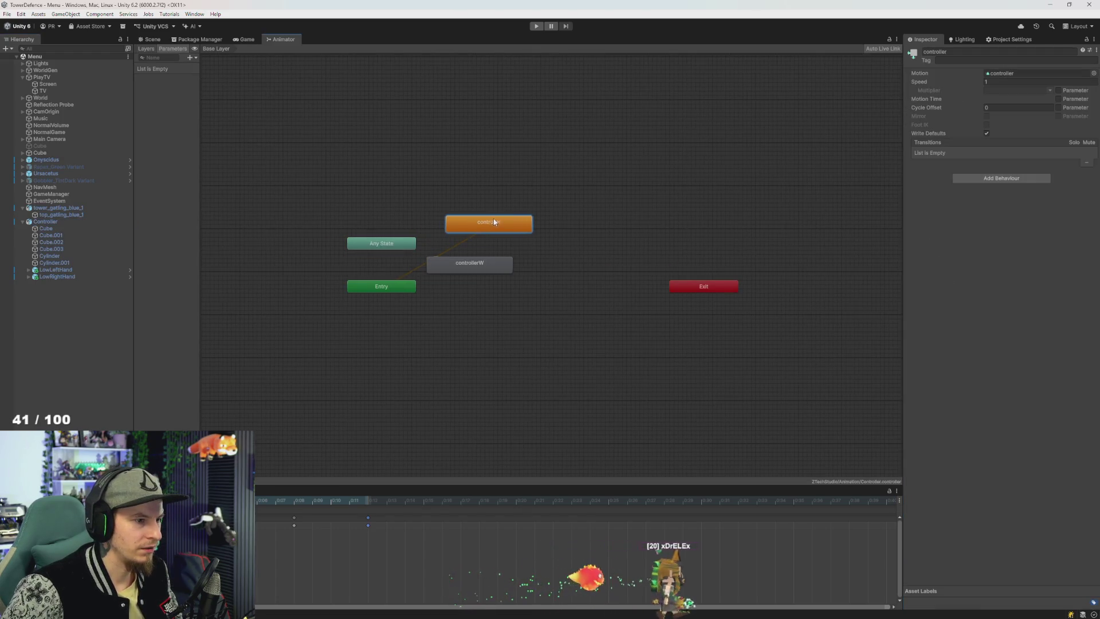
drag(483, 266, 520, 272)
Step: Add a Bool parameter named PressW to the Controller animator
click(190, 58)
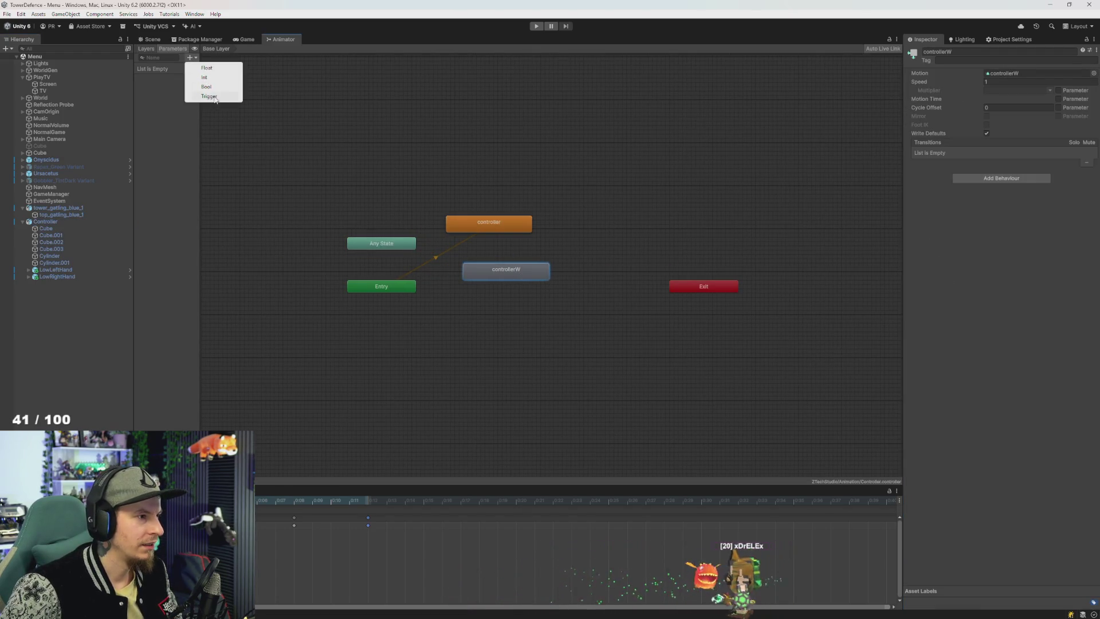
click(207, 87)
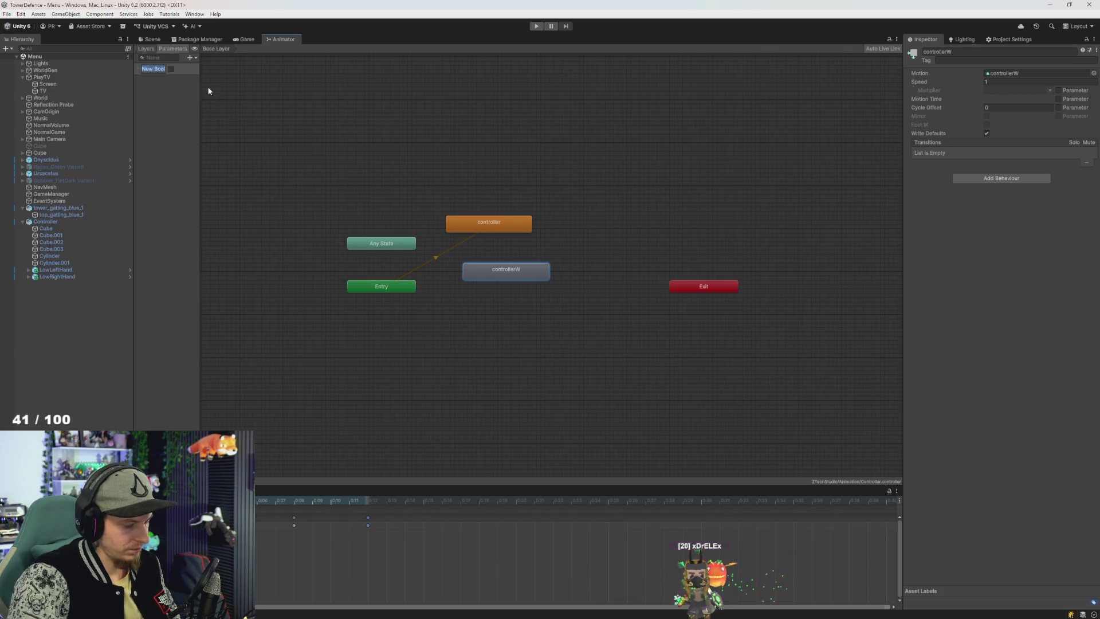
text(PressW)
key(Return)
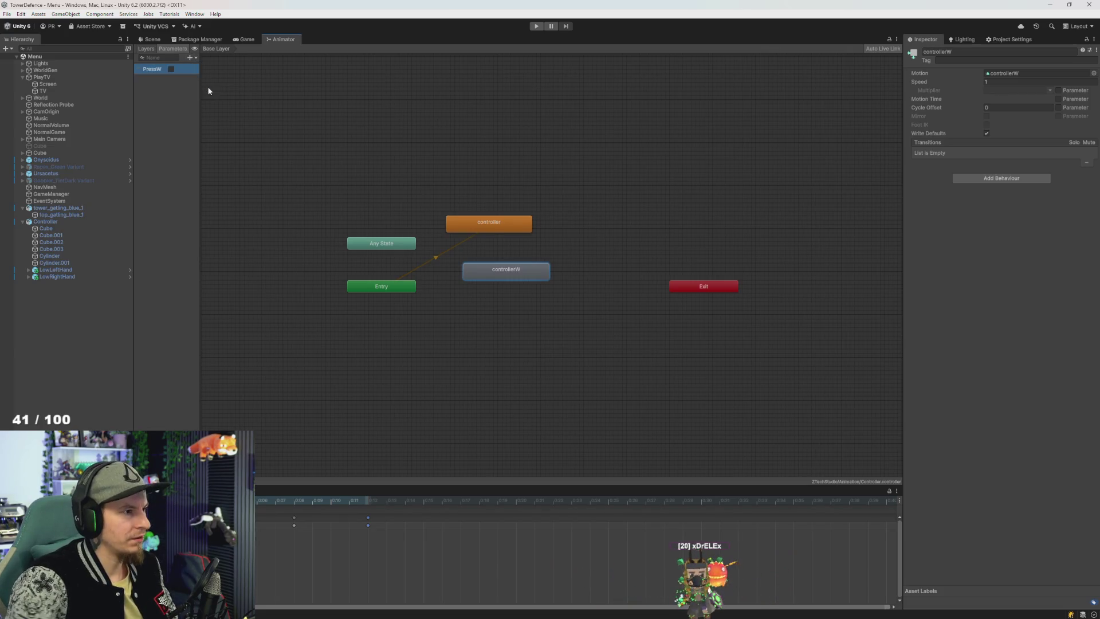
Step: Make a transition from the controller state to controllerW
right_click(519, 269)
click(497, 228)
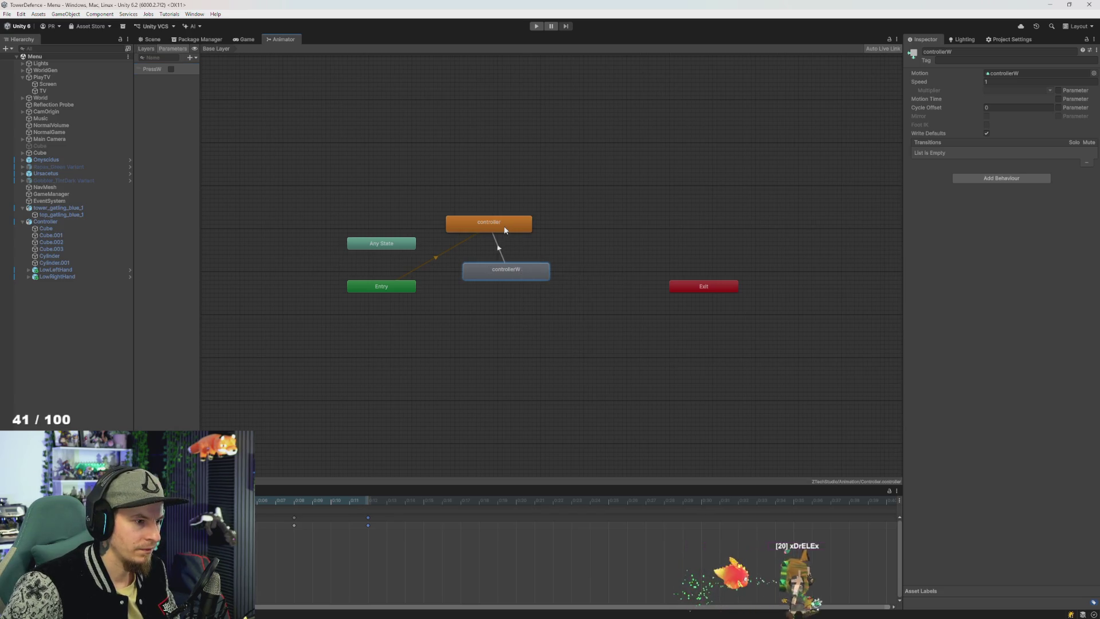
right_click(503, 226)
click(534, 234)
click(483, 265)
mouse_move(505, 227)
mouse_down()
mouse_move(528, 244)
mouse_move(520, 239)
mouse_up()
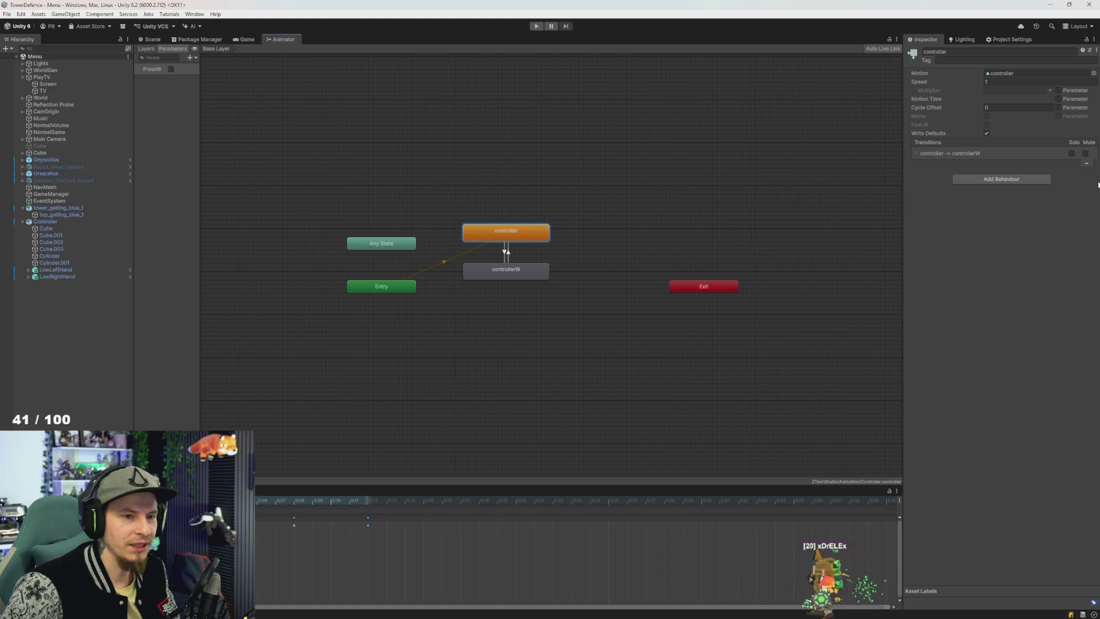
Step: Set the controllerW→controller transition to require PressW false and recheck the forward transition
click(505, 253)
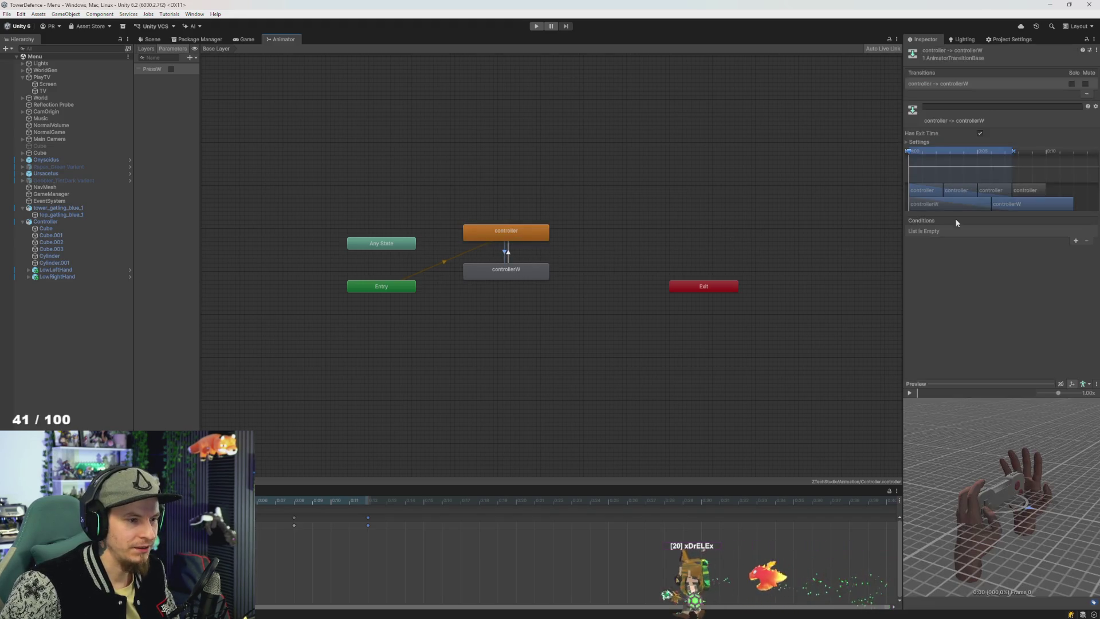
click(509, 252)
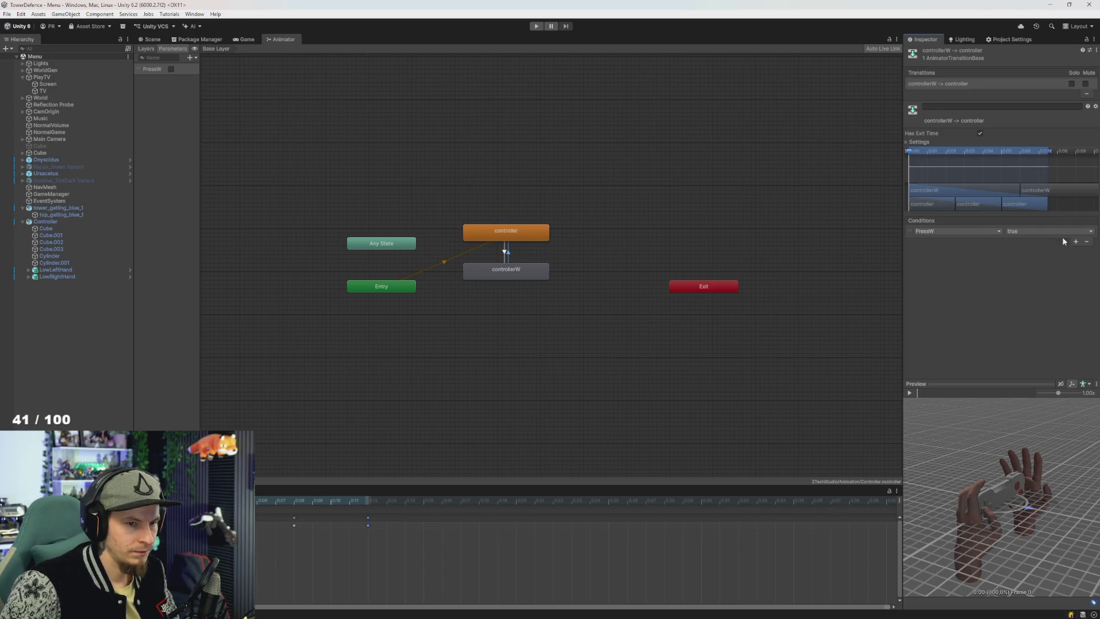
click(1051, 231)
click(1031, 251)
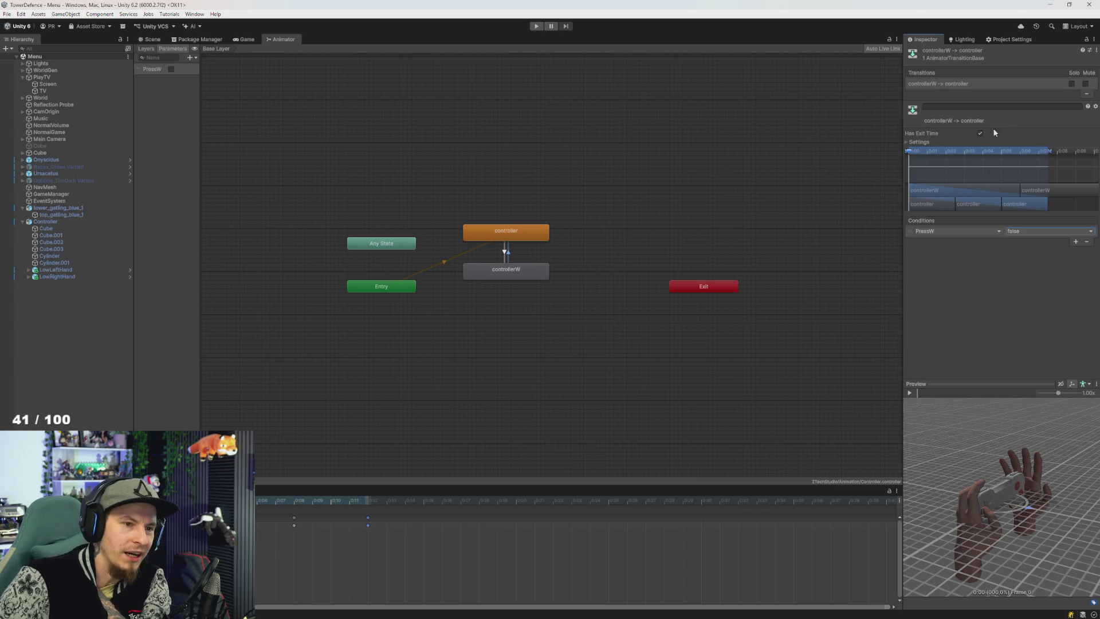
click(509, 252)
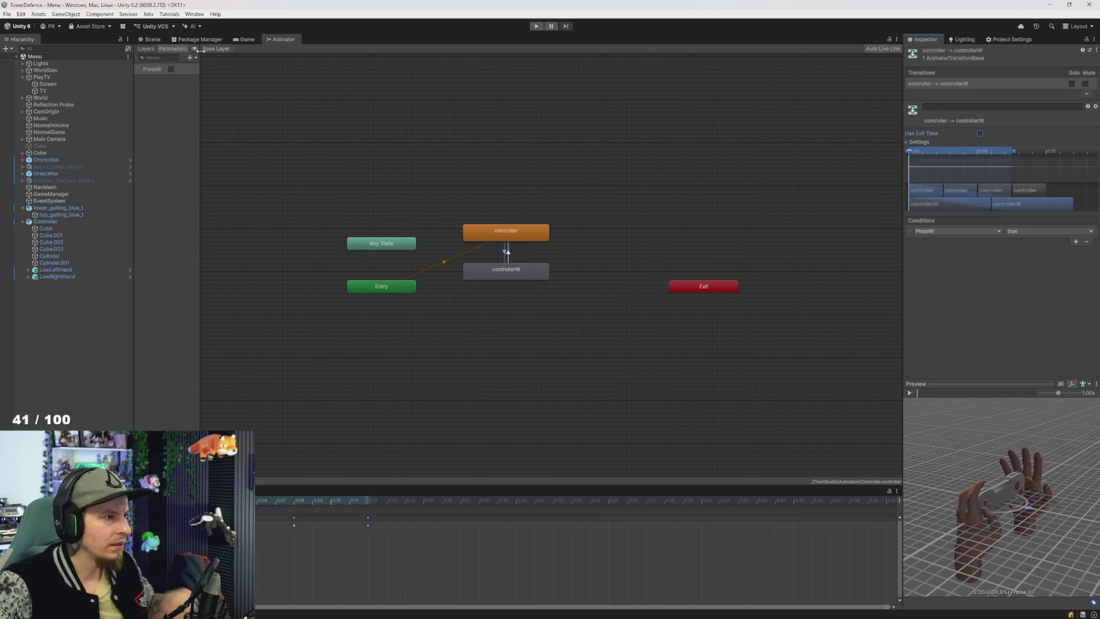
click(57, 269)
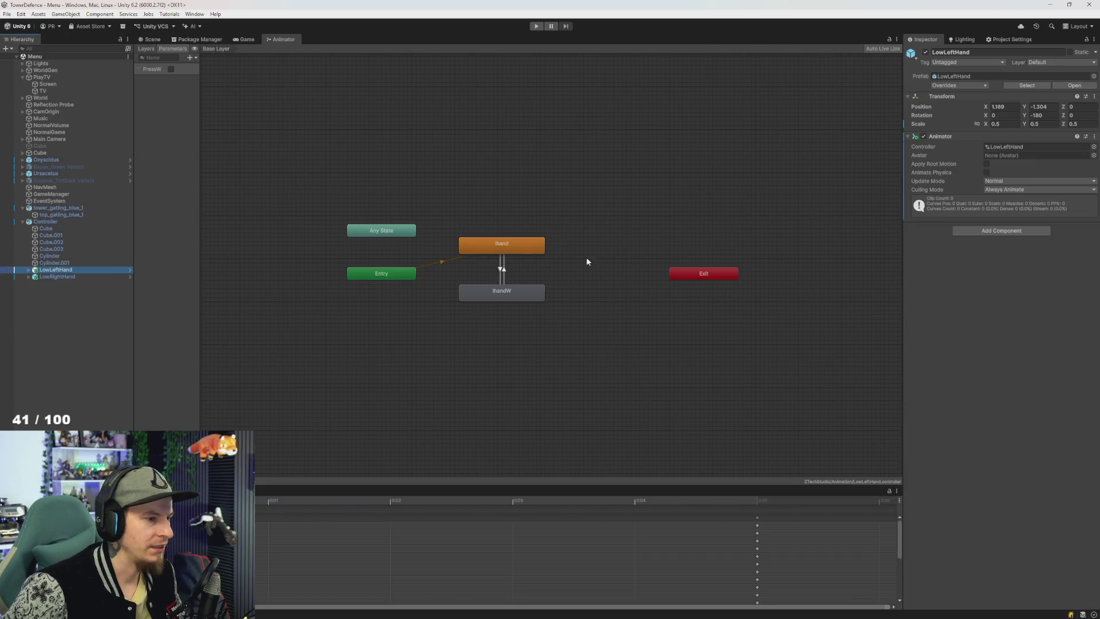
Step: Check the lhandW→lhand and lhand→lhandW PressW conditions, then switch to Visual Studio
click(508, 274)
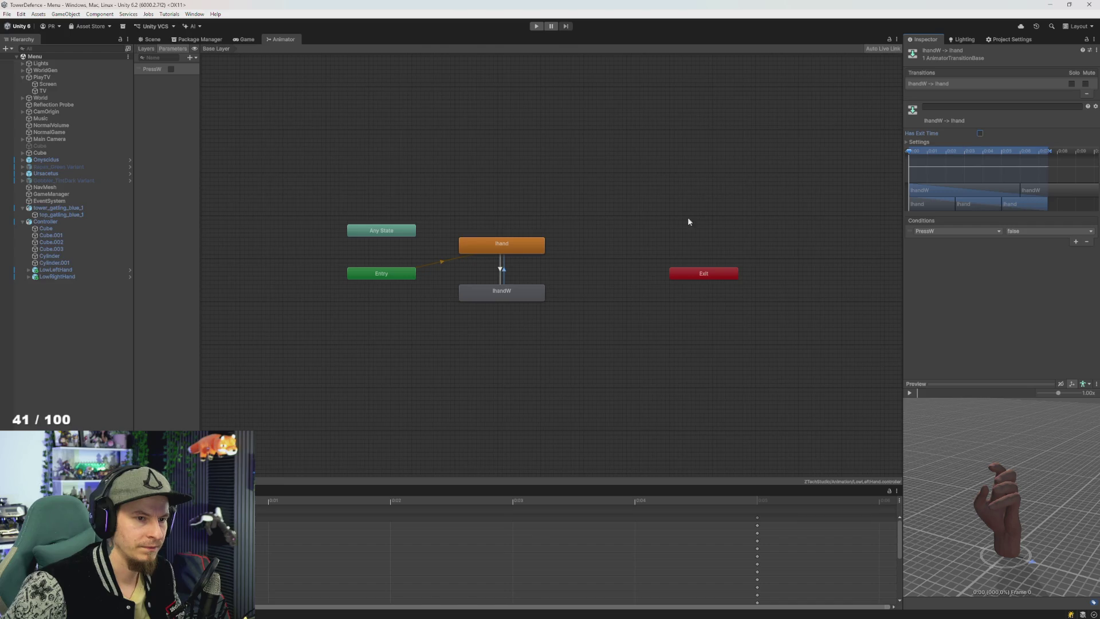
click(500, 271)
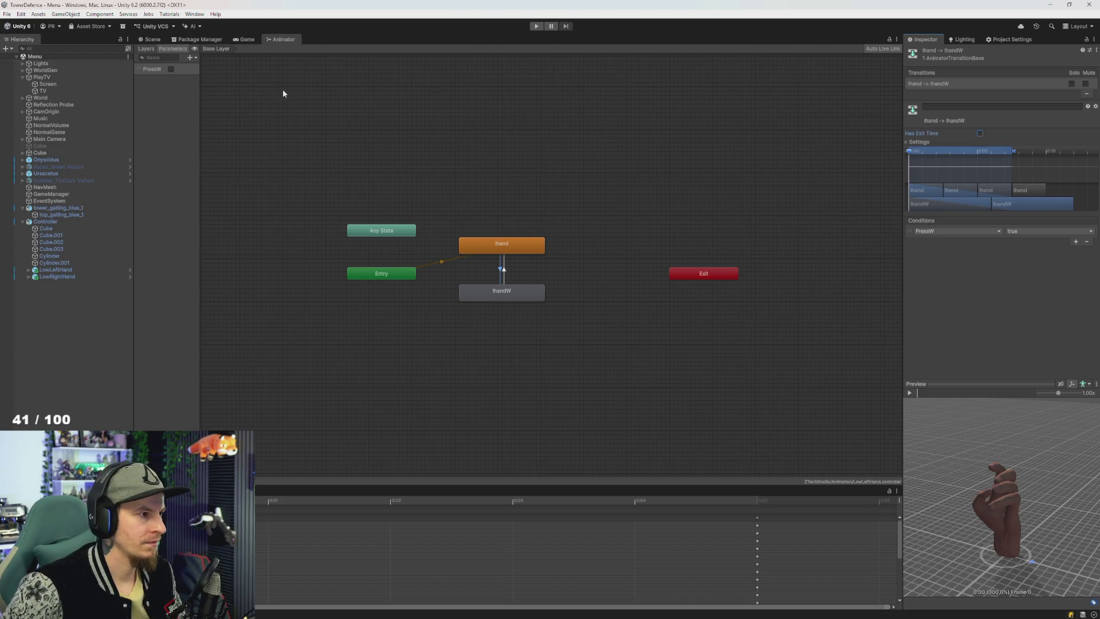
key(alt+Tab)
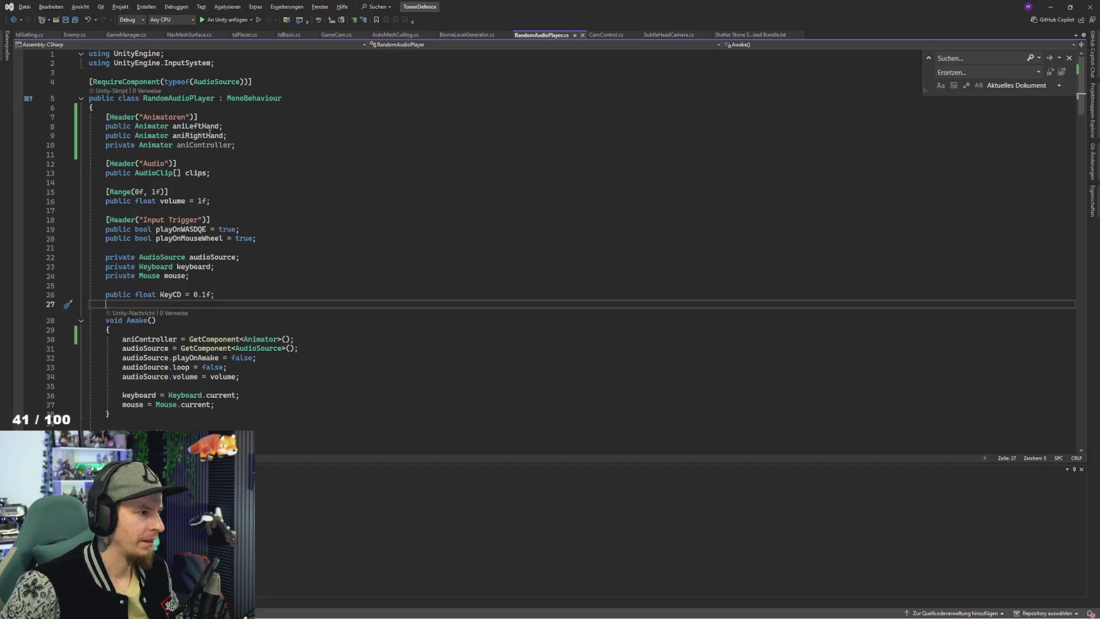
Step: Return to Unity and select LowLeftHand to view its Animator and lhand/lhandW graph
key(alt+Tab)
key(alt+Tab)
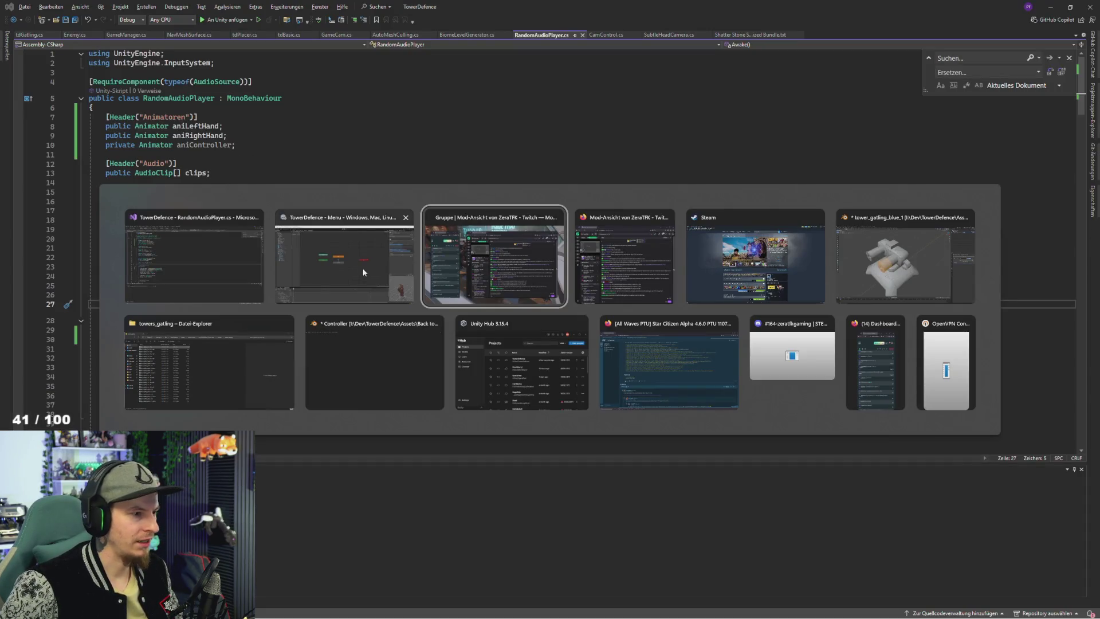
click(363, 272)
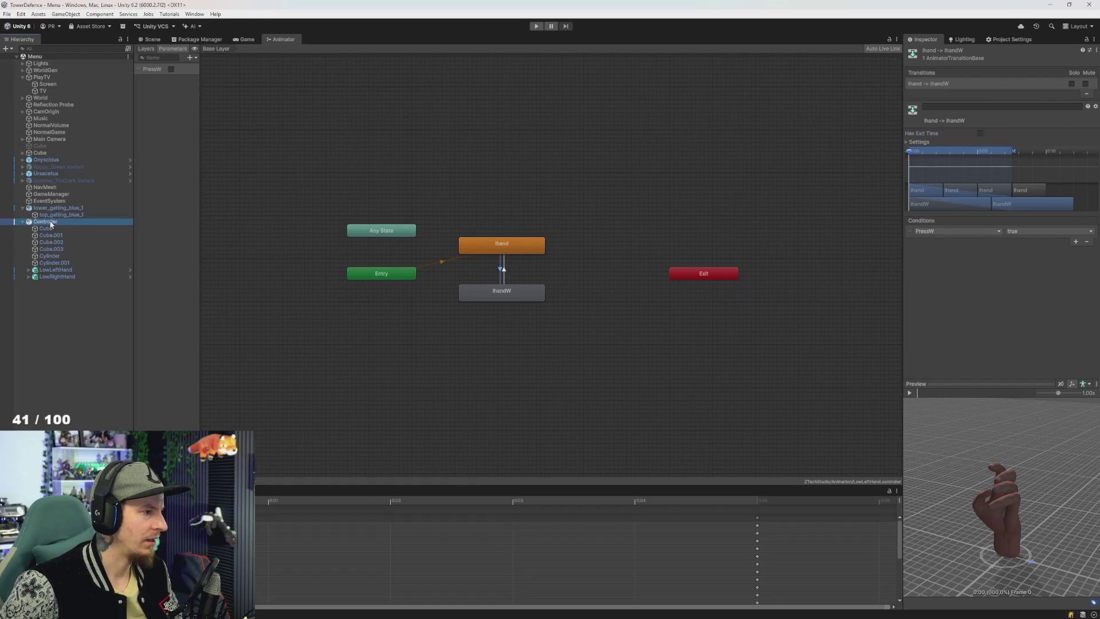
scroll(947, 248, down, 4)
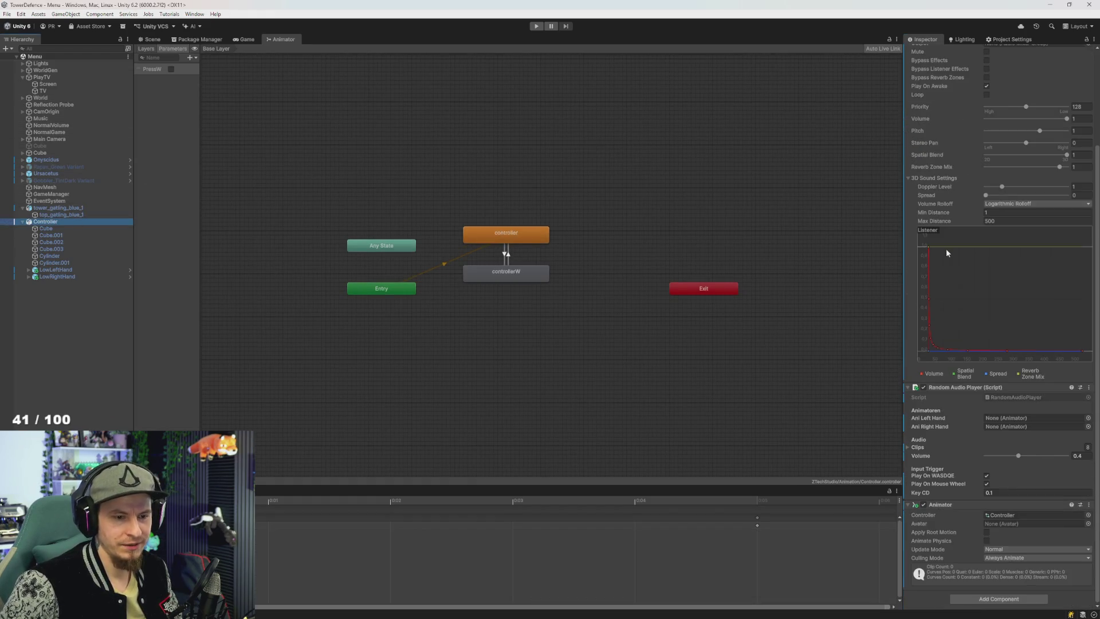
click(56, 269)
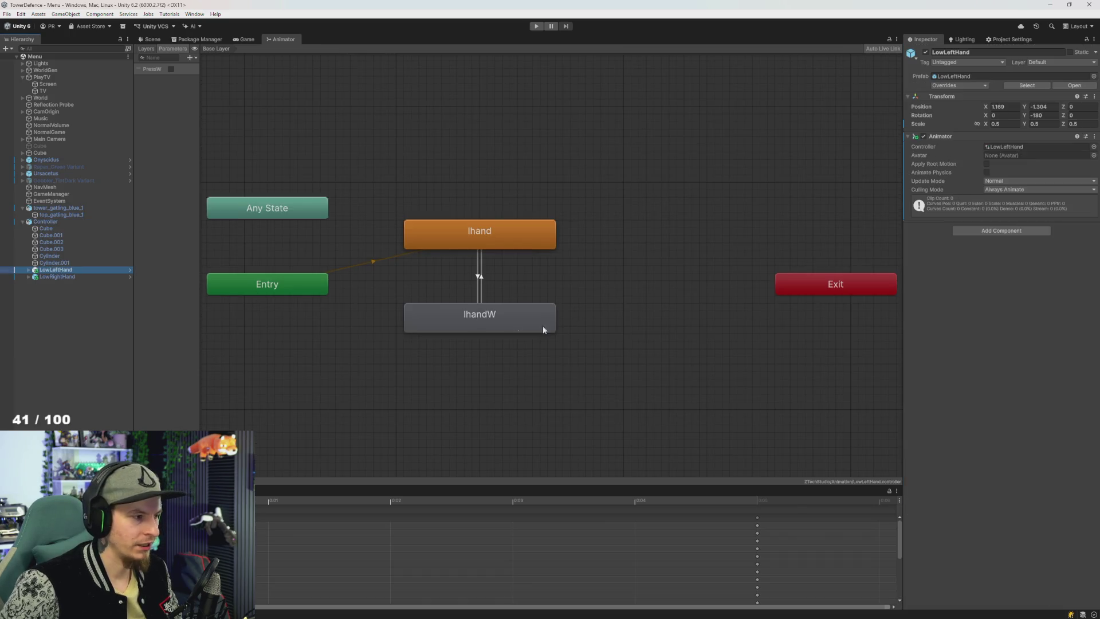
Step: Assign LowRightHand as the Random Audio Player's right-hand animator, then return to RandomAudioPlayer.cs
click(46, 222)
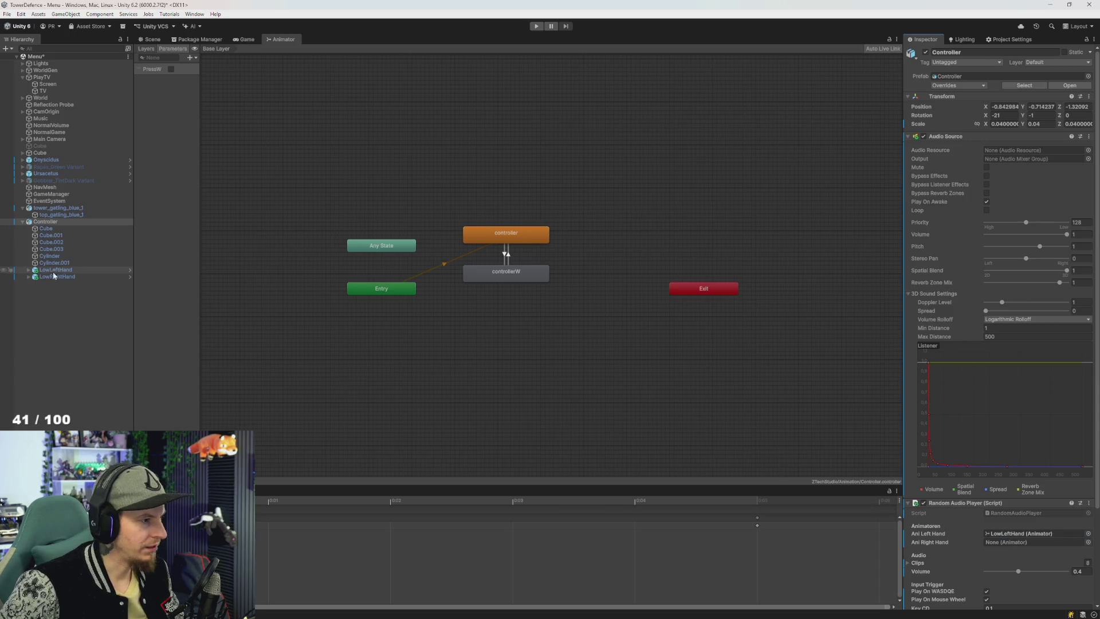
mouse_move(58, 276)
mouse_down()
mouse_move(1047, 512)
mouse_move(1016, 546)
mouse_up()
key(alt+Tab)
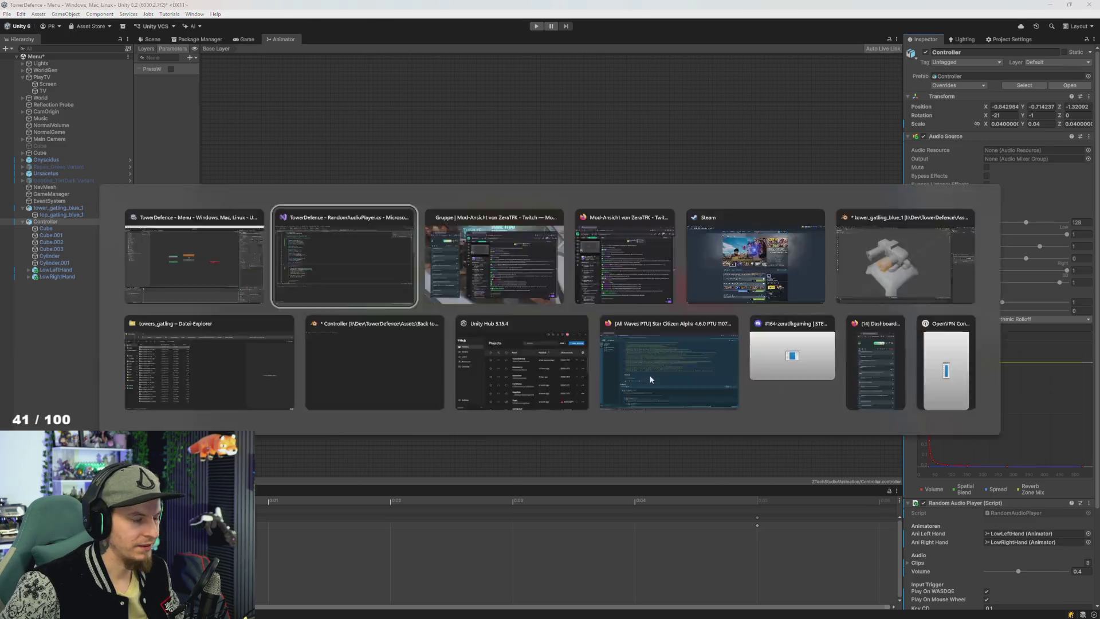
scroll(351, 303, down, 15)
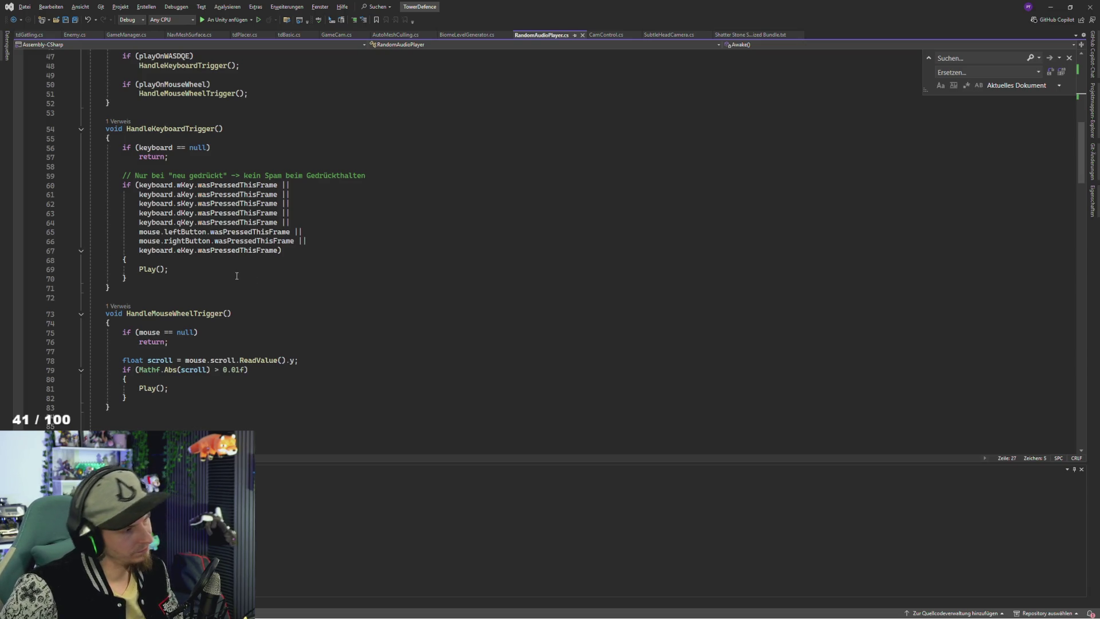
Step: Start a new aniController.GetComponent line calling SetBool below line 70
click(169, 280)
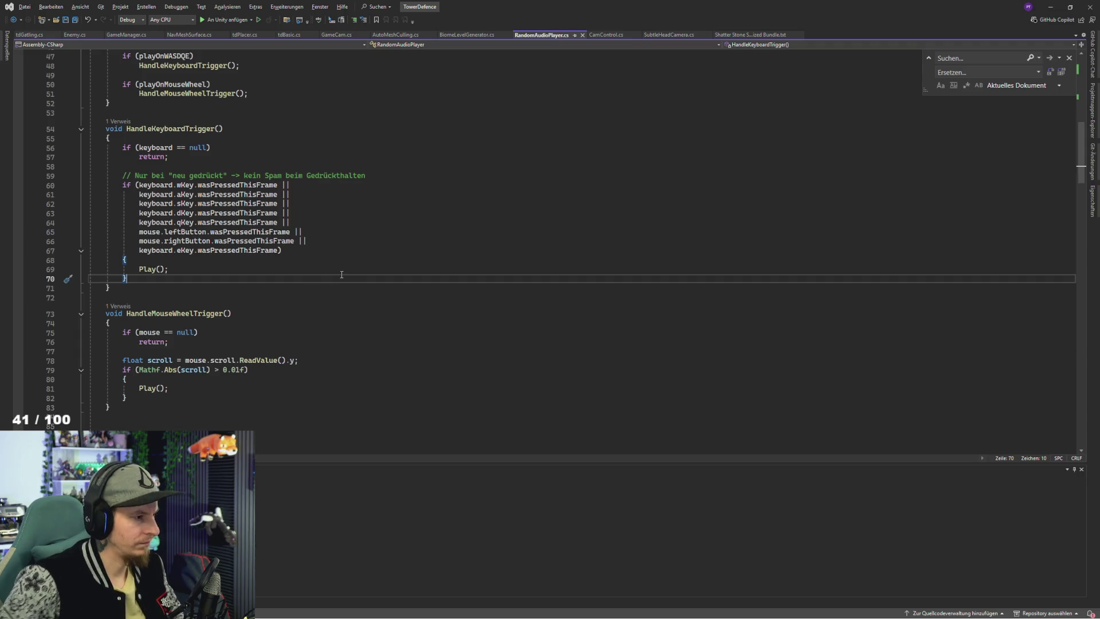
key(Return)
key(Return)
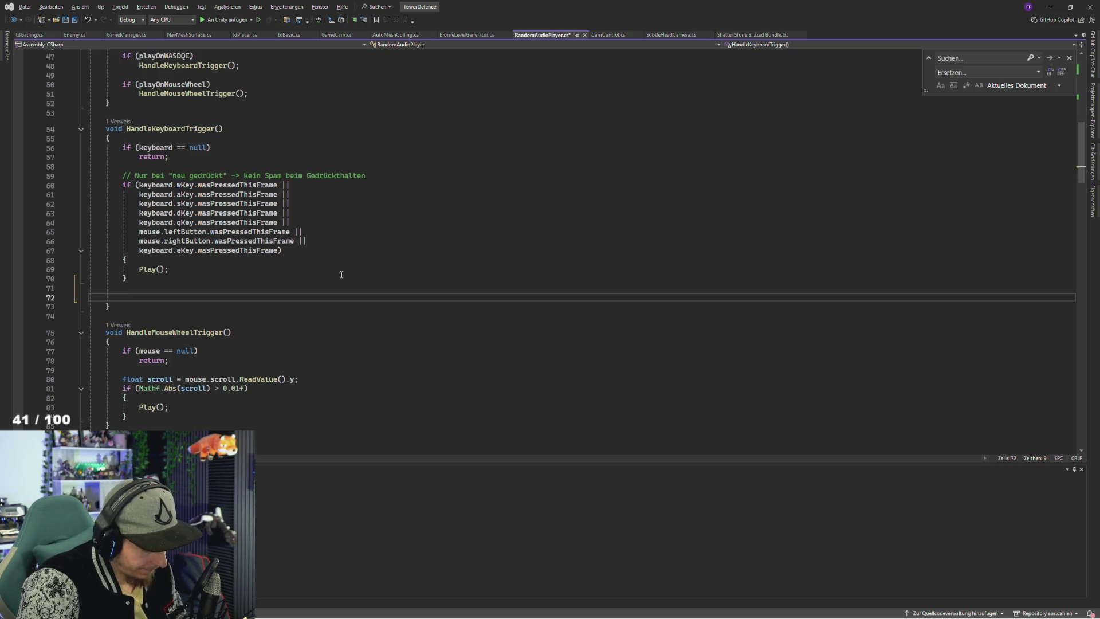
text(aniController.GetComponent<)
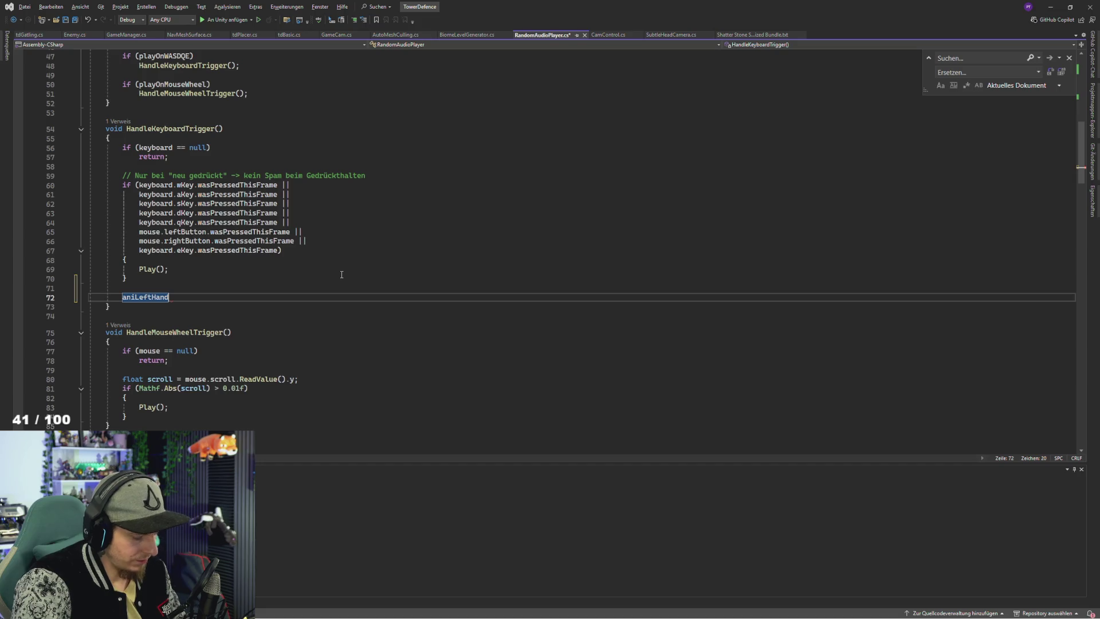
text(.sert)
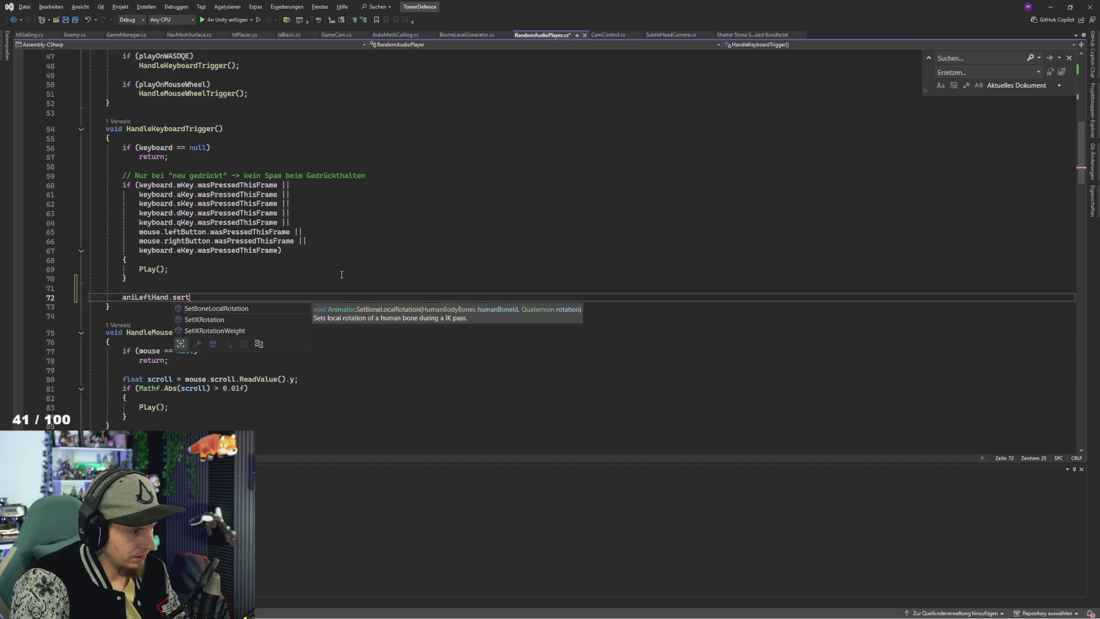
key(BackSpace)
key(BackSpace)
text(t)
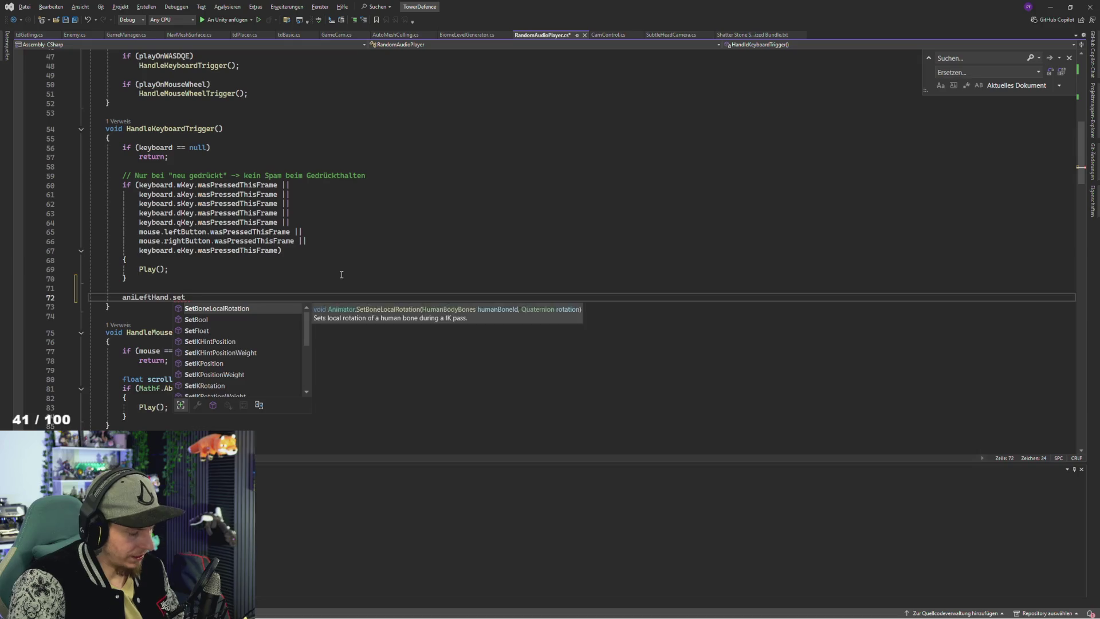
text(b)
key(Tab)
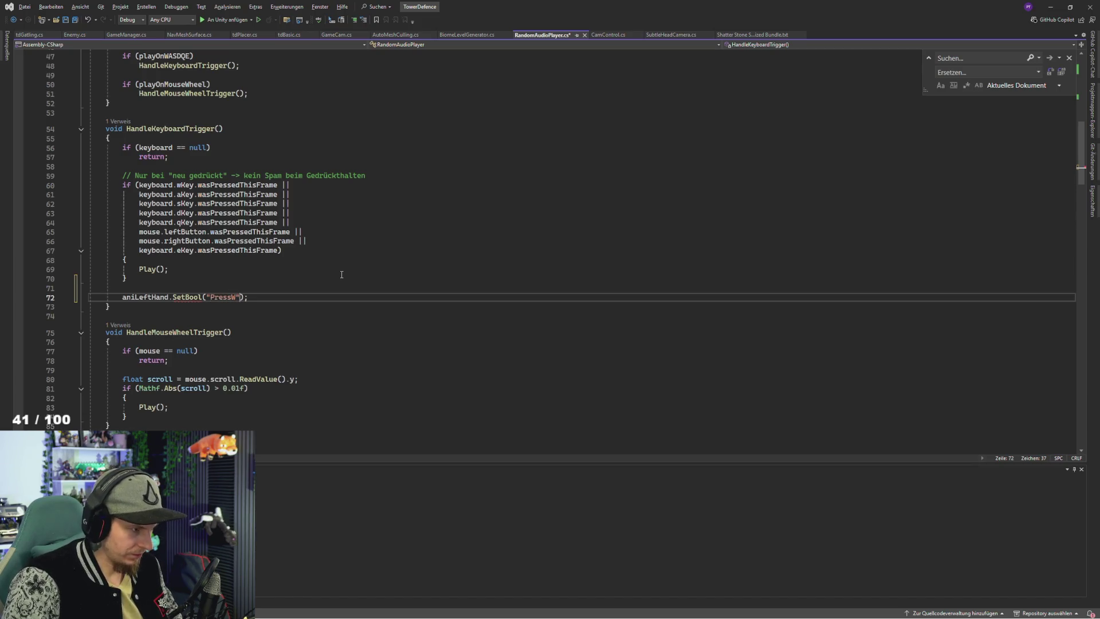
Step: Complete the call with keyboard.wKey.wasPressedThisFrame and save the script
text(,k)
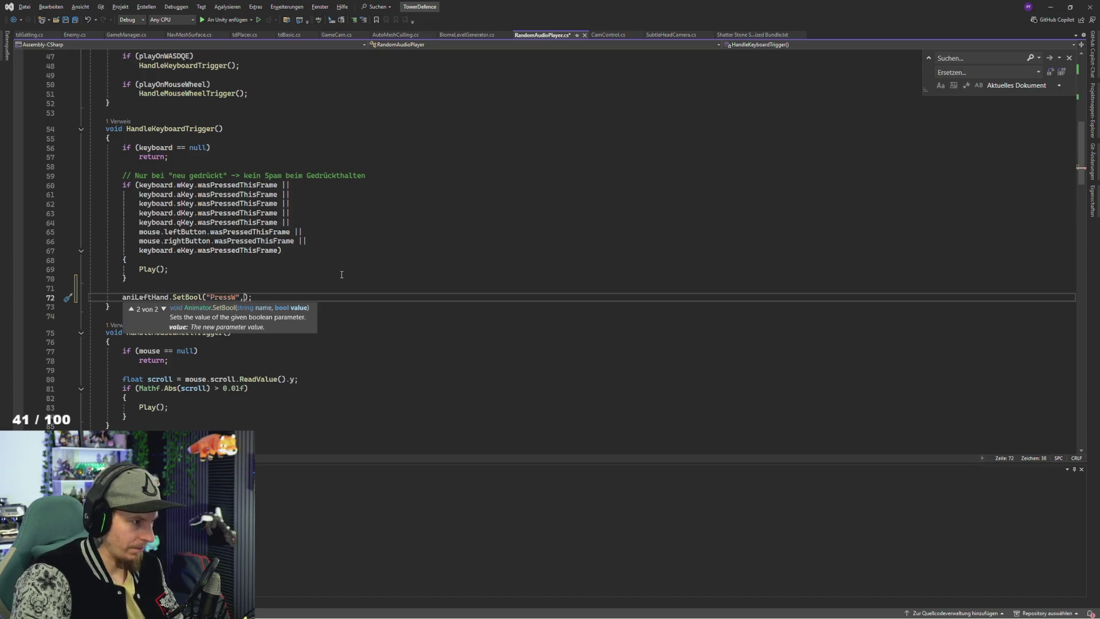
text(eyb)
key(Tab)
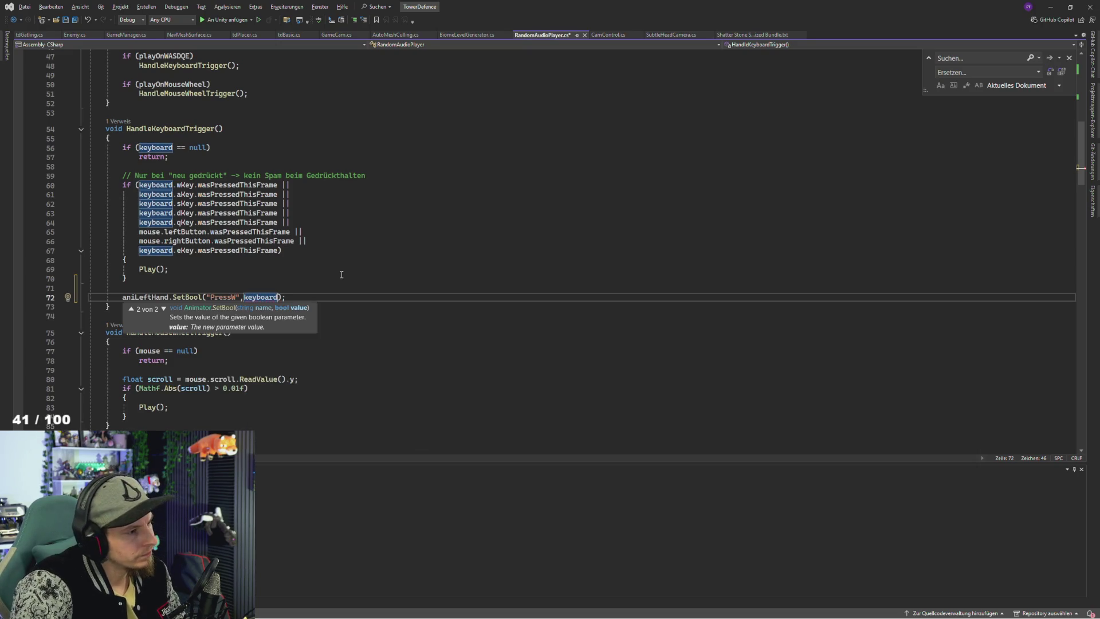
text(.w)
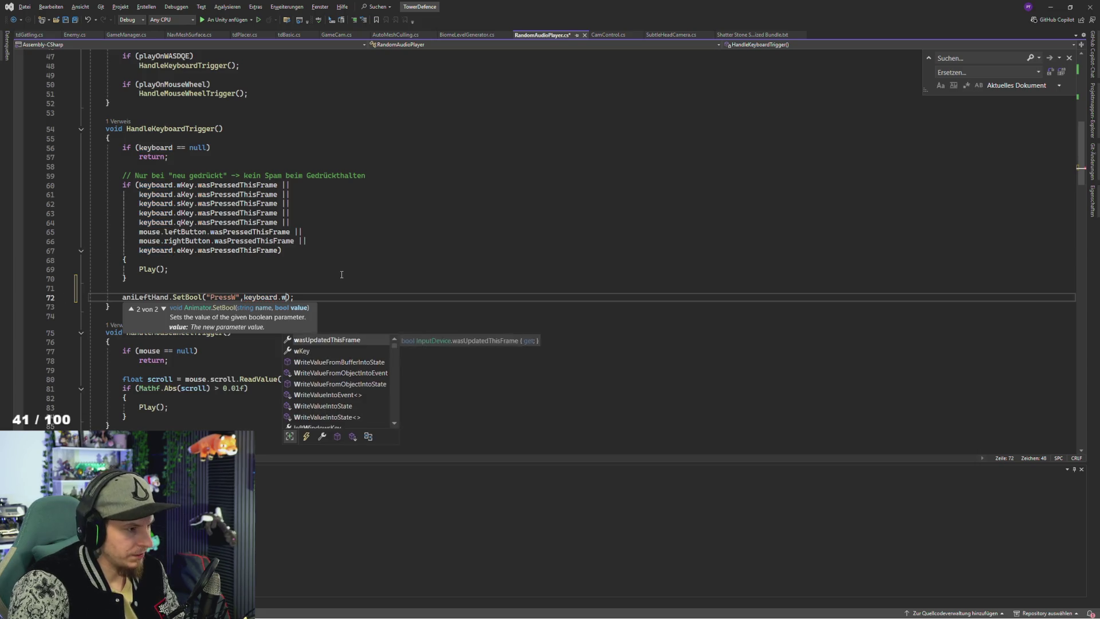
text(Key.was)
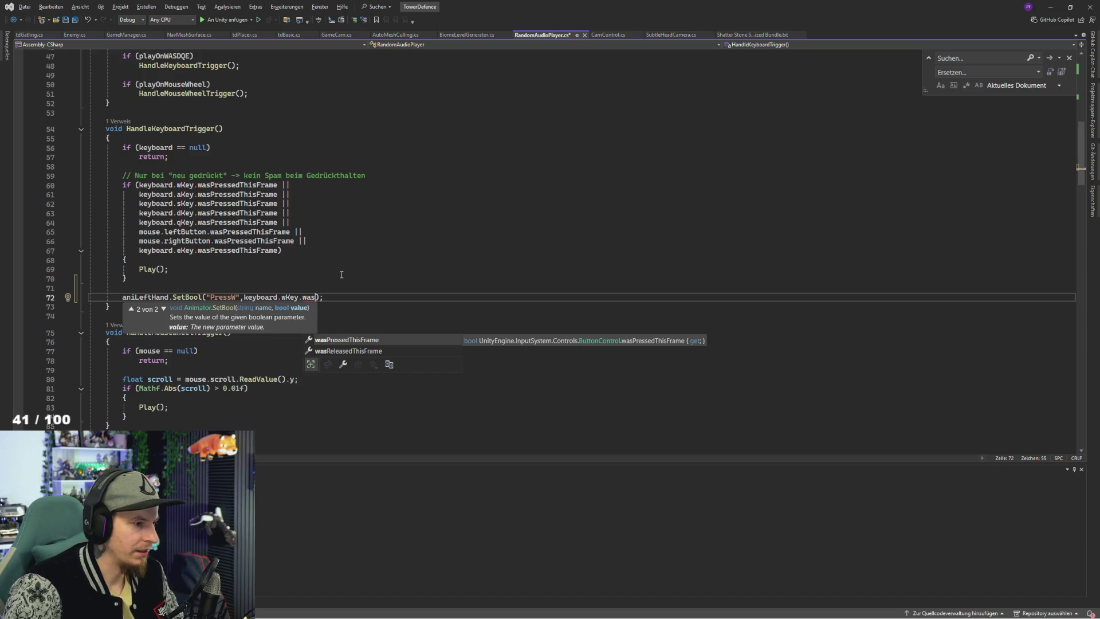
key(Tab)
key(End)
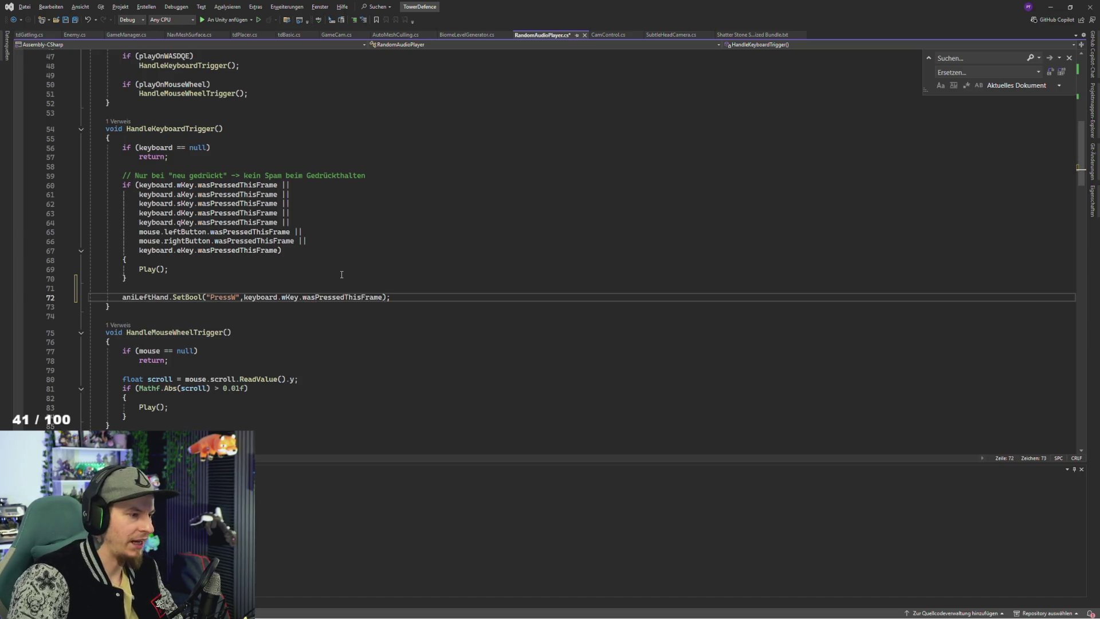
key(ctrl+s)
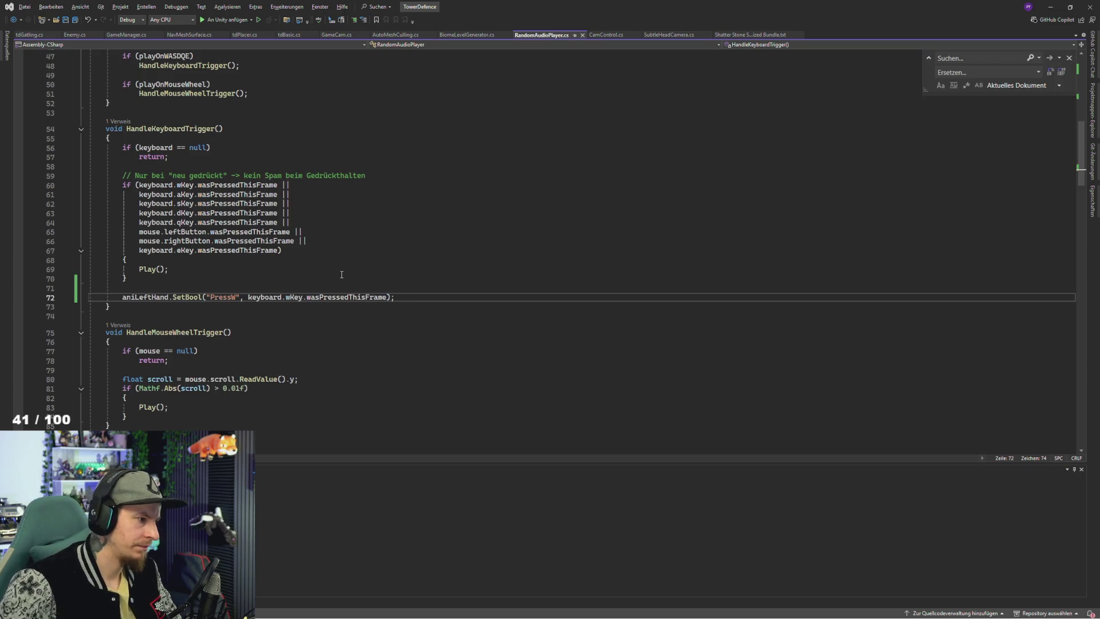
Step: Copy the aniLeftHand PressW SetBool call onto a new line below it
key(alt+Tab)
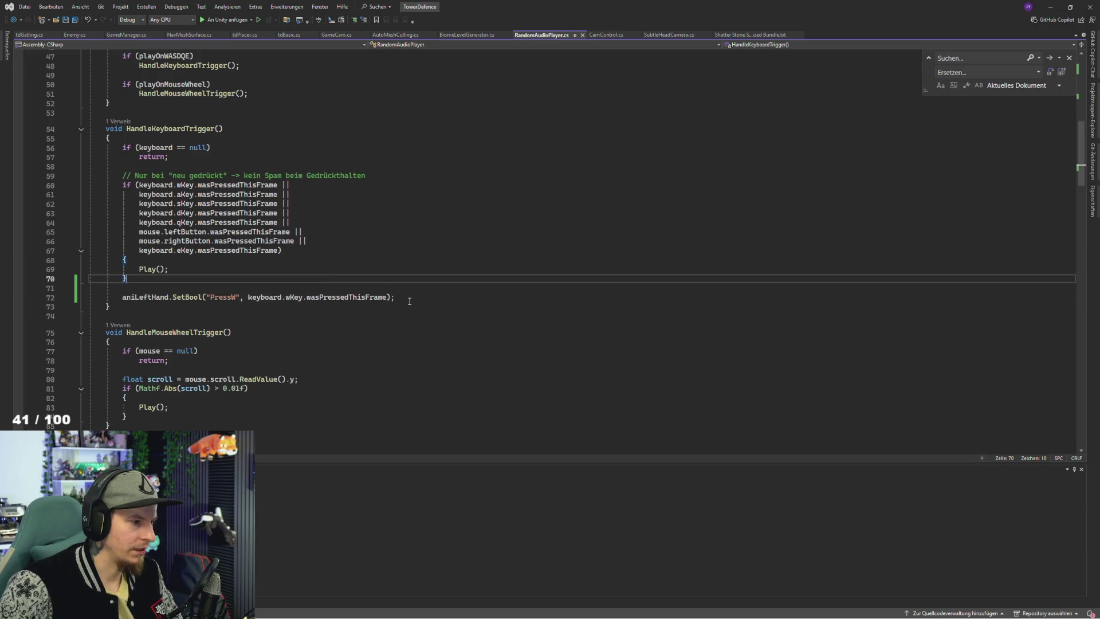
drag(395, 297, 138, 299)
click(405, 298)
key(Return)
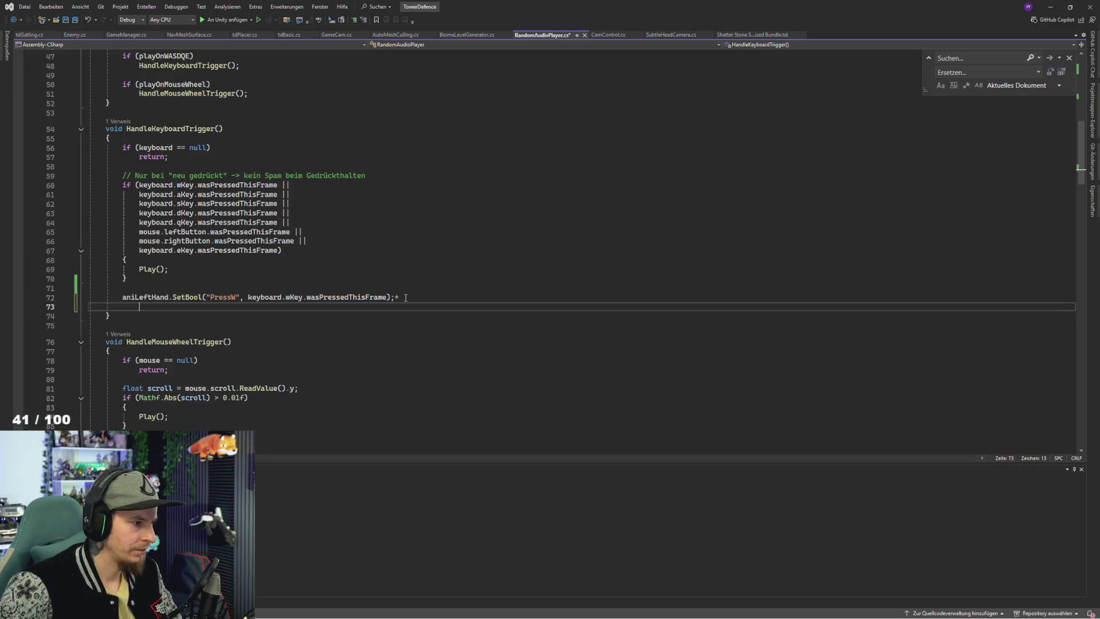
click(414, 302)
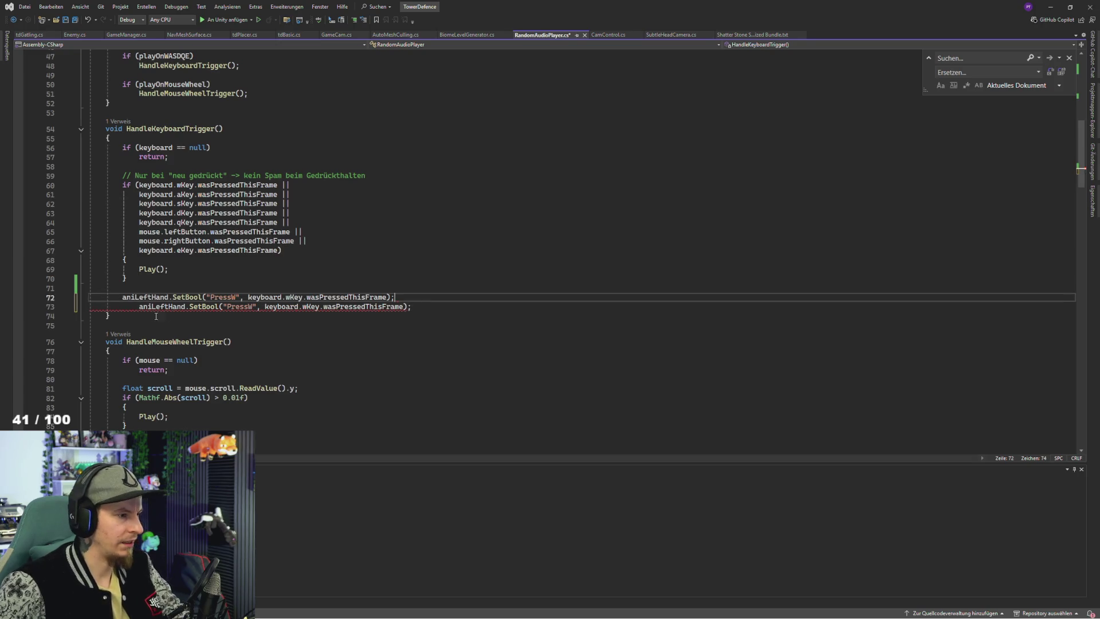
Step: Change the copied call on line 73 to target aniController, then switch to Unity
double_click(150, 309)
text(contr)
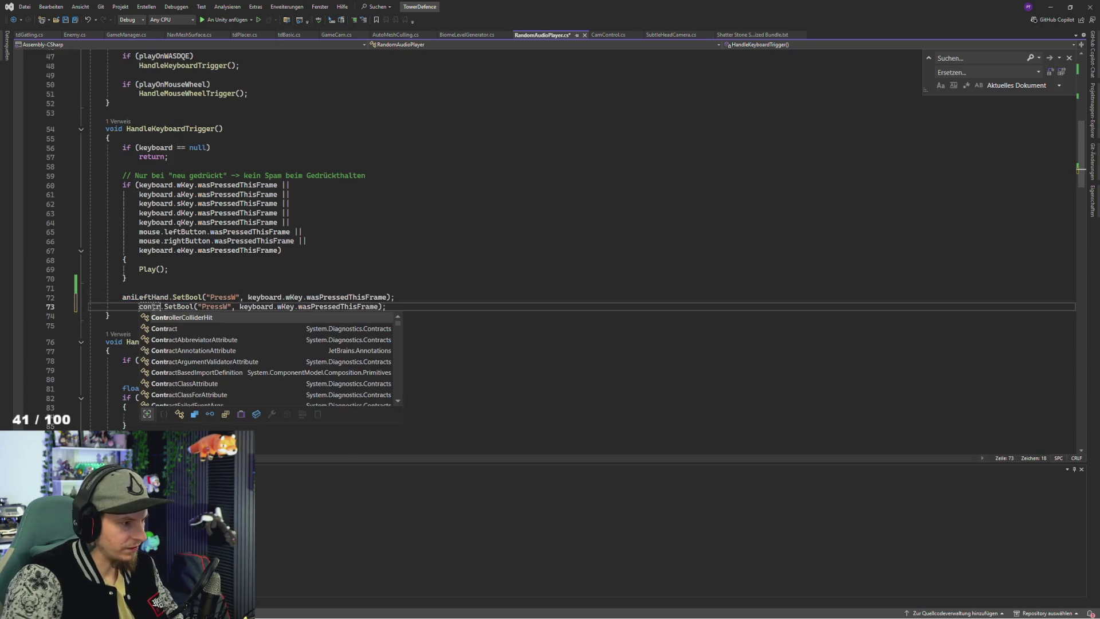
key(BackSpace)
key(BackSpace)
key(BackSpace)
text(ani)
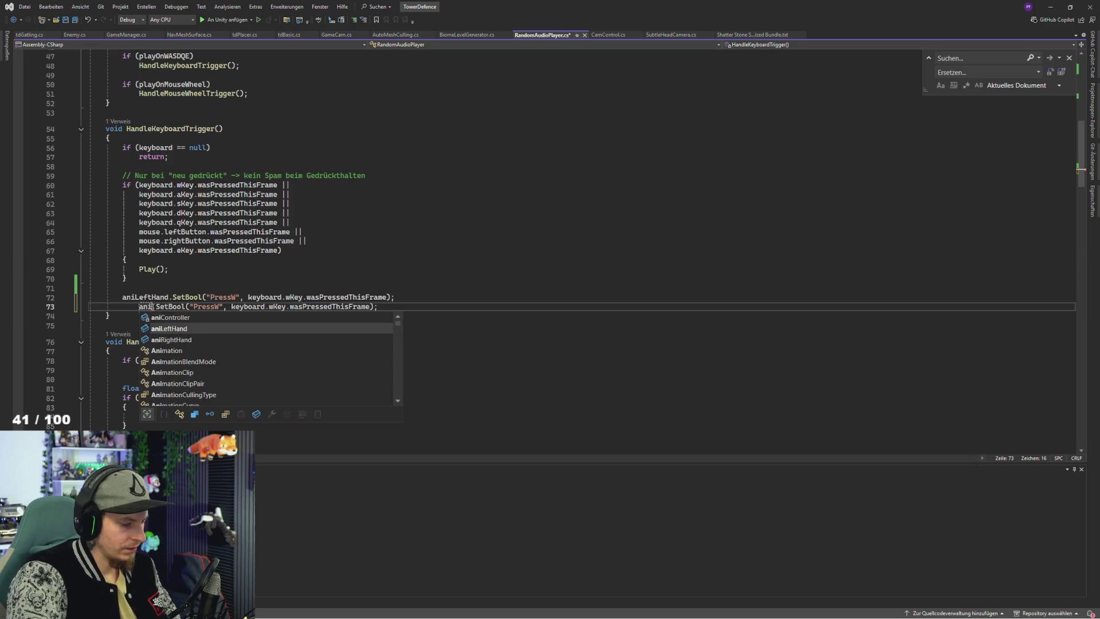
text(Co)
key(Tab)
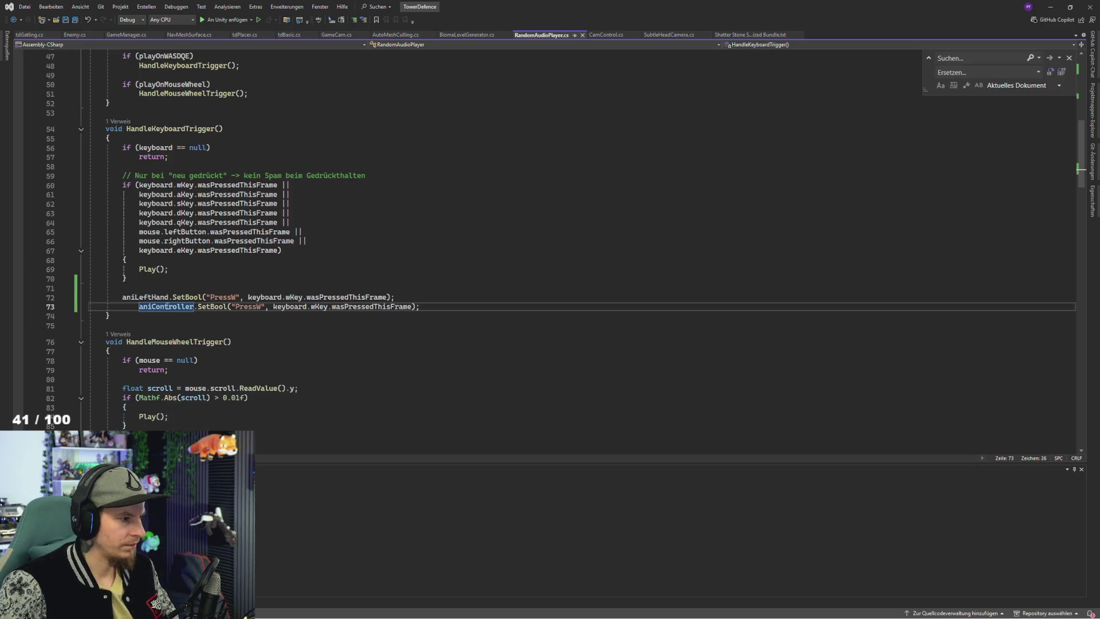
click(142, 316)
key(alt+Tab)
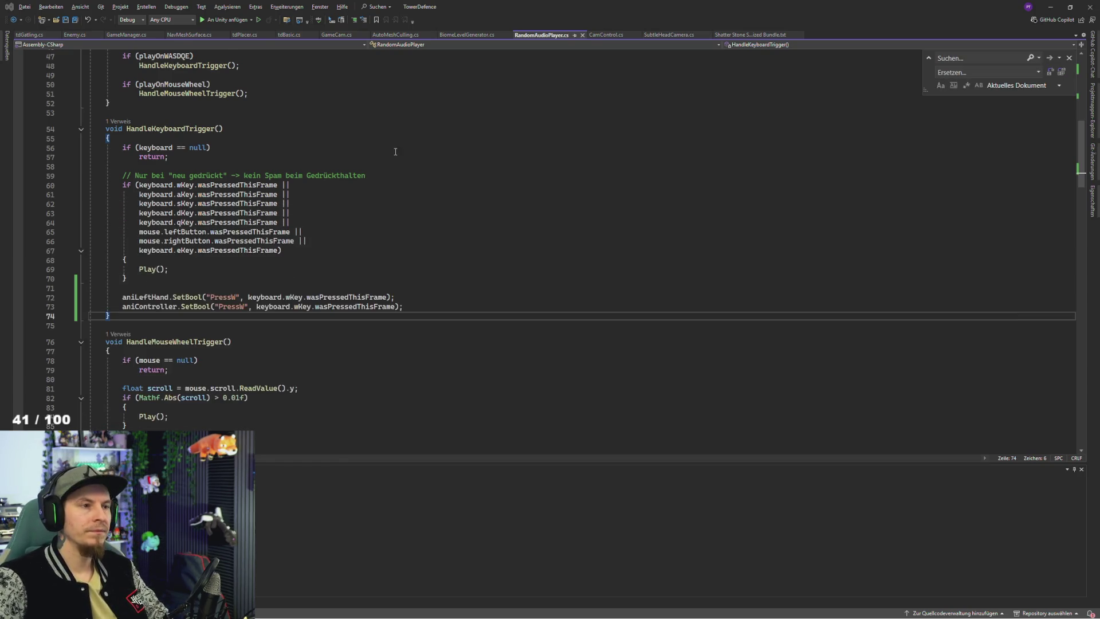
key(alt+Tab)
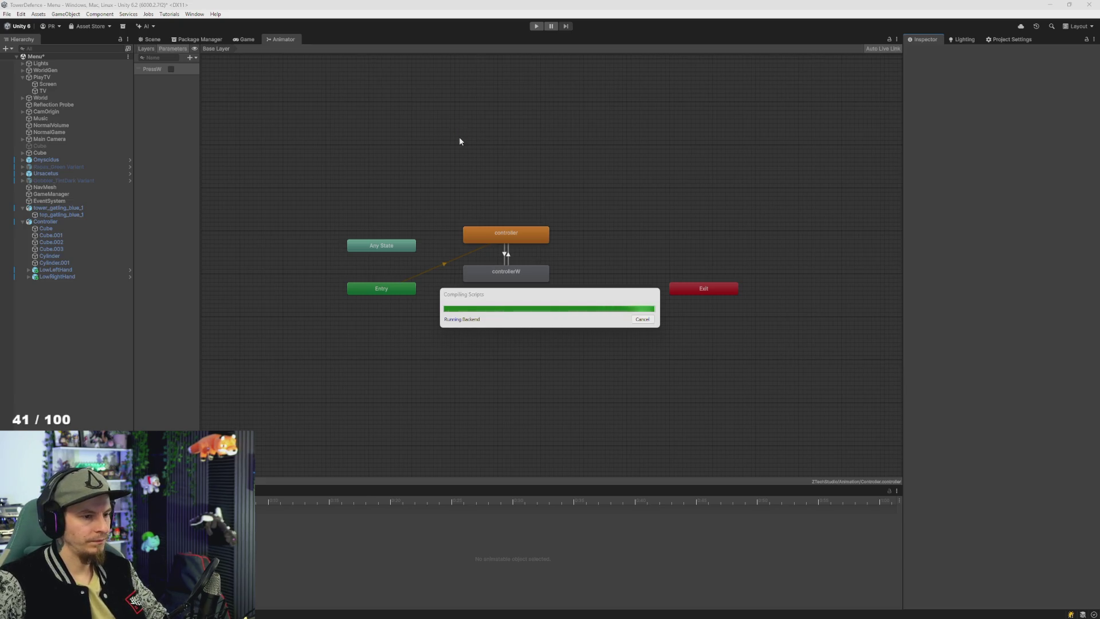
Step: Run the game in Play mode, check both PressW transitions, and dock the Animator beside the Game view
click(537, 27)
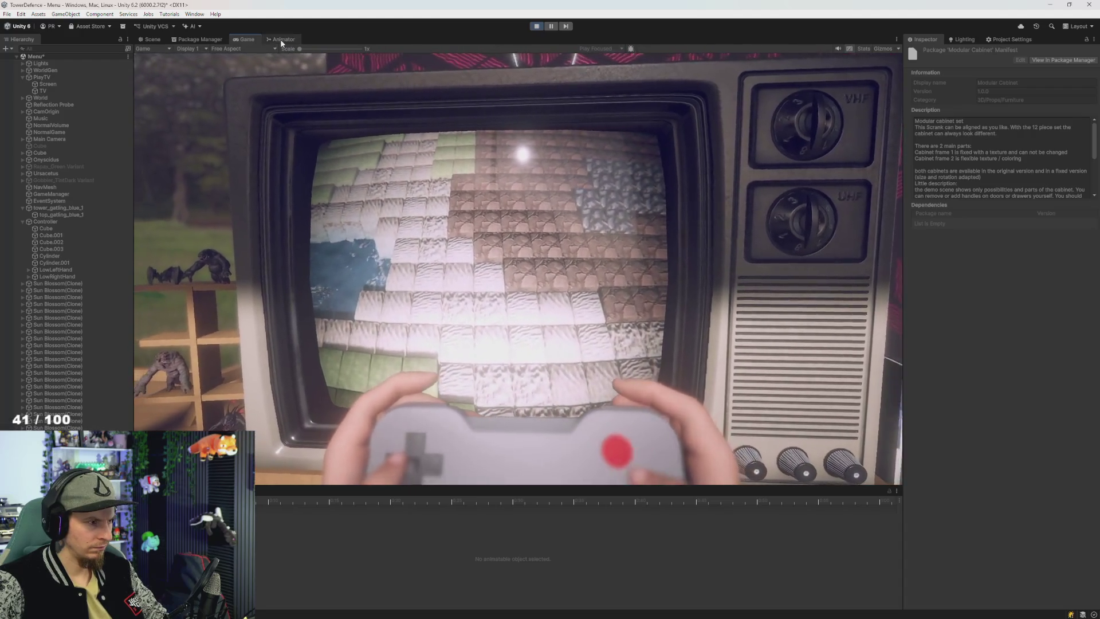
click(281, 39)
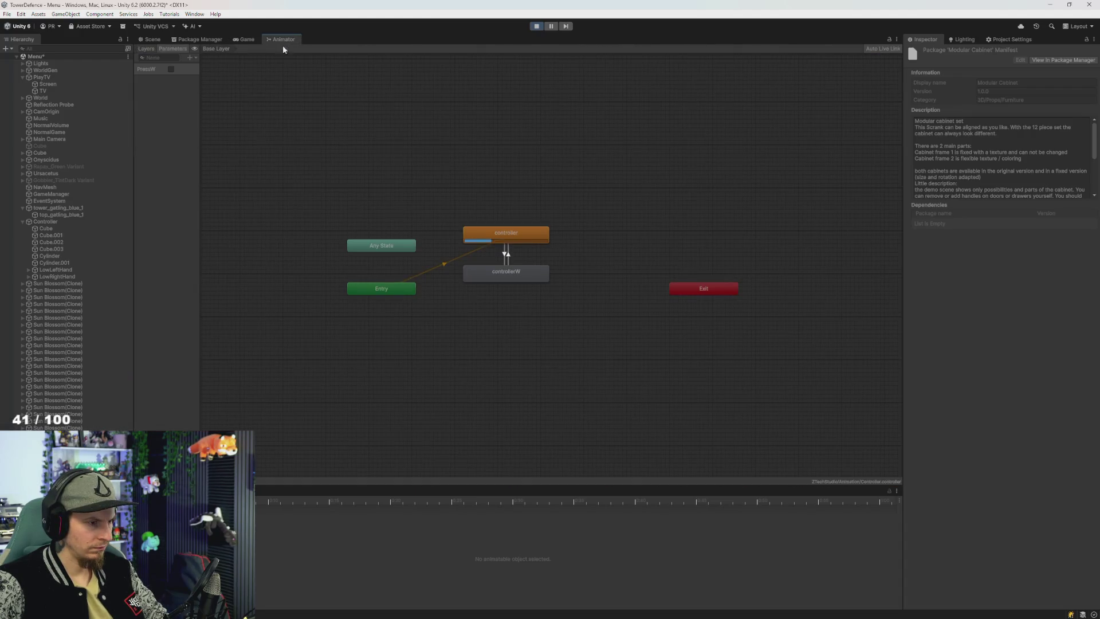
click(507, 258)
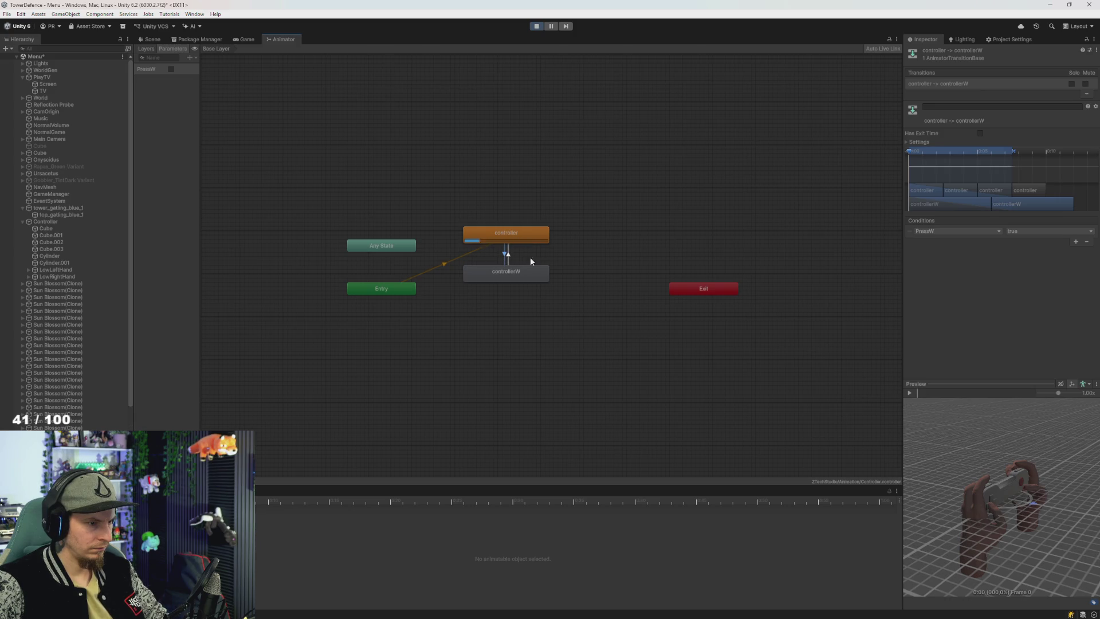
click(509, 256)
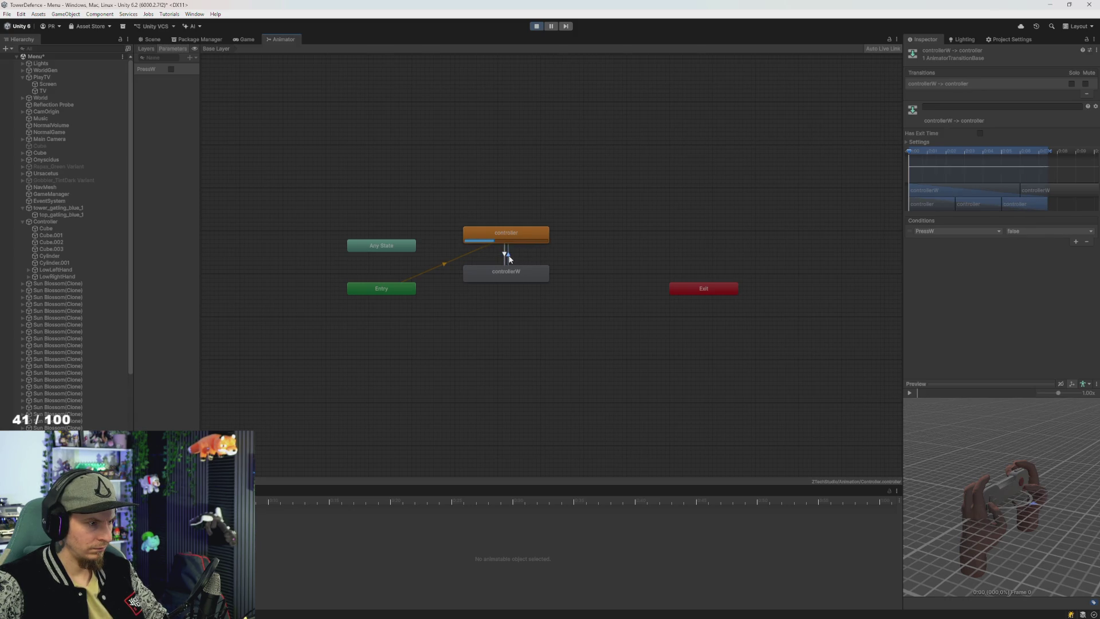
mouse_move(284, 39)
mouse_down()
mouse_move(476, 177)
mouse_move(850, 218)
mouse_up()
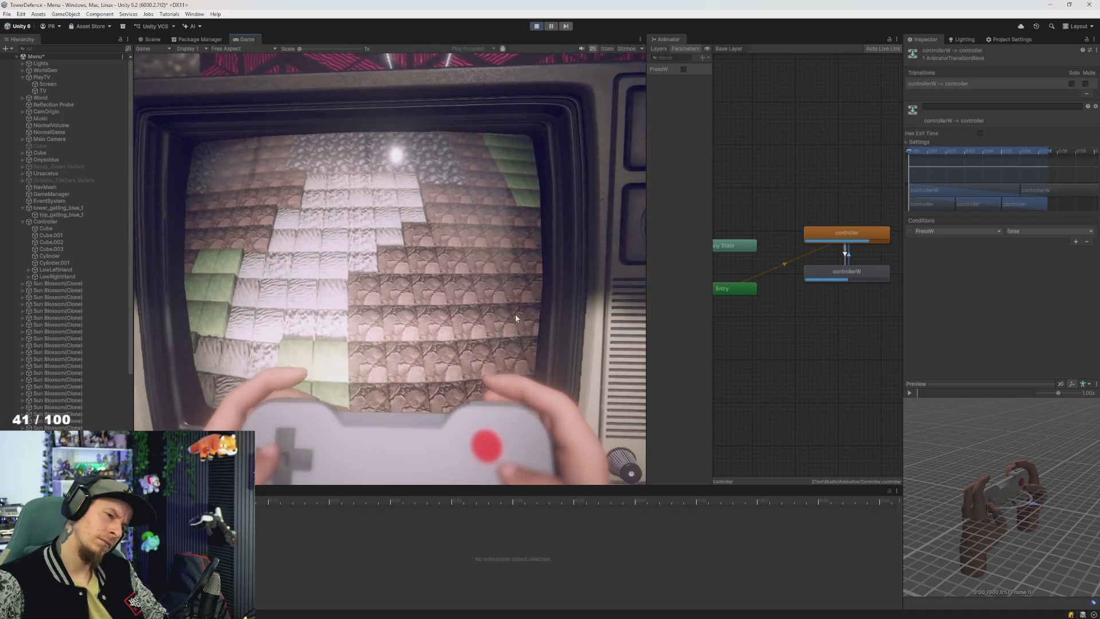
key(alt+Tab)
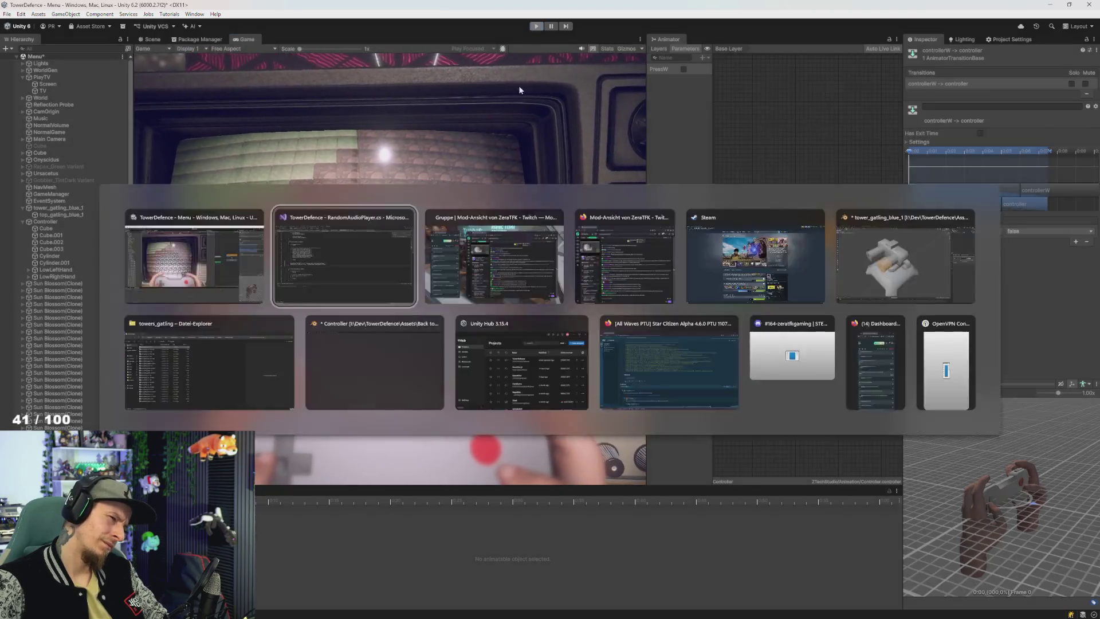
Step: Replace wasPressedThisFrame with isPressed on PressW lines 72 and 73, and save the script
click(387, 297)
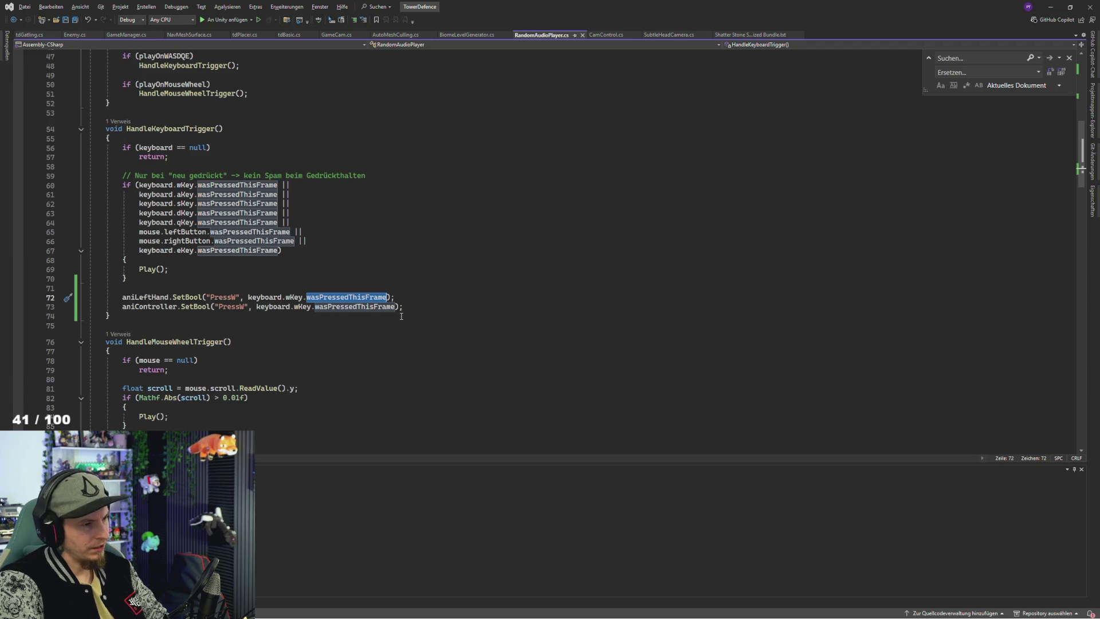
text(ispre)
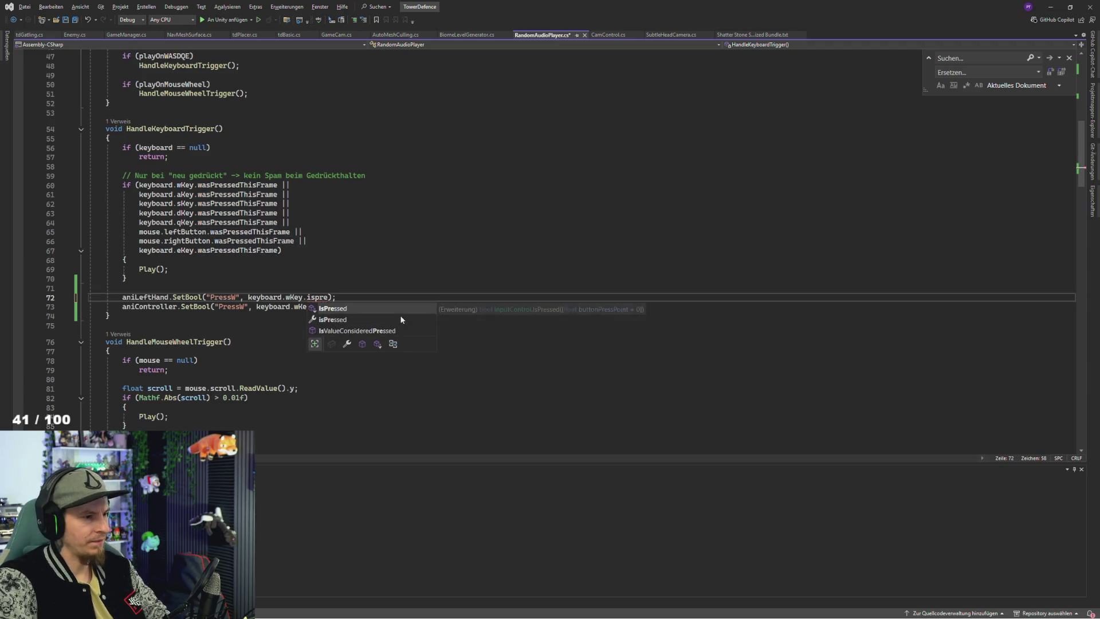
double_click(401, 319)
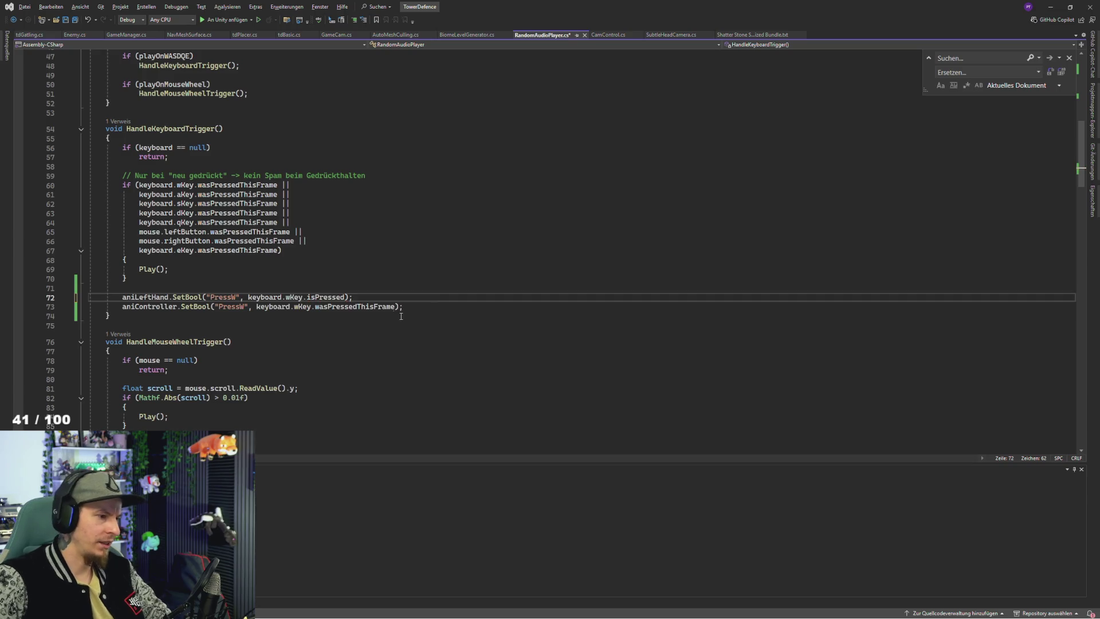
double_click(344, 307)
text(isPressed)
key(ctrl+s)
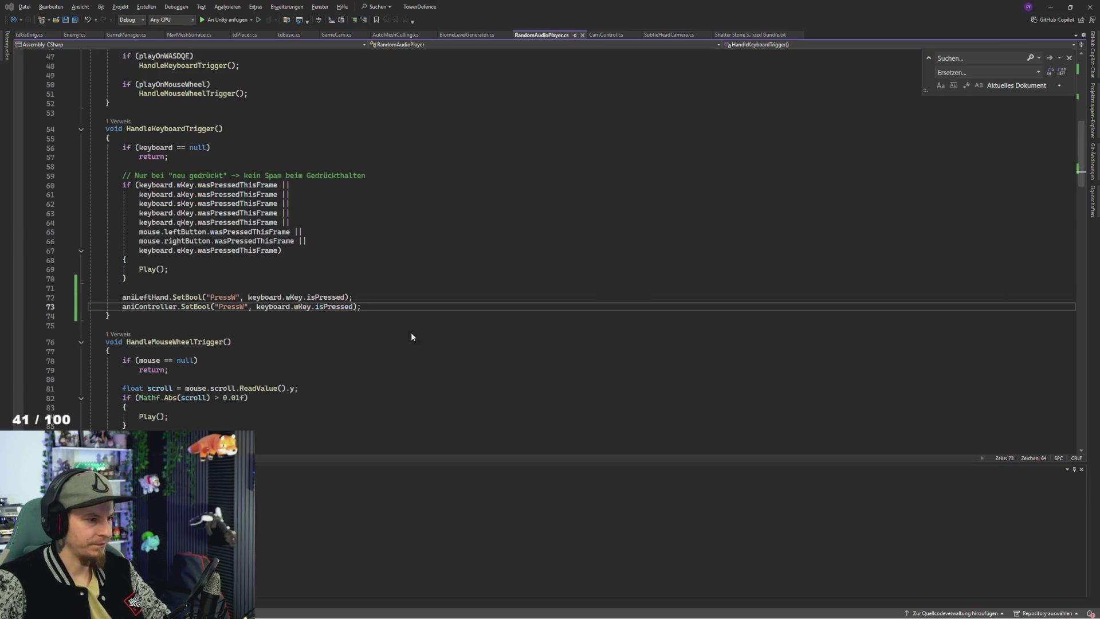
key(alt+Tab)
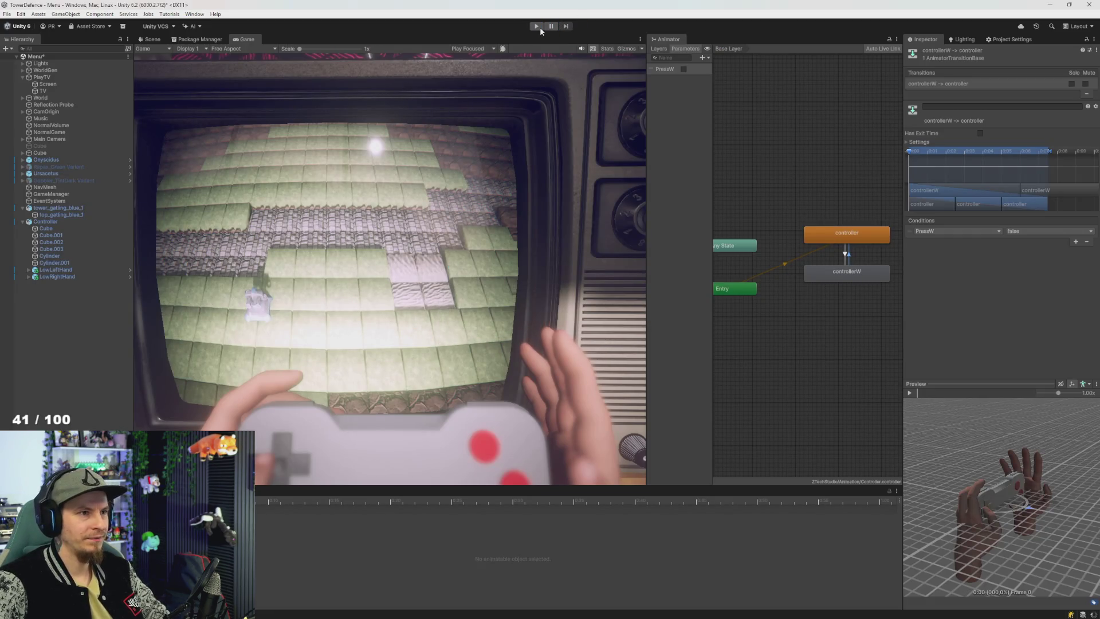
Step: Run the game, test W, and inspect LowLeftHand's lhand/lhandW transitions in the Animator
key(ctrl+p)
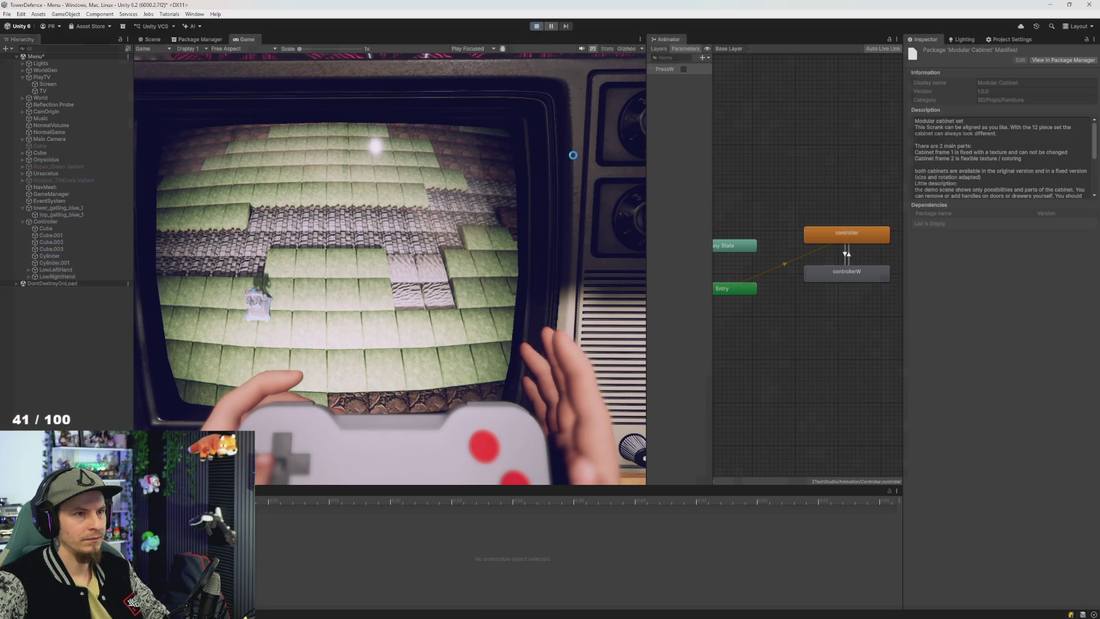
key(w)
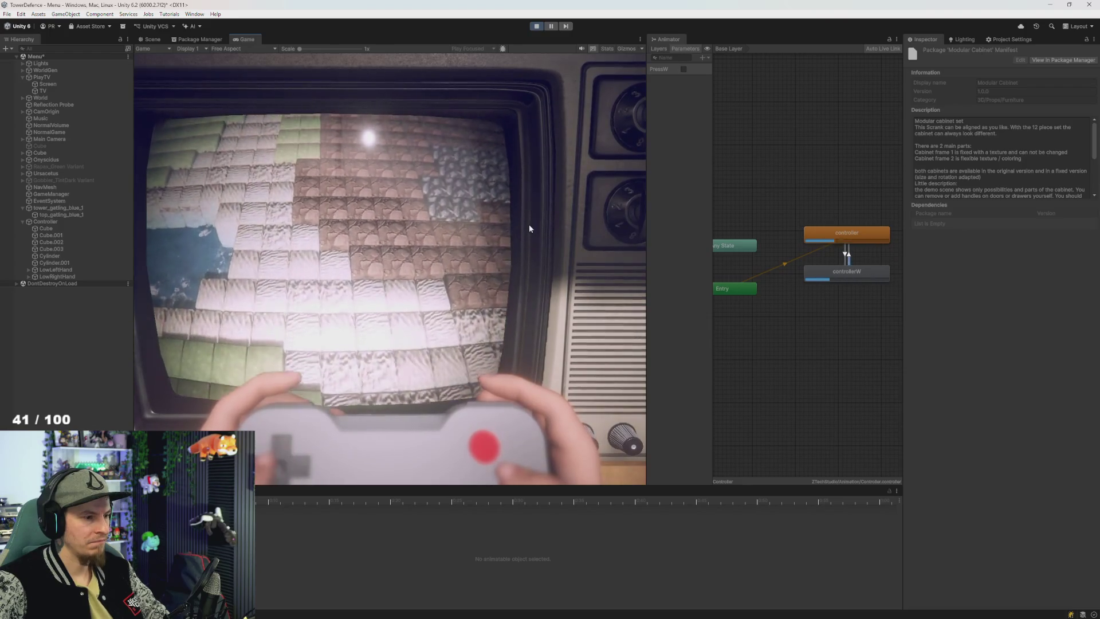
key(w)
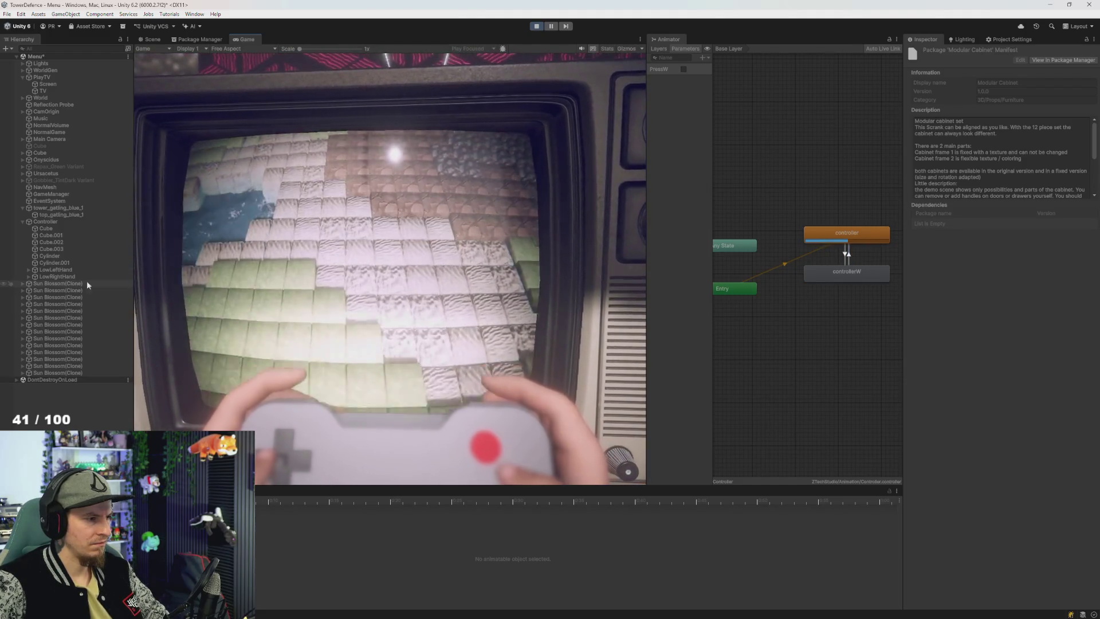
click(63, 269)
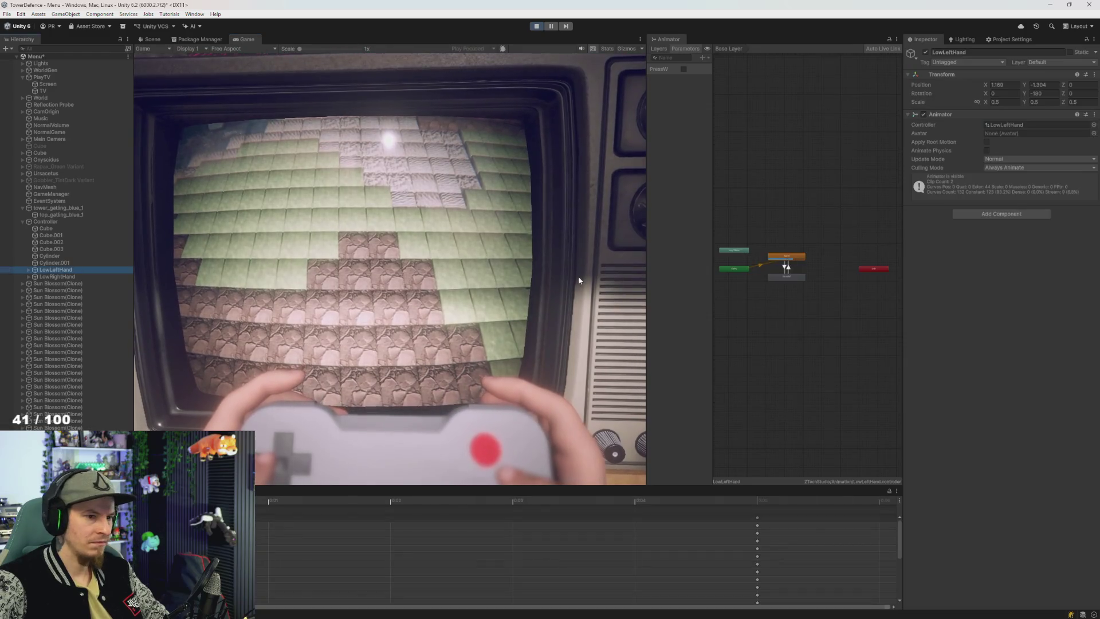
scroll(788, 251, up, 5)
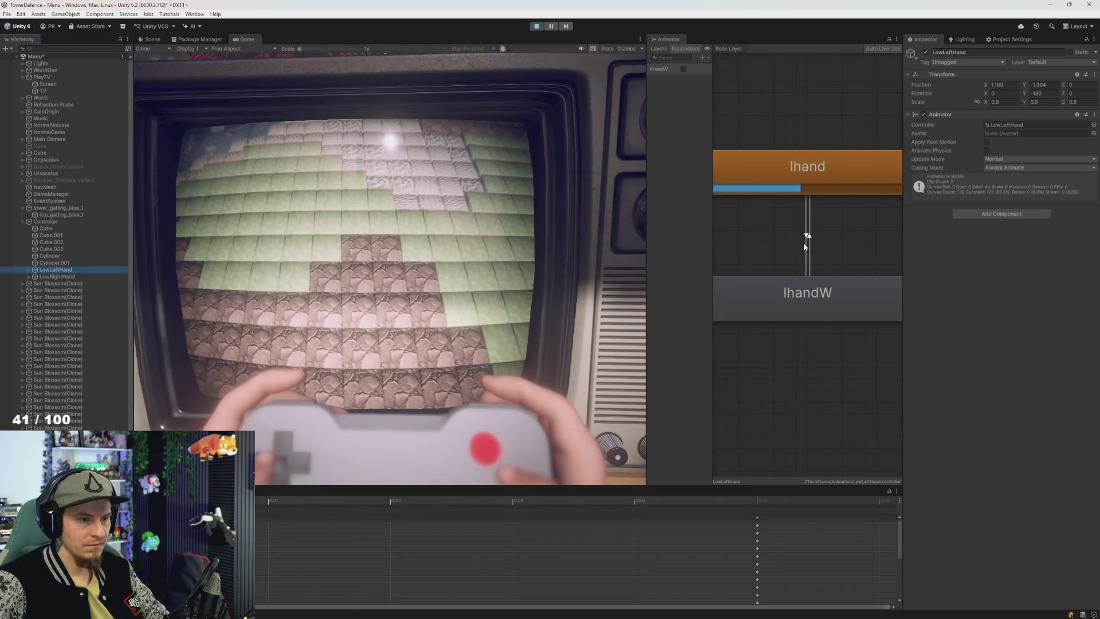
click(808, 237)
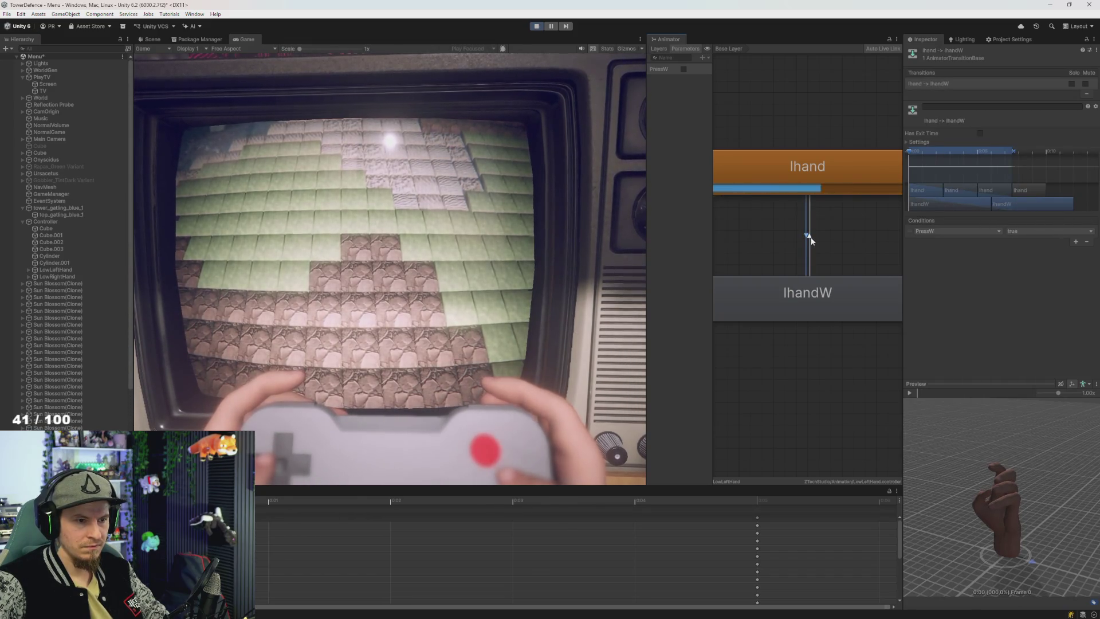
click(810, 237)
key(w)
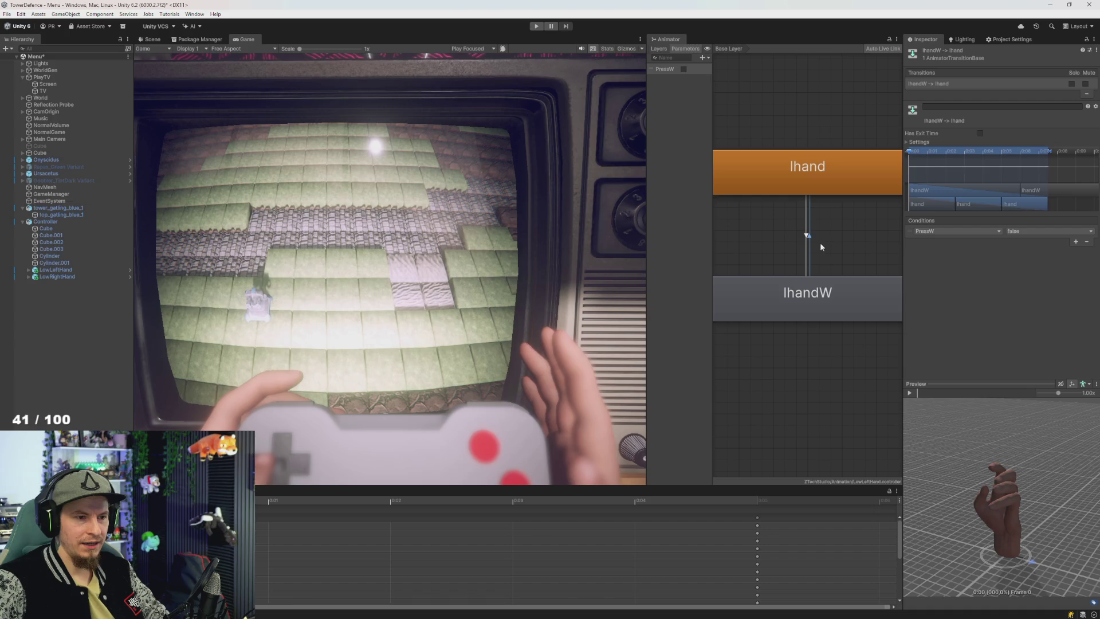
click(819, 295)
key(a)
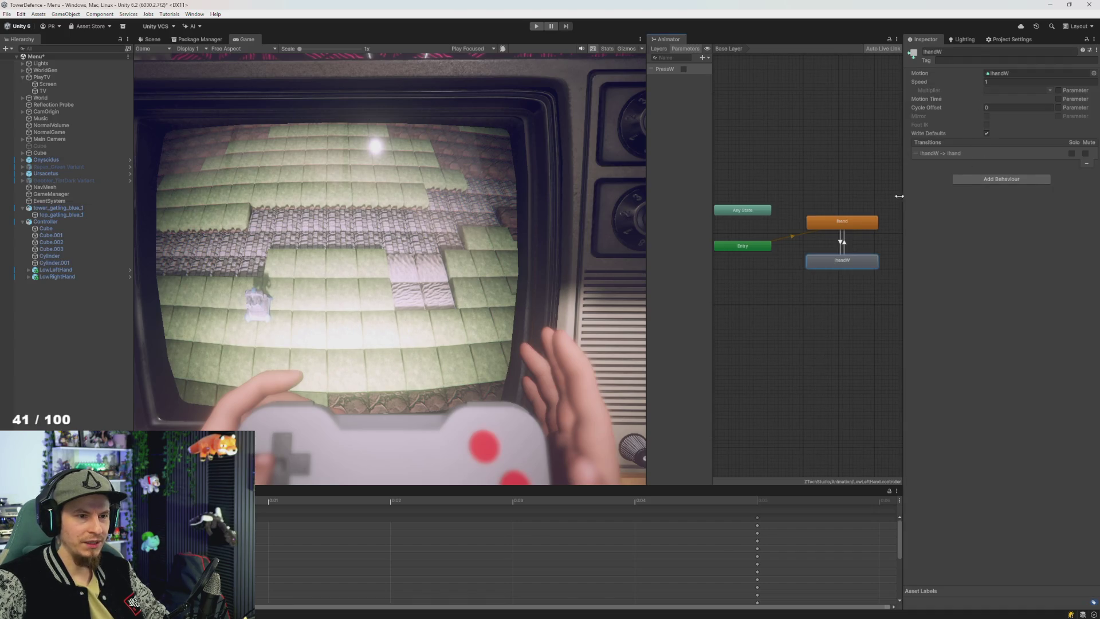
Step: Open the Lhand W clip asset and toggle W repeatedly to test the thumb press
key(ctrl+5)
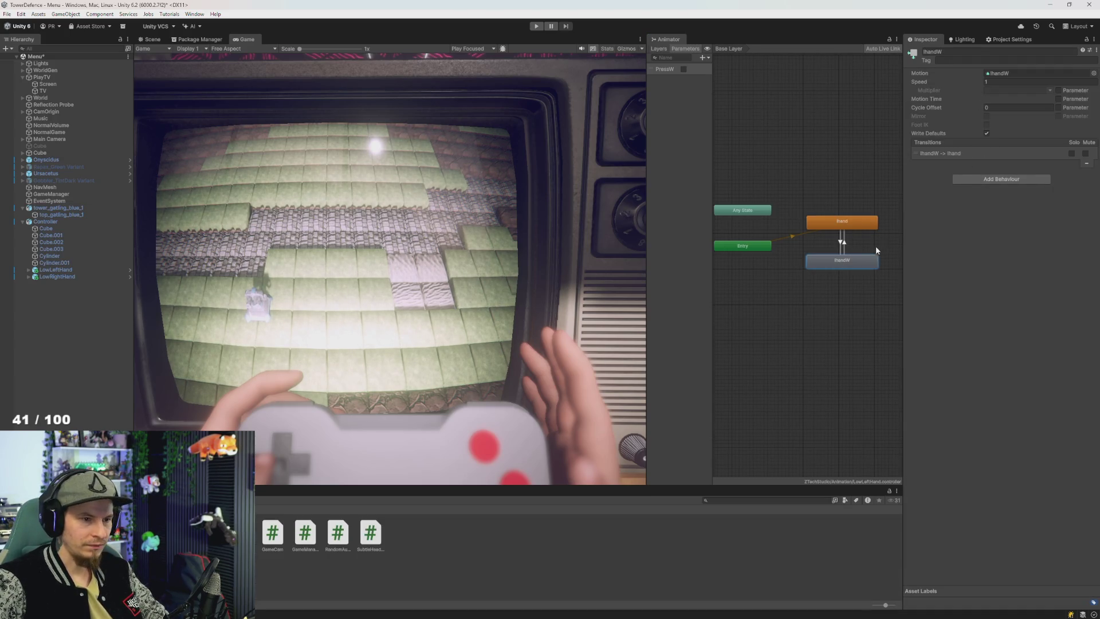
click(1009, 75)
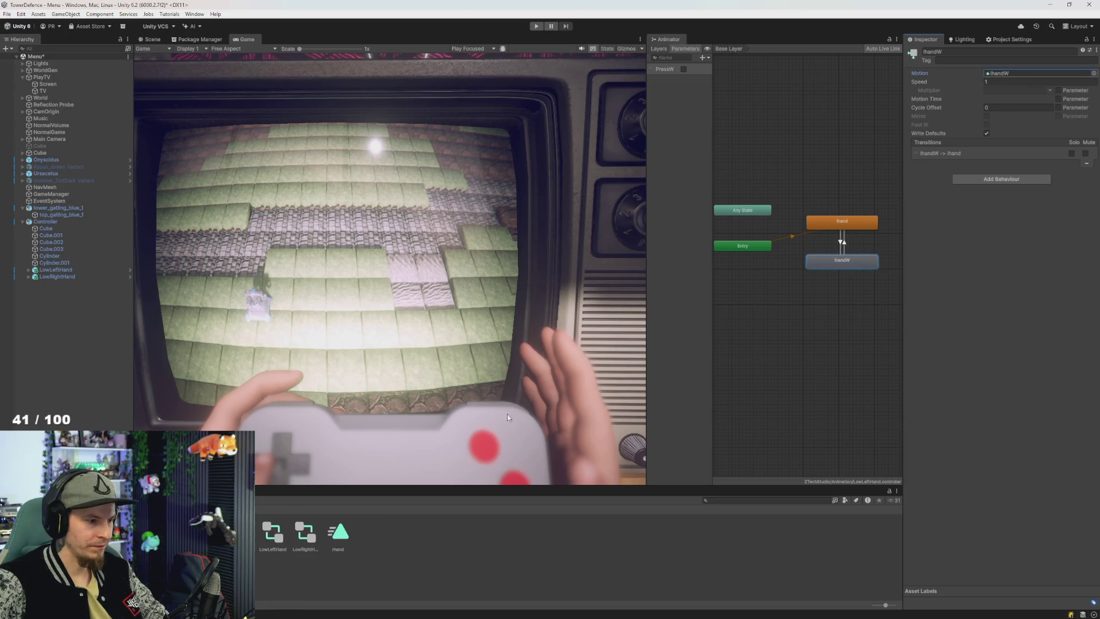
click(1010, 73)
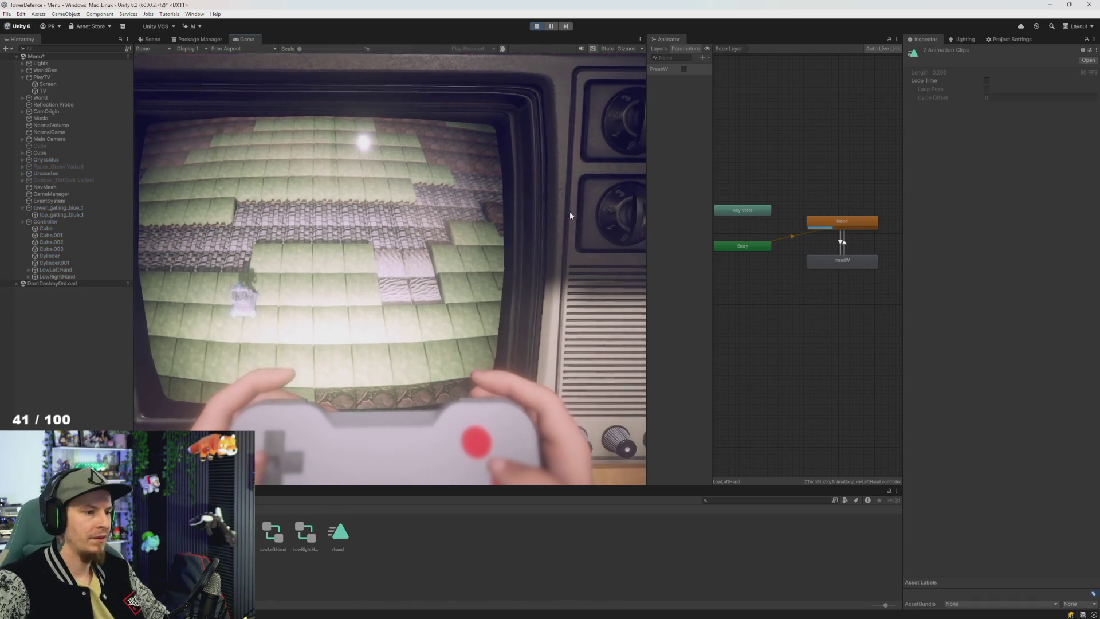
key(w)
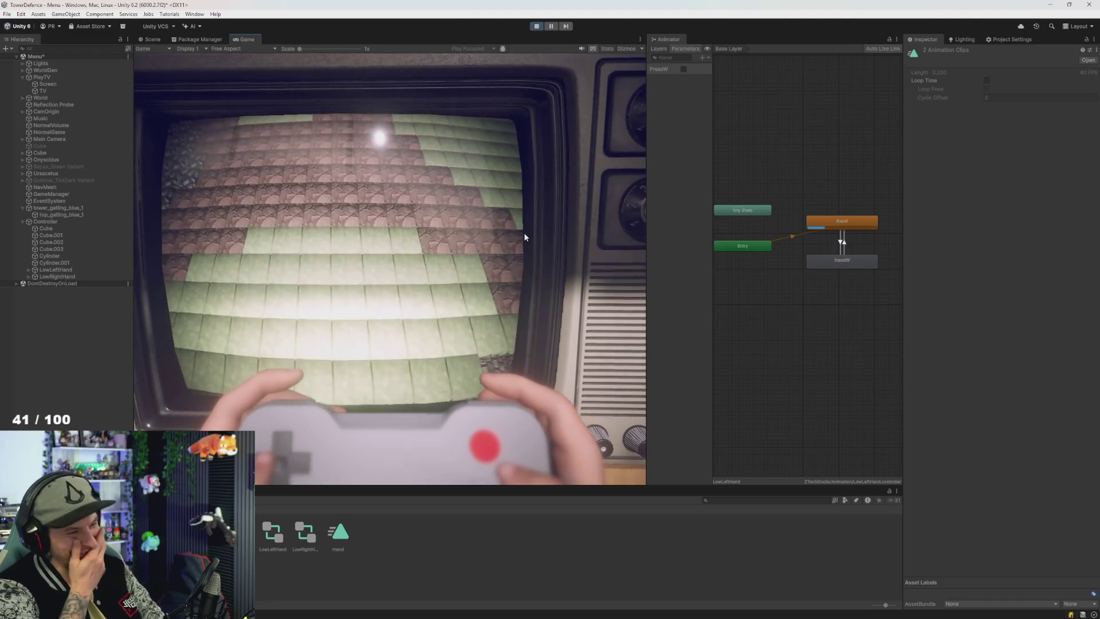
key(w)
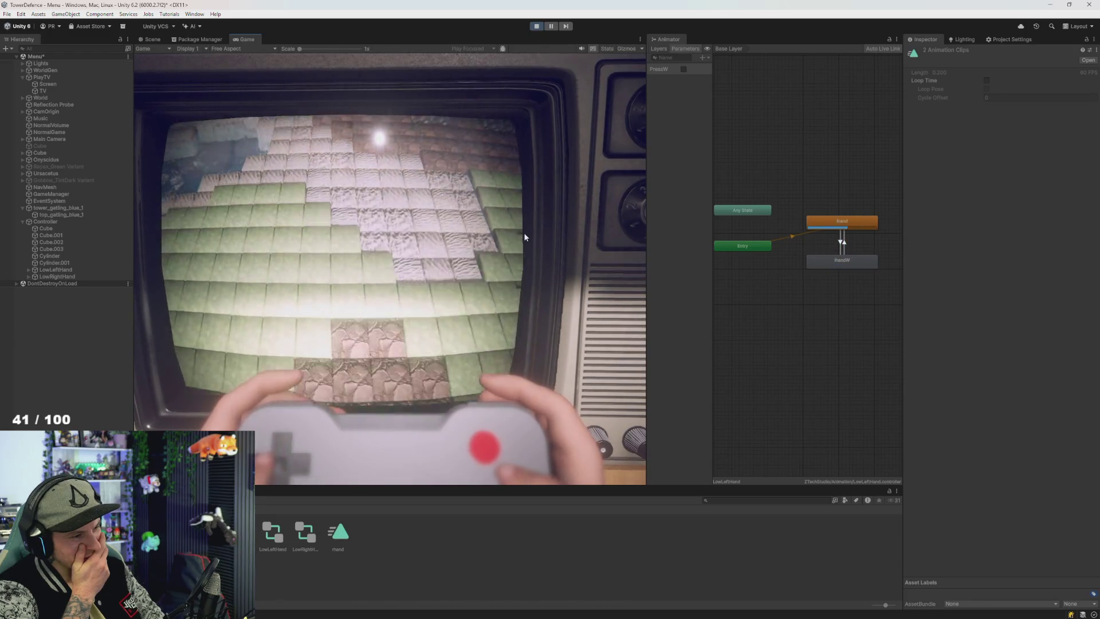
key(w)
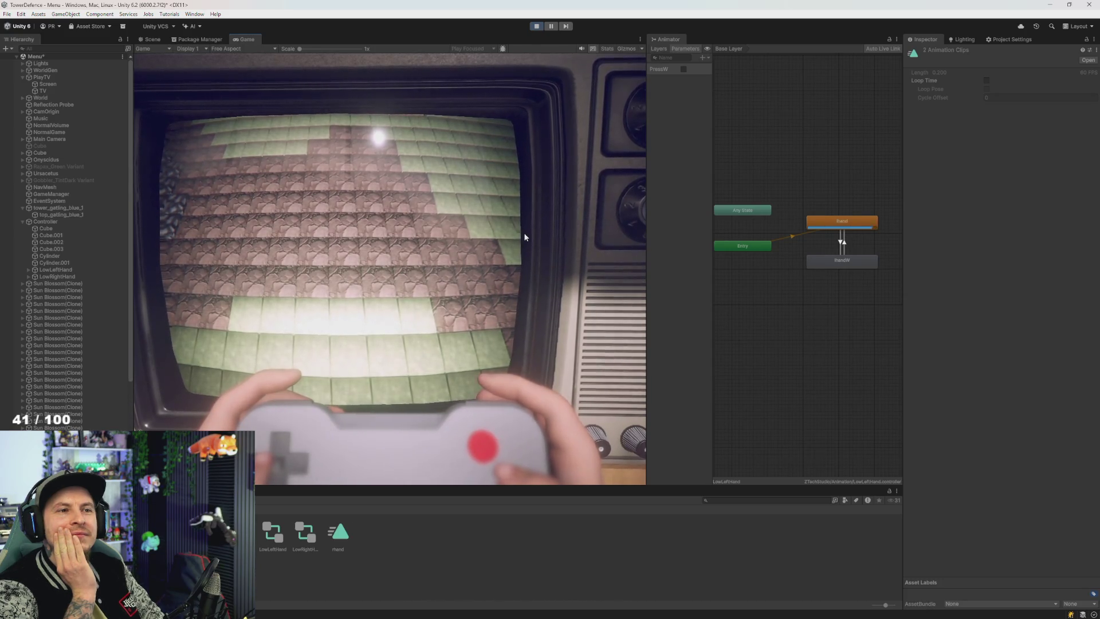
key(w)
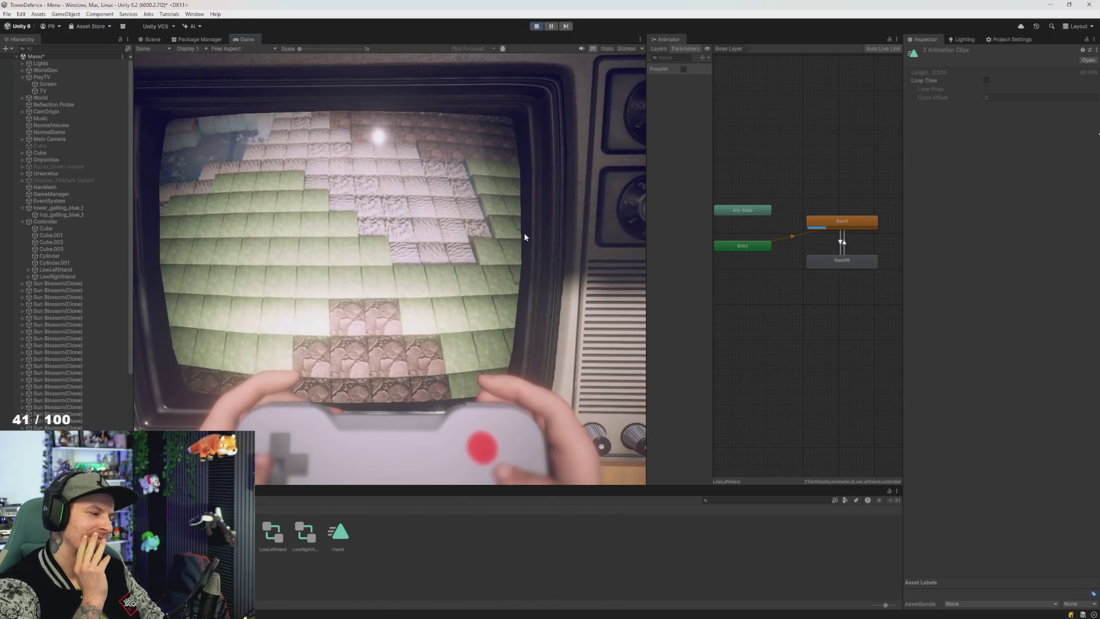
key(w)
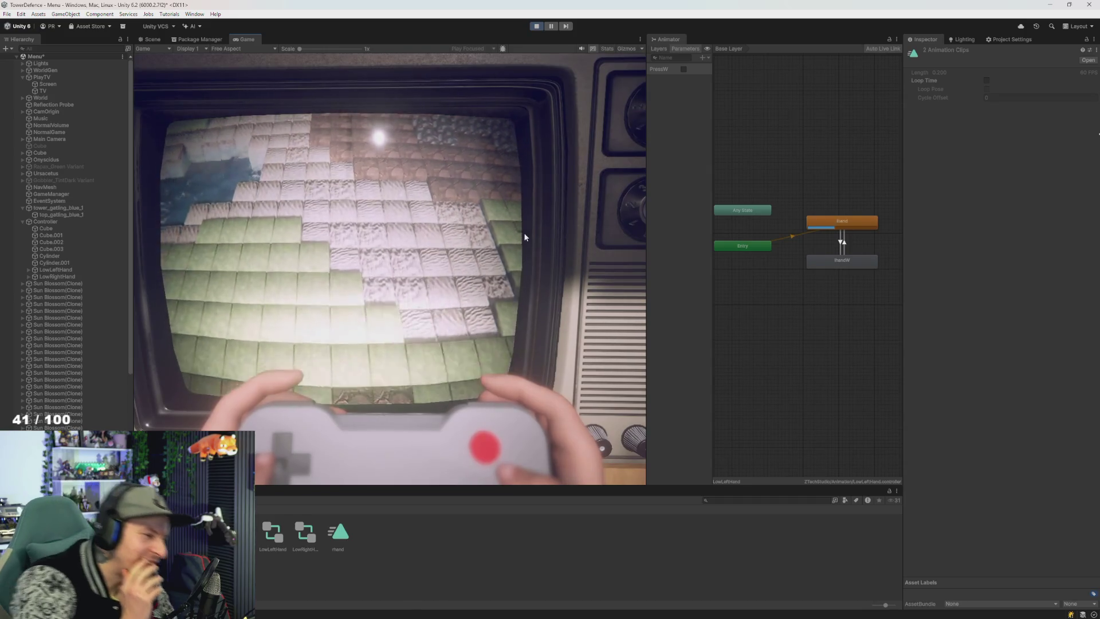
key(w)
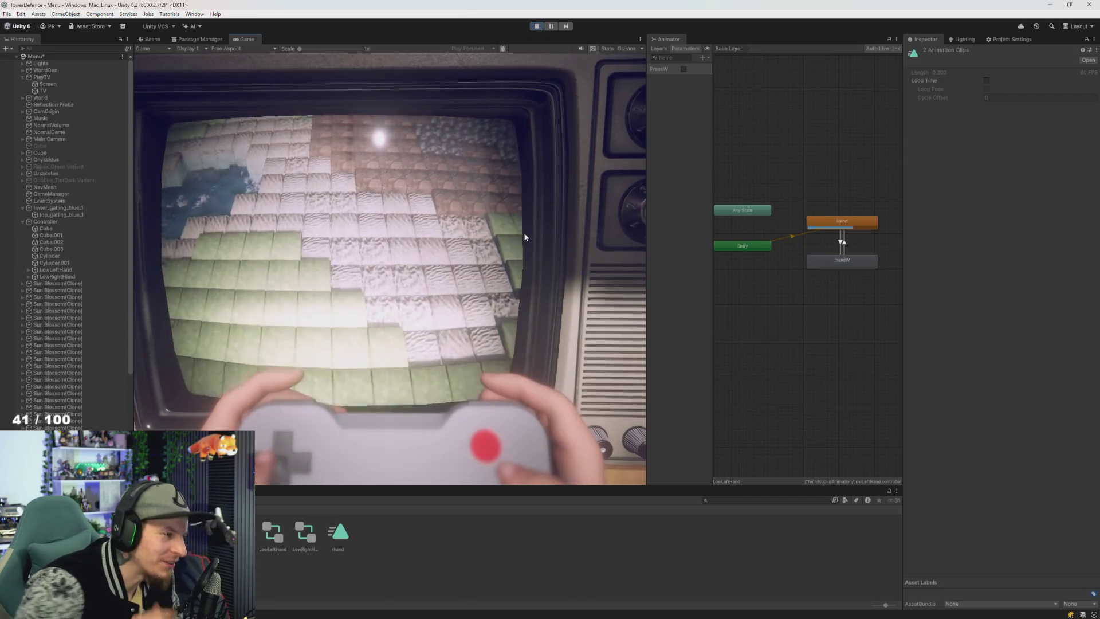
key(w)
Step: Enable the disabled Cube, test the W thumb press again, and stop the game
click(57, 146)
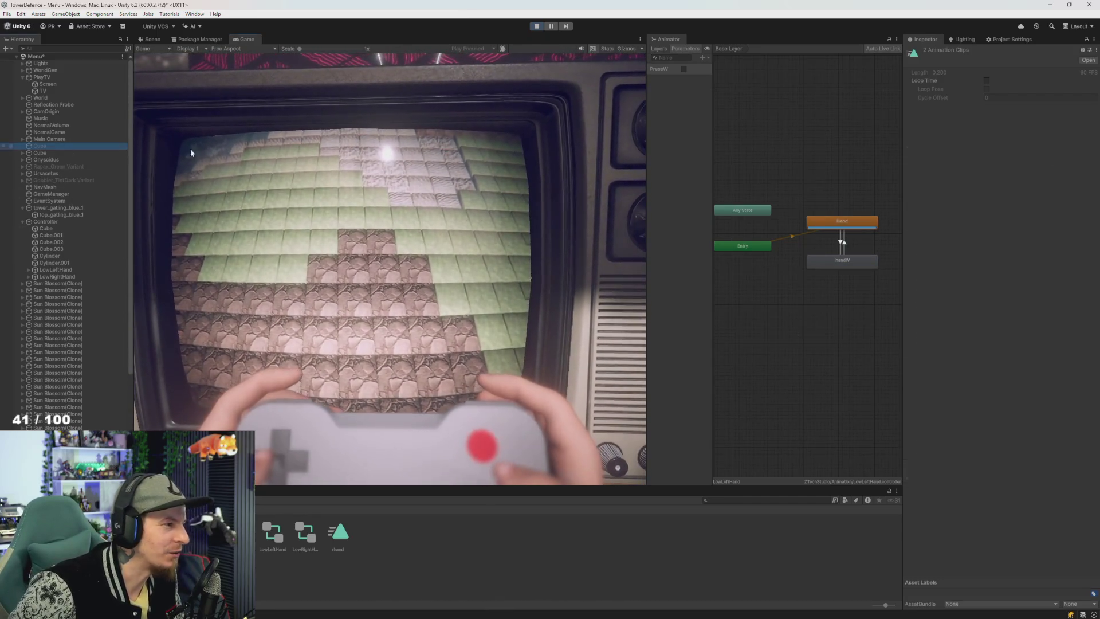
click(926, 52)
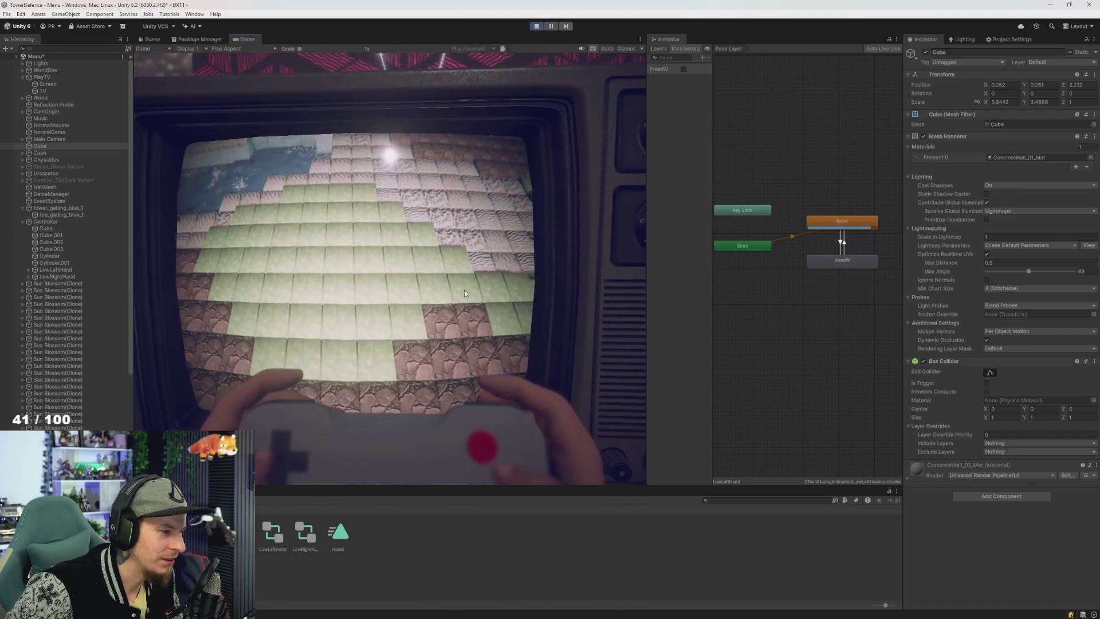
key(w)
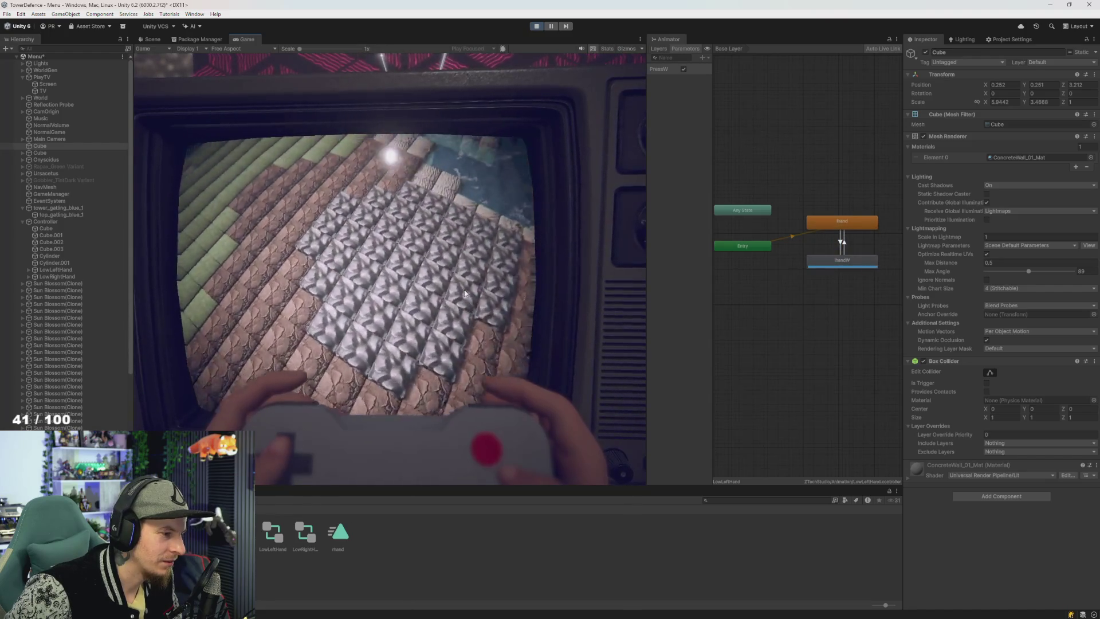
key(w)
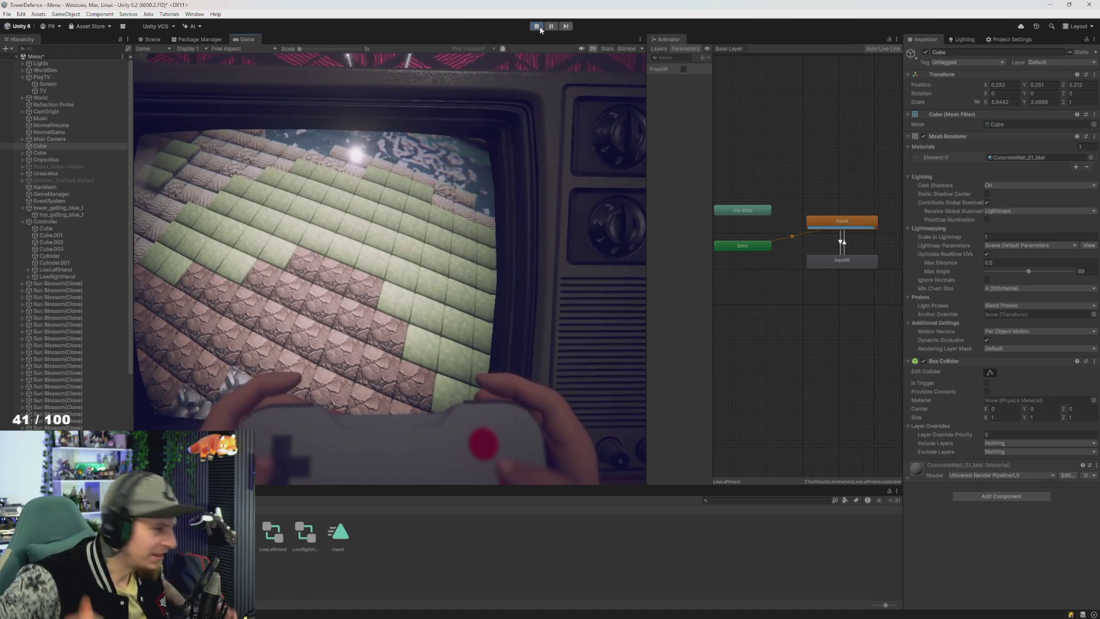
click(537, 27)
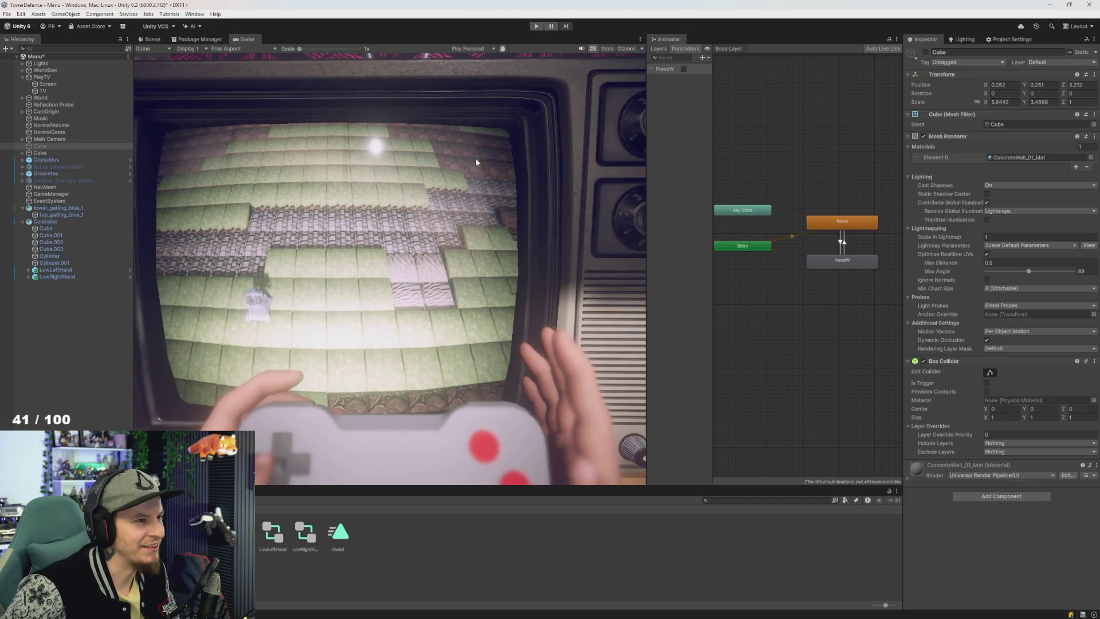
Step: Open the Animation timeline with LowLeftHand selected to show its keyframes
key(alt+Tab)
key(Escape)
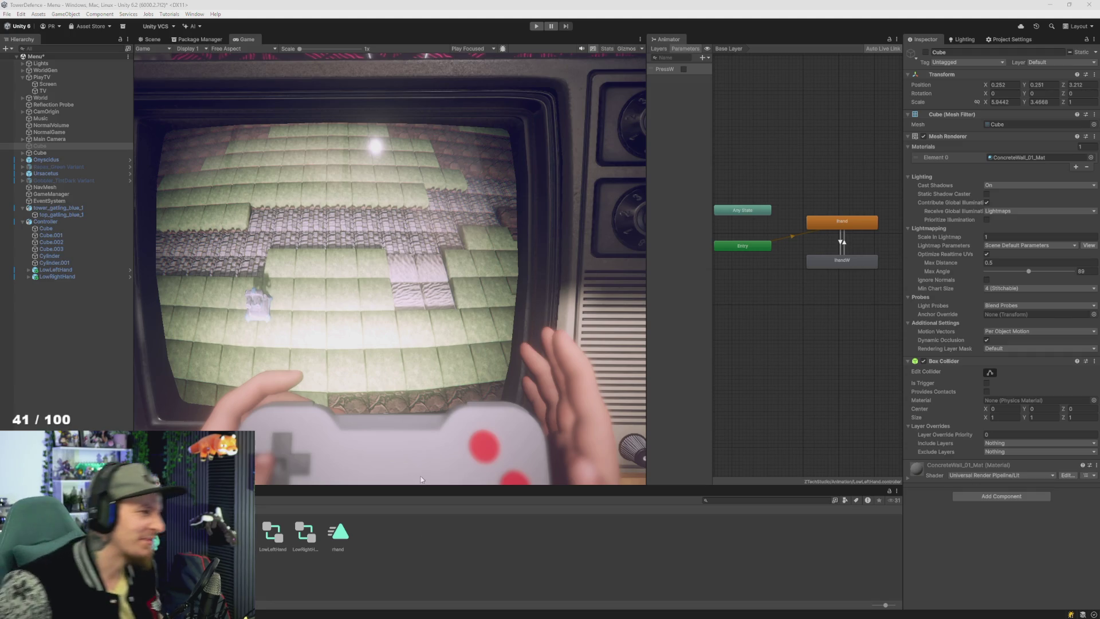
key(ctrl+6)
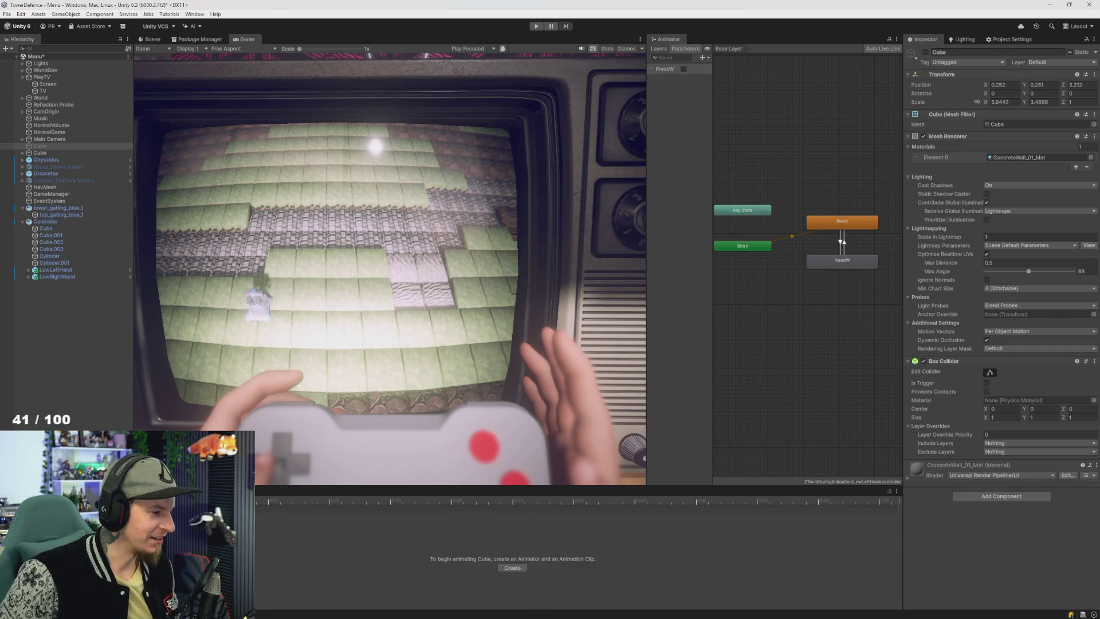
click(52, 209)
click(55, 270)
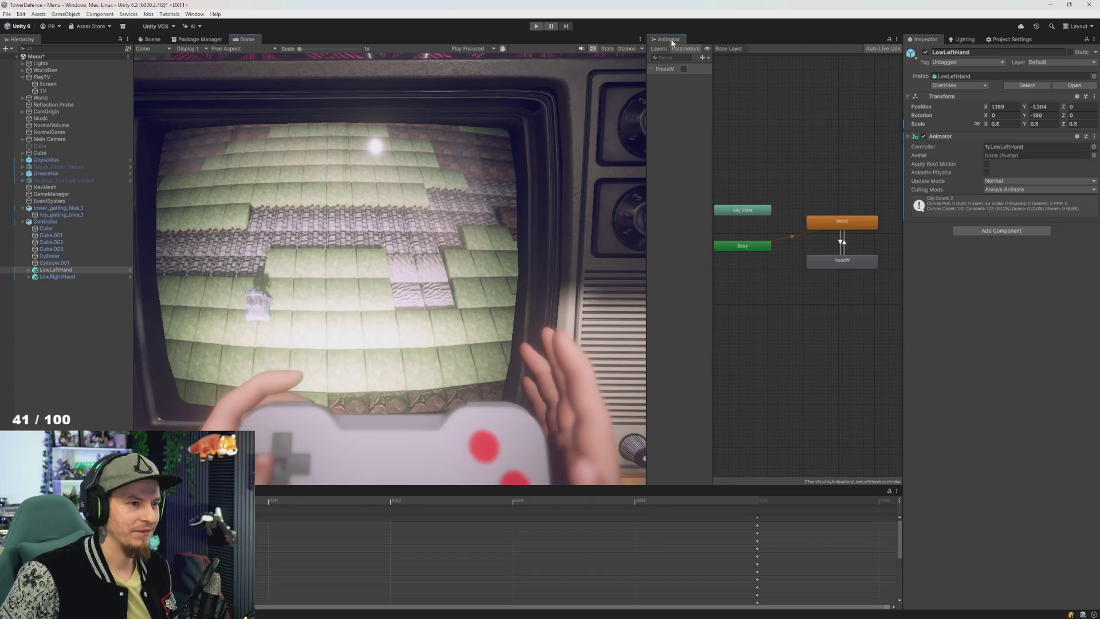
Step: Dock the Animator beside Game and zoom the Scene view in on the hand and controller
drag(672, 41, 509, 39)
click(150, 40)
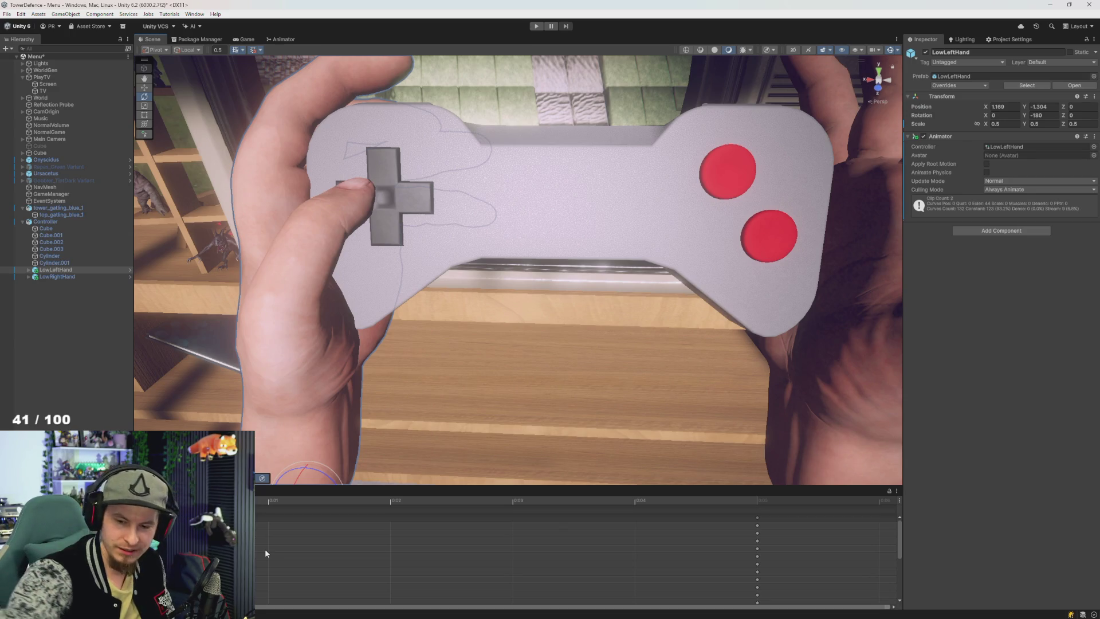
drag(413, 186, 437, 207)
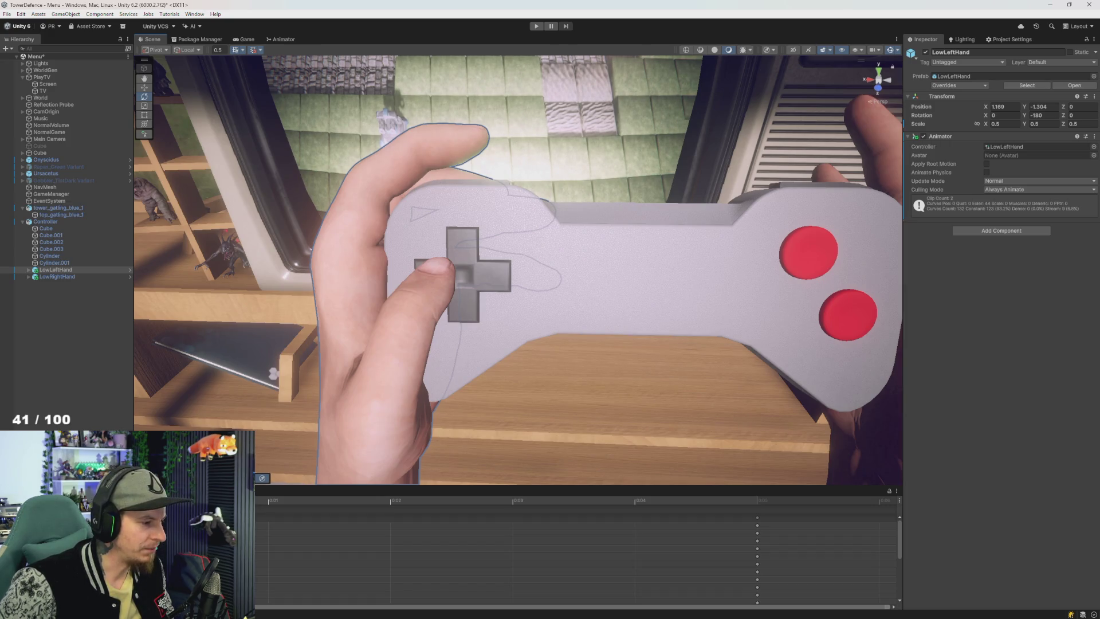
Step: Expand all LowLeftHand bones and create a new animation clip named lhandS
key(shift+c)
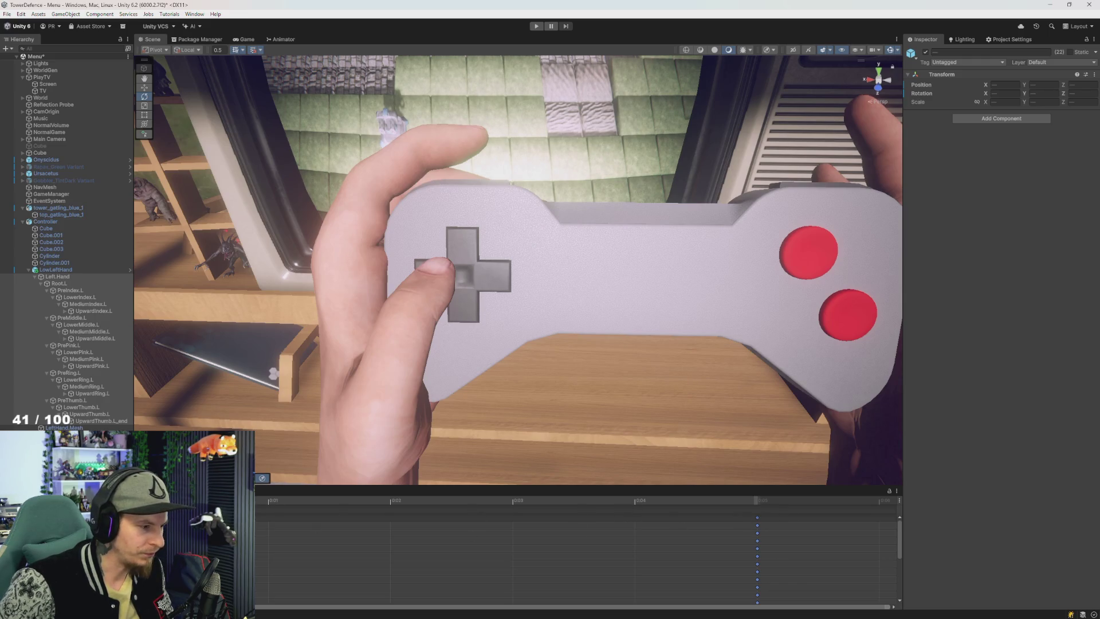
scroll(288, 535, down, 3)
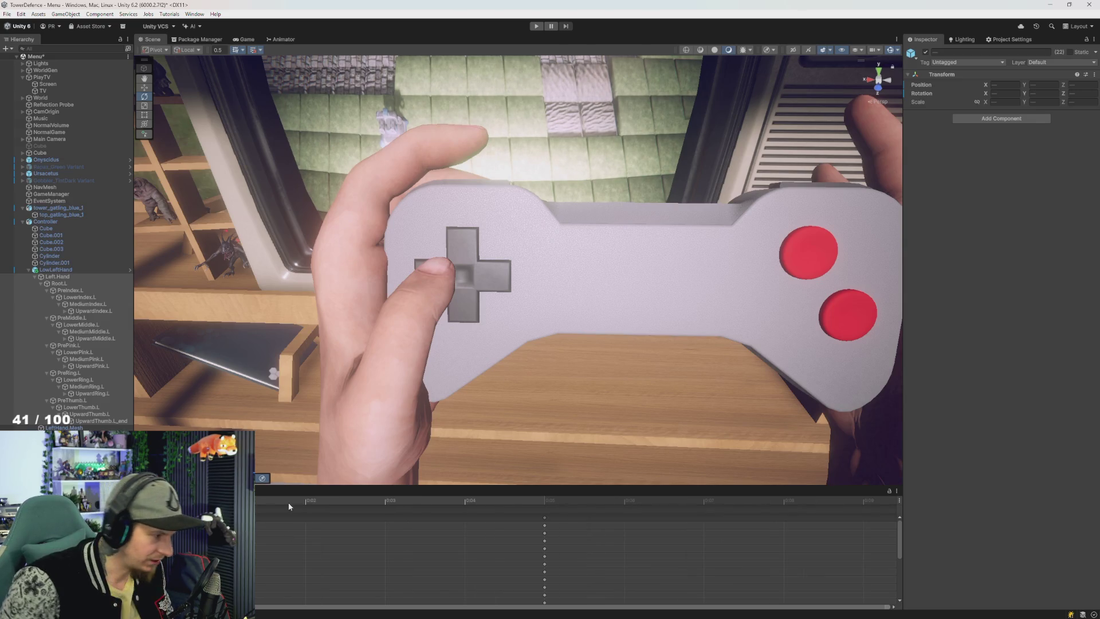
scroll(288, 536, down, 4)
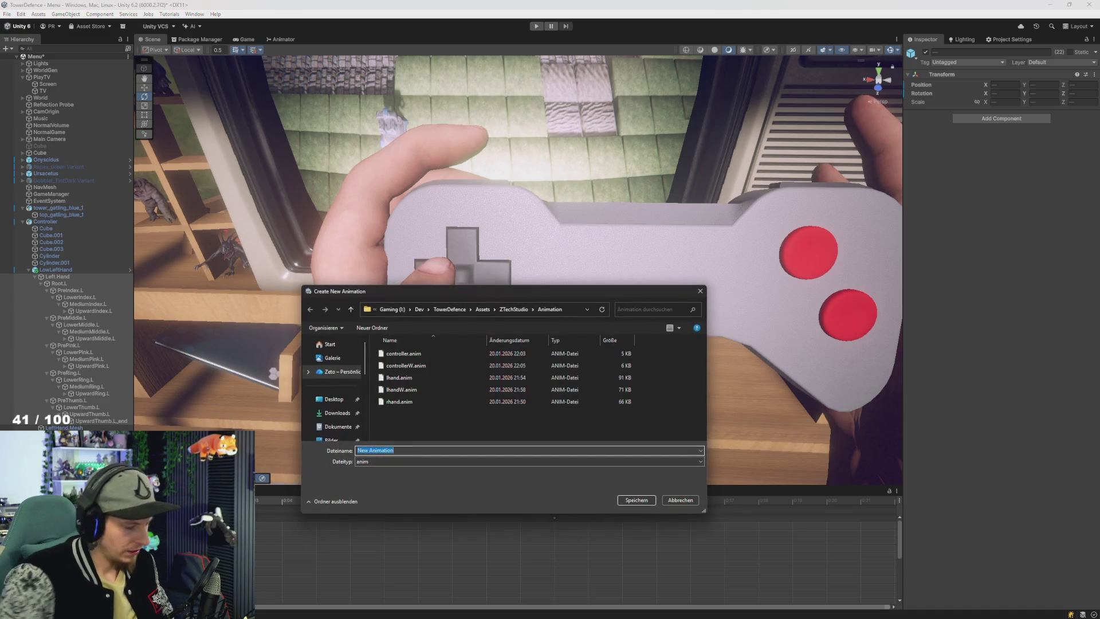
text(lhand)
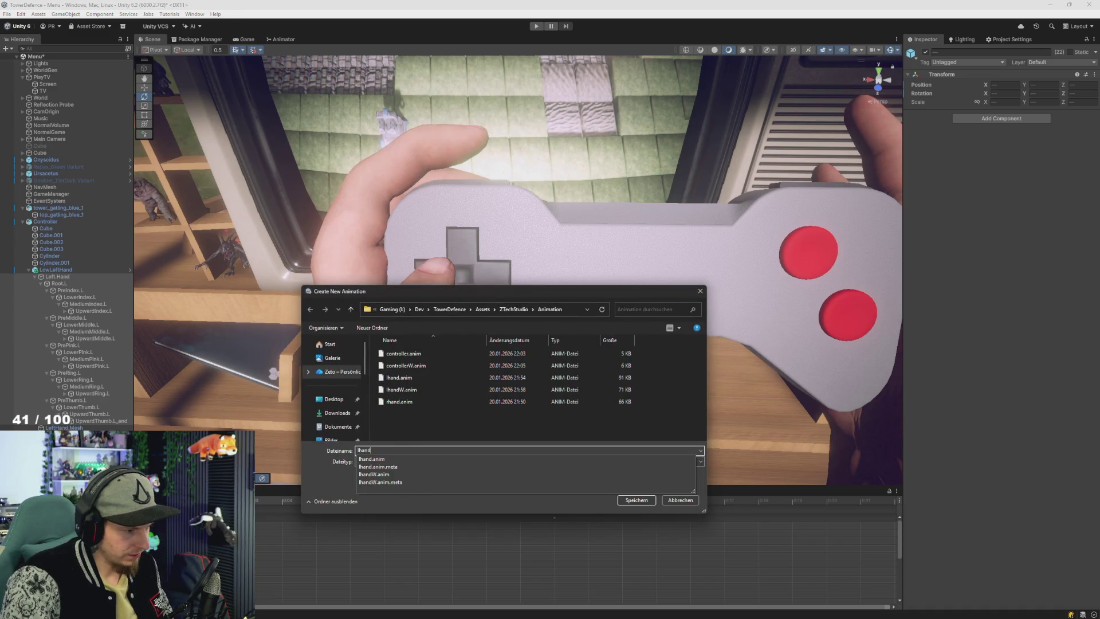
text(S)
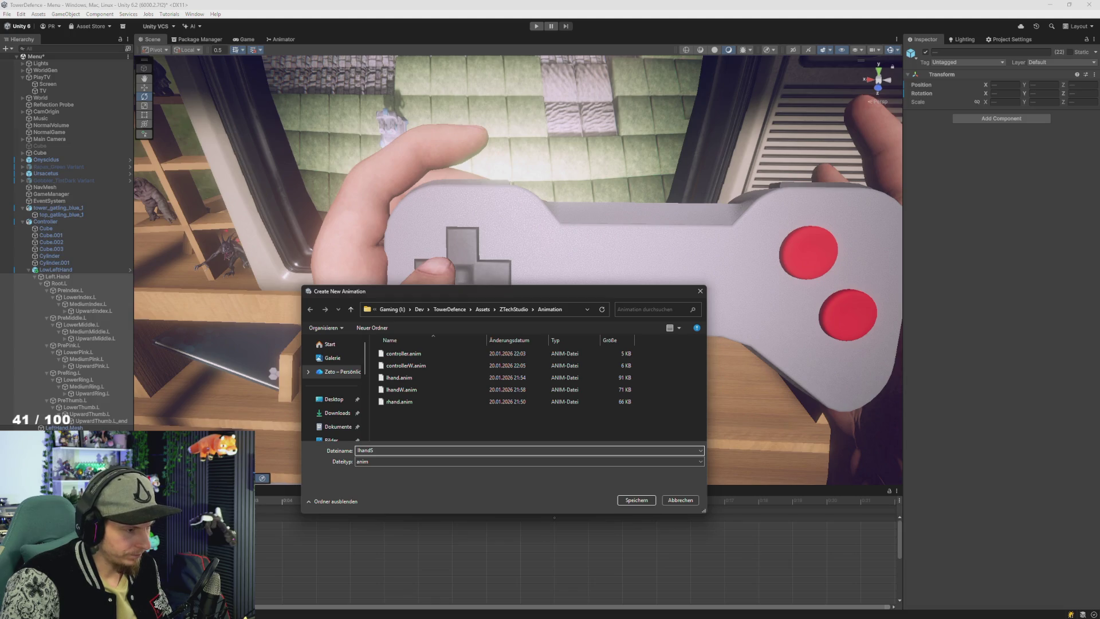
key(Return)
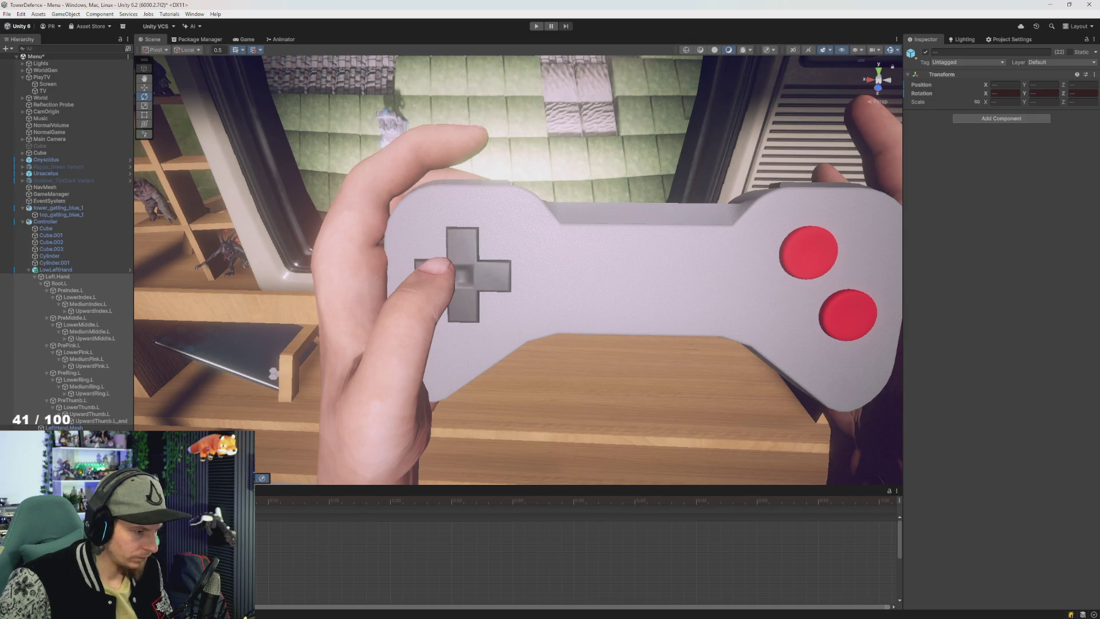
Step: At the clip start, trial-rotate the PreThumb.L base (undone) and move the view closer to the thumb
click(293, 594)
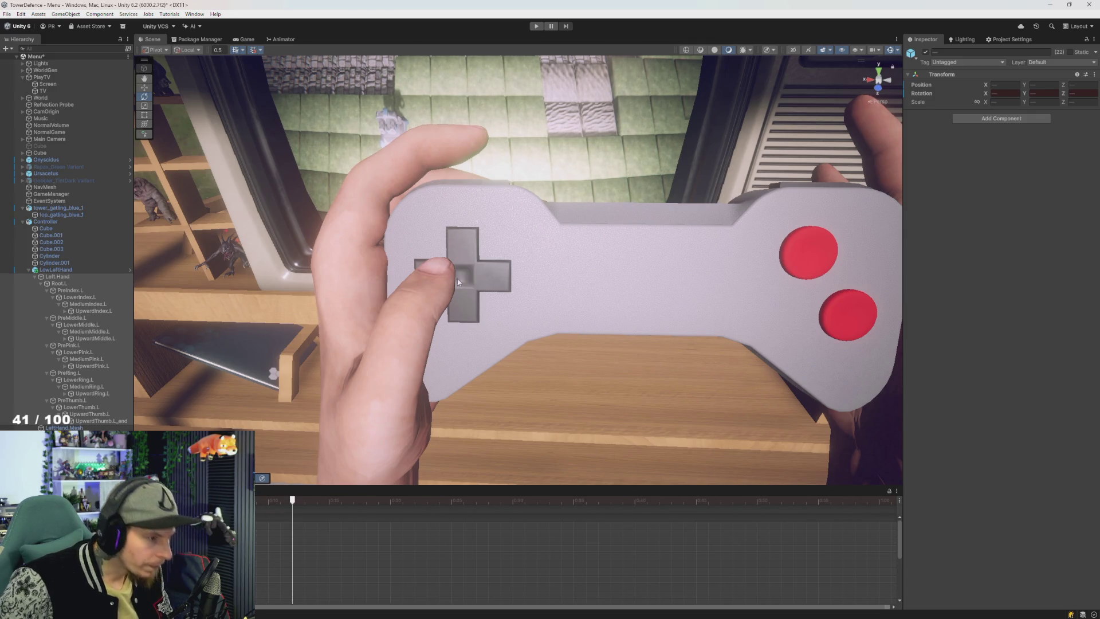
click(60, 284)
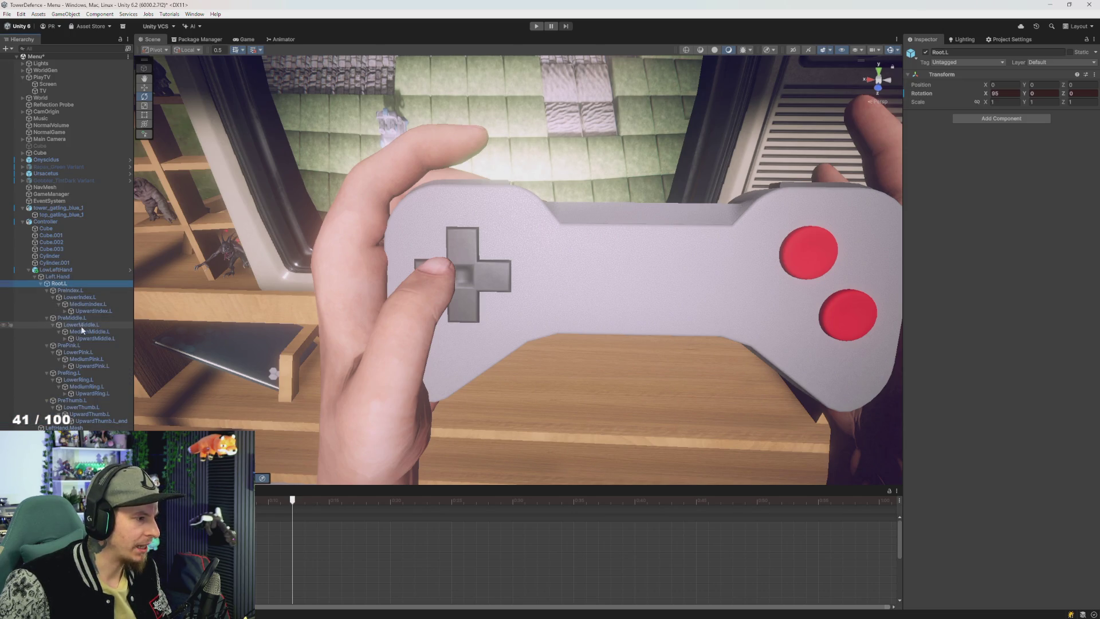
click(72, 400)
click(342, 385)
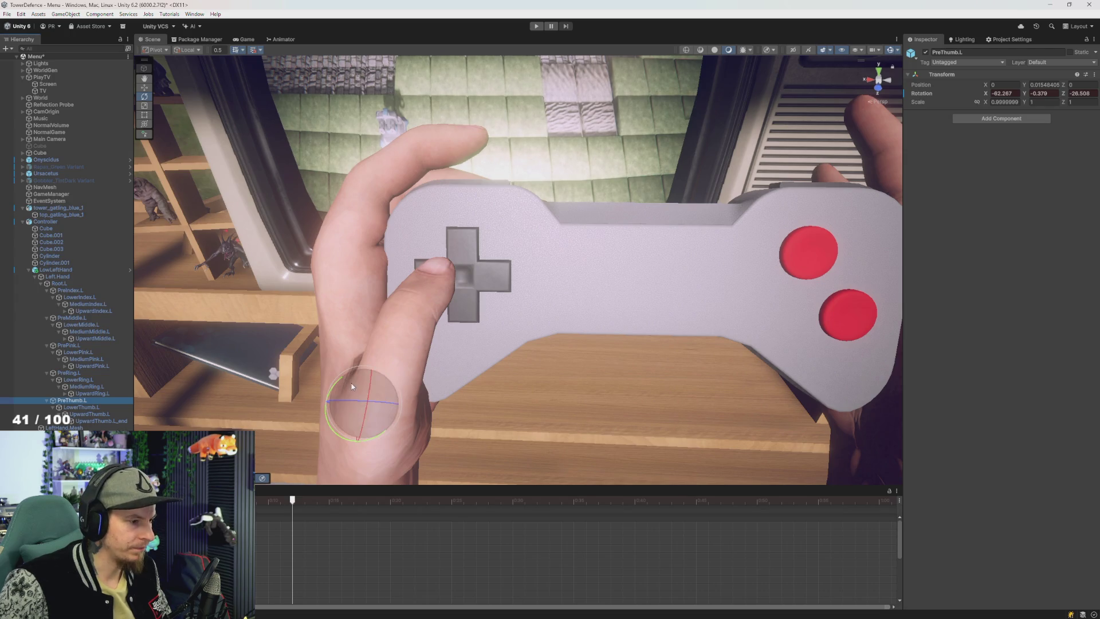
drag(341, 386, 356, 389)
key(ctrl+z)
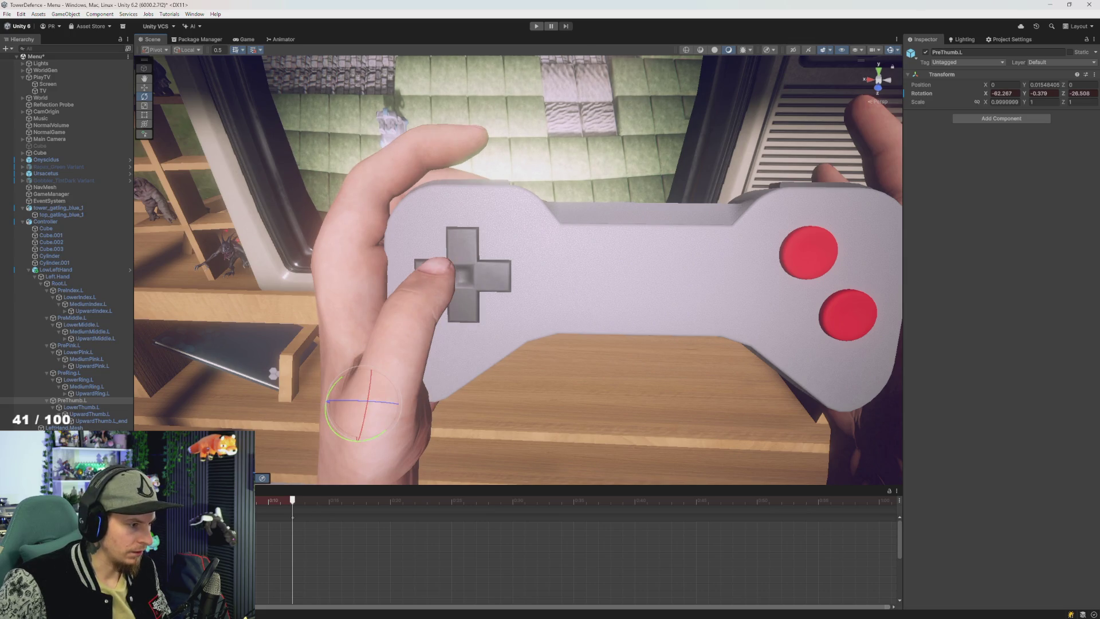
mouse_move(320, 401)
mouse_down()
mouse_move(484, 380)
mouse_move(427, 371)
mouse_up()
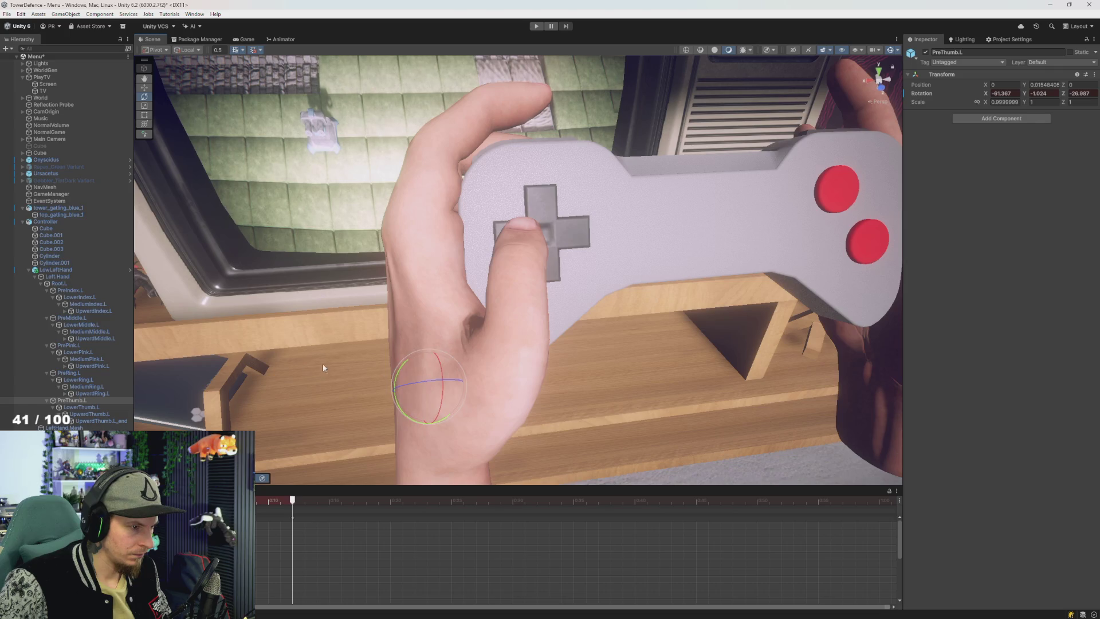
Step: Rotate LowerThumb.L and bend the UpwardThumb.L tip down onto the D-pad
click(94, 409)
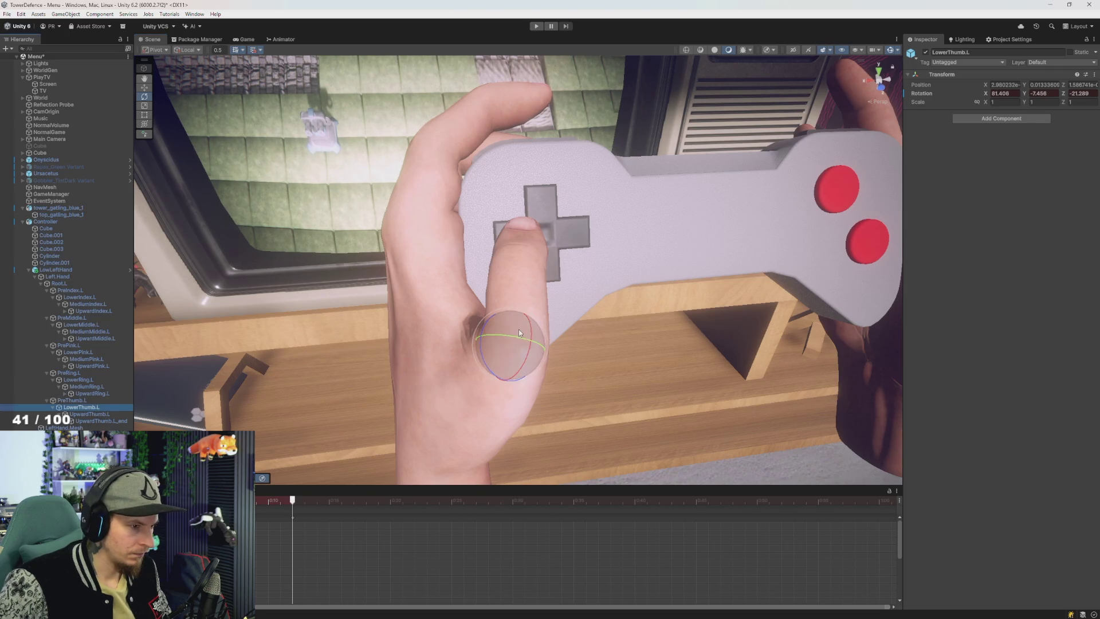
drag(518, 329, 509, 318)
click(89, 414)
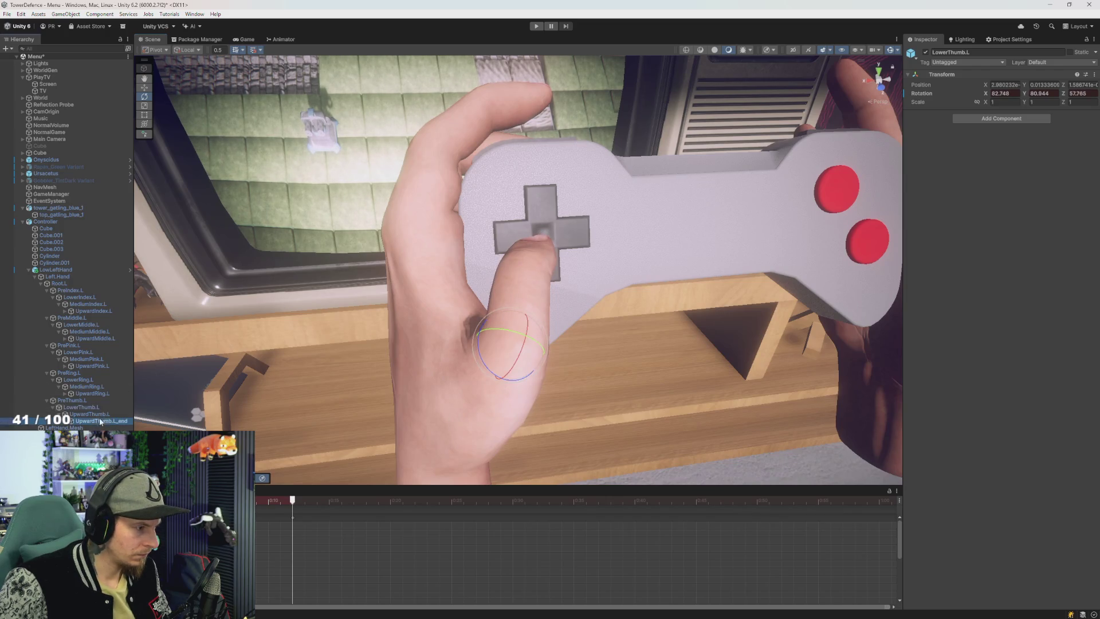
click(107, 423)
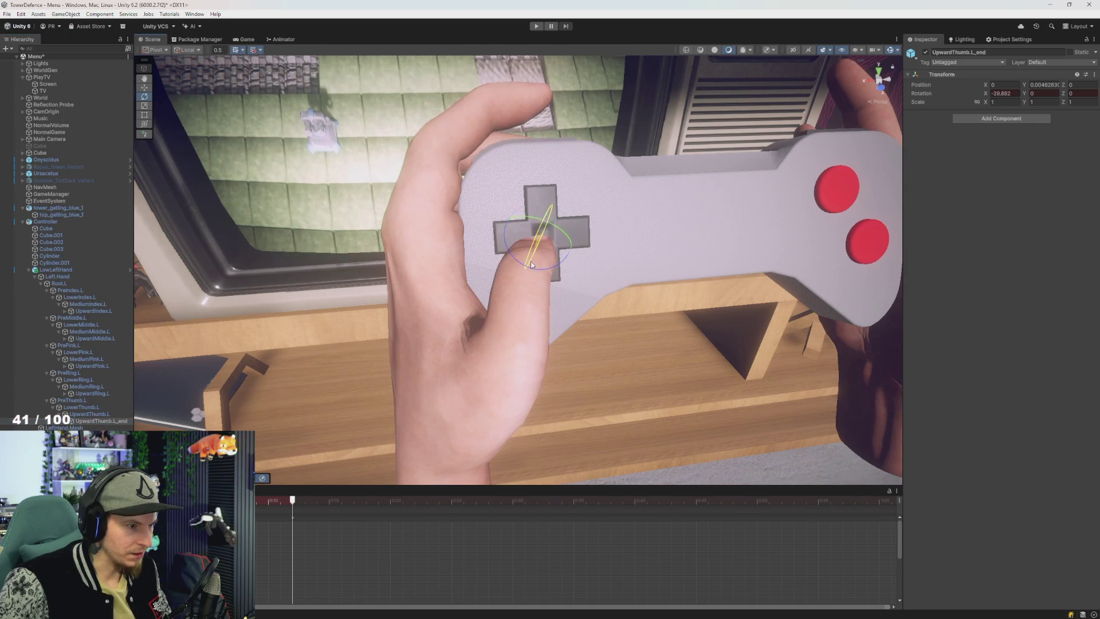
key(ctrl+z)
click(89, 413)
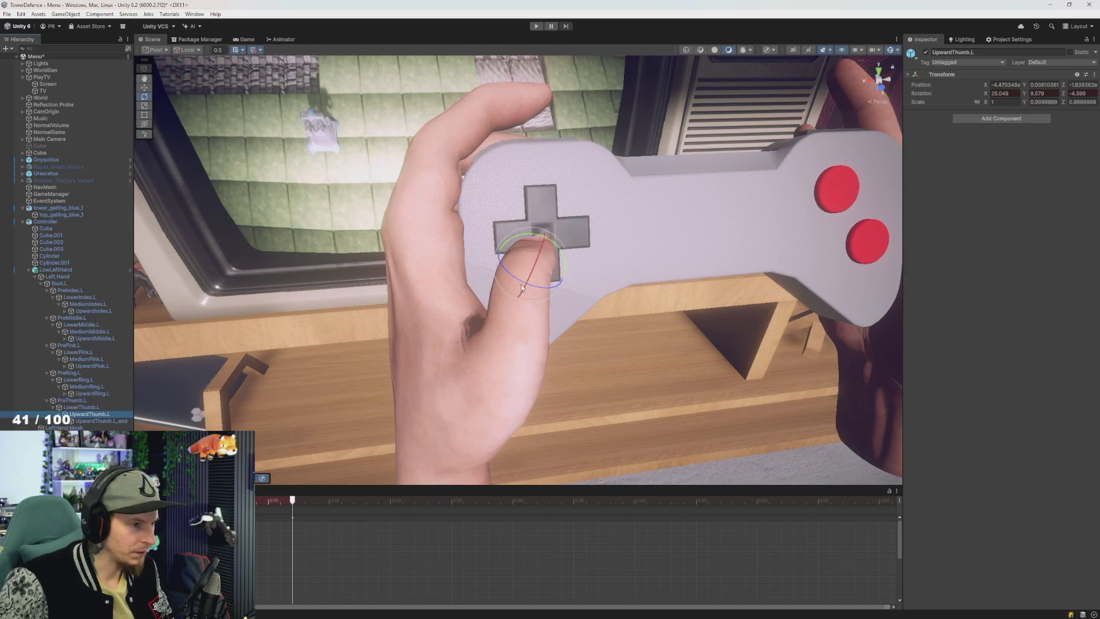
mouse_move(535, 252)
mouse_down()
mouse_move(519, 296)
mouse_move(535, 283)
mouse_move(596, 306)
mouse_move(496, 307)
mouse_move(498, 324)
mouse_up()
Step: Re-angle the UpwardThumb.L tip toward the D-pad centre
alt+drag(497, 325, 373, 265)
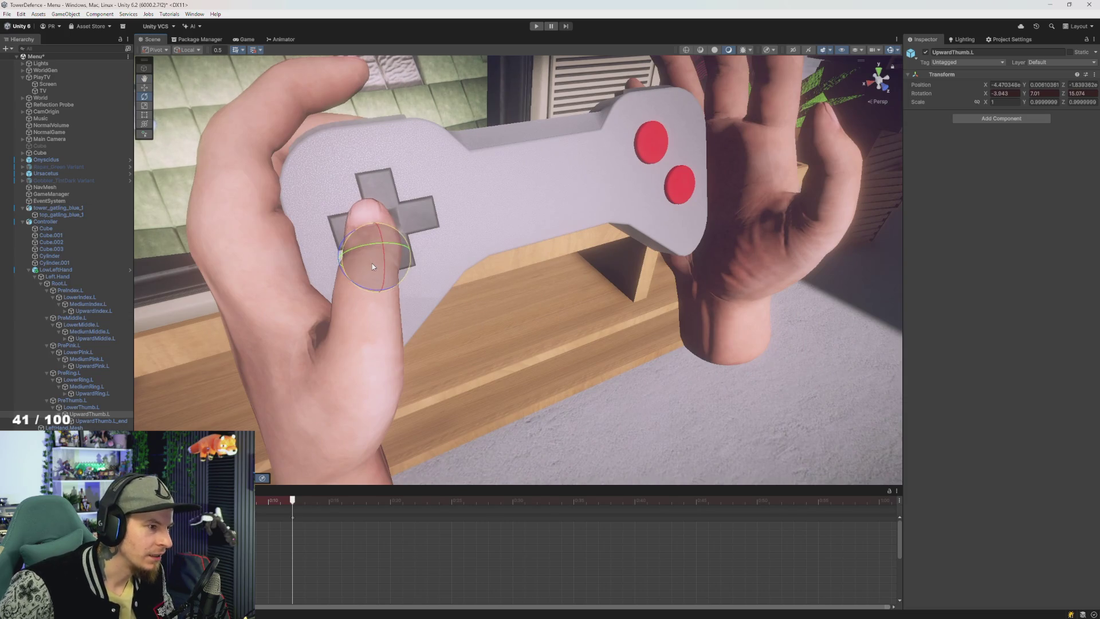
key(ctrl+z)
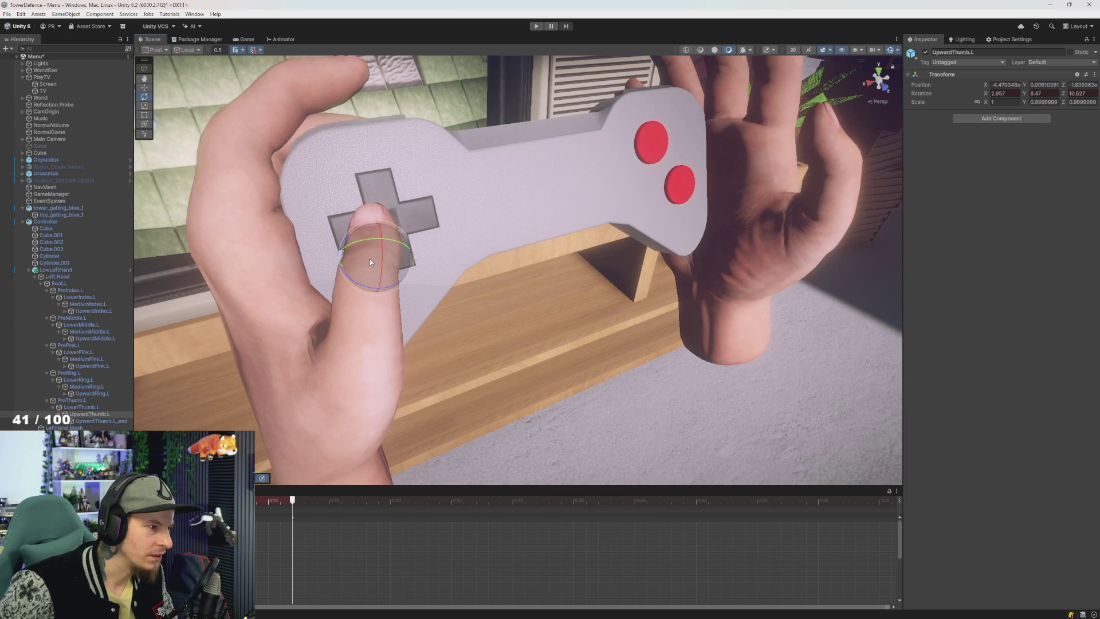
drag(370, 259, 369, 260)
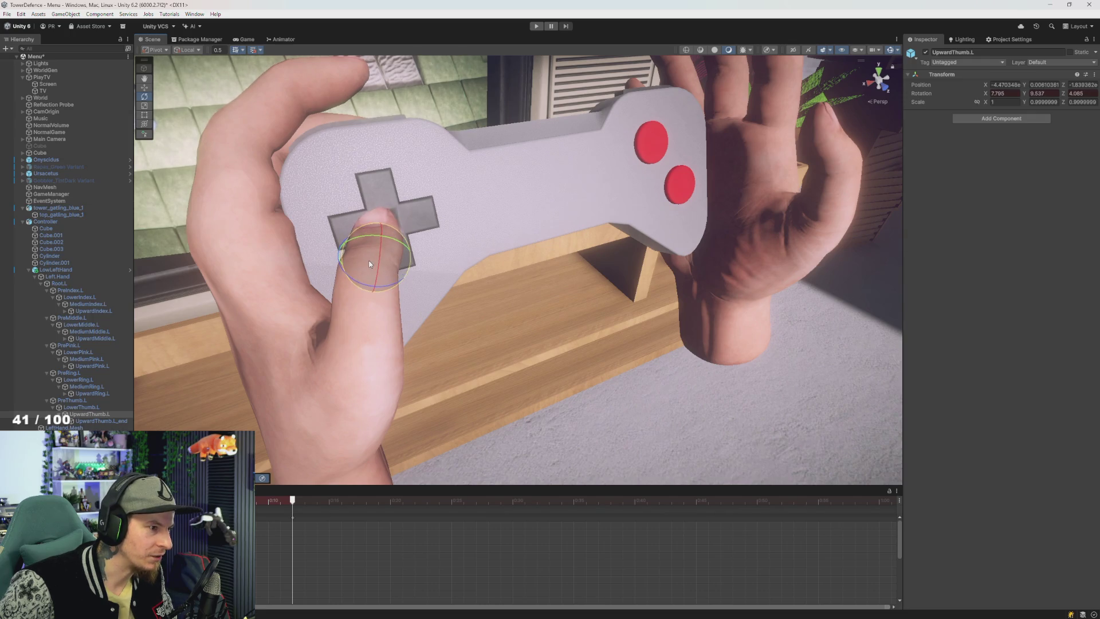
click(89, 407)
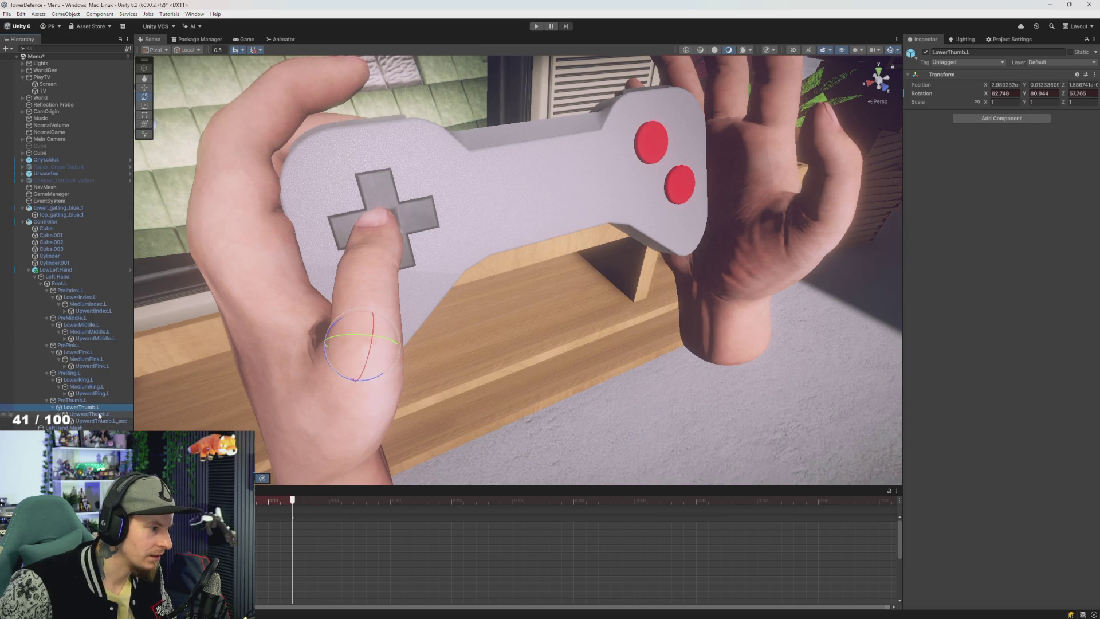
click(99, 414)
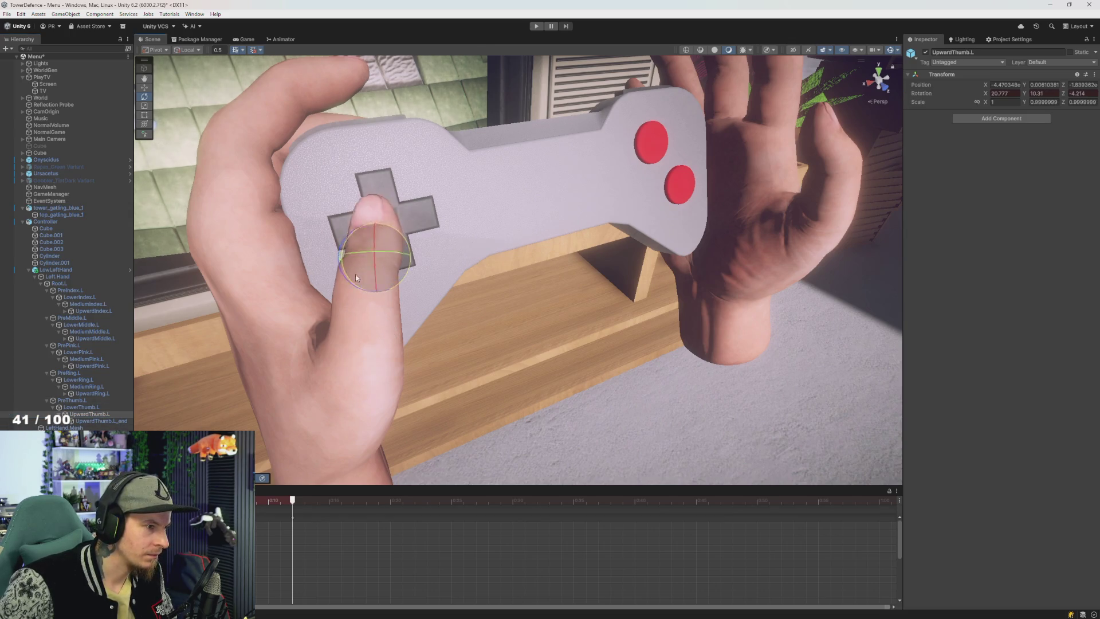
mouse_move(355, 278)
mouse_down()
mouse_move(390, 263)
mouse_move(372, 240)
mouse_move(346, 358)
mouse_move(374, 219)
mouse_move(355, 296)
mouse_up()
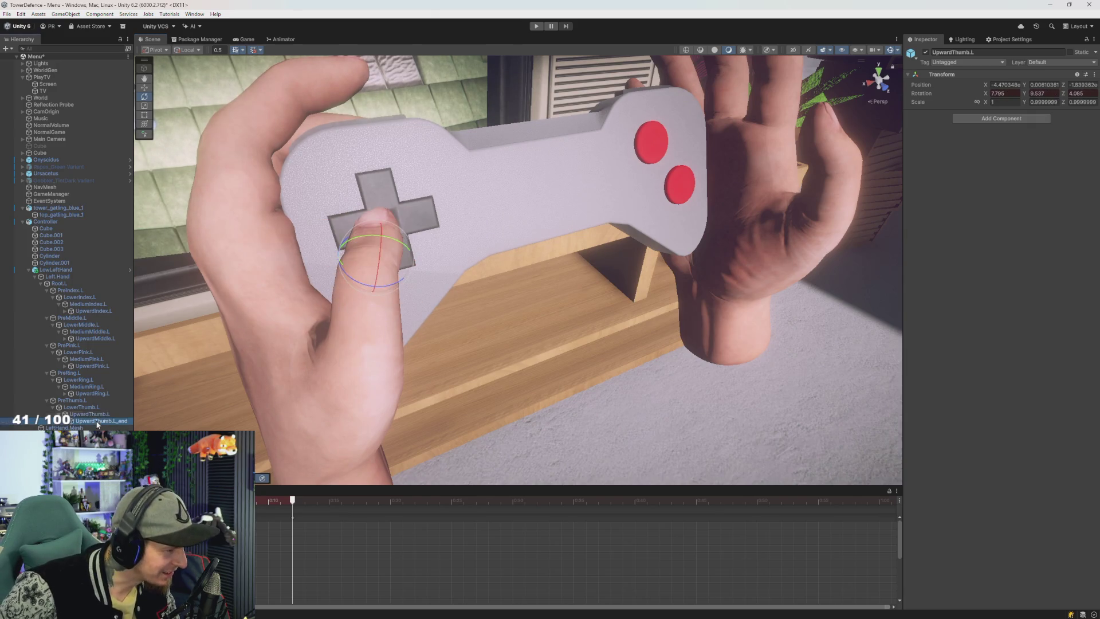
Step: Rotate LowerThumb.L toward the D-pad and turn the PreThumb.L base slightly
click(81, 407)
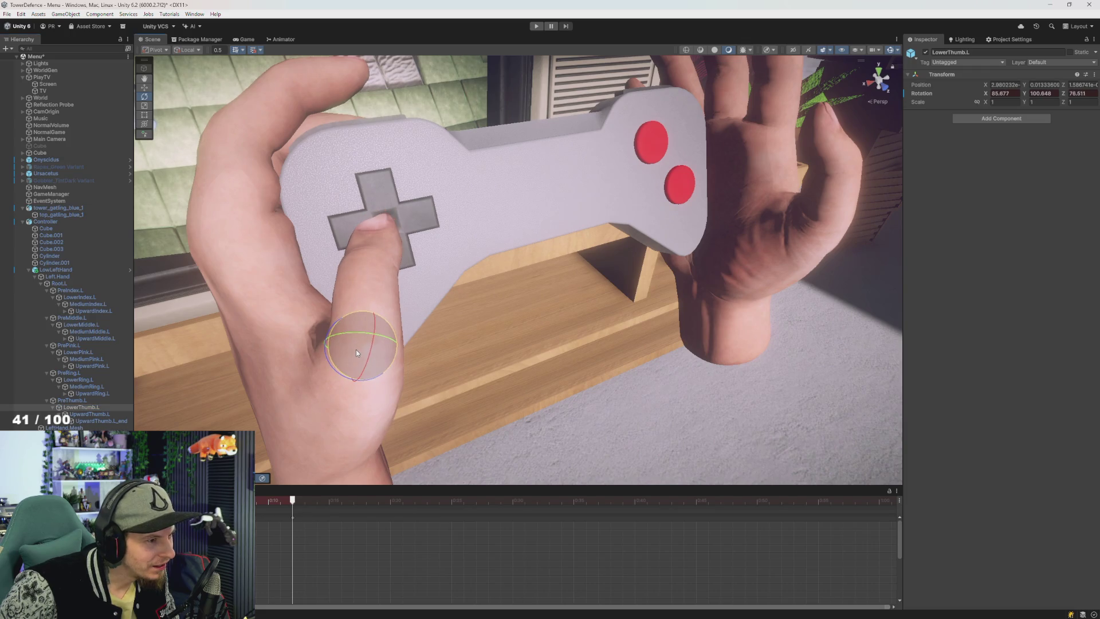
drag(356, 353, 351, 355)
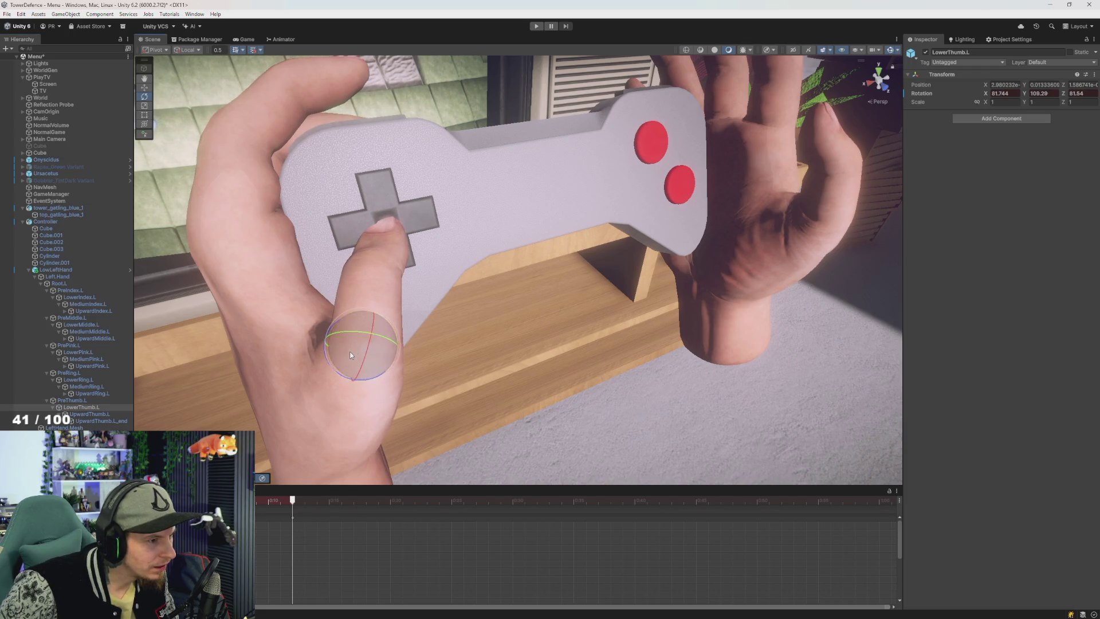
click(71, 401)
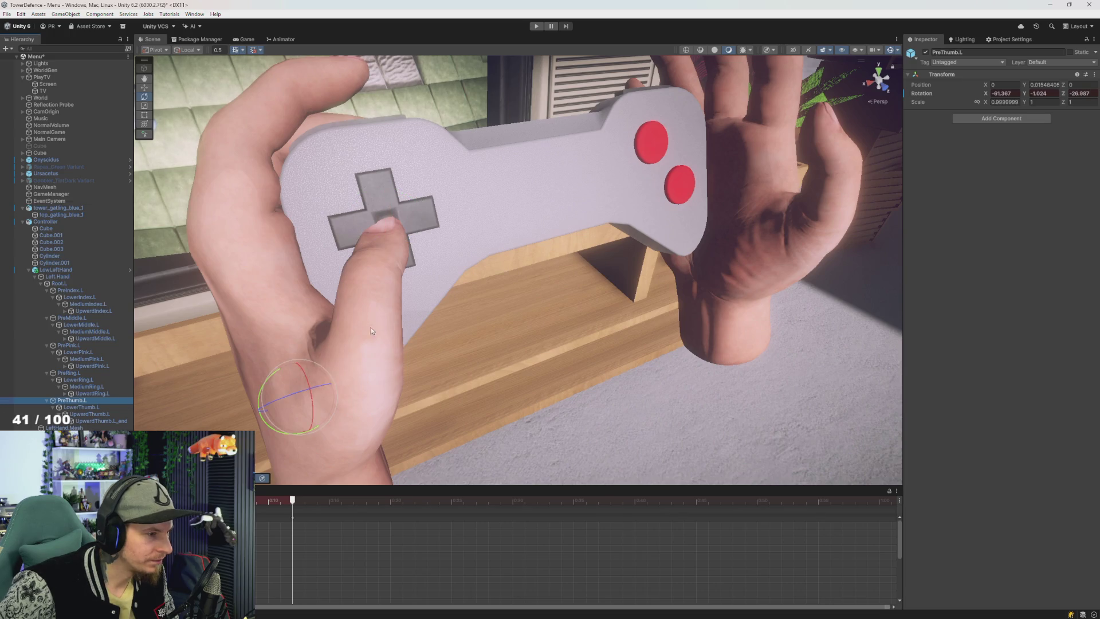
drag(297, 404, 298, 408)
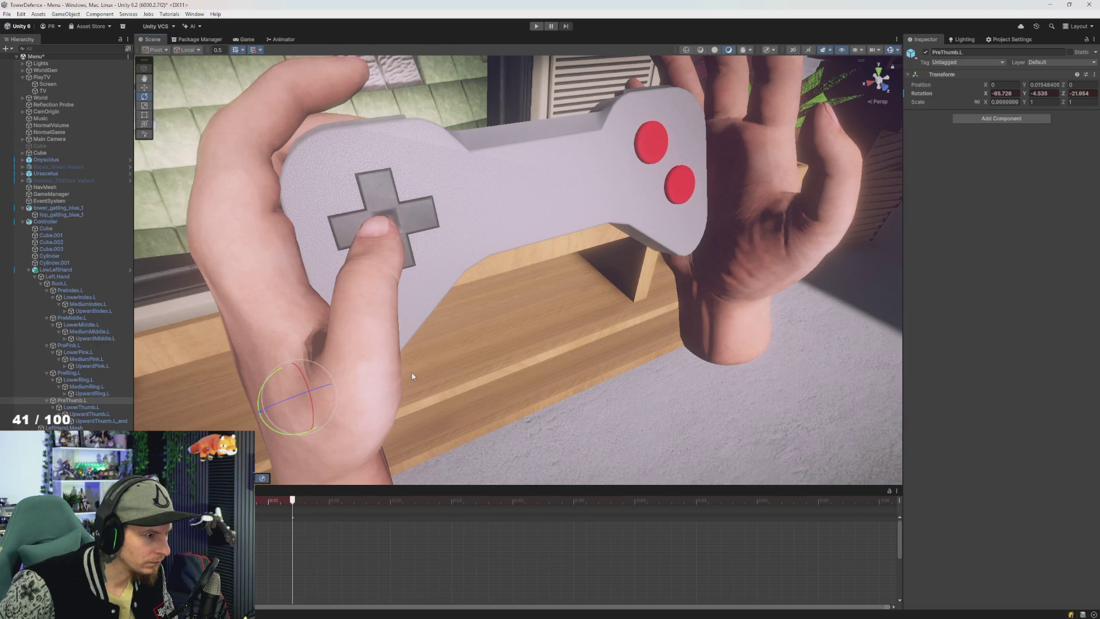
mouse_move(411, 372)
mouse_down()
mouse_move(340, 358)
mouse_move(399, 385)
mouse_move(412, 357)
mouse_up()
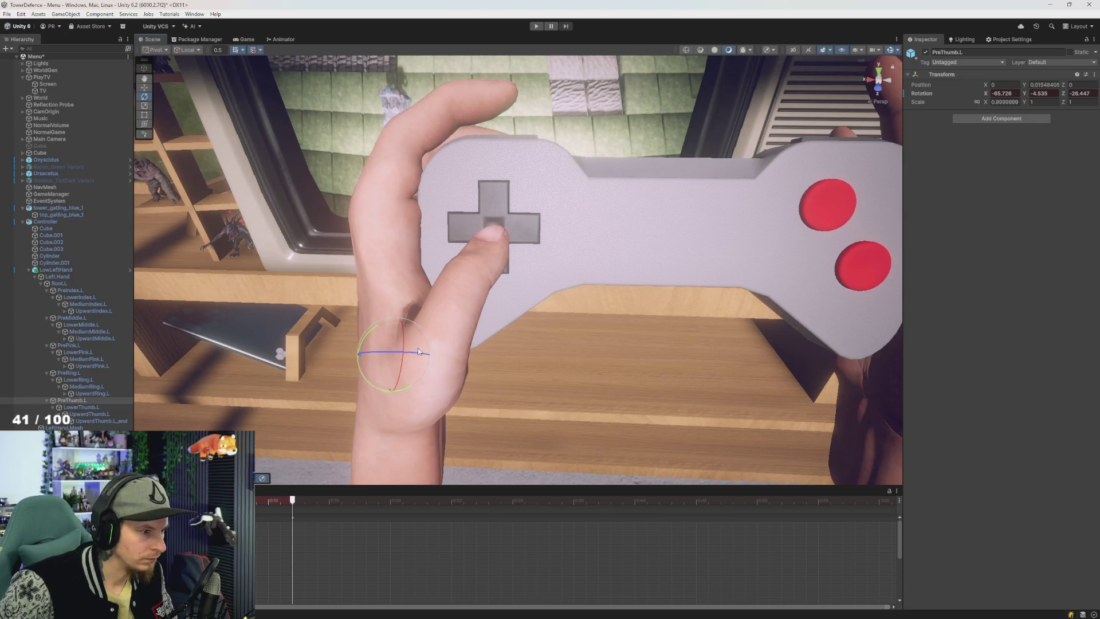
Step: Rotate LowerThumb.L further and straighten the thumb tip onto the D-pad, previewing a later frame
click(91, 408)
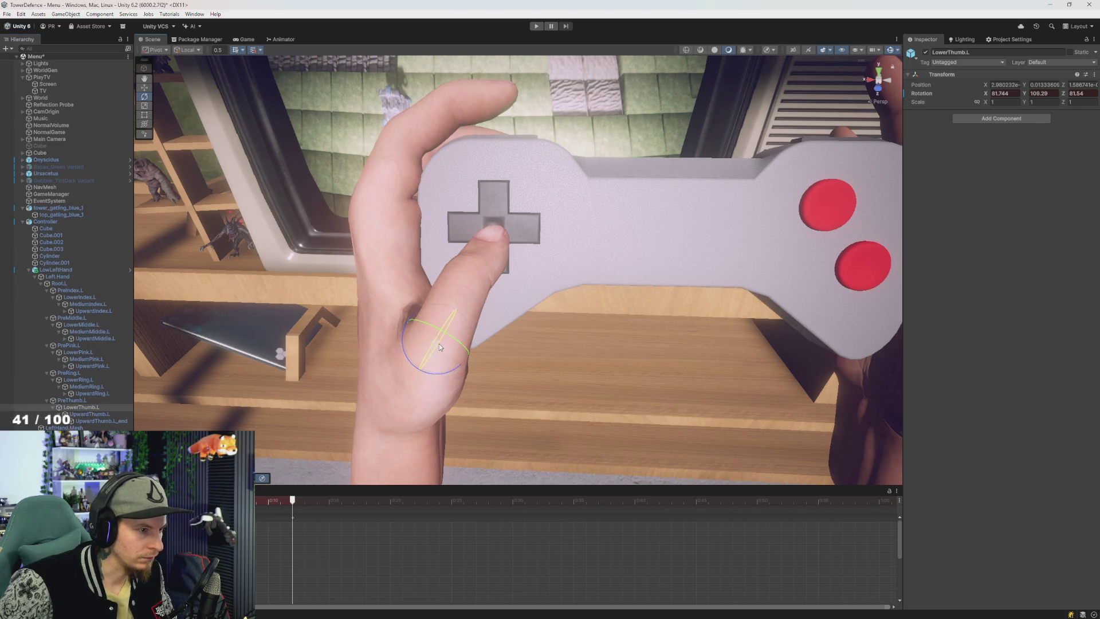
drag(439, 344, 384, 364)
click(403, 363)
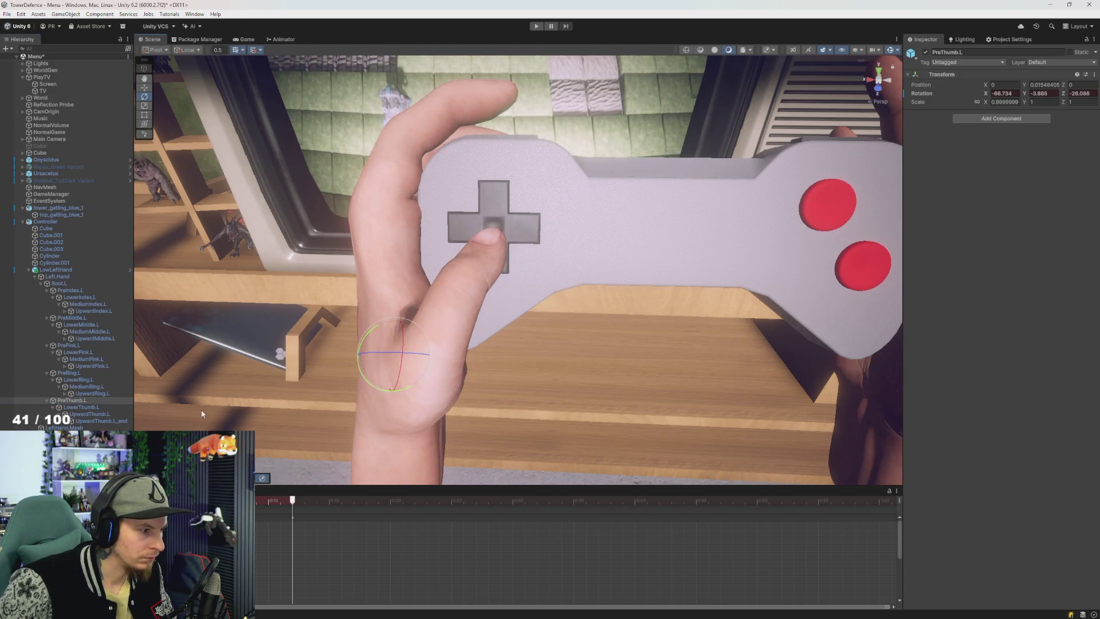
click(91, 413)
drag(466, 297, 457, 273)
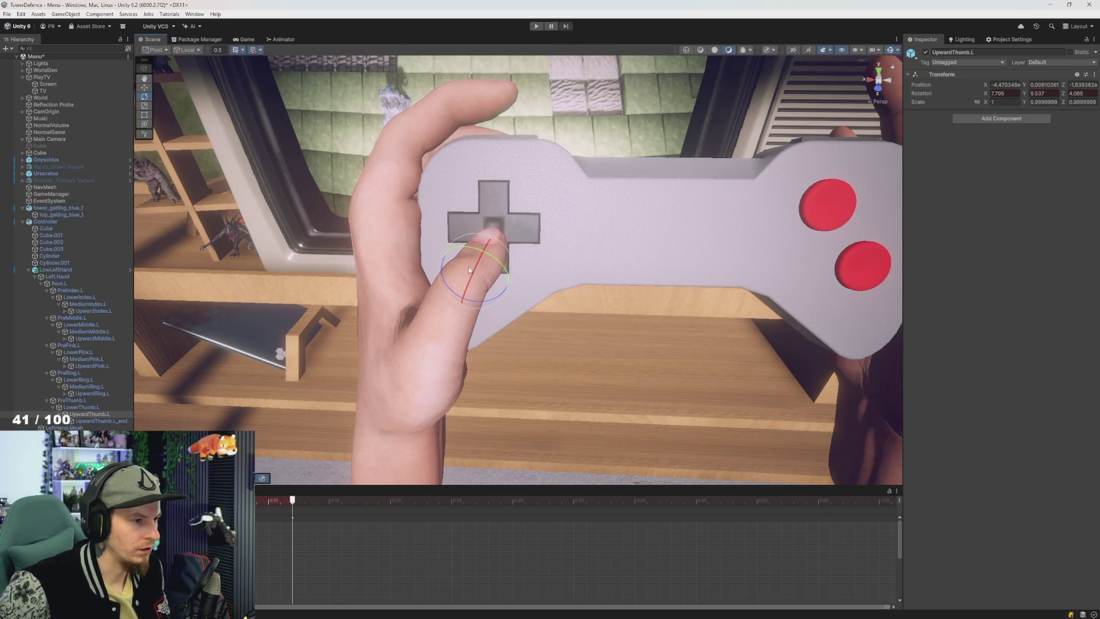
click(470, 269)
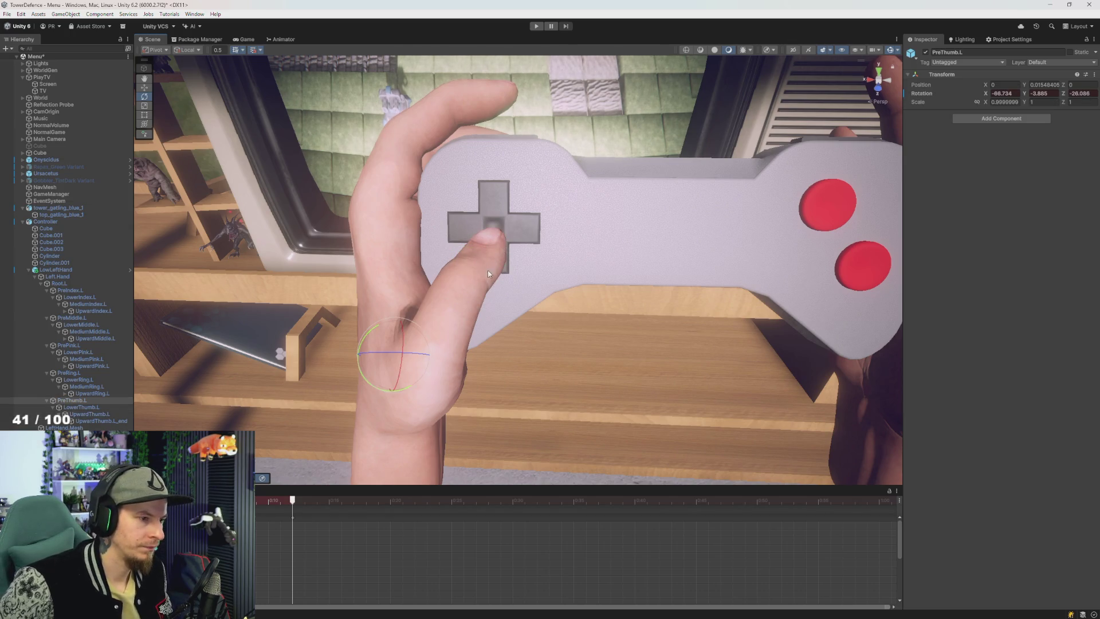
drag(488, 274, 459, 265)
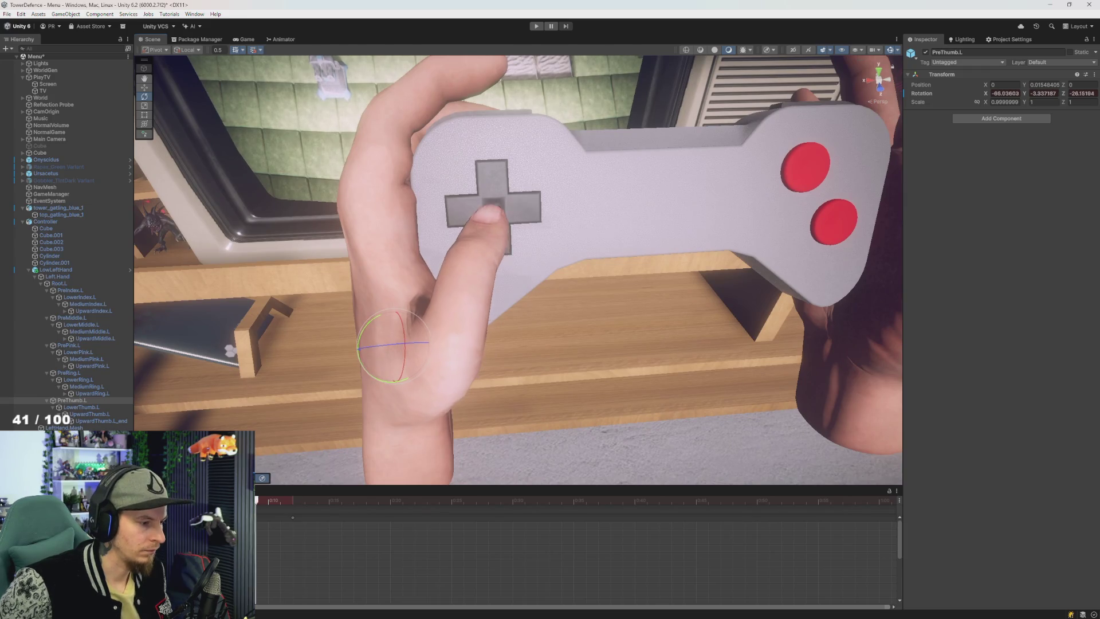
mouse_move(257, 500)
mouse_down()
mouse_move(277, 503)
mouse_move(290, 525)
mouse_up()
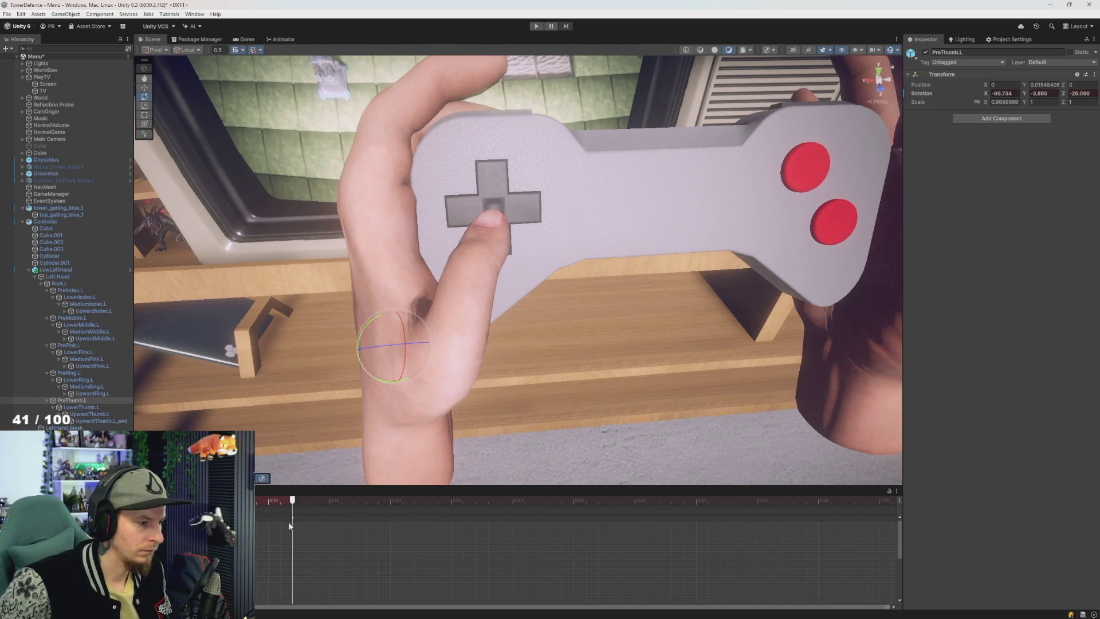
Step: Tweak the thumb tip, lower joint and base rotations to better seat the thumb
click(89, 414)
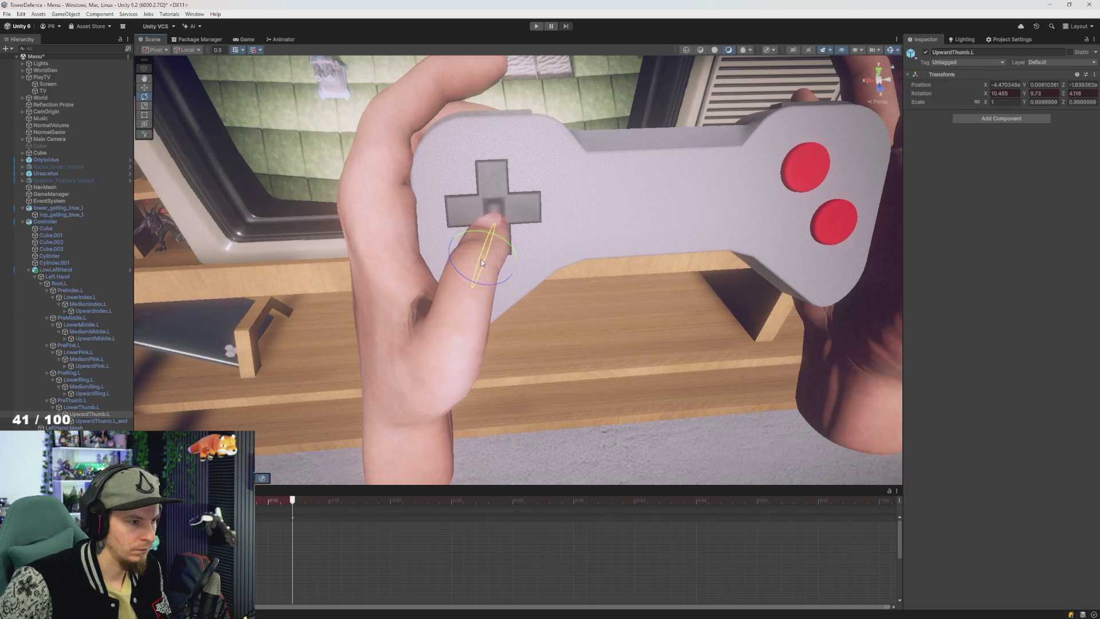
drag(477, 262, 458, 275)
click(81, 407)
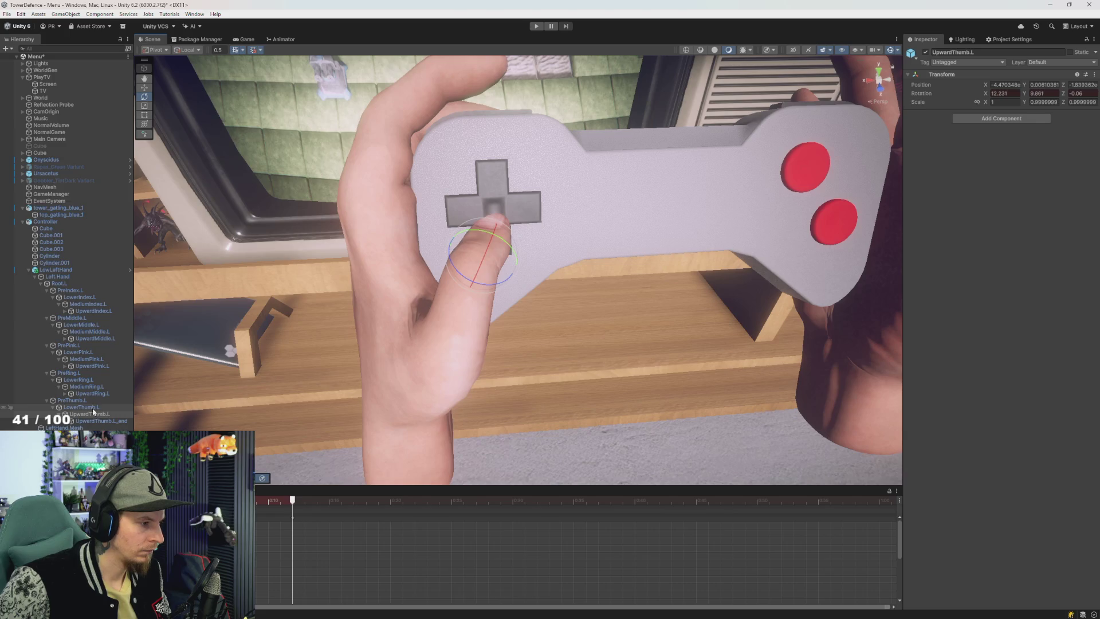
drag(455, 342, 481, 340)
key(ctrl+z)
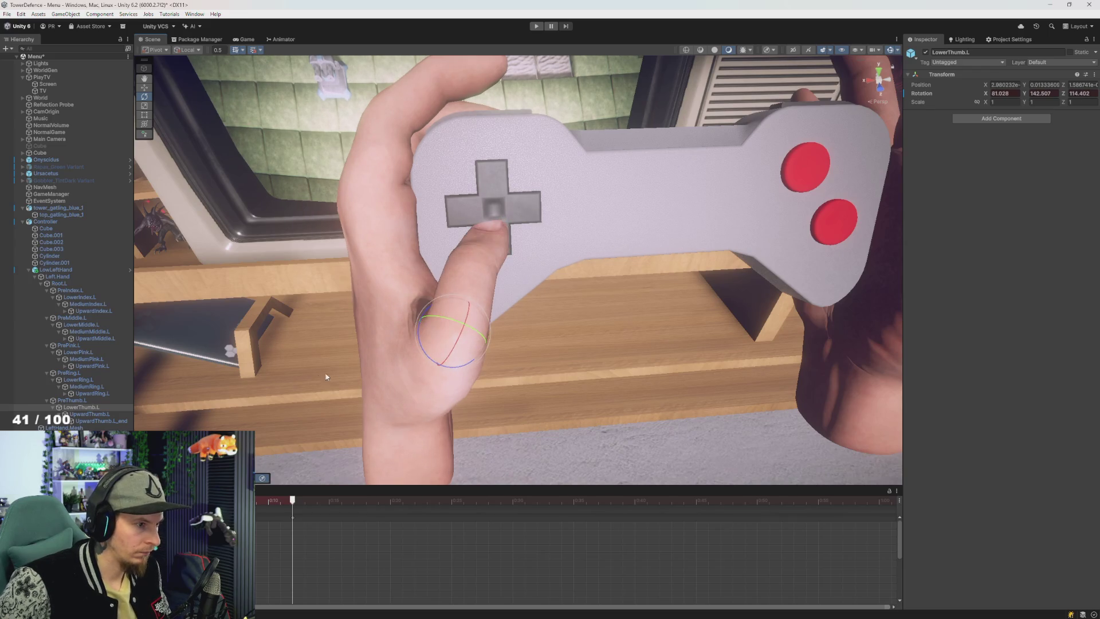
click(80, 400)
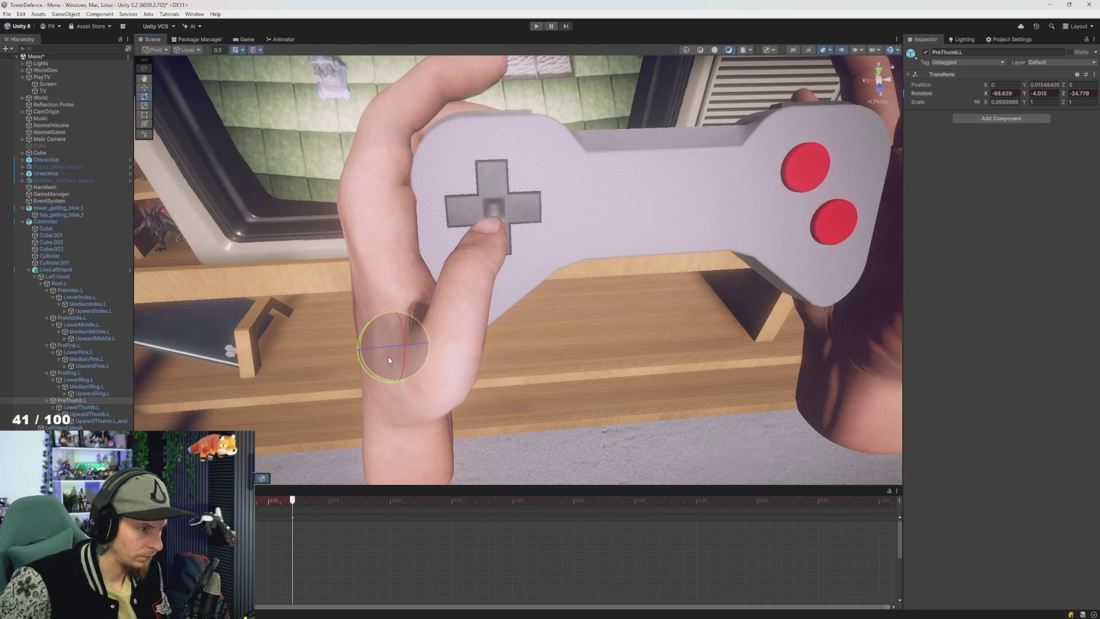
mouse_move(389, 360)
mouse_down()
mouse_move(504, 338)
mouse_move(432, 276)
mouse_move(432, 307)
mouse_move(294, 347)
mouse_up()
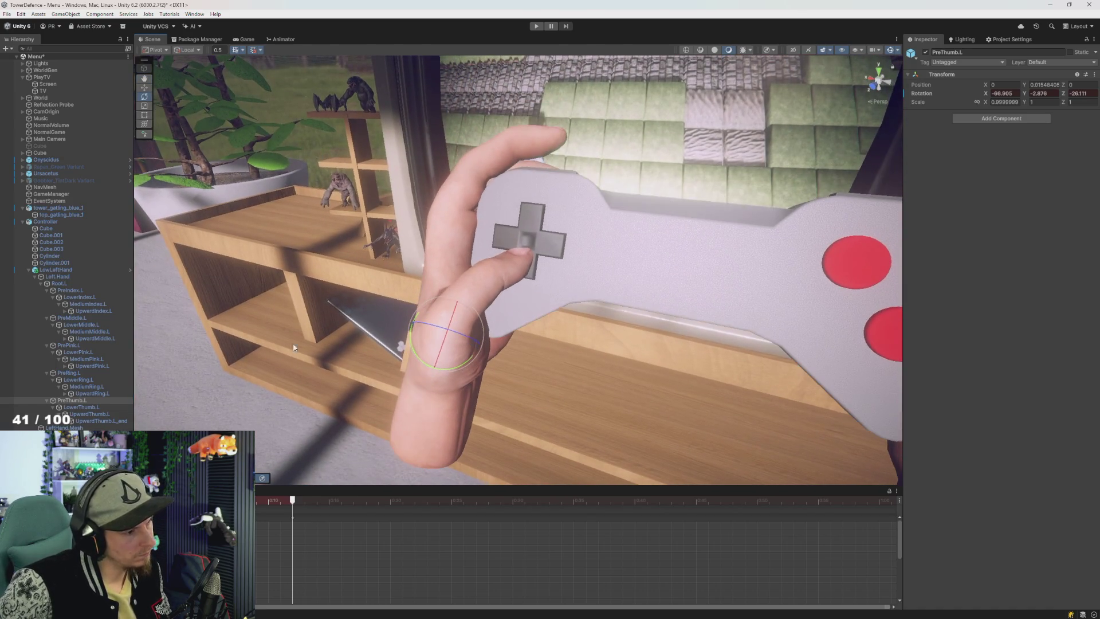
click(87, 409)
drag(463, 301, 452, 290)
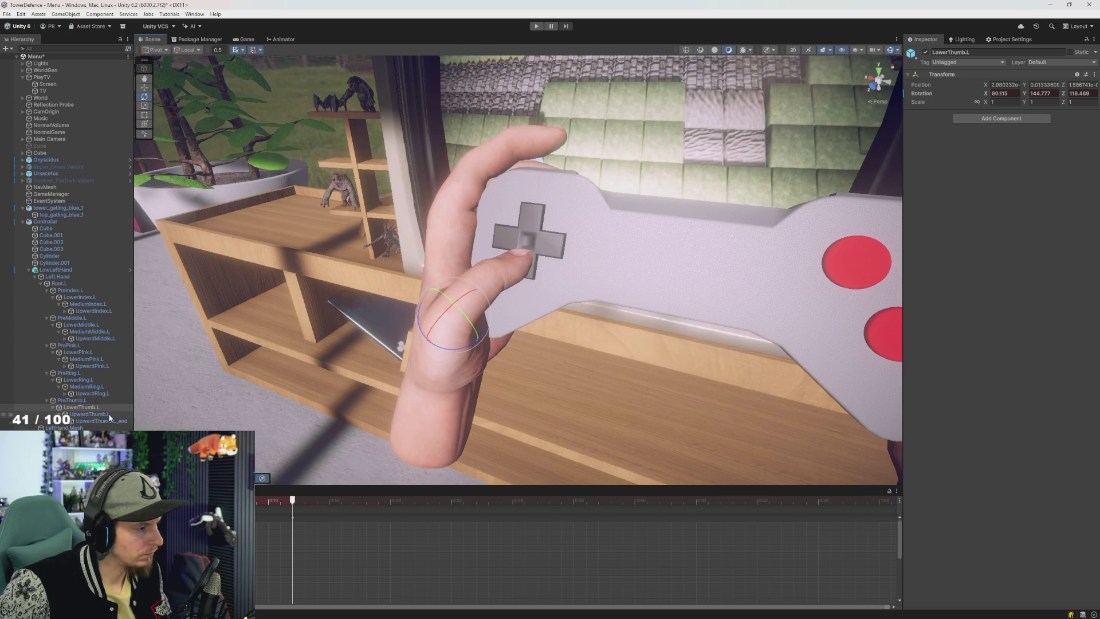
mouse_move(436, 344)
mouse_down()
mouse_move(444, 358)
mouse_move(498, 363)
mouse_move(443, 330)
mouse_up()
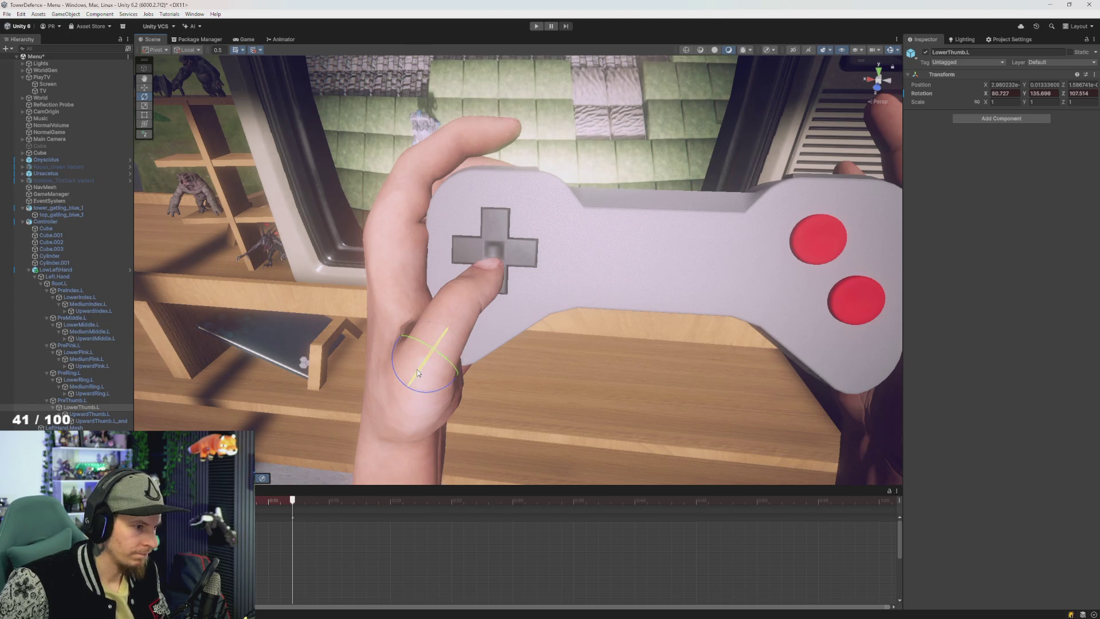
Step: Bend the thumb tip further and scrub the timeline, leaving PreThumb.L at X -86.93, Y -2.24, Z -25.48
click(96, 415)
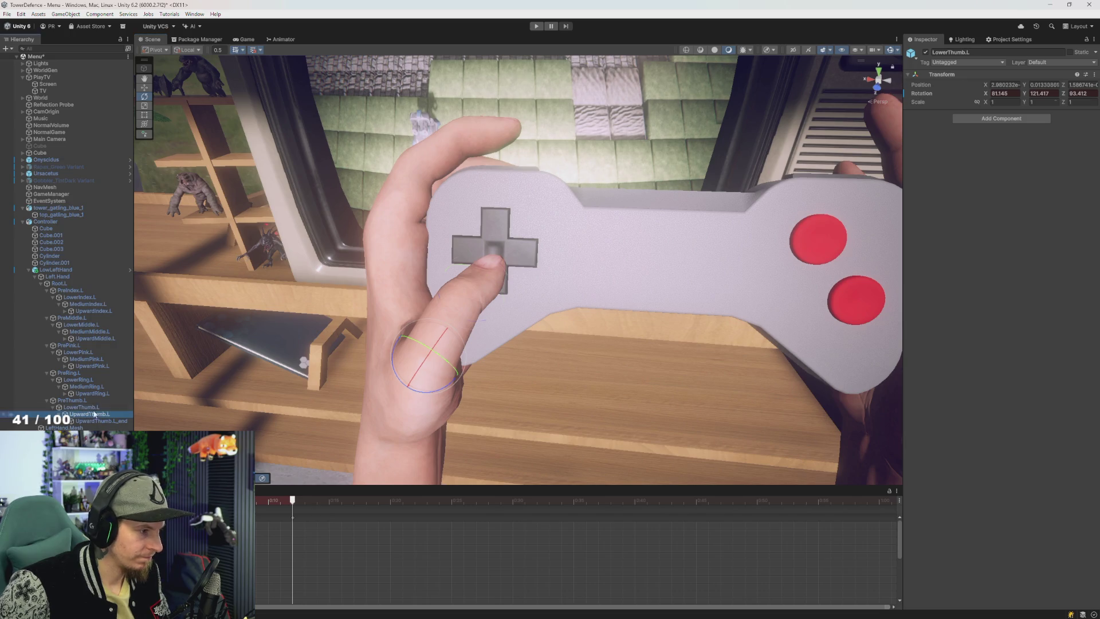
drag(460, 279, 487, 270)
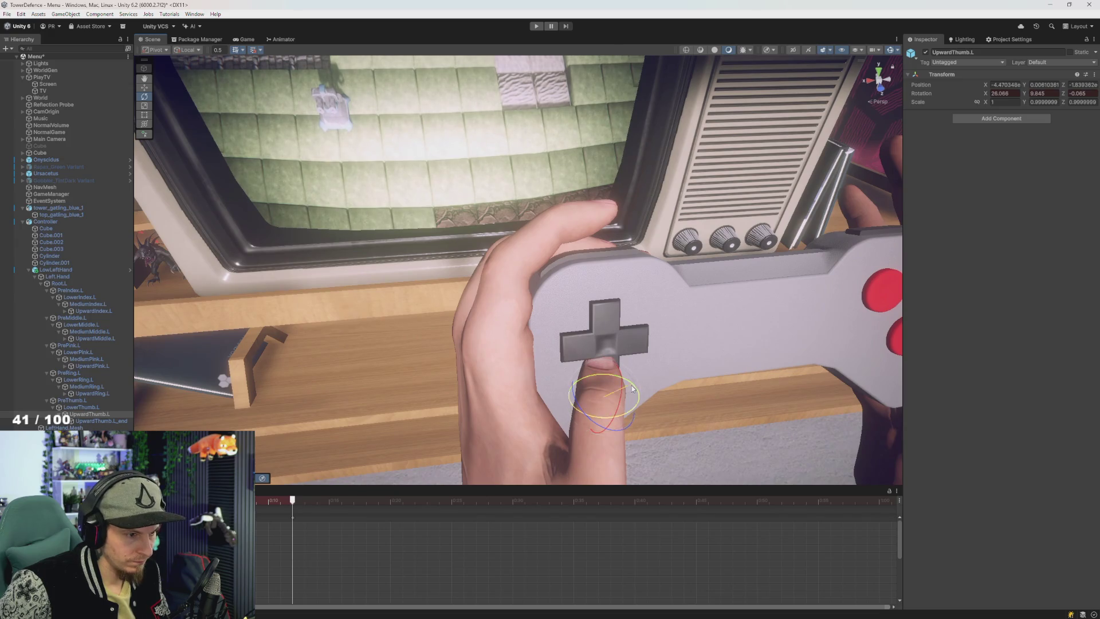
mouse_move(632, 390)
mouse_down()
mouse_move(583, 412)
mouse_move(570, 373)
mouse_up()
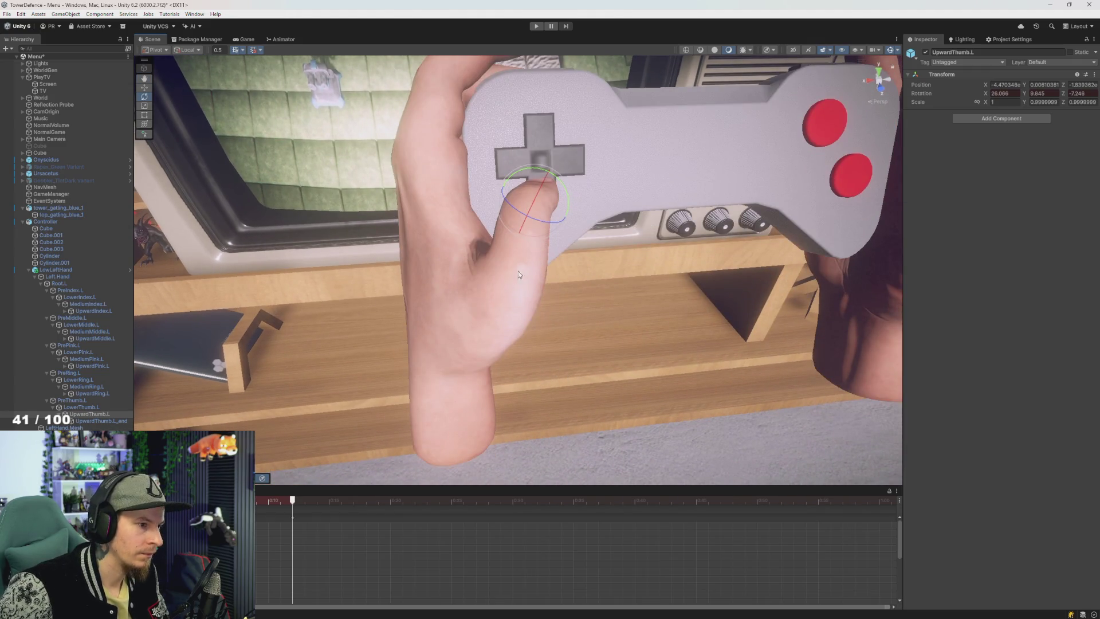
mouse_move(279, 501)
mouse_down()
mouse_move(252, 516)
mouse_move(281, 527)
mouse_up()
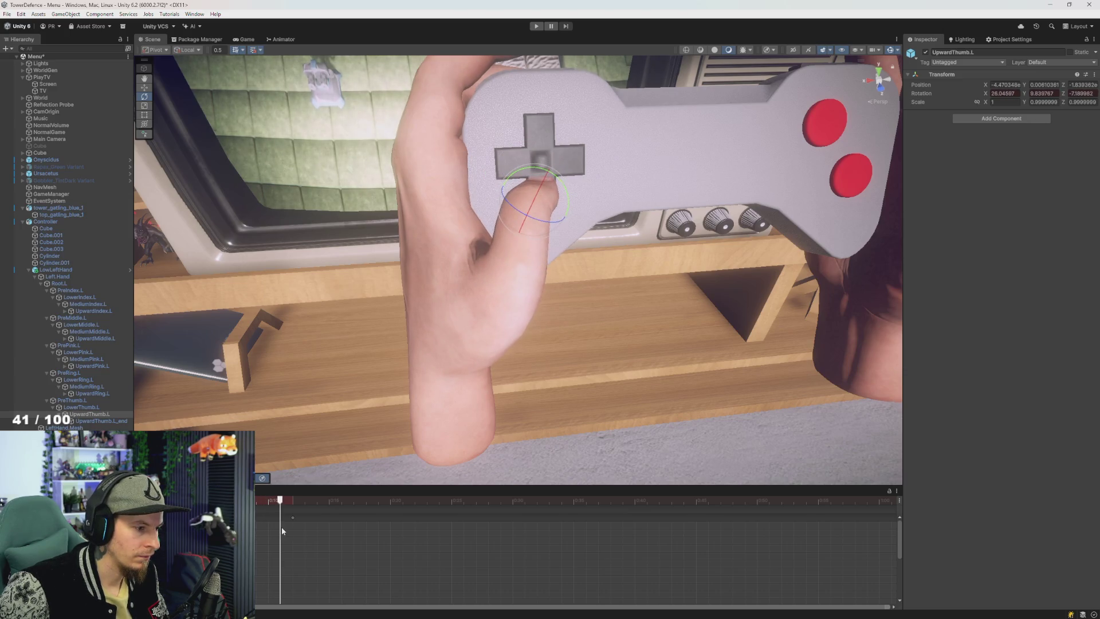
click(73, 400)
drag(435, 318, 419, 369)
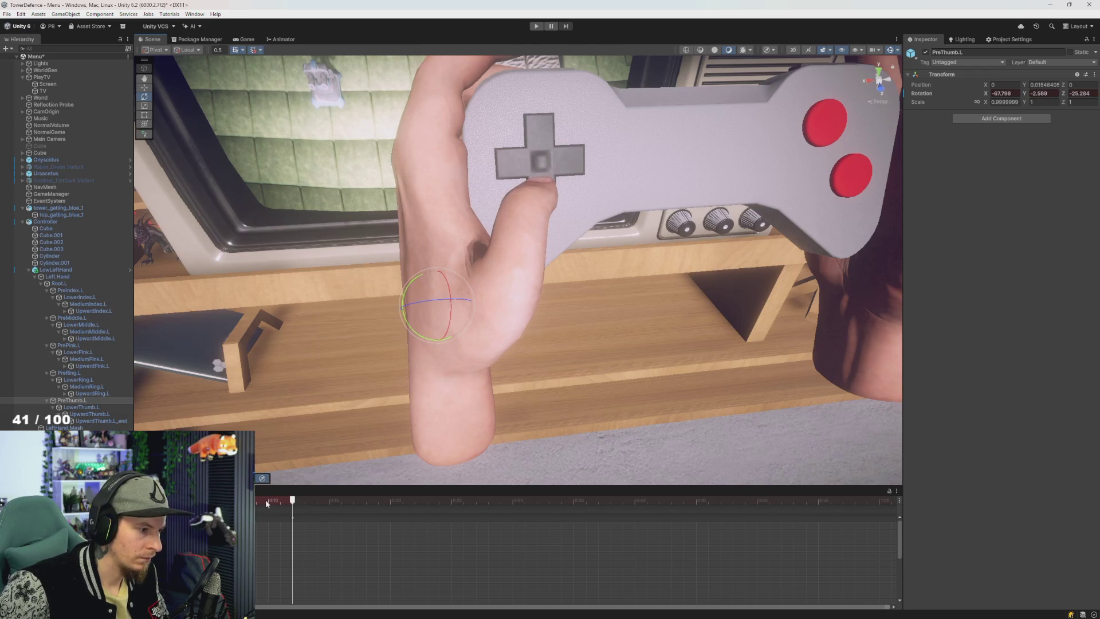
drag(266, 499, 317, 500)
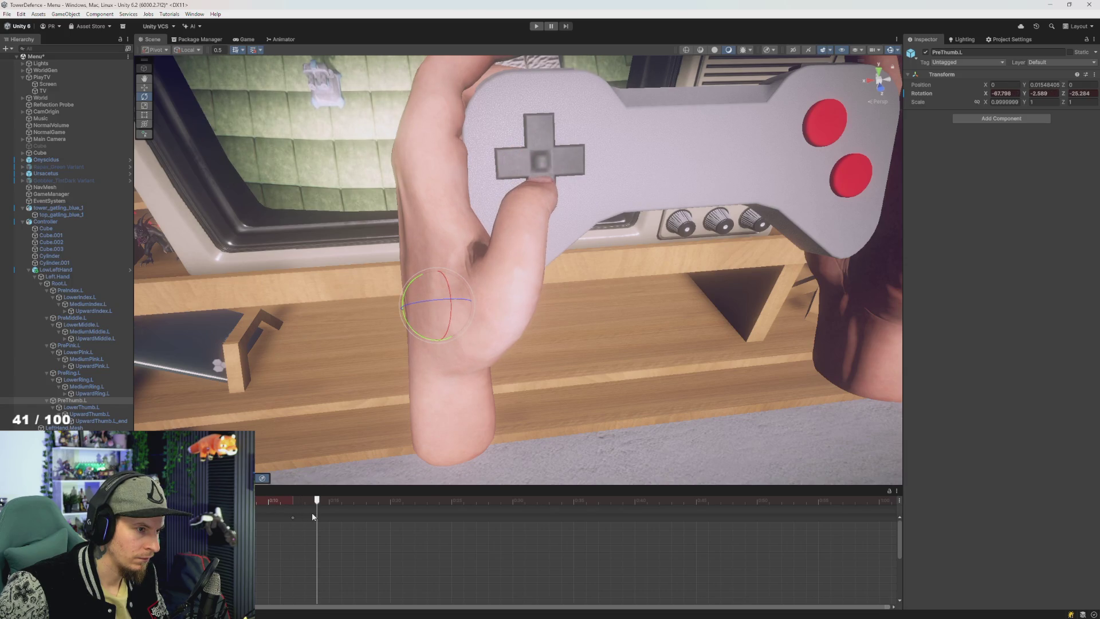
mouse_move(413, 356)
mouse_down()
mouse_move(432, 365)
mouse_move(423, 370)
mouse_up()
scroll(431, 364, down, 5)
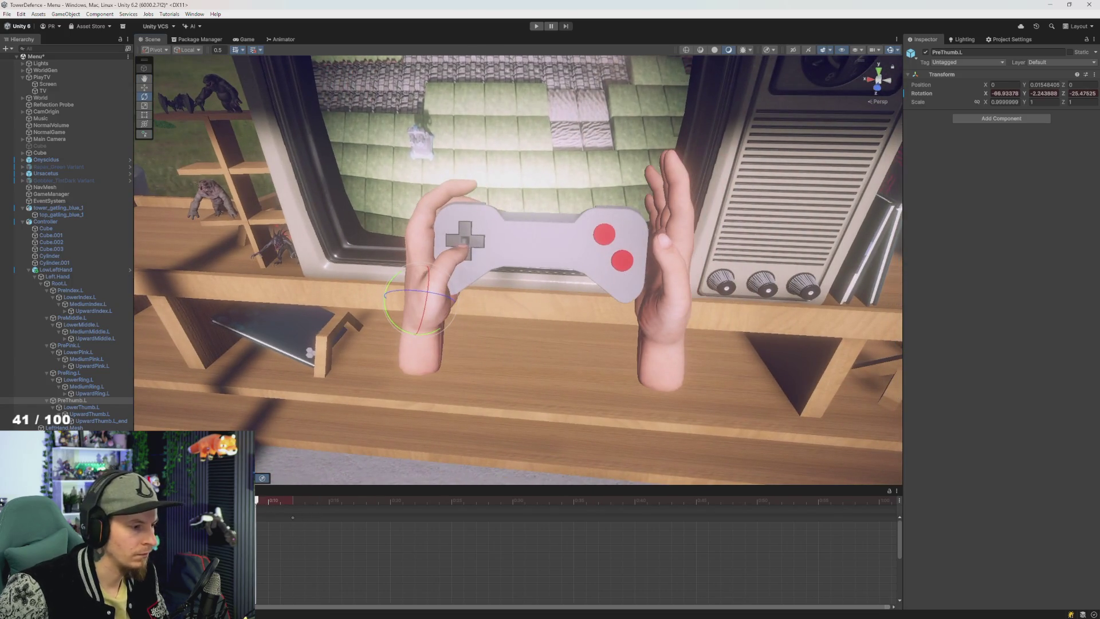
Step: Move the thumb keyframe earlier and key a further-bent thumb pose
drag(257, 500, 293, 500)
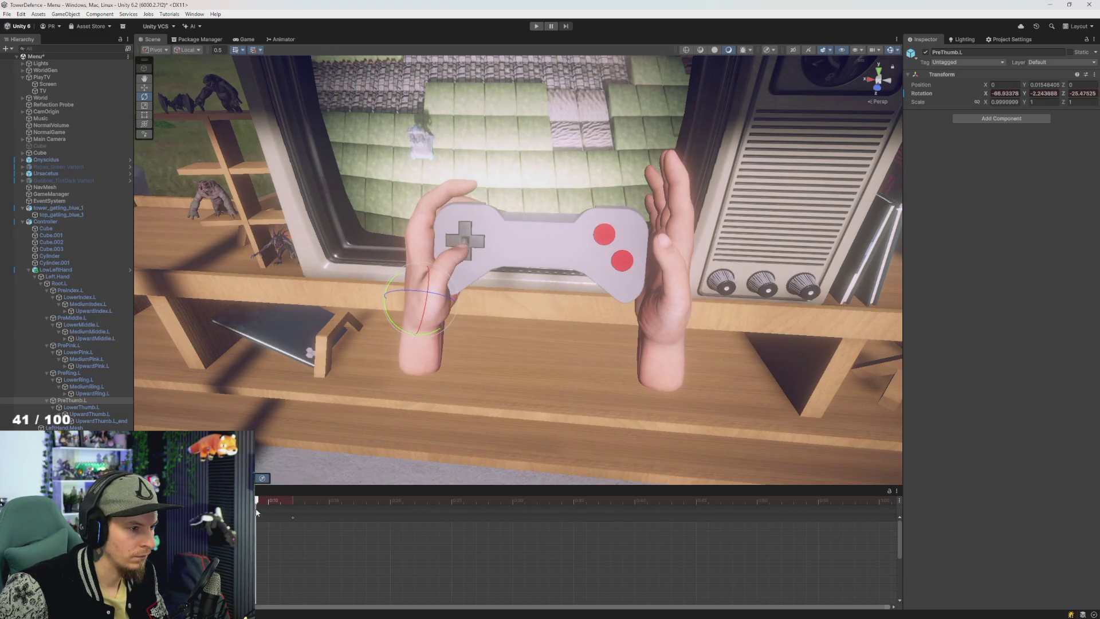
mouse_move(312, 514)
mouse_down()
mouse_move(324, 513)
mouse_move(295, 523)
mouse_up()
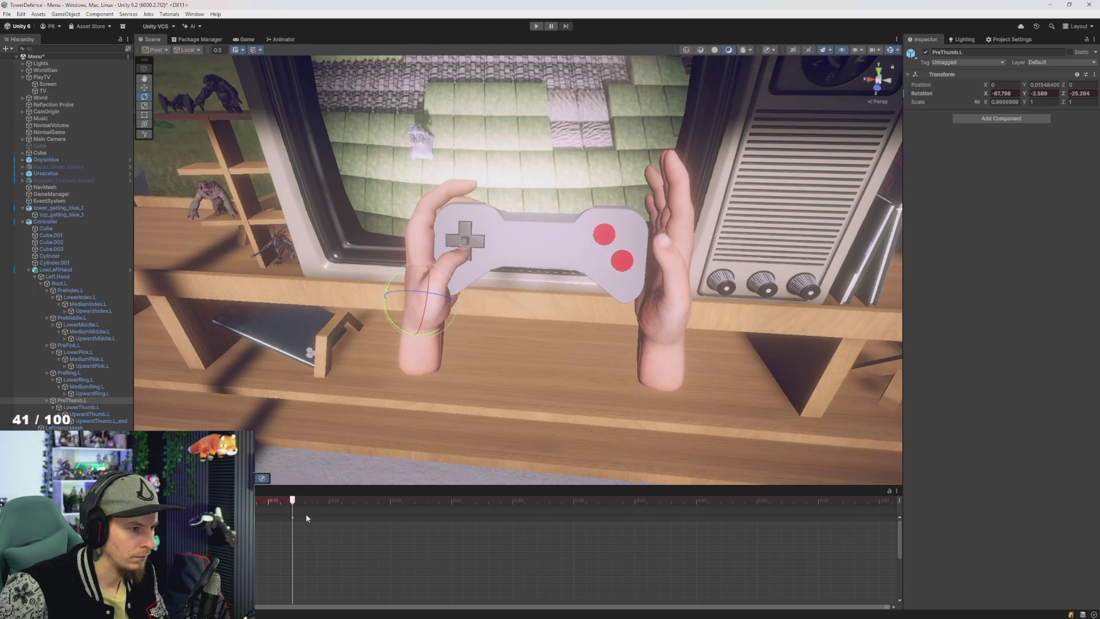
scroll(470, 335, up, 10)
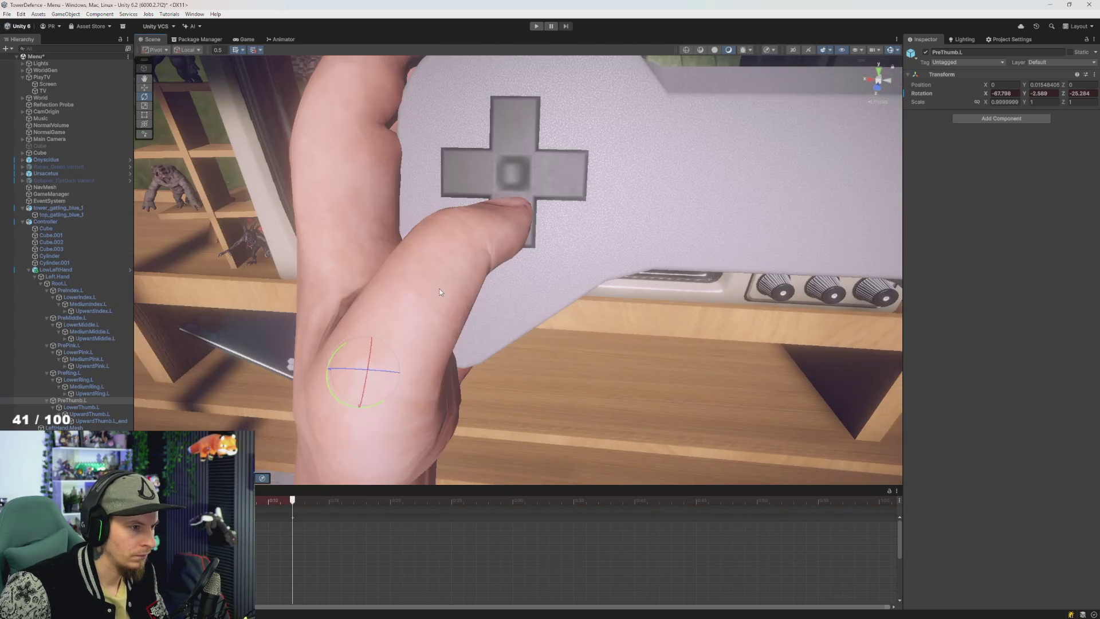
drag(439, 291, 391, 389)
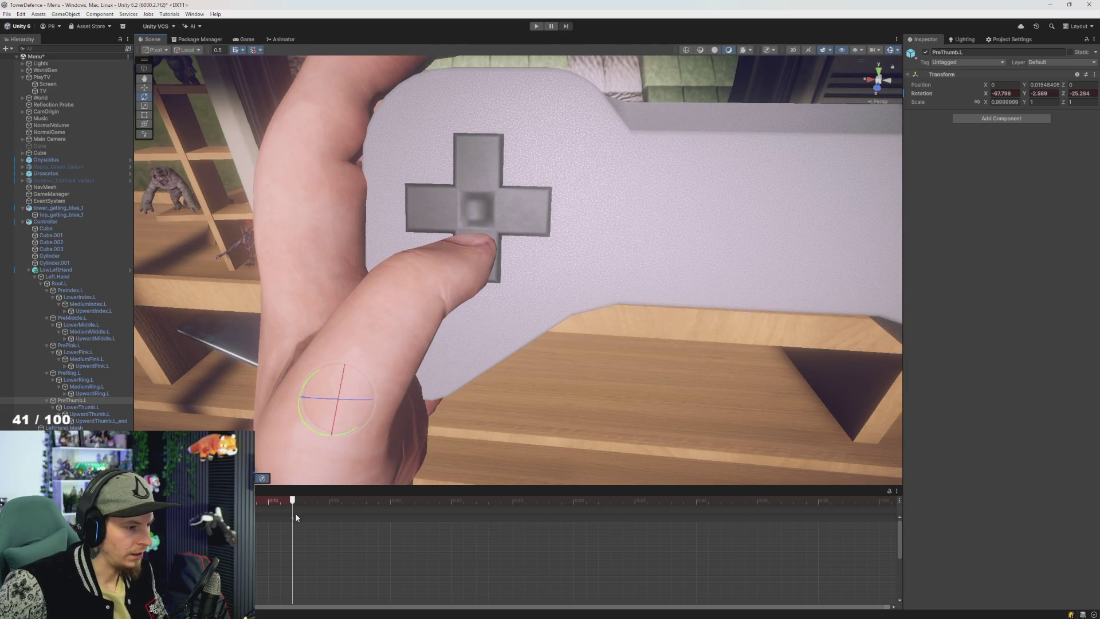
drag(297, 517, 267, 518)
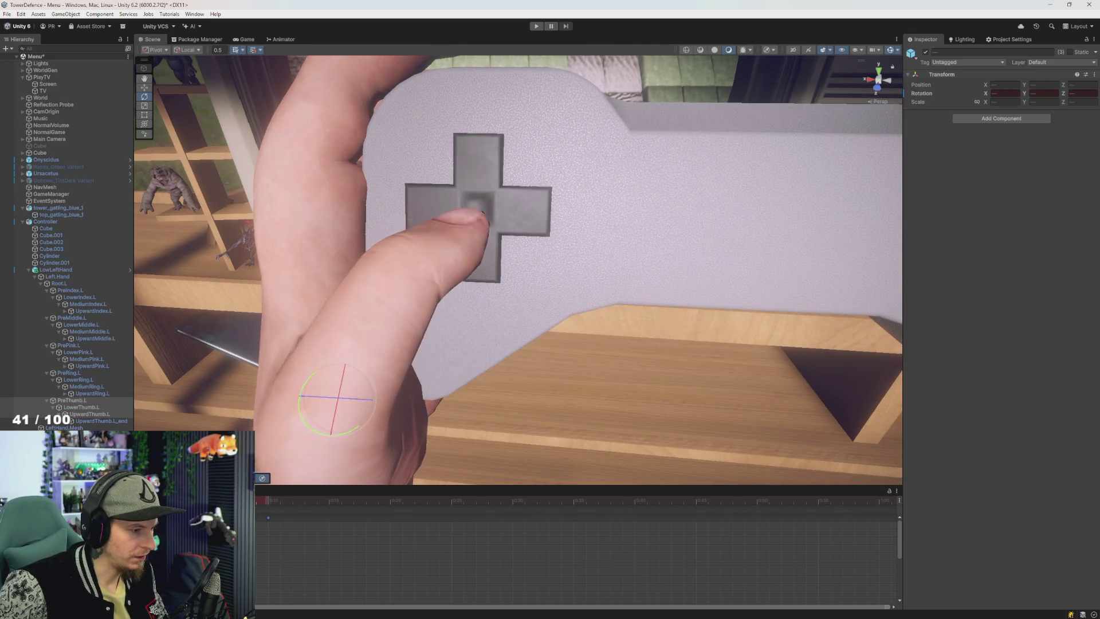
click(281, 500)
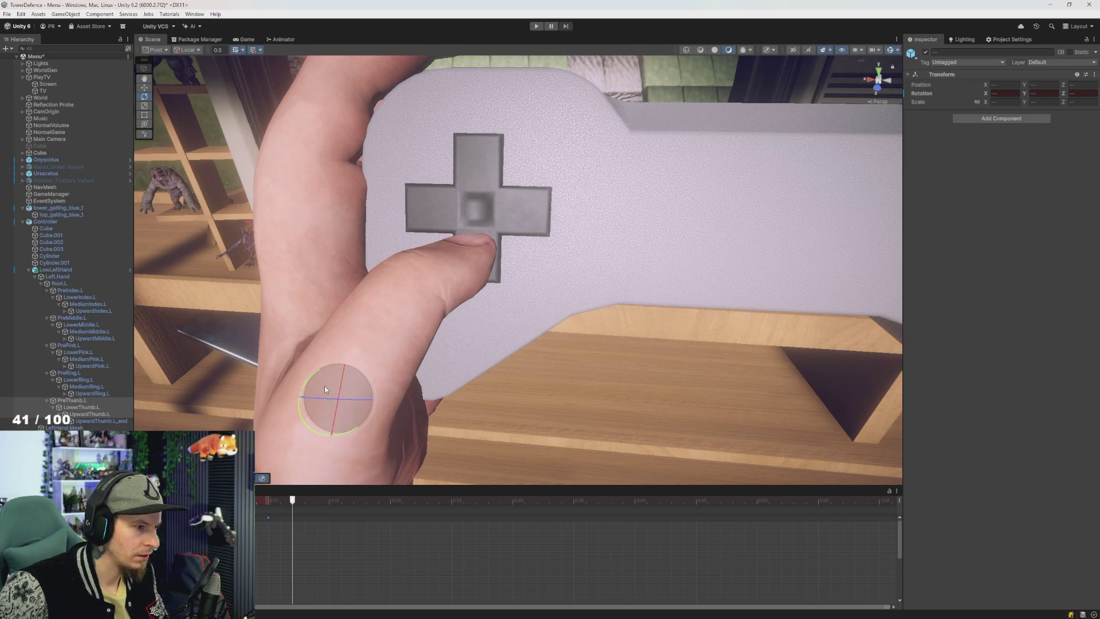
drag(324, 386, 324, 387)
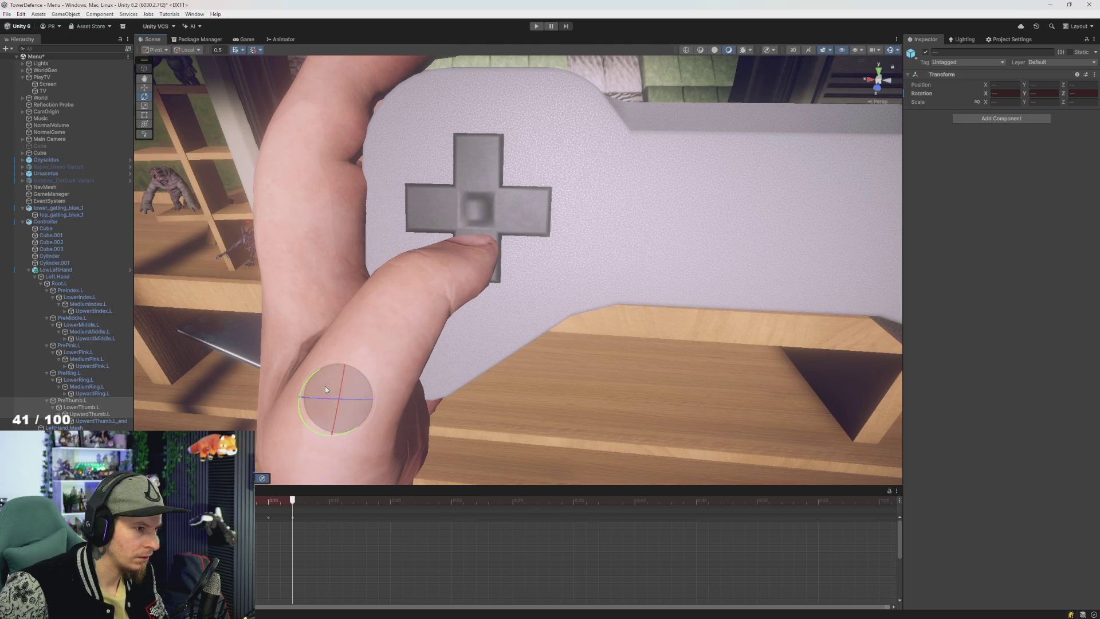
click(276, 500)
mouse_move(276, 499)
mouse_down()
mouse_move(301, 517)
mouse_move(269, 500)
mouse_move(304, 499)
mouse_up()
click(295, 517)
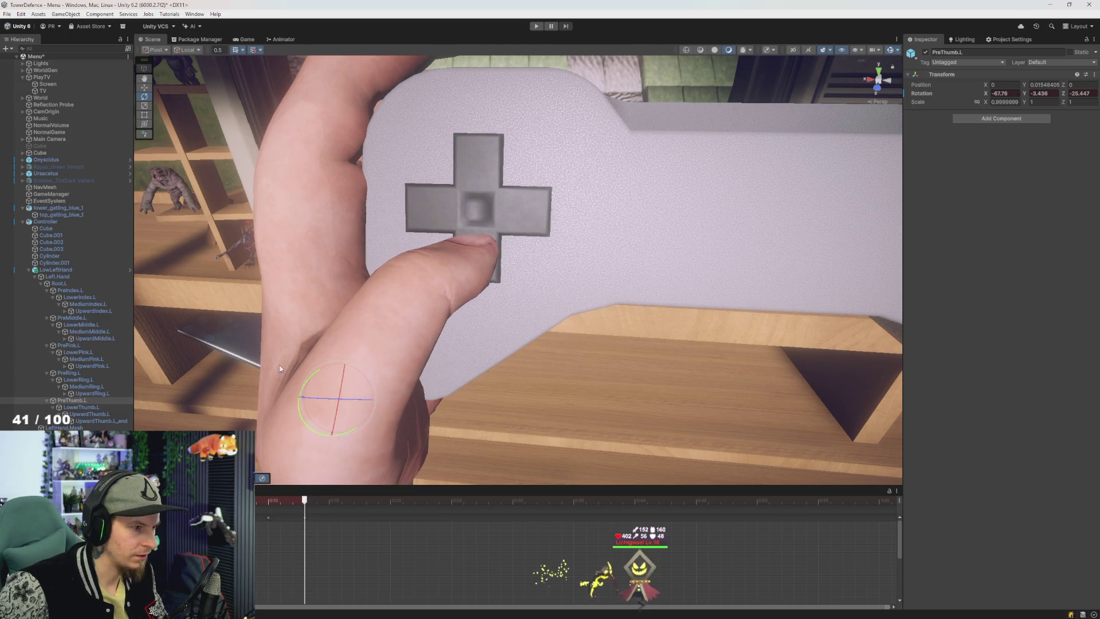
Step: Tilt UpwardThumb.L to X 25.557, Y 9.635, Z -5.62 on the D-pad and preview playback
click(100, 415)
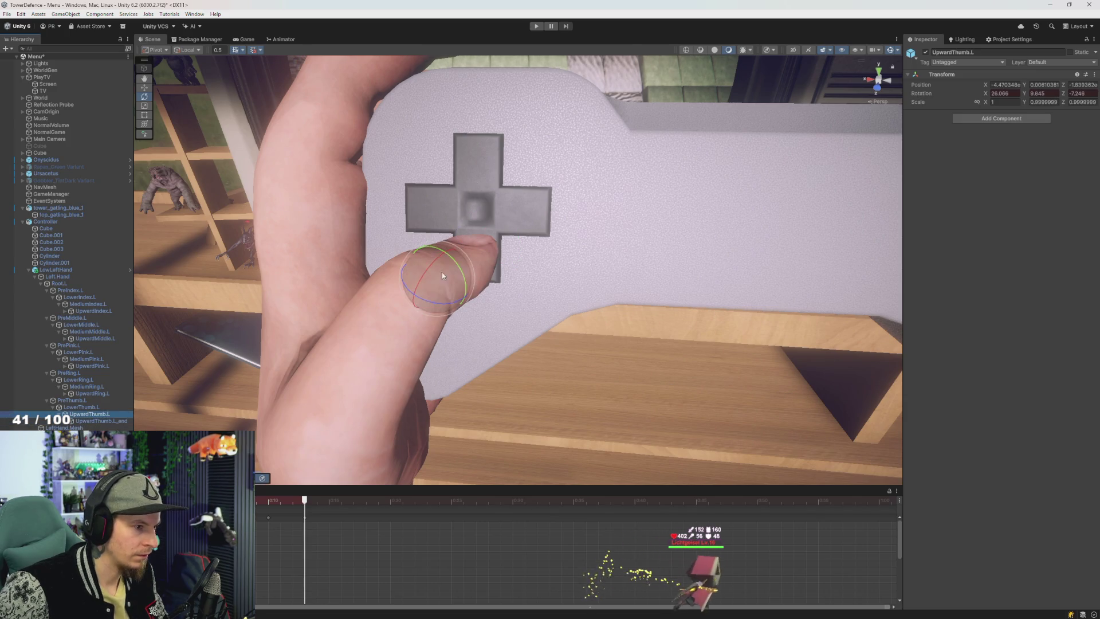
drag(442, 273, 416, 332)
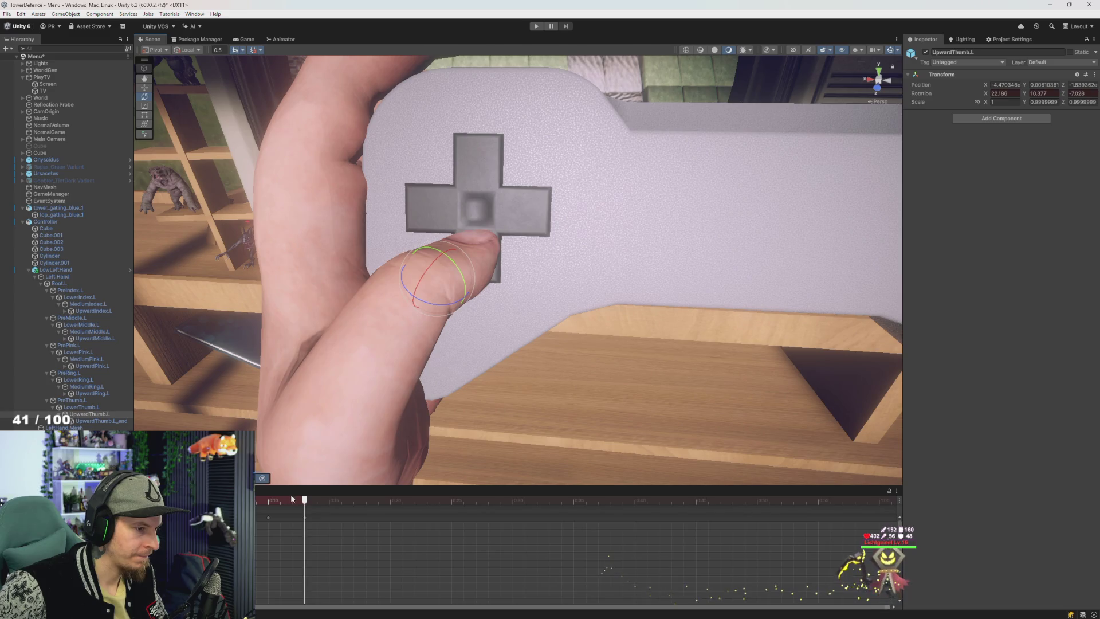
key(space)
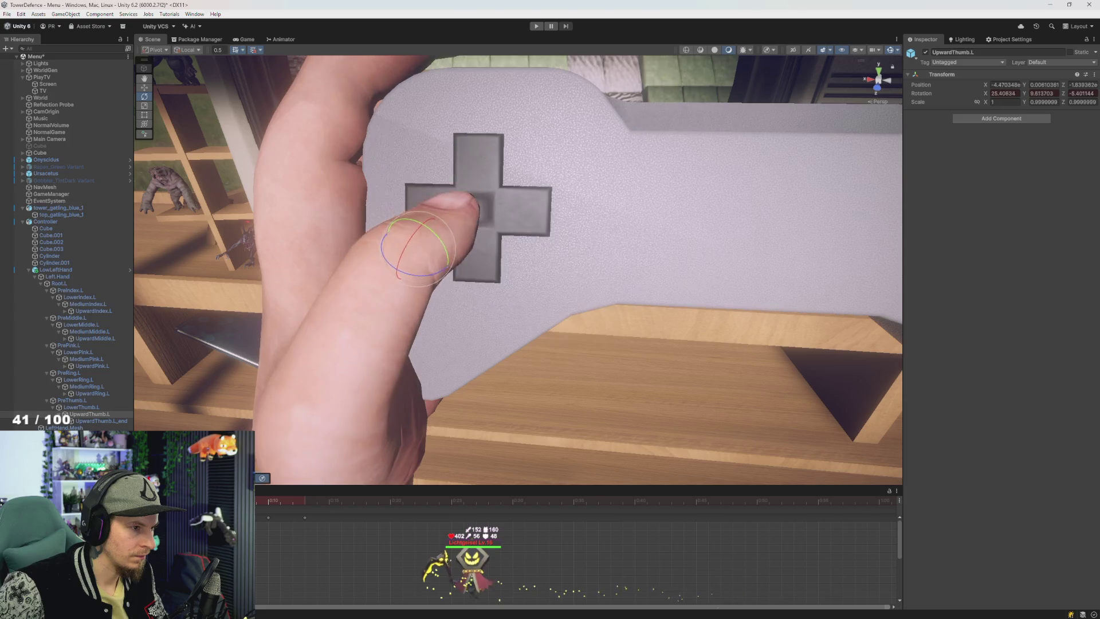
click(280, 500)
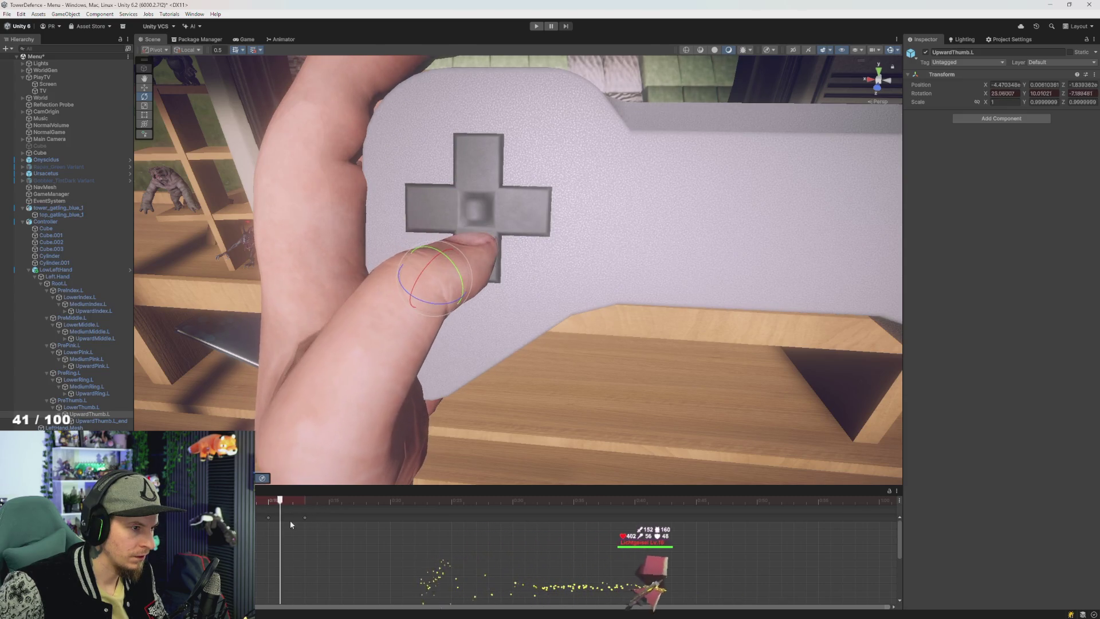
click(301, 519)
key(comma)
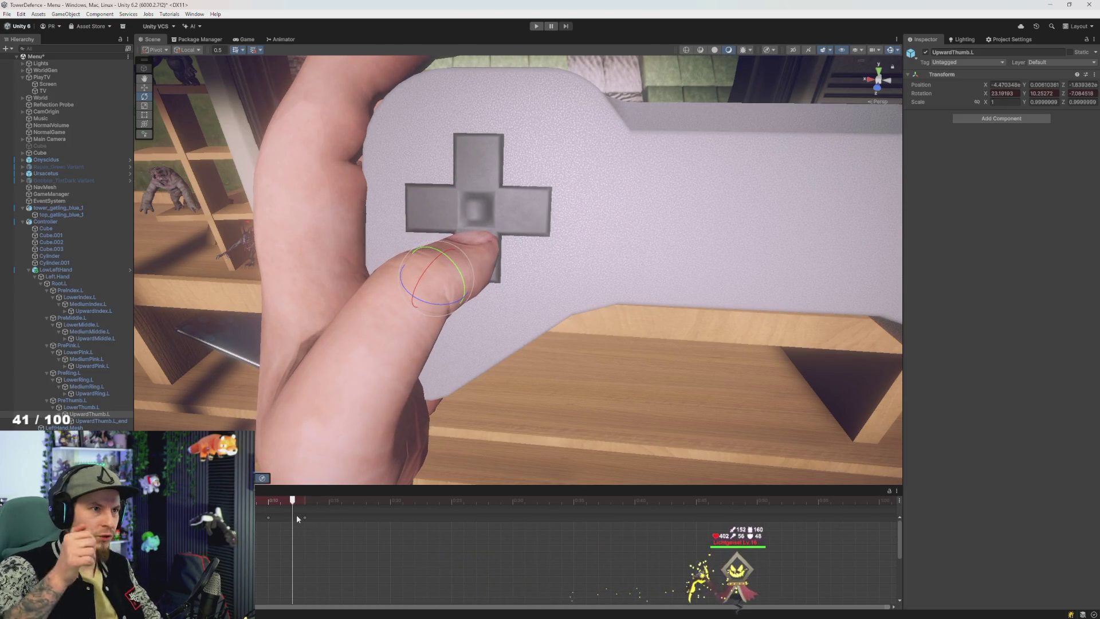
Step: Replay the thumb-press animation several times, checking the final keyframe pose
key(space)
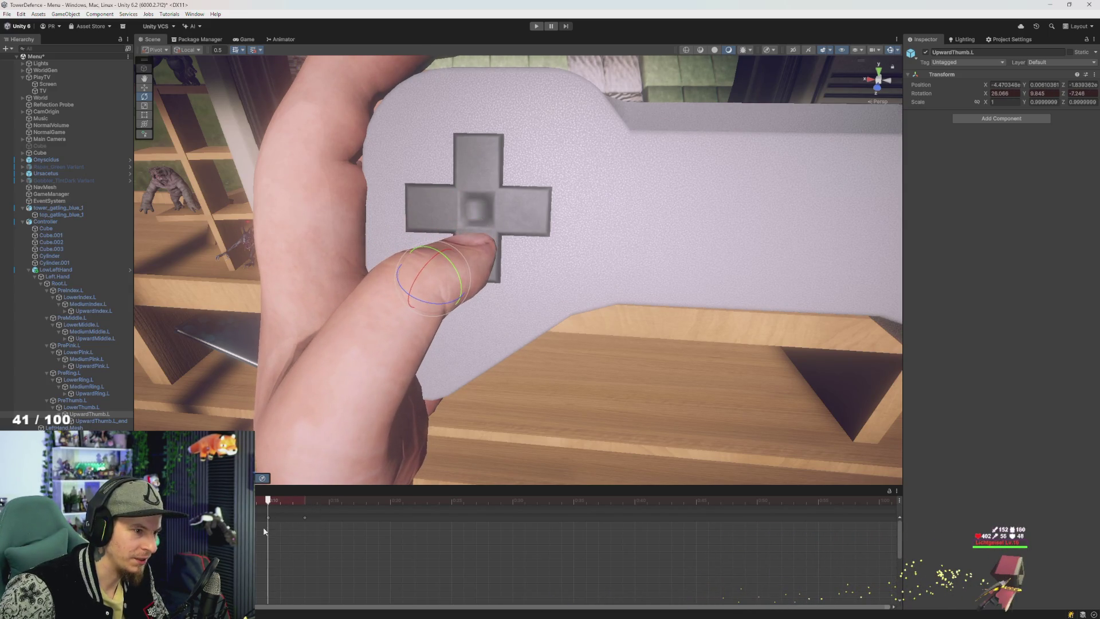
click(299, 531)
key(space)
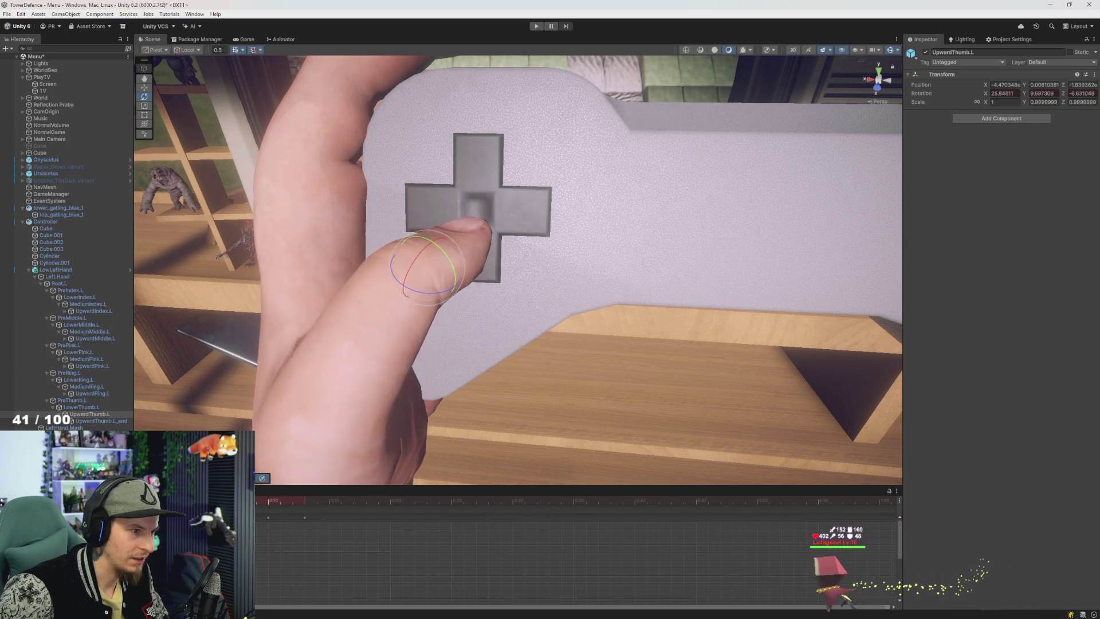
click(271, 555)
key(space)
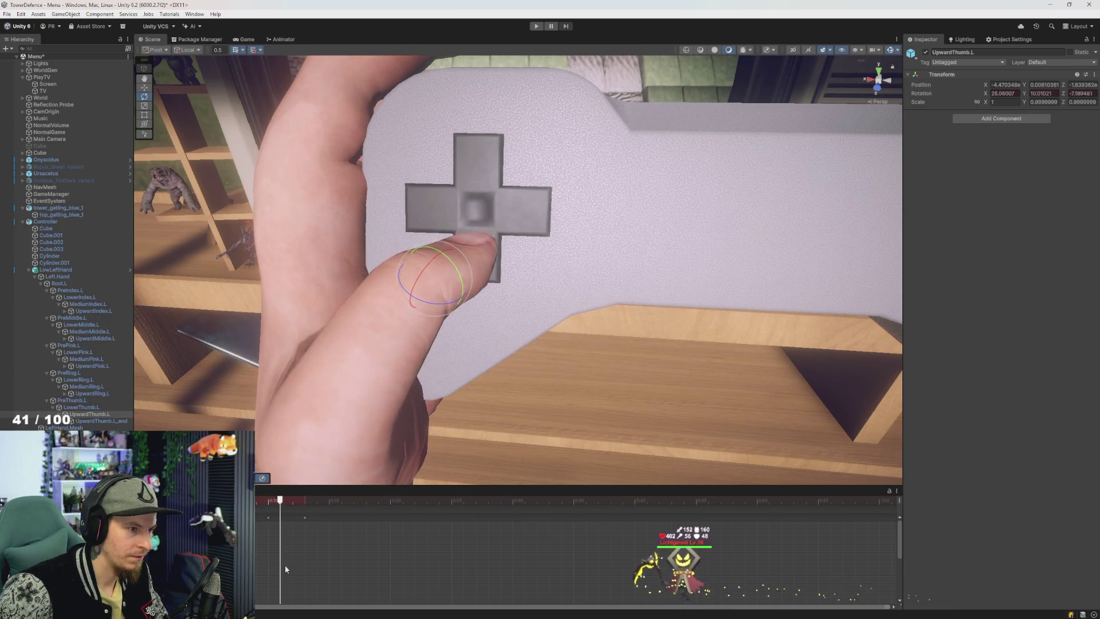
click(305, 569)
key(space)
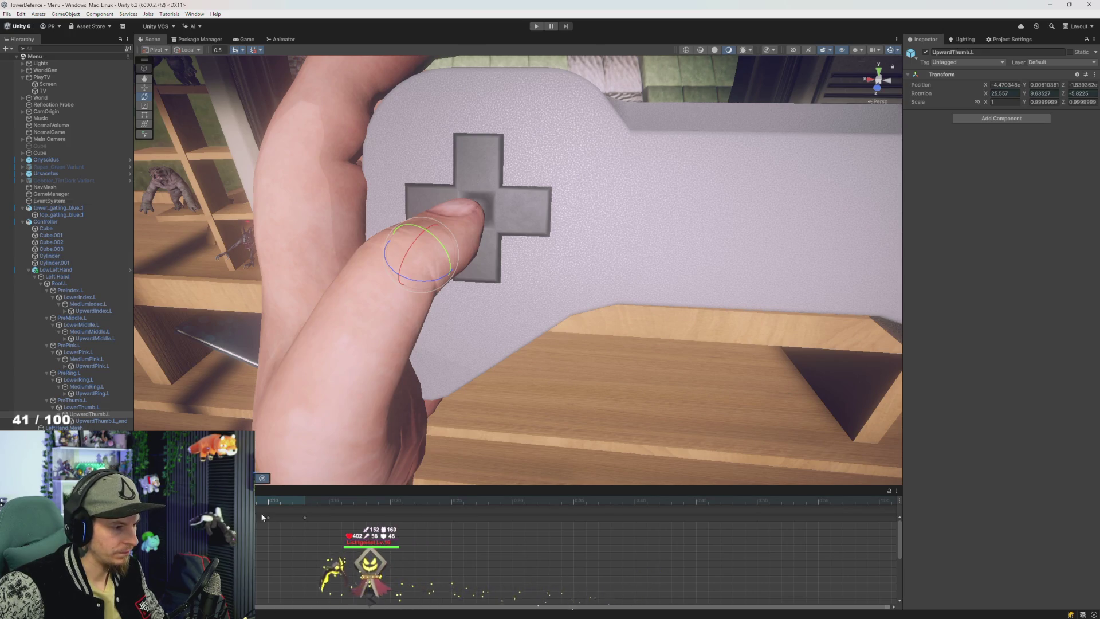
key(alt+Tab)
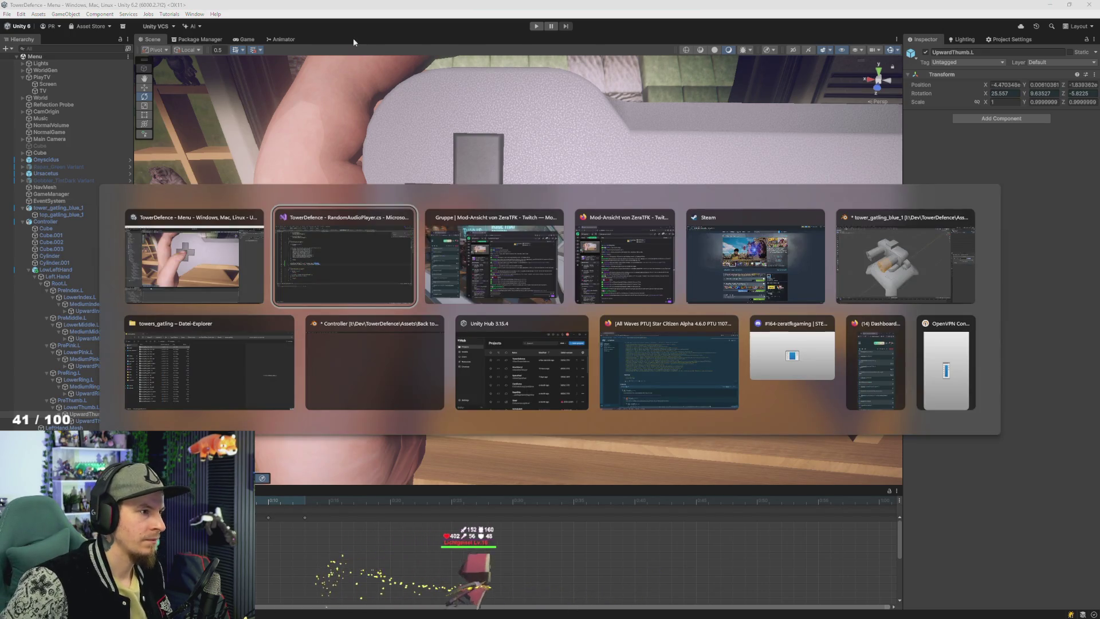
Step: Select the D-pad cross Cube.002 and save a new clip using controllerW's name without the W
key(Escape)
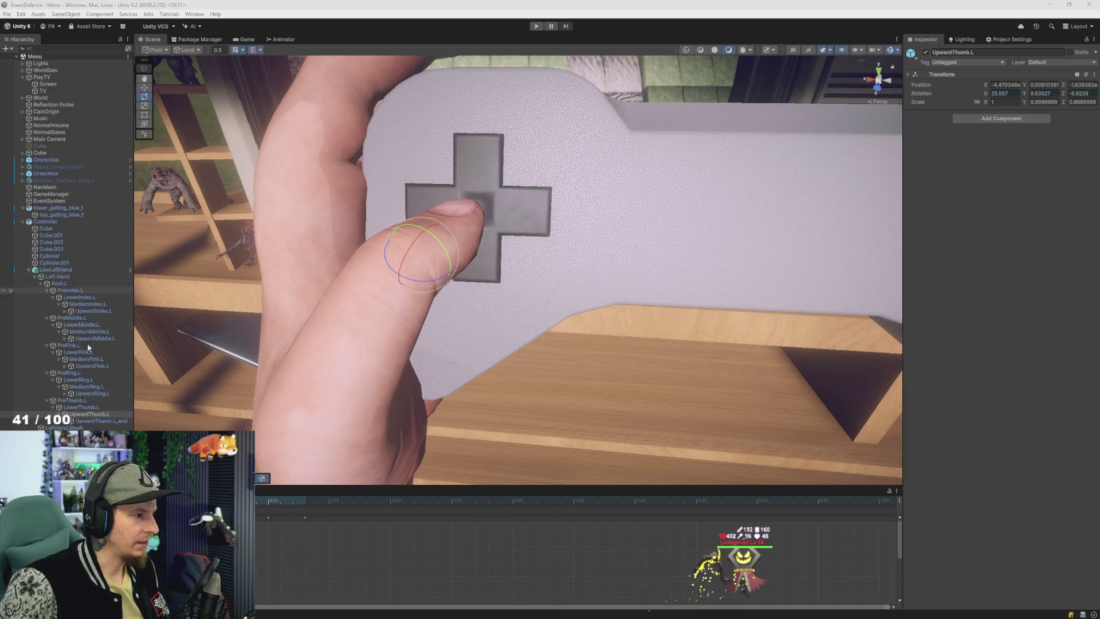
click(45, 222)
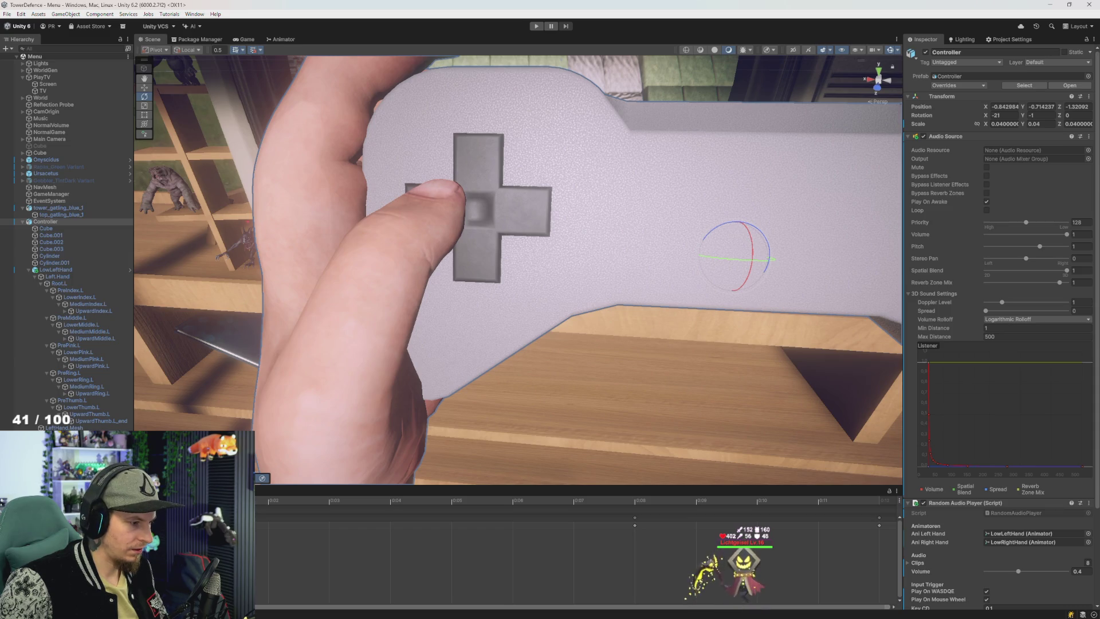
click(51, 242)
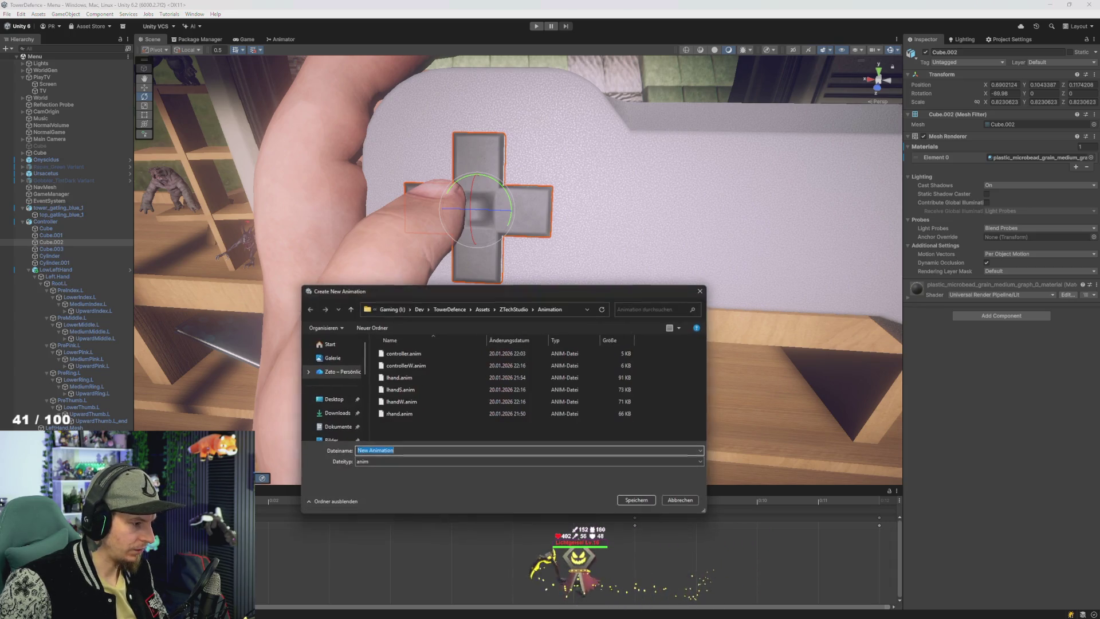
click(418, 367)
click(411, 452)
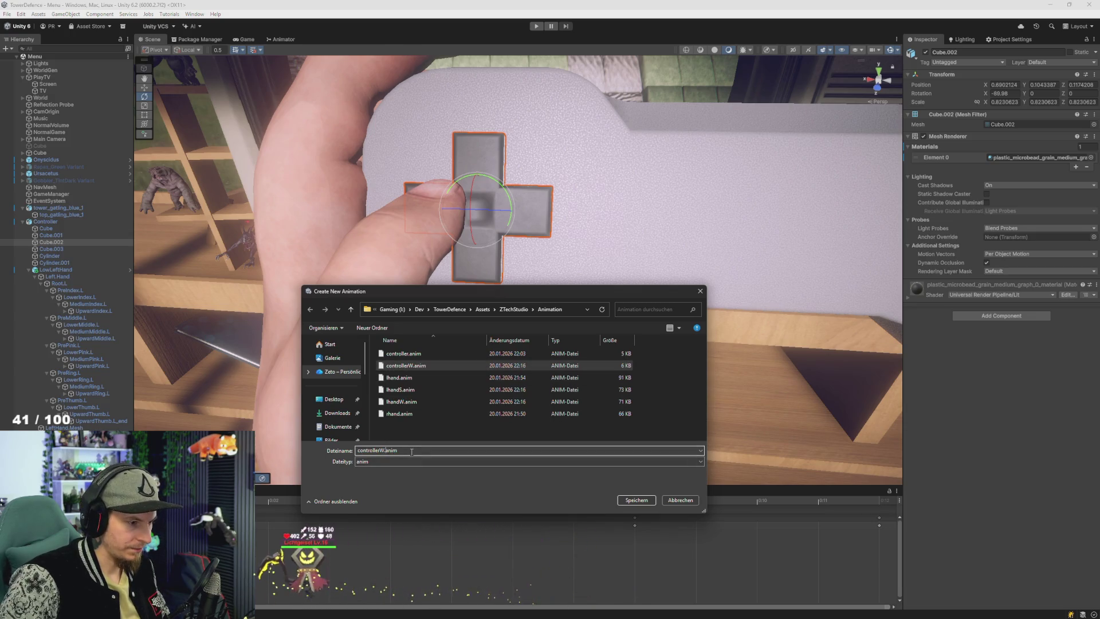
key(BackSpace)
key(Return)
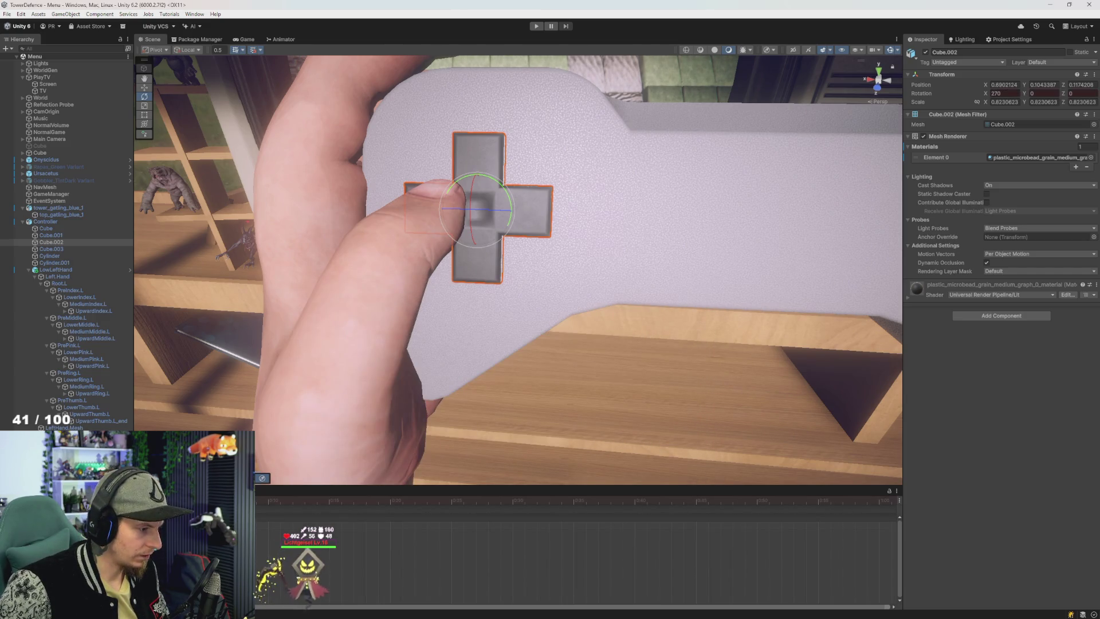
Step: Tilt Cube.002 on X and key its Rotation X at 270 in the new clip
mouse_move(451, 499)
mouse_down()
mouse_move(278, 499)
mouse_move(317, 500)
mouse_move(304, 499)
mouse_up()
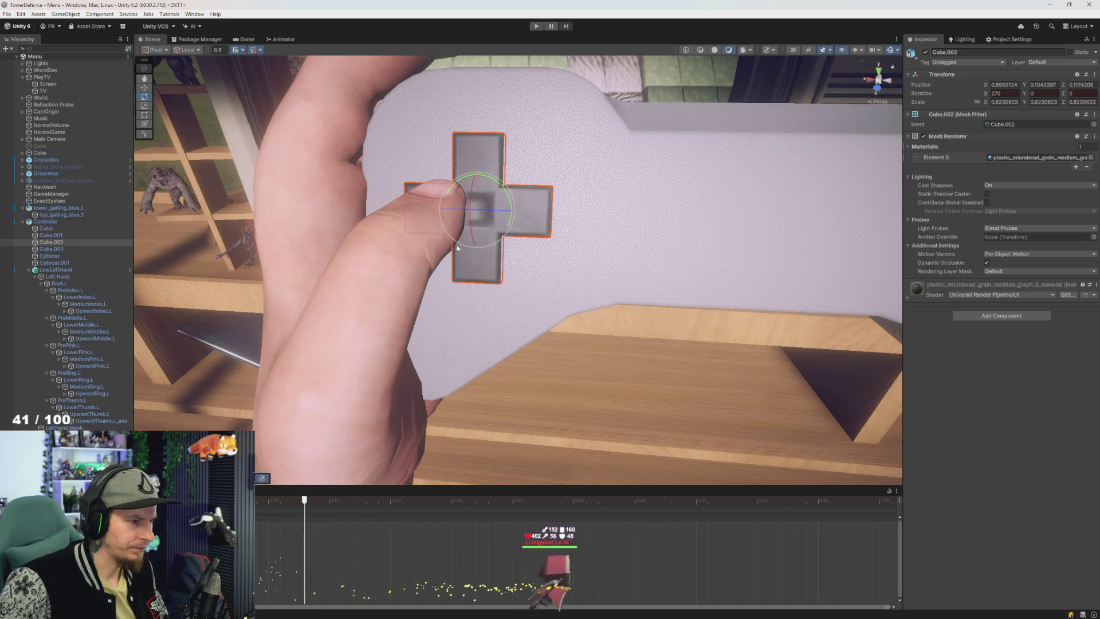
drag(471, 232, 475, 237)
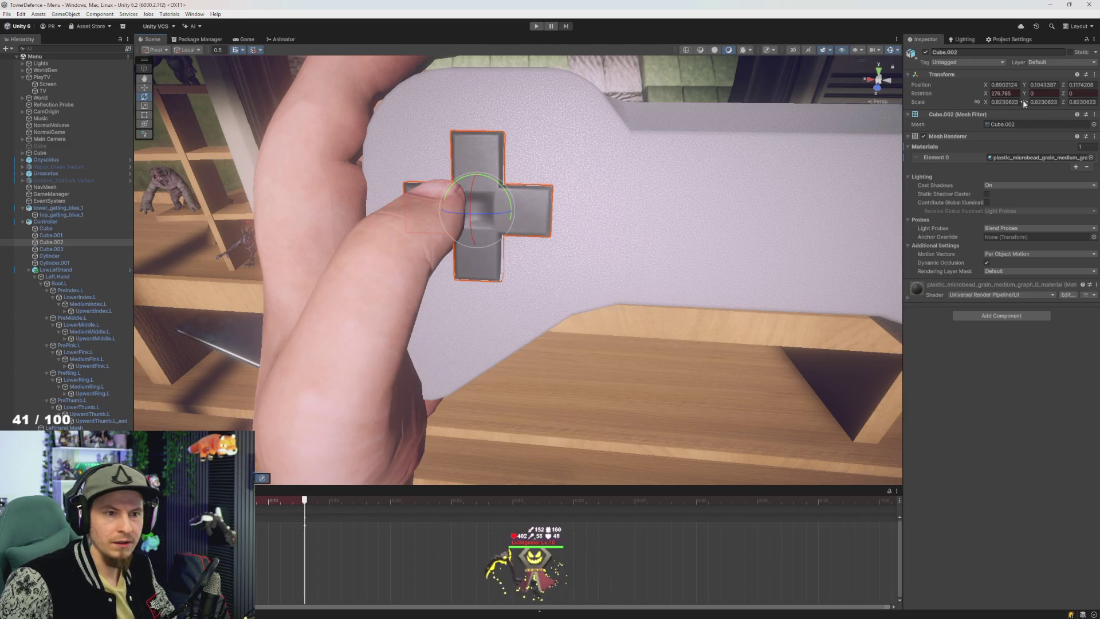
click(1004, 93)
text(276)
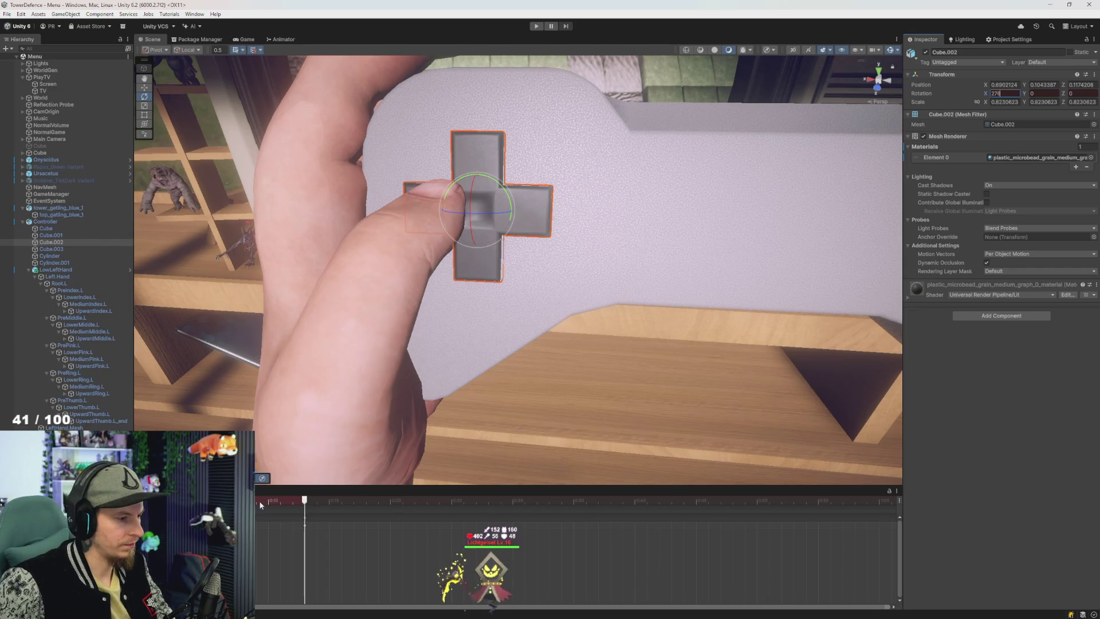
key(BackSpace)
text(0)
key(Return)
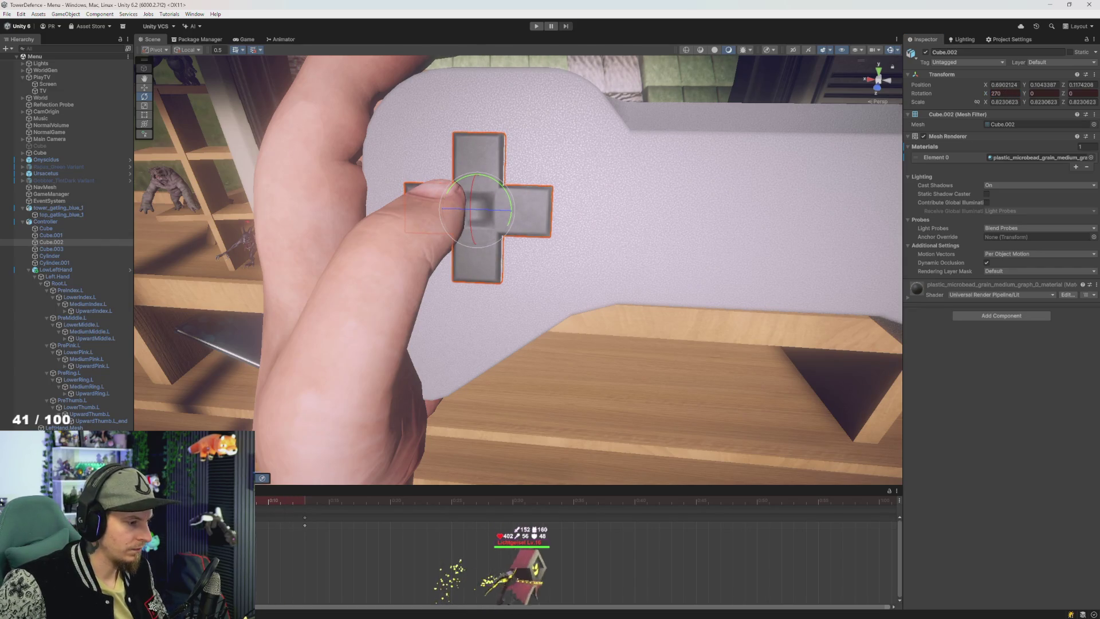
drag(471, 235, 473, 226)
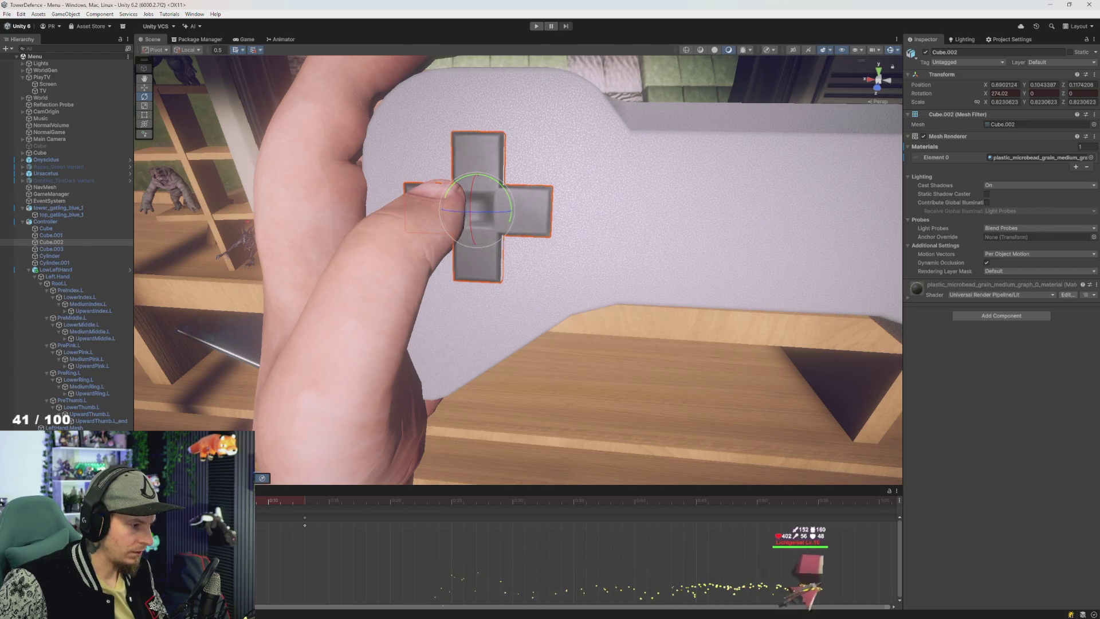
key(ctrl+z)
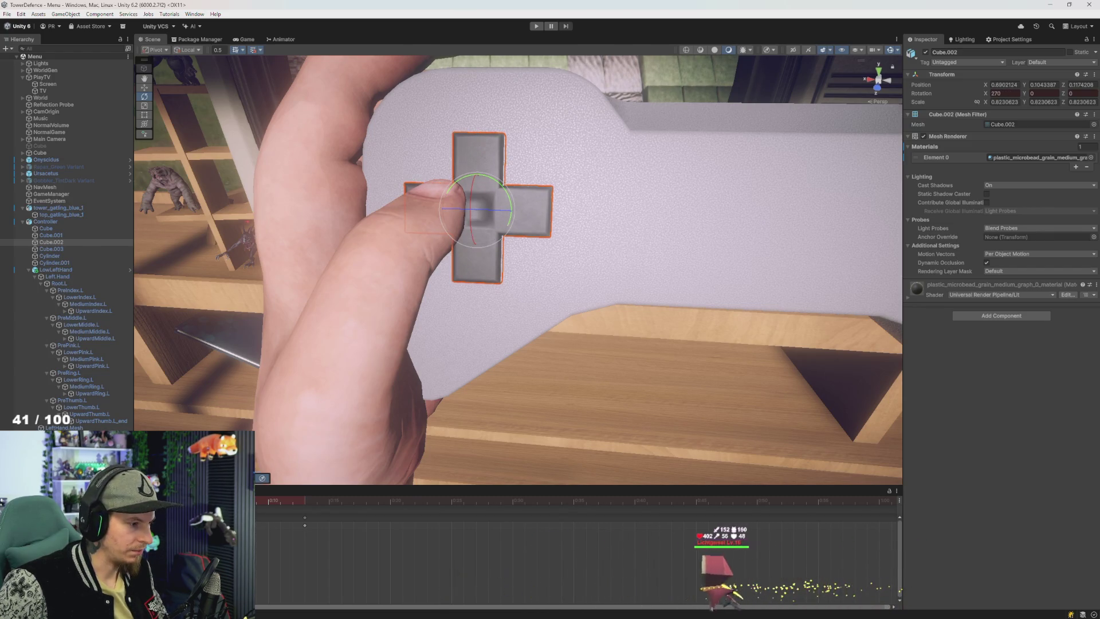
click(280, 500)
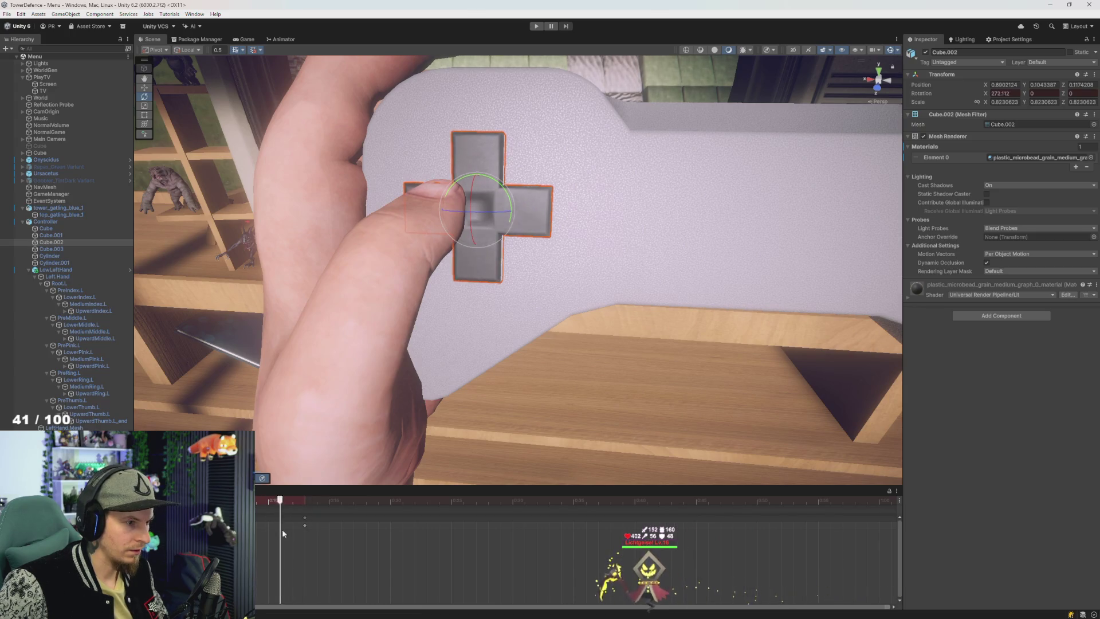
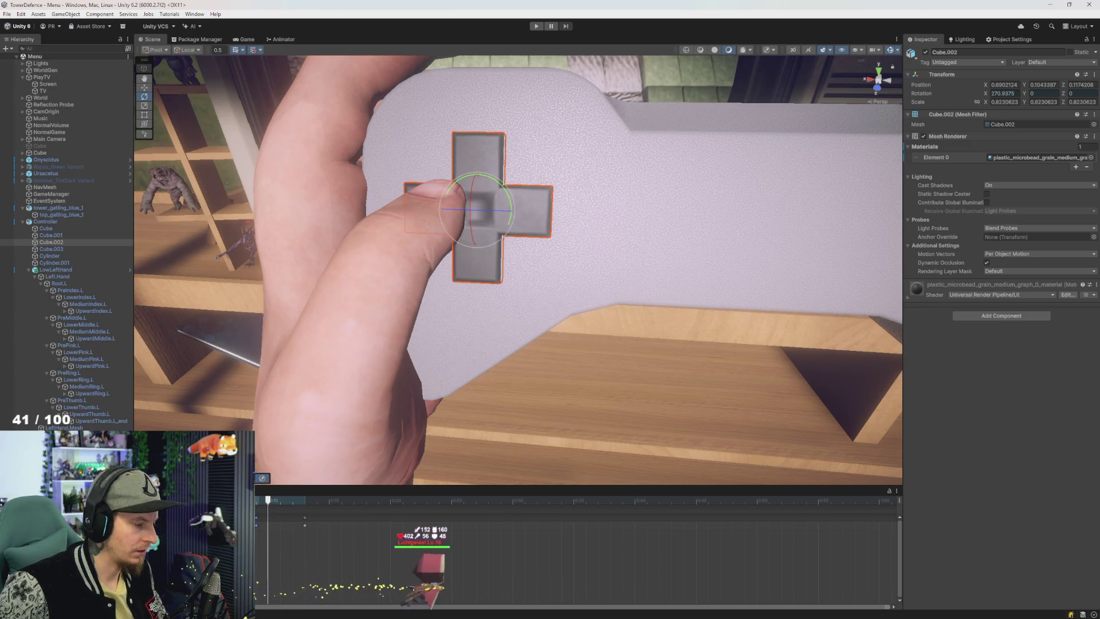
Step: Stack lhandS, lhand and lhandW vertically in the left-hand Animator graph and tidy the Exit node
click(284, 40)
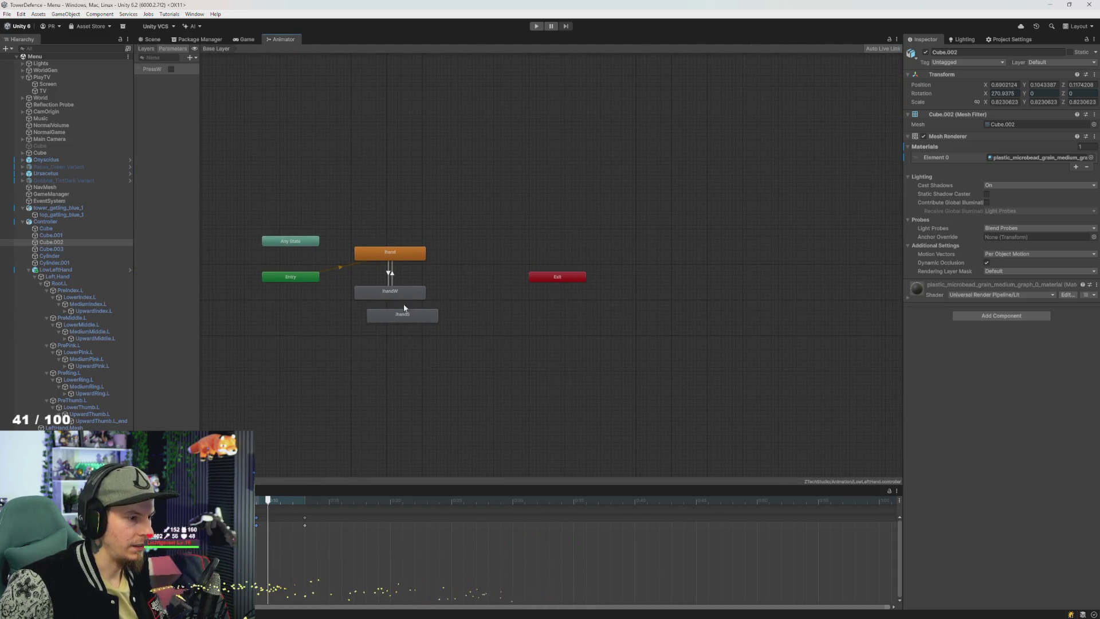
drag(404, 308, 402, 236)
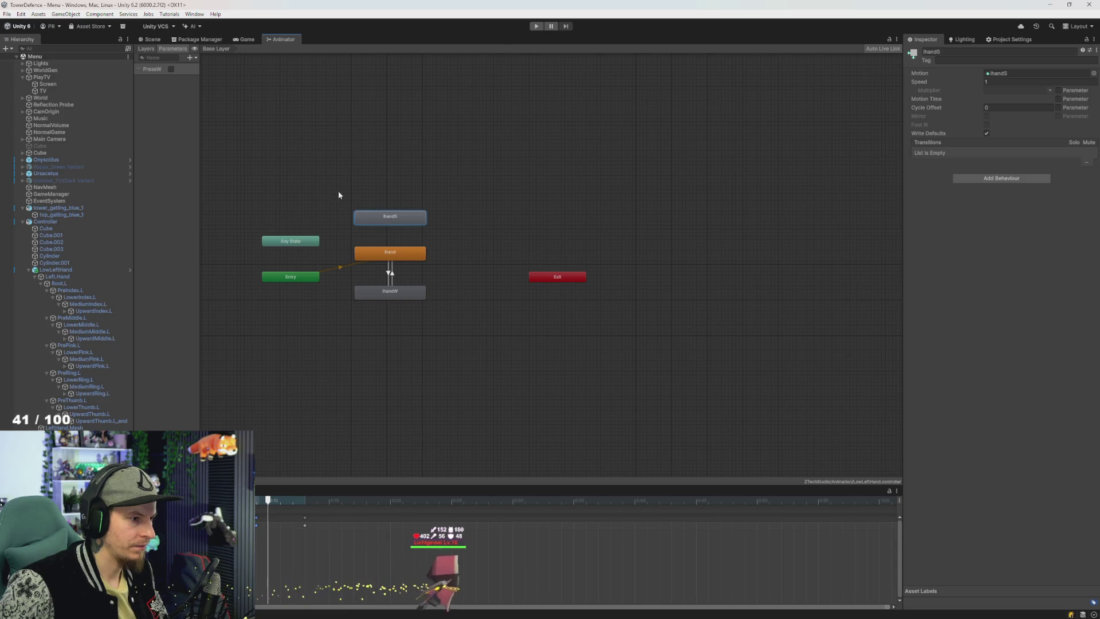
drag(338, 191, 450, 367)
drag(404, 257, 422, 285)
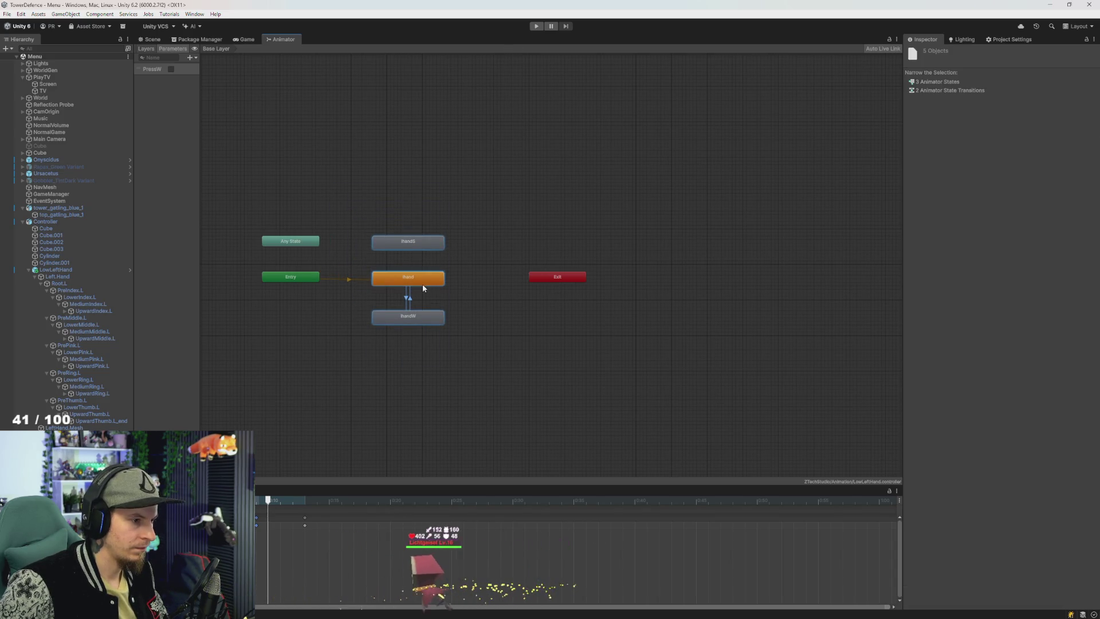
drag(568, 285, 649, 285)
scroll(415, 270, up, 5)
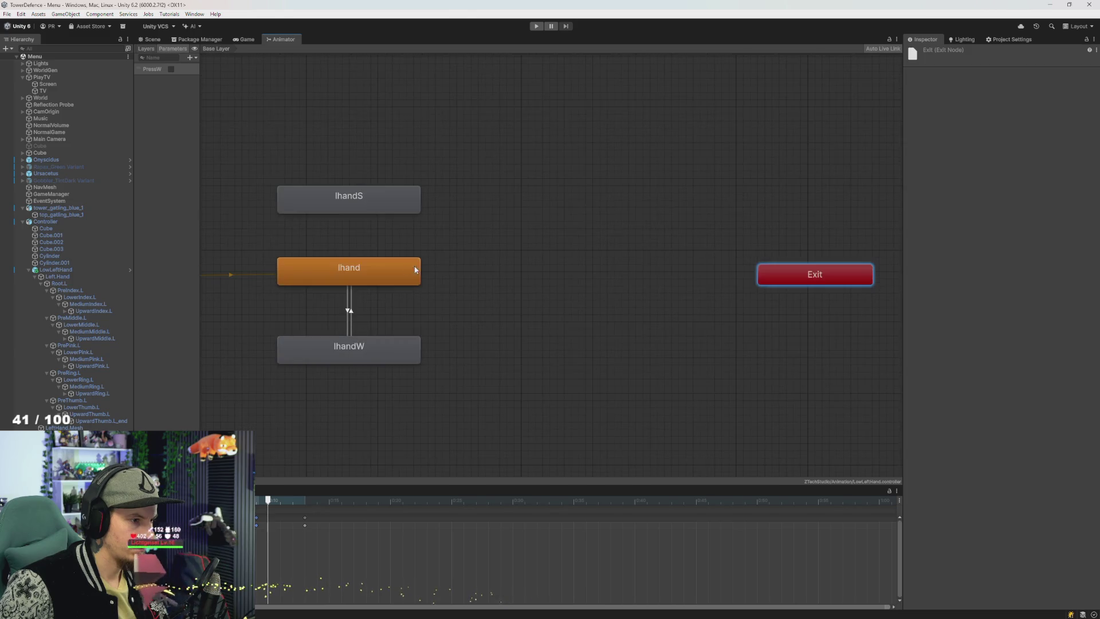
drag(489, 229, 577, 271)
Step: Add a Bool parameter named PressS
click(192, 57)
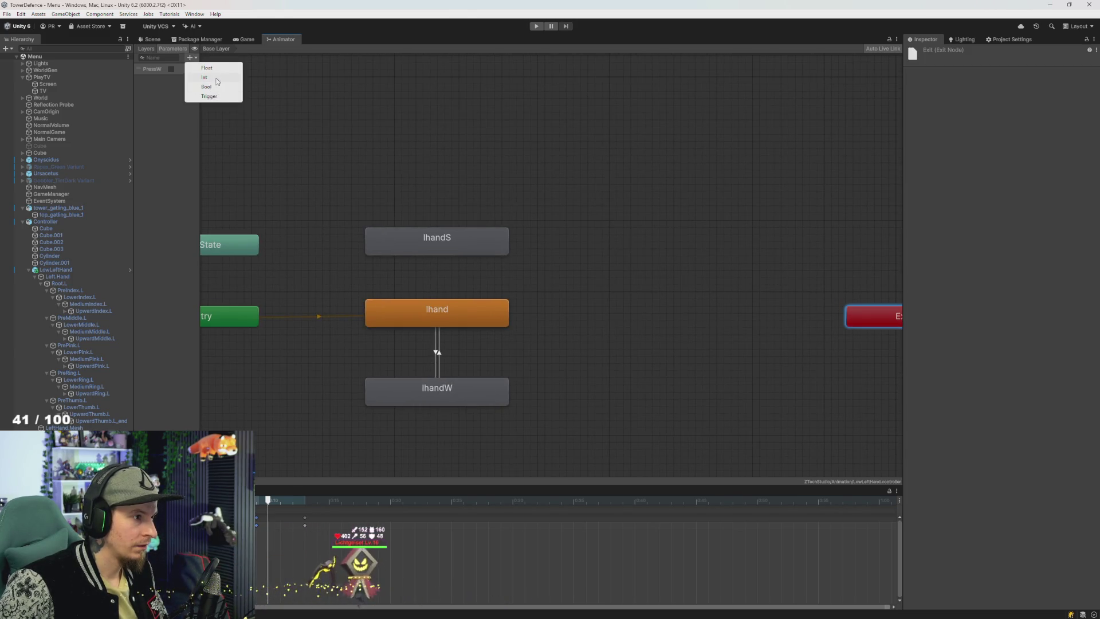
click(206, 87)
text(PressS)
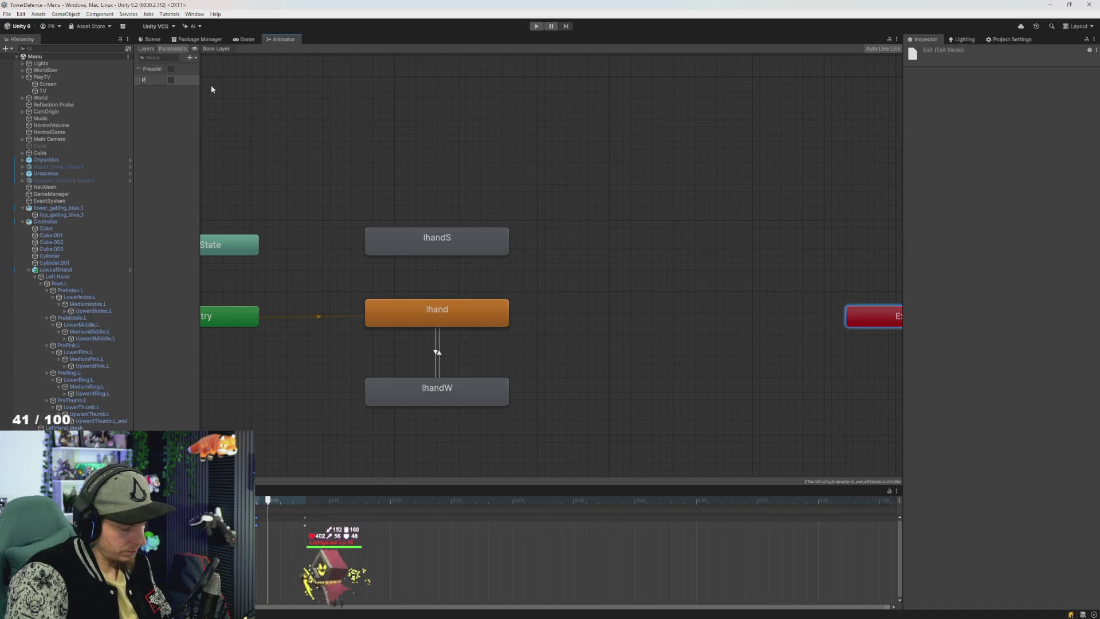
key(Return)
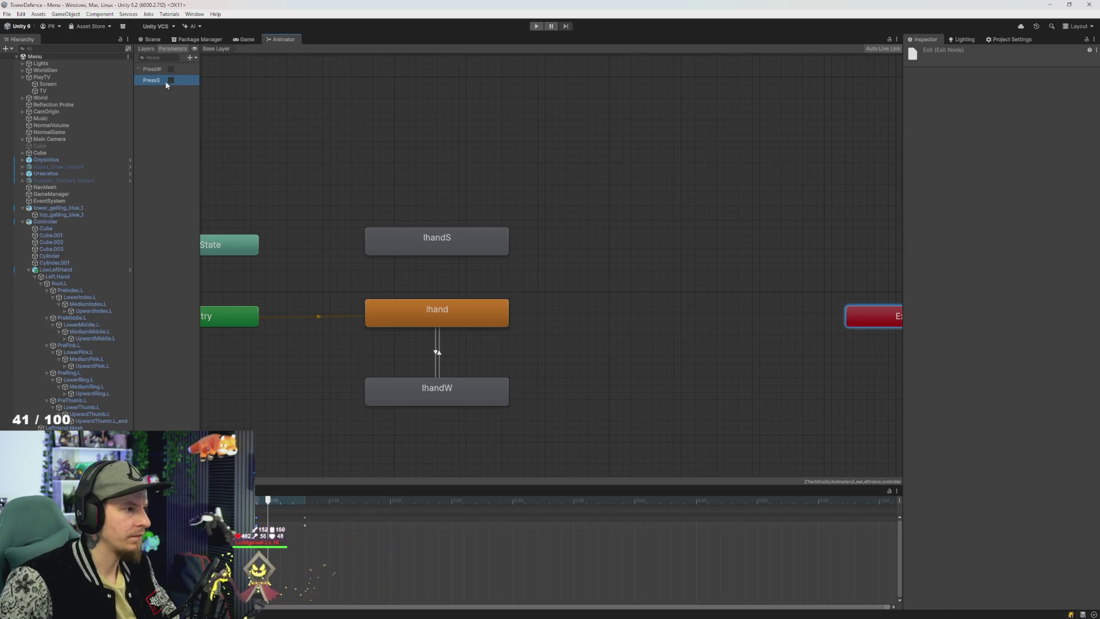
click(155, 77)
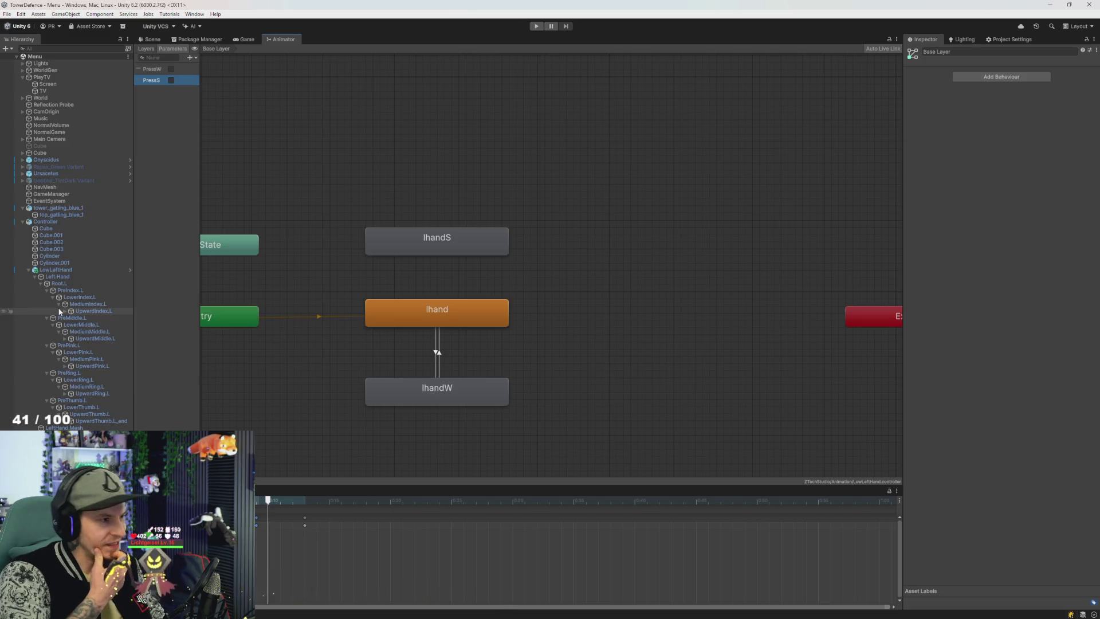
Step: Create transitions from lhand to lhandS and from lhandS back to lhand
right_click(437, 318)
click(458, 326)
click(455, 252)
right_click(451, 237)
click(465, 241)
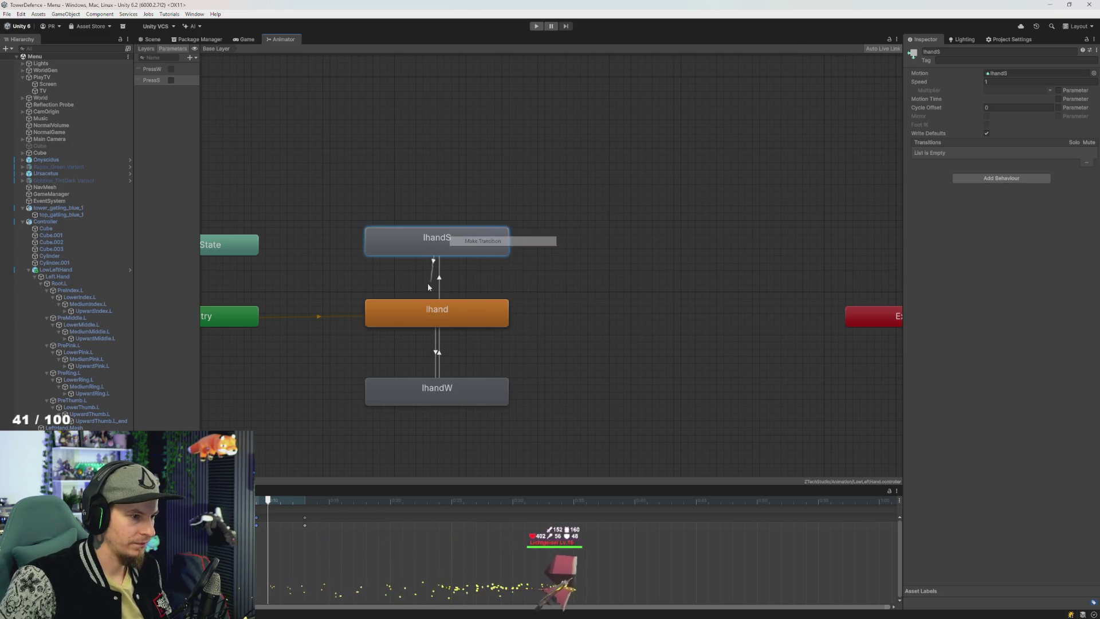
click(437, 277)
Step: Condition the lhand-to-lhandS transition on PressS being true
scroll(439, 279, up, 2)
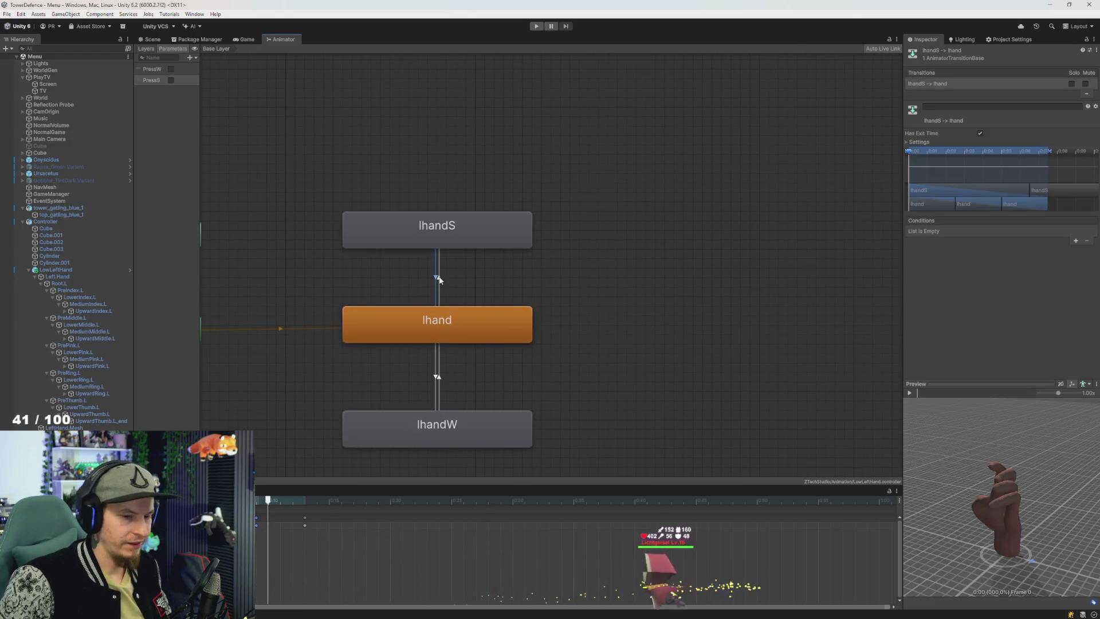
click(440, 277)
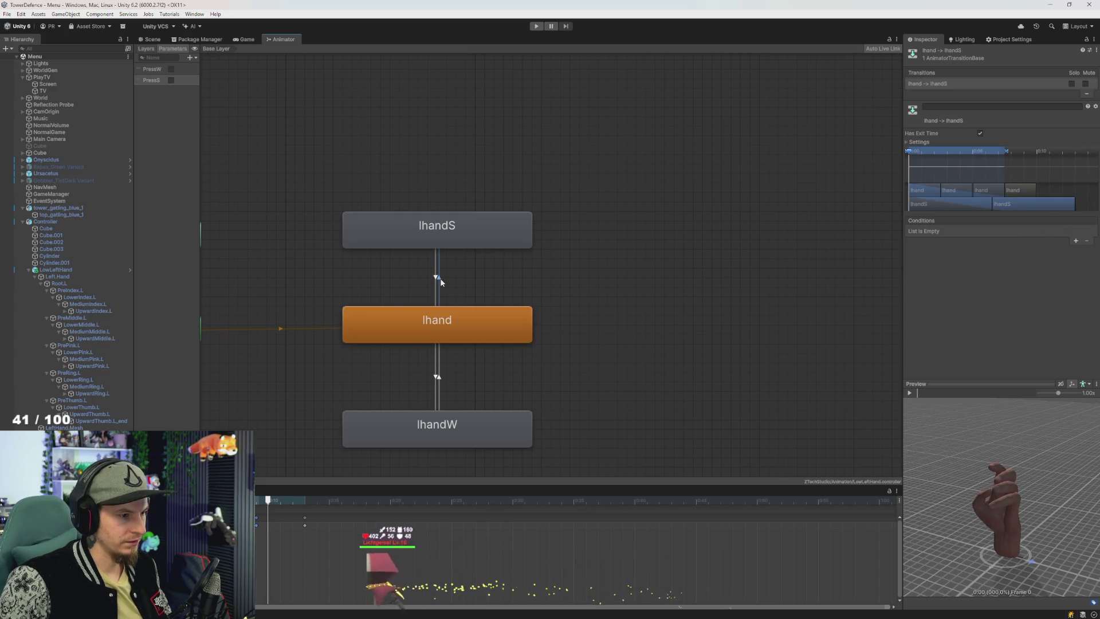
click(1076, 241)
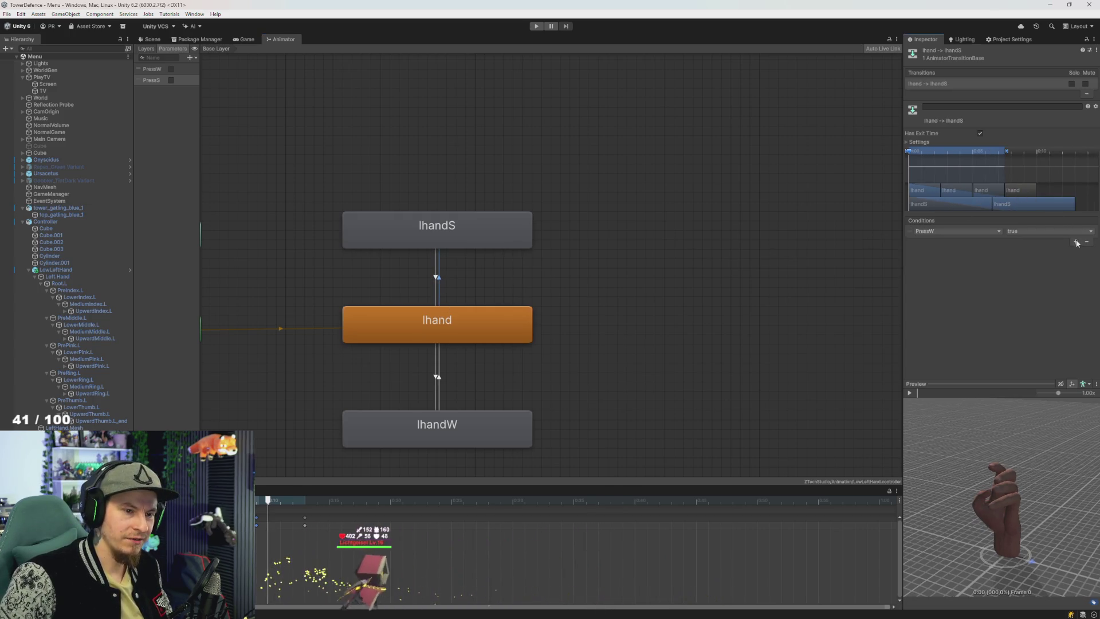
click(944, 265)
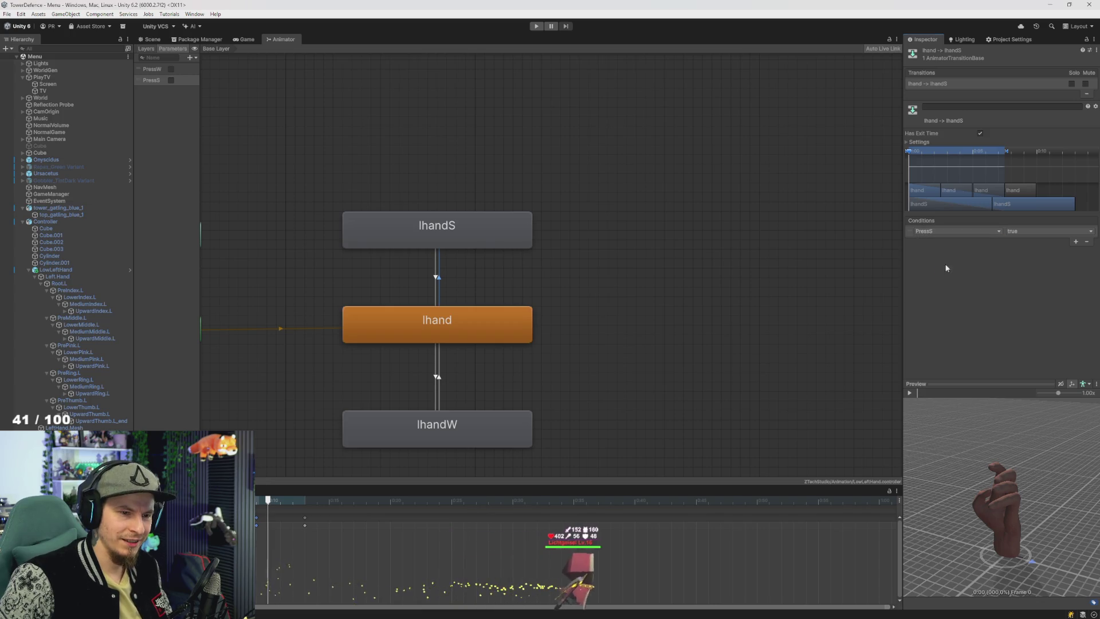
click(1028, 231)
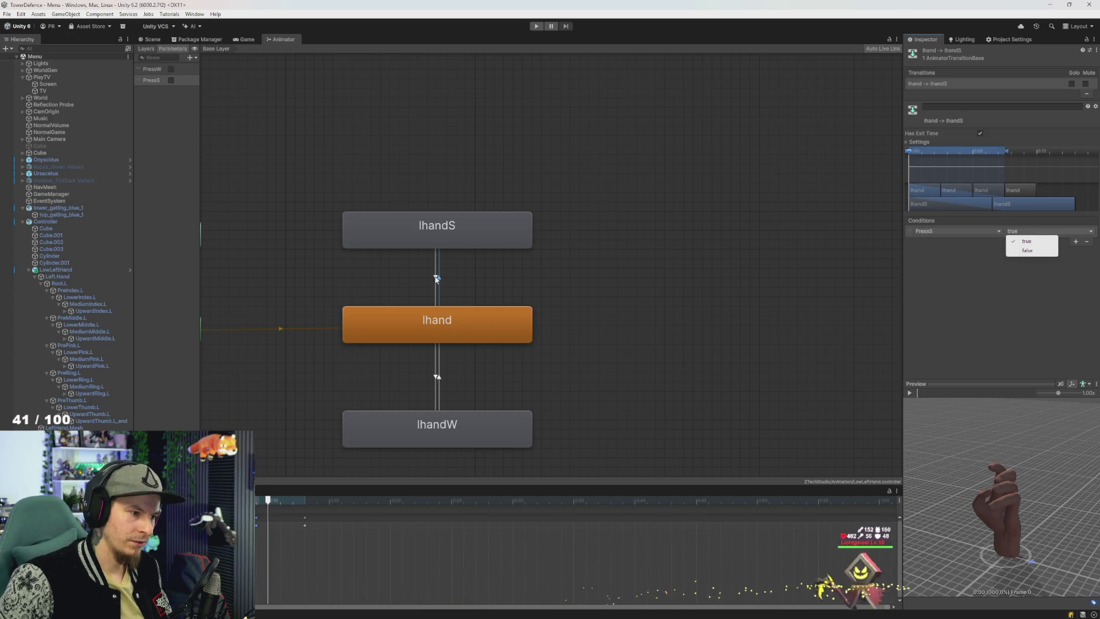
Step: Condition the lhandS-to-lhand transition on PressS being false
click(438, 278)
click(1073, 239)
click(942, 231)
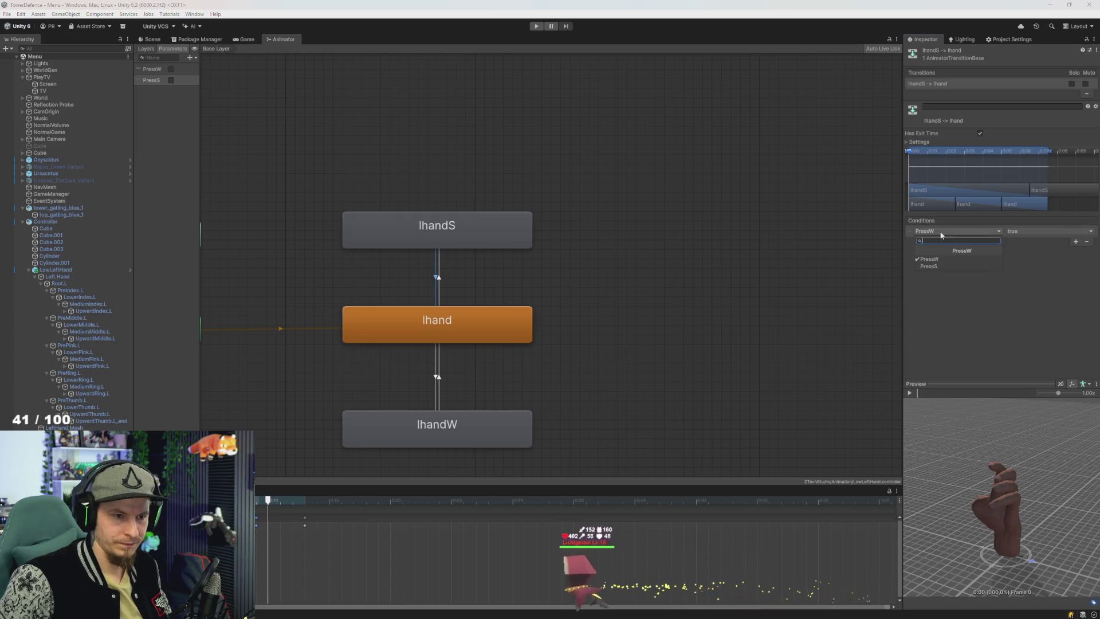
click(943, 265)
click(1041, 230)
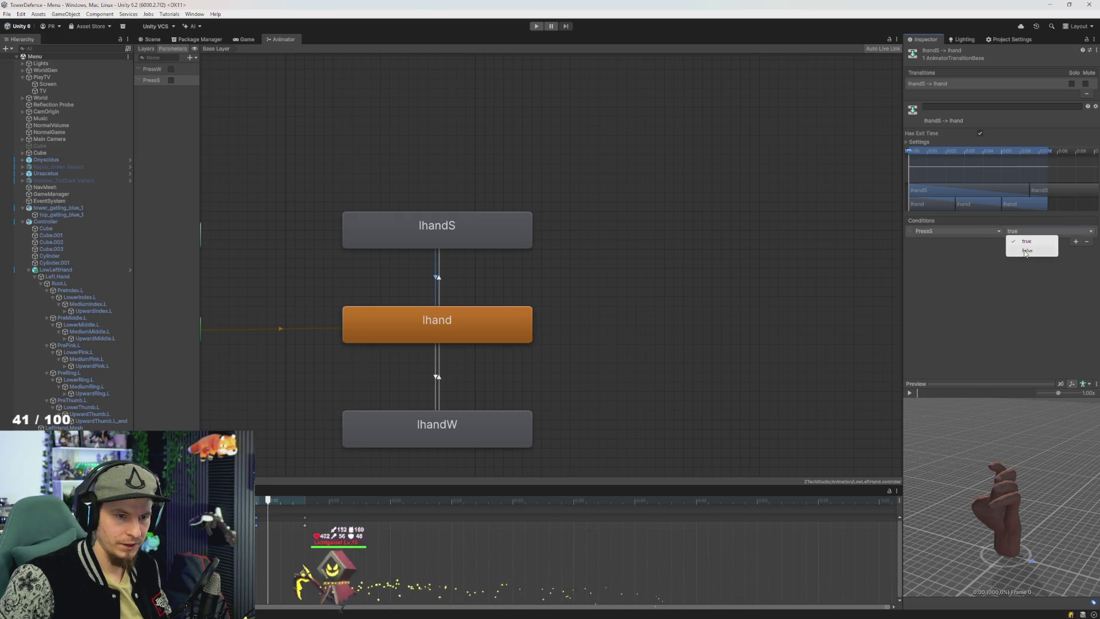
click(1025, 240)
Step: Place lhandW above lhand and lhandS below it, then show the Controller's animator graph
scroll(506, 320, down, 3)
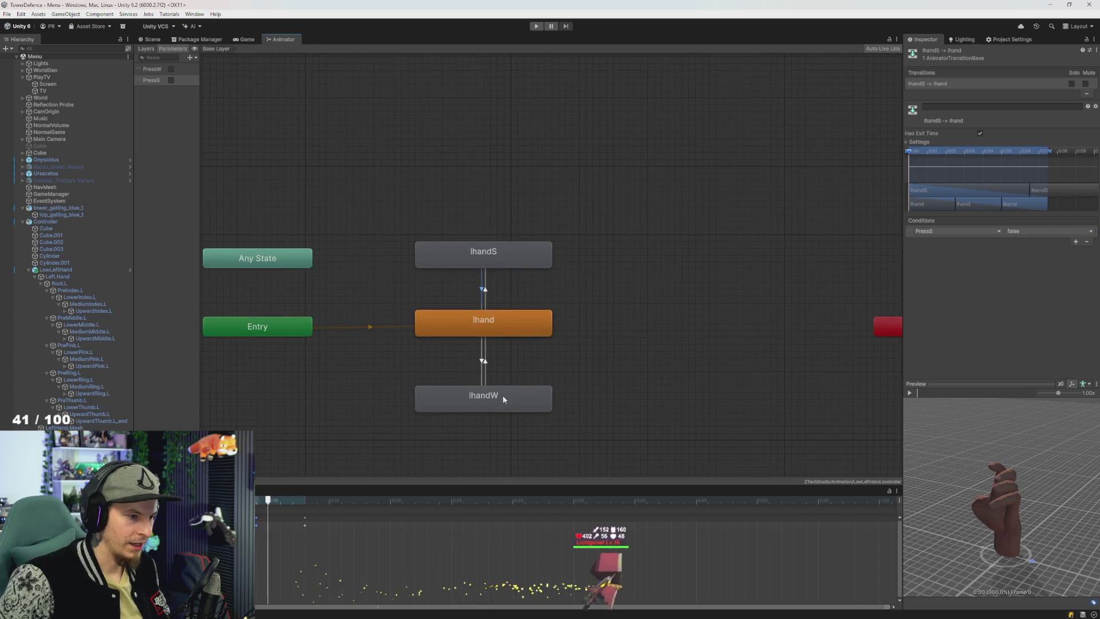
drag(503, 394, 503, 209)
drag(509, 248, 509, 402)
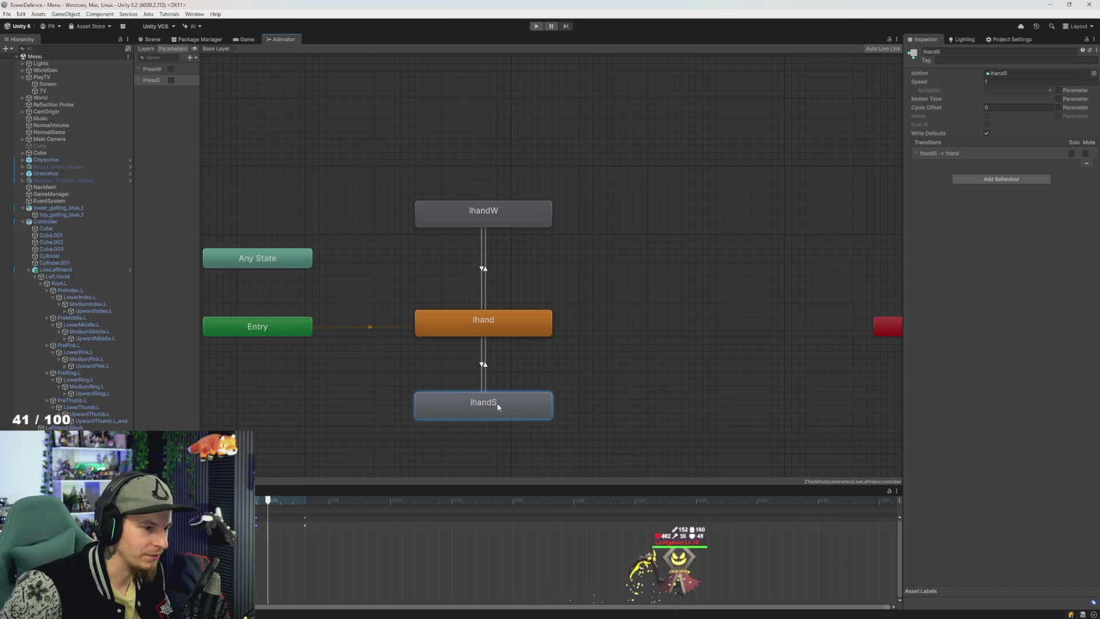
drag(501, 211, 500, 238)
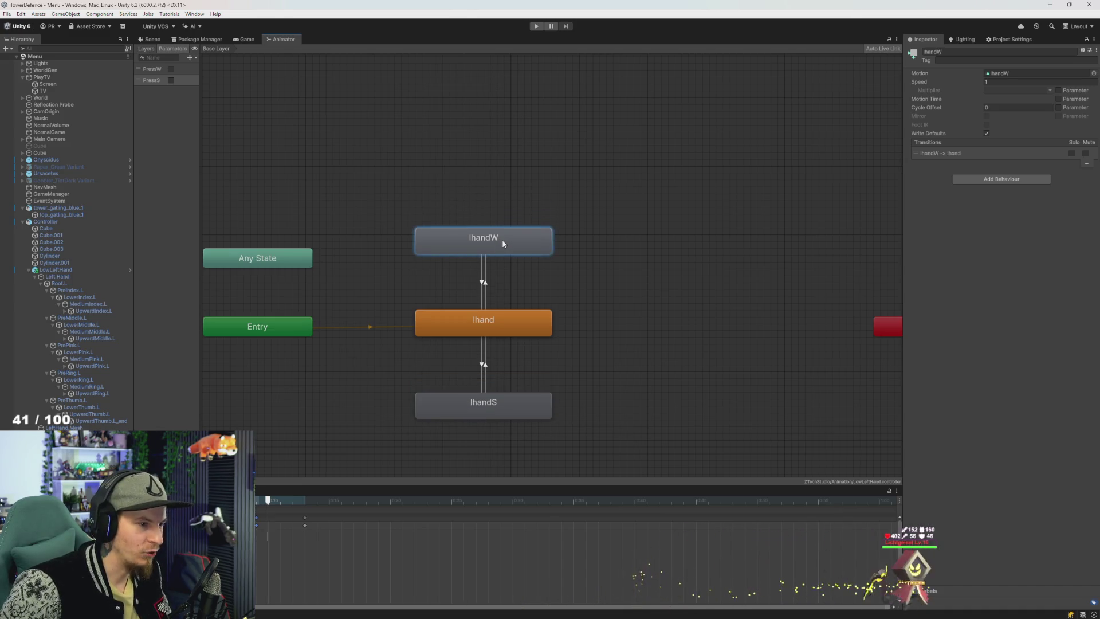
click(486, 369)
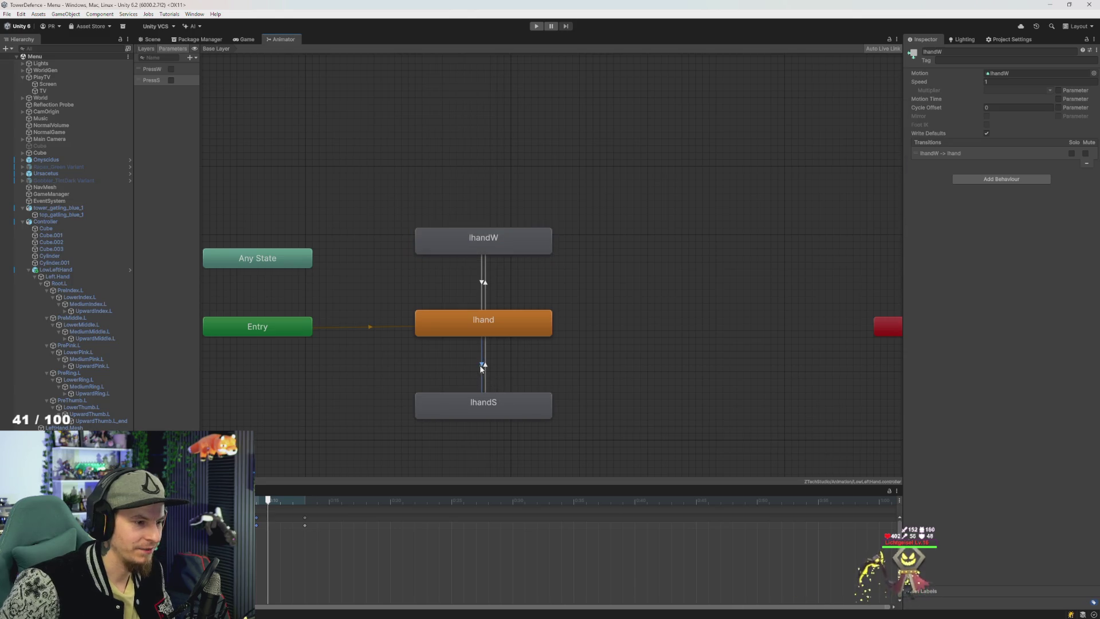
drag(604, 343, 612, 349)
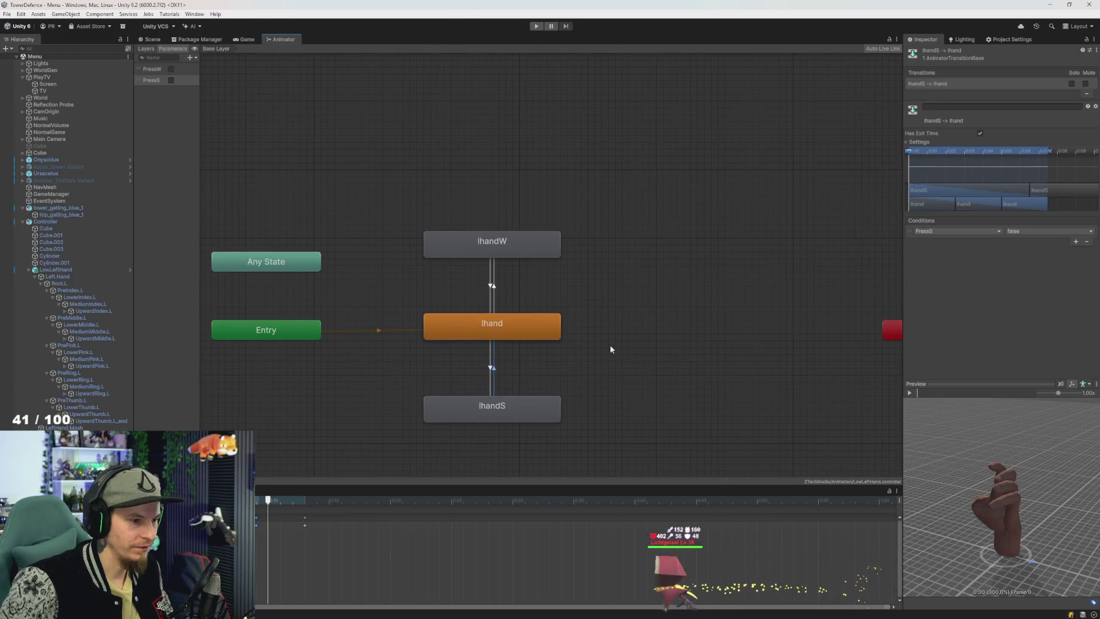
scroll(200, 241, down, 2)
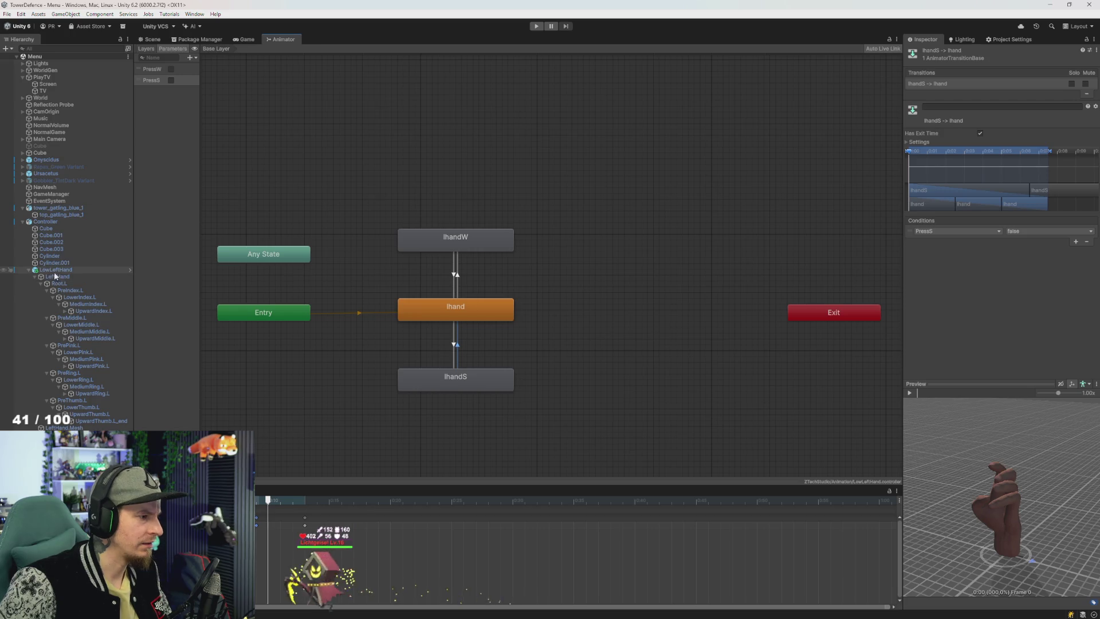
click(46, 222)
Step: Create transitions from controller to controllerS and from controllerS back to controller
click(510, 338)
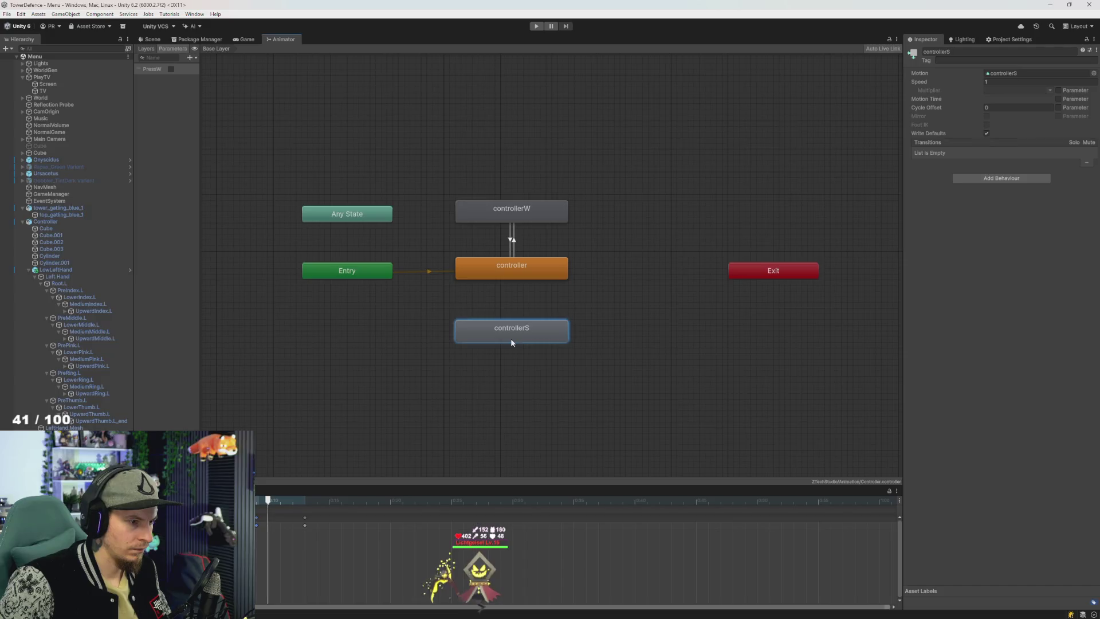
right_click(517, 270)
click(539, 277)
click(522, 335)
right_click(522, 335)
click(545, 340)
click(512, 269)
Step: Add a PressS Bool parameter to the Controller animator
click(191, 57)
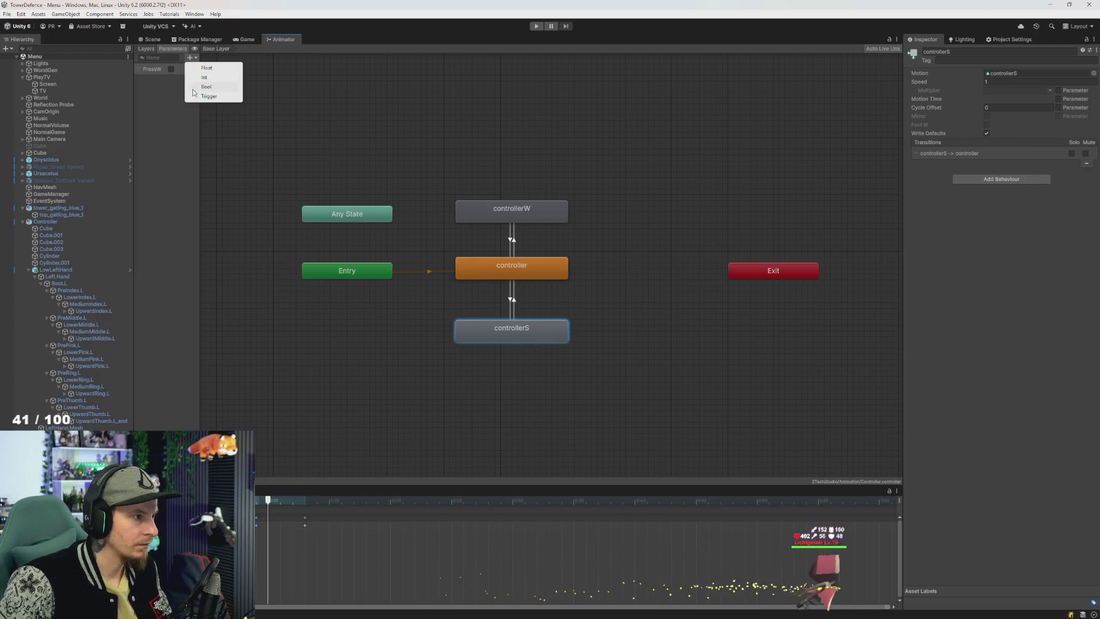
click(205, 87)
text(PressS)
key(Return)
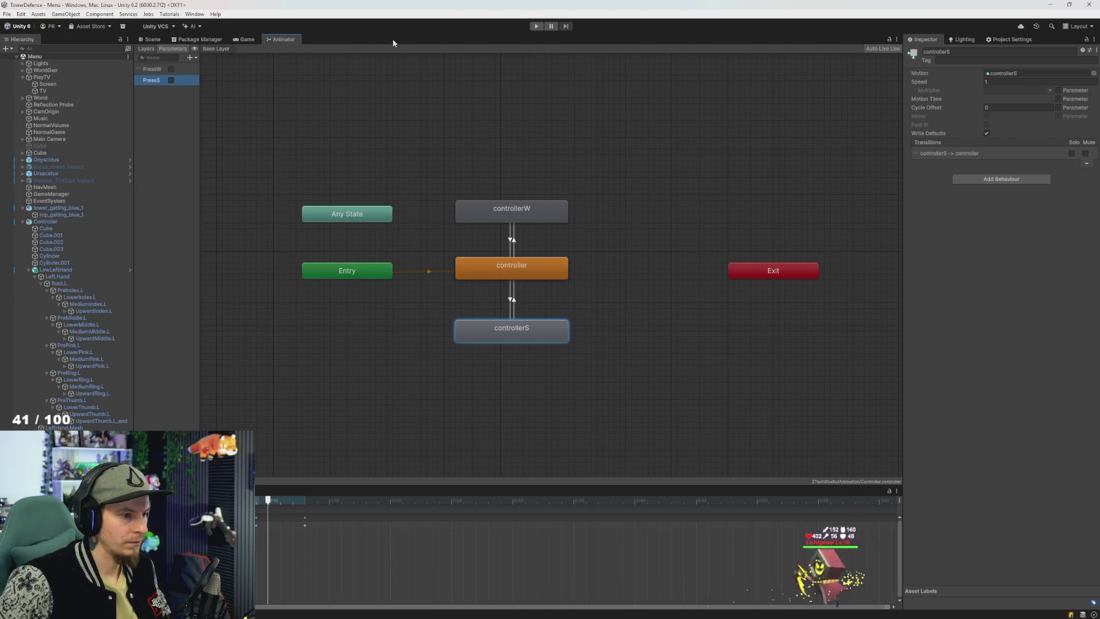
Step: Condition both controller–controllerS transitions on PressS, true going out and false returning
click(511, 305)
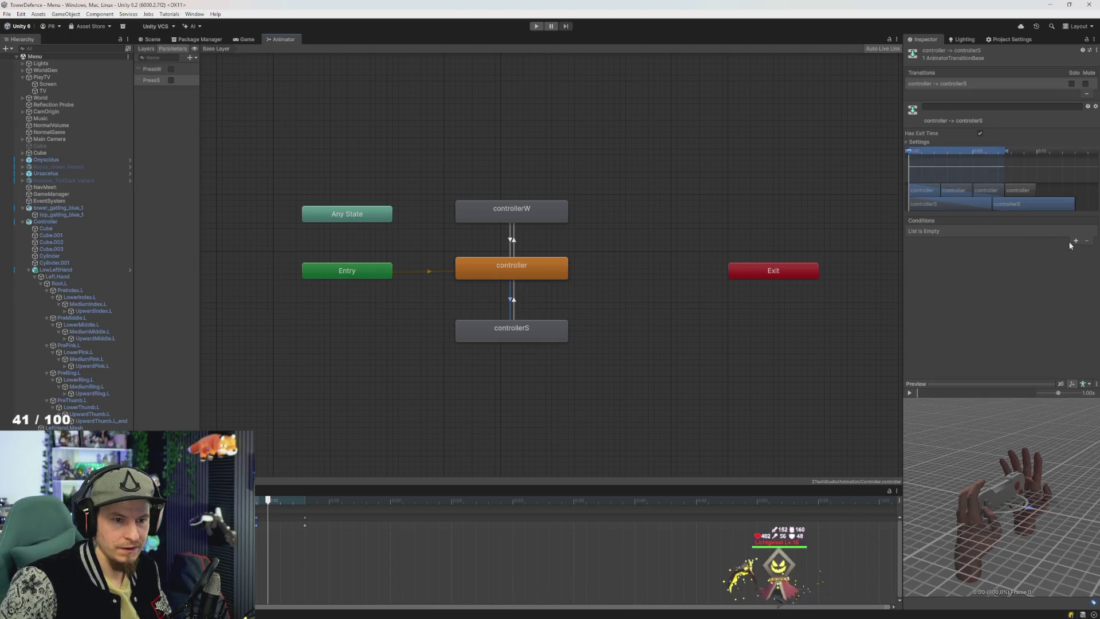
click(963, 231)
click(940, 267)
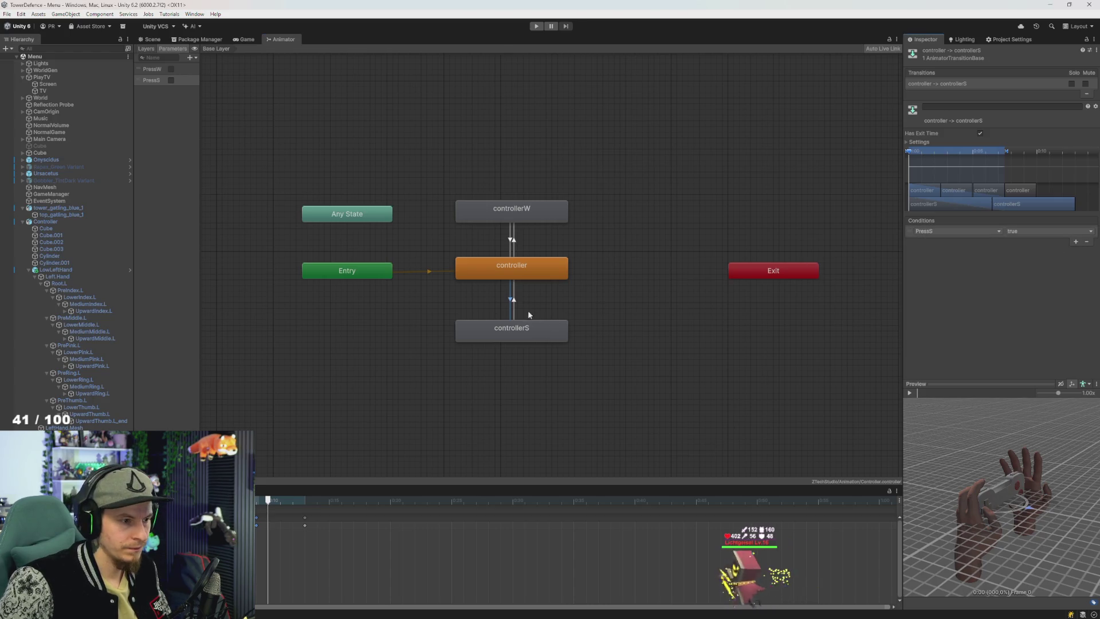
click(521, 301)
click(1075, 241)
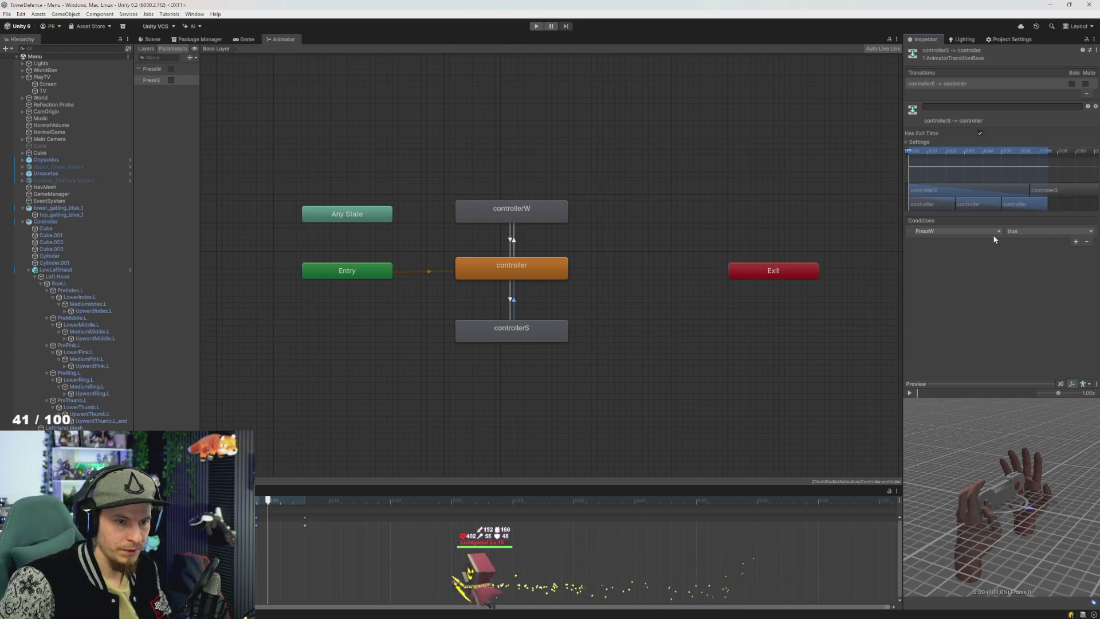
click(939, 267)
click(1022, 231)
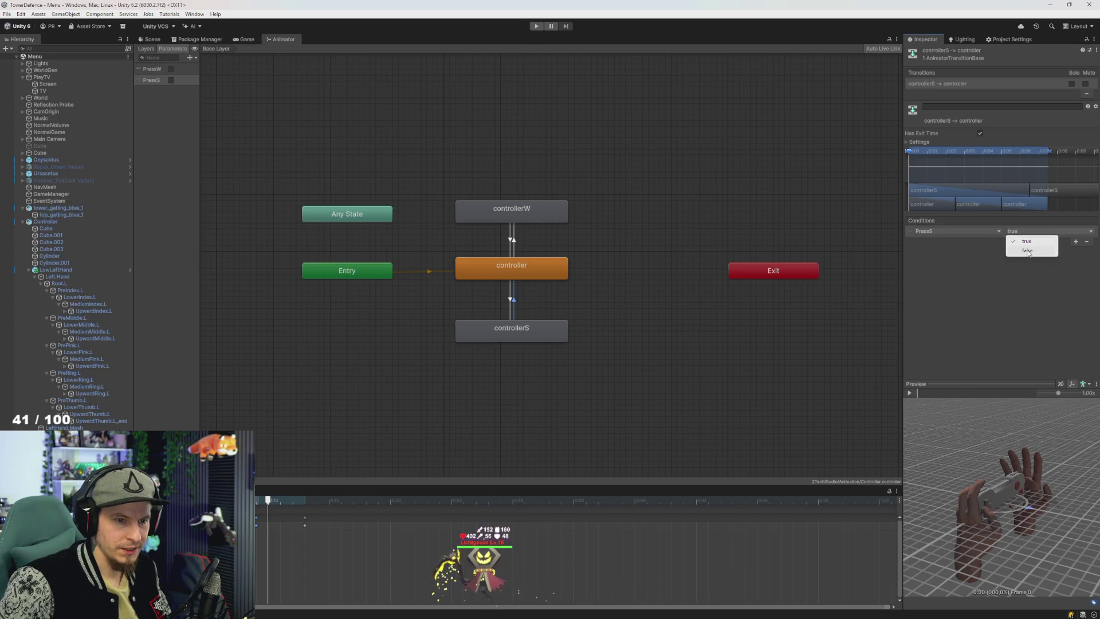
Step: Review the controllerS and controllerW transitions, then bring up the LowLeftHand animator
click(510, 299)
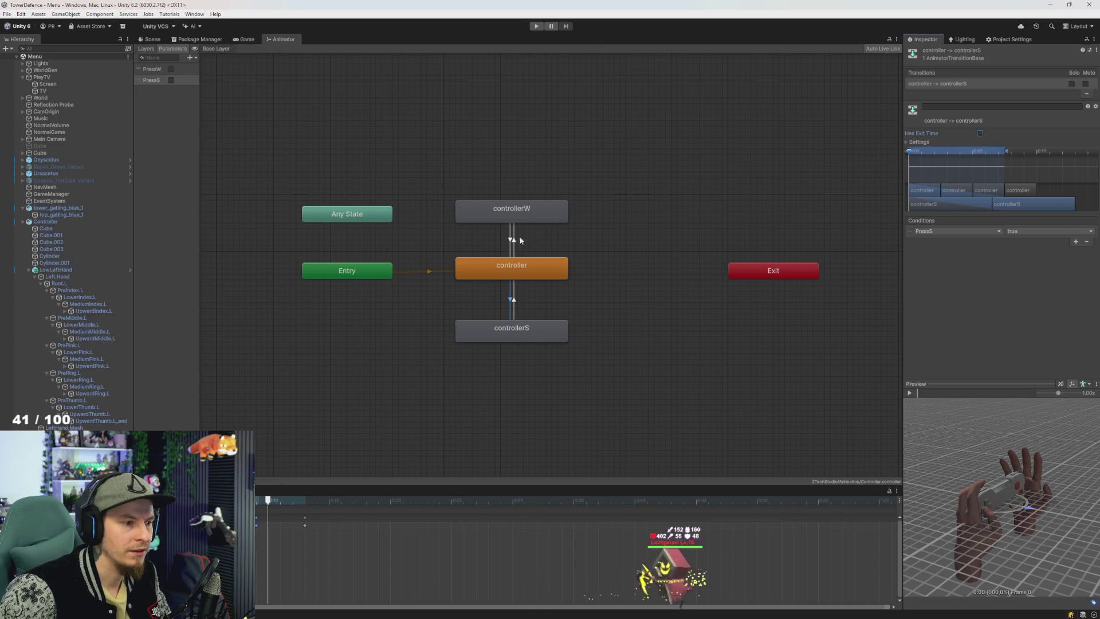
click(513, 239)
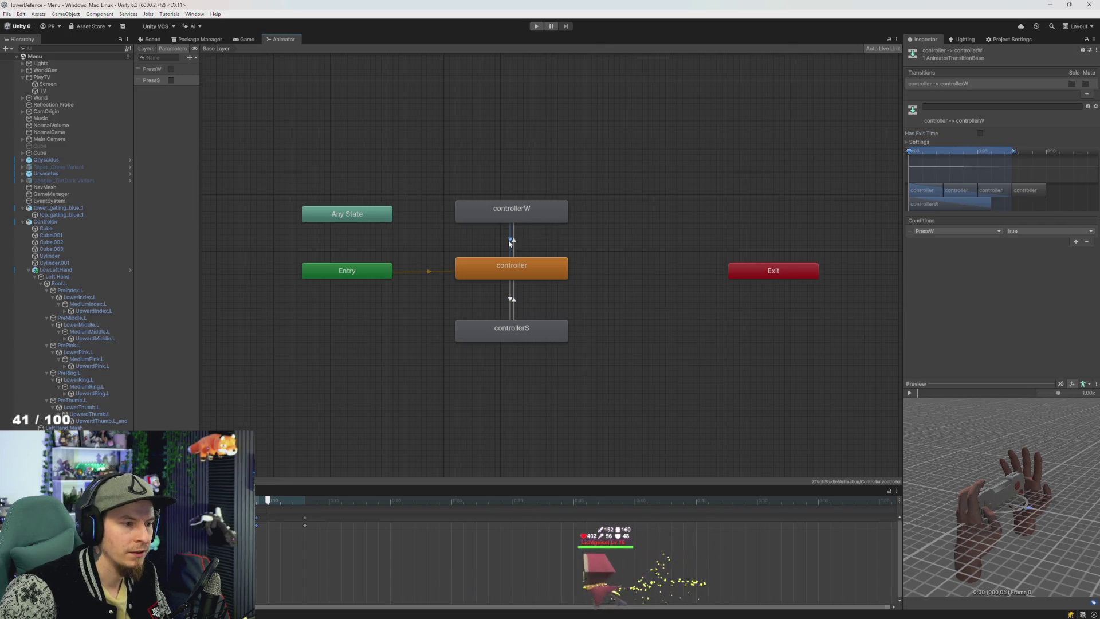
click(58, 270)
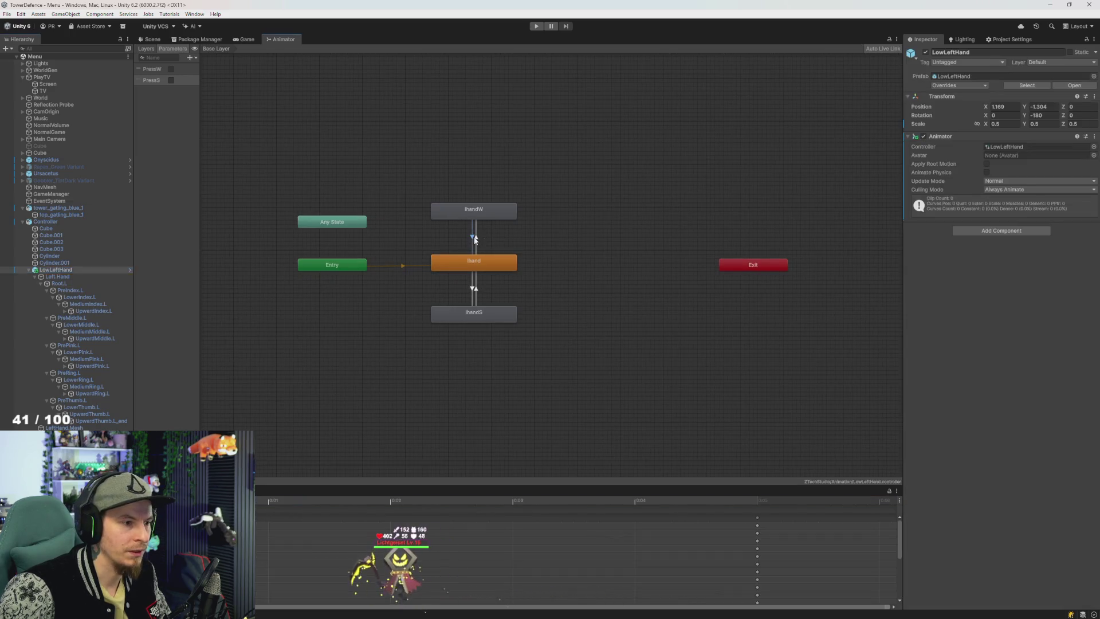
Step: Turn off Has Exit Time on the lhand-to-lhandS transition
click(475, 240)
click(475, 290)
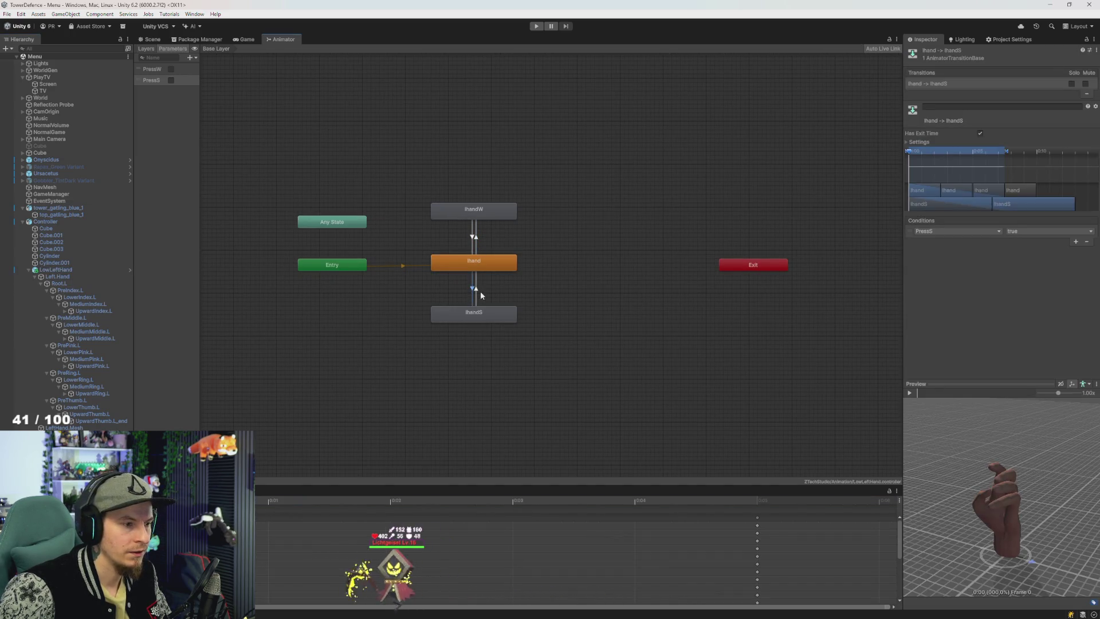
click(980, 133)
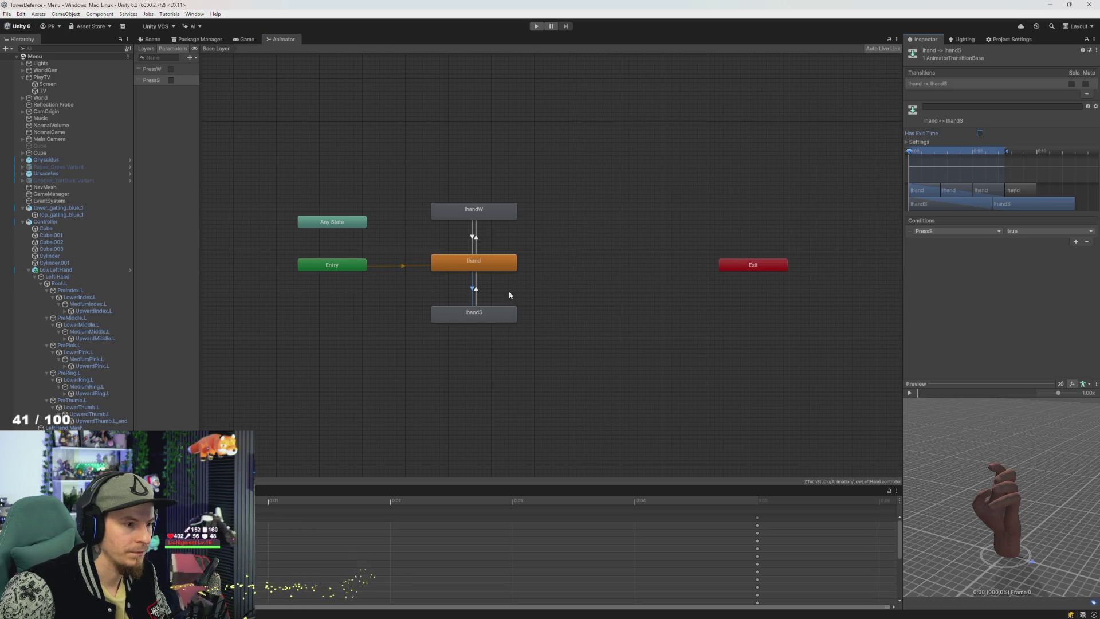
click(476, 290)
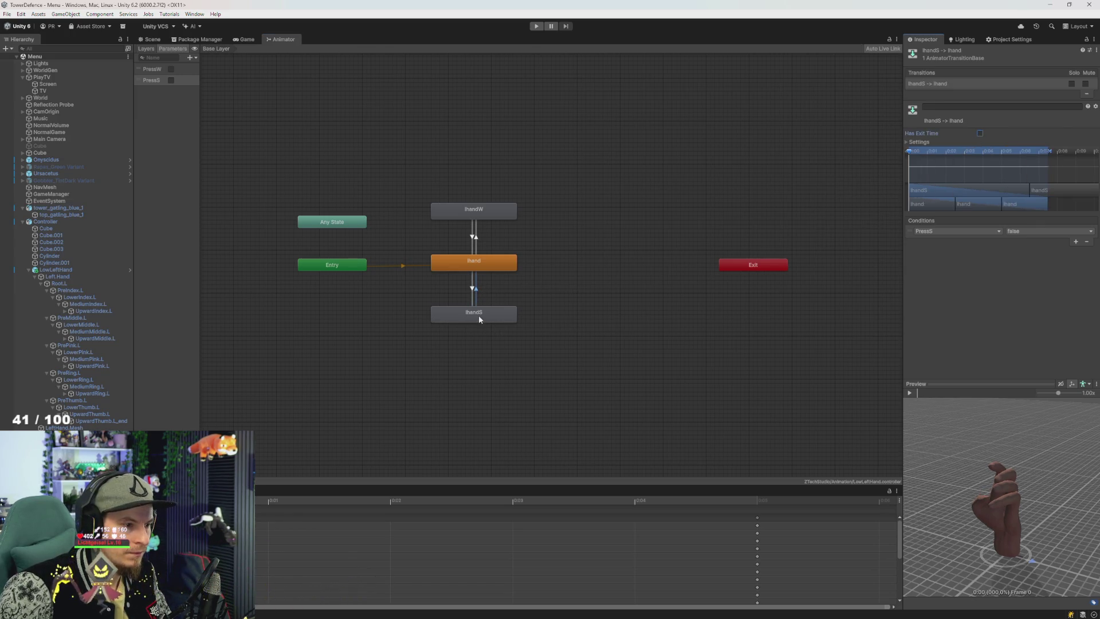
click(479, 316)
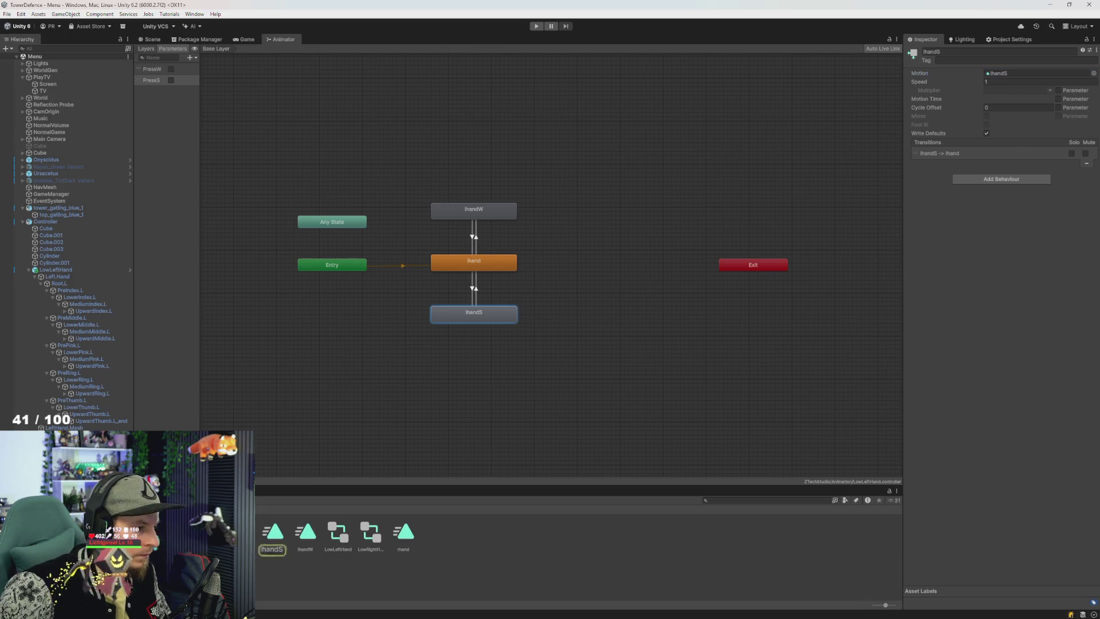
Step: Turn off Loop Time on the lhandS animation clip
click(274, 533)
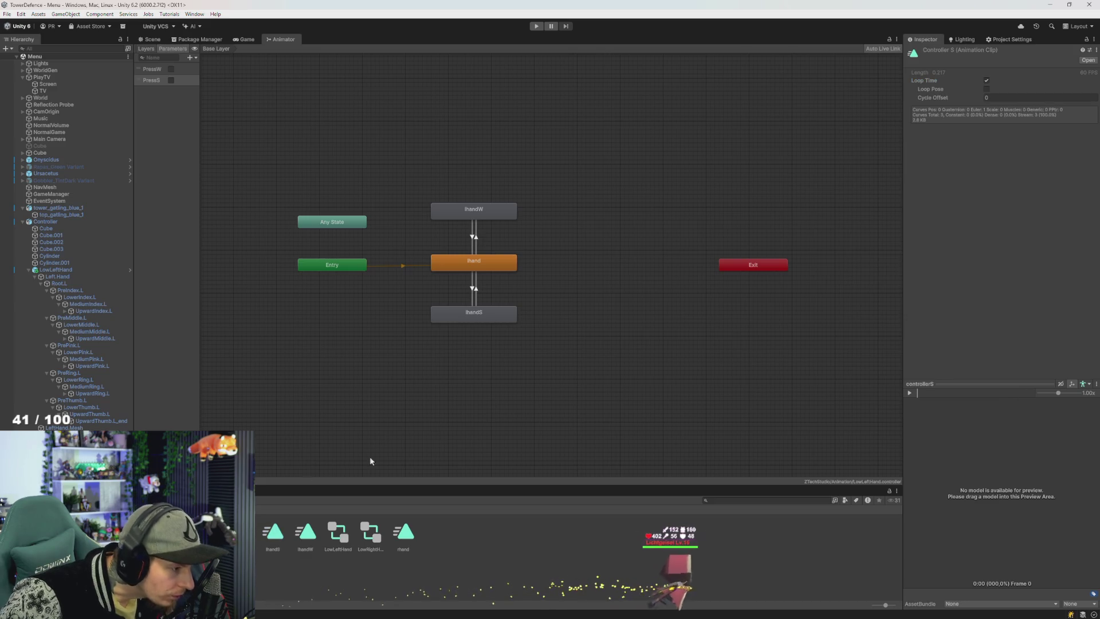
click(986, 80)
click(987, 80)
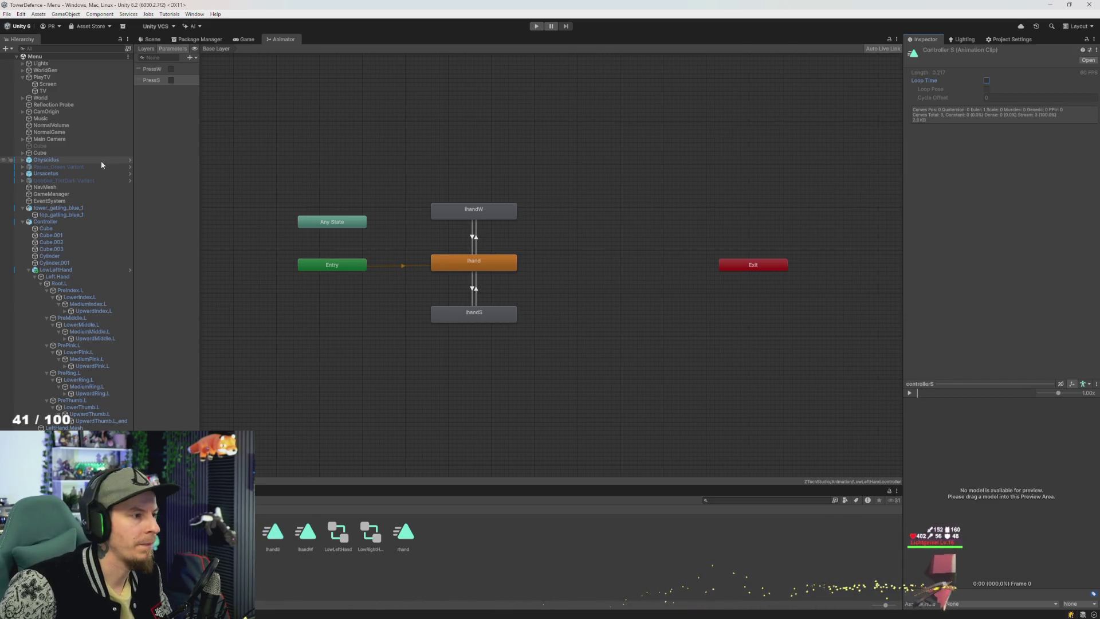
key(alt+Tab)
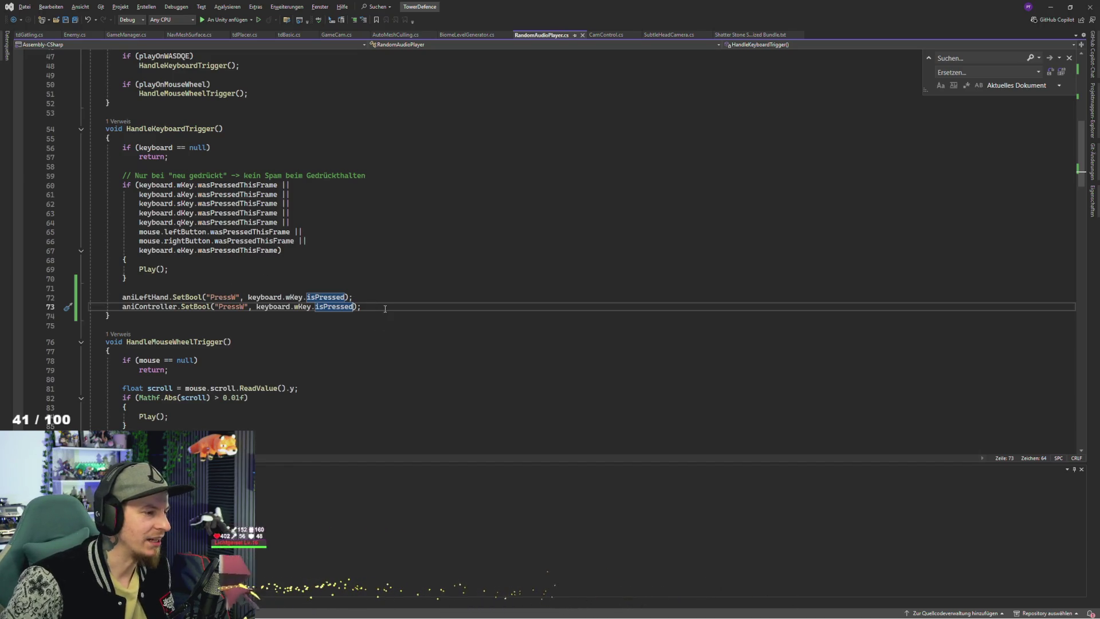
Step: Duplicate the two PressW SetBool lines below line 73
mouse_move(361, 308)
mouse_down()
mouse_move(124, 307)
mouse_move(117, 298)
mouse_up()
key(ctrl+c)
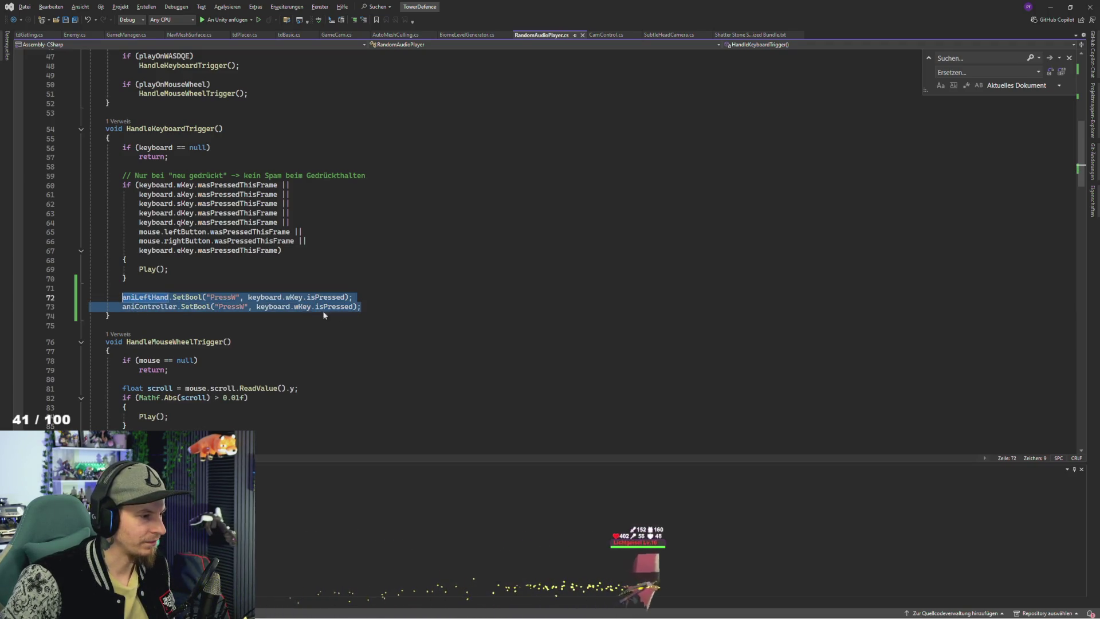
click(376, 308)
key(Return)
key(Return)
key(ctrl+v)
Step: Change the copied lines to set PressS from sKey instead of PressW from wKey
click(235, 318)
click(241, 325)
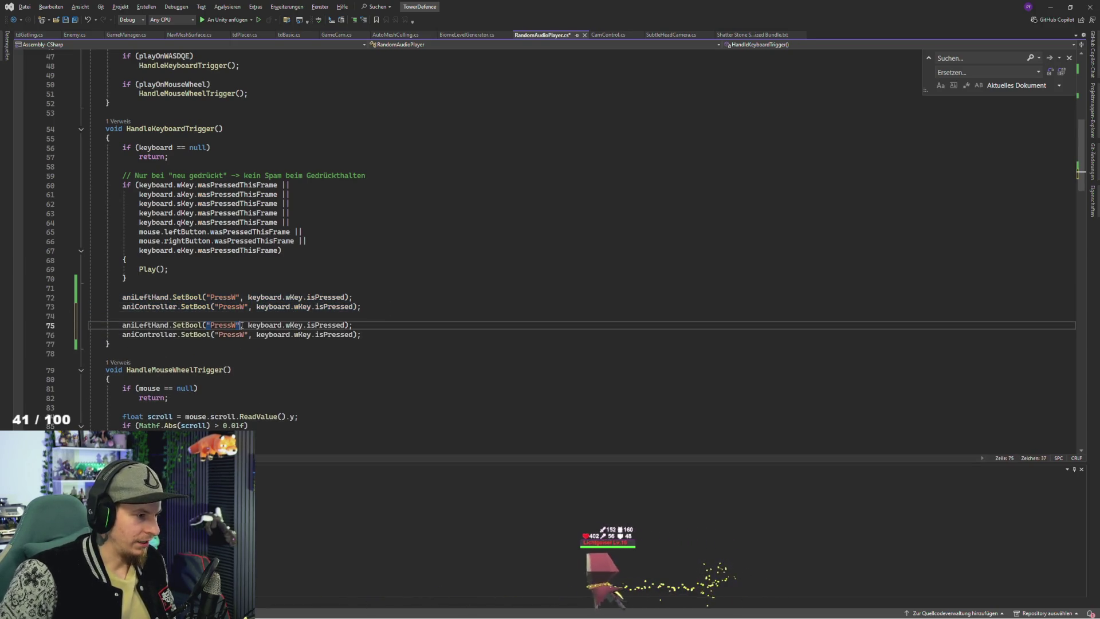
text(S)
key(Down)
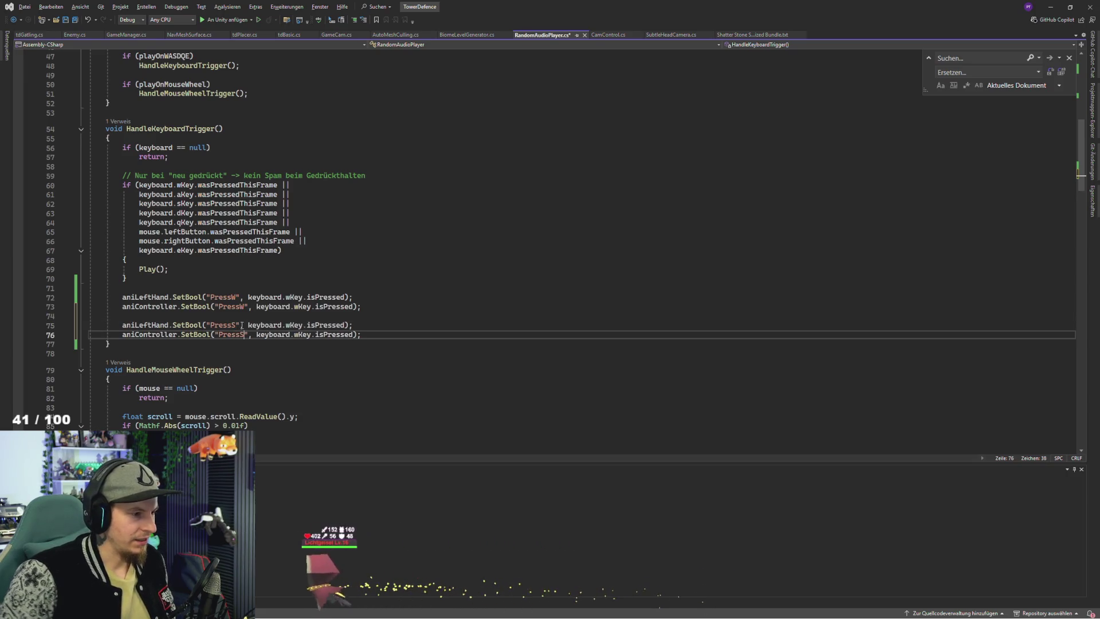
click(286, 325)
key(Delete)
text(s)
key(Down)
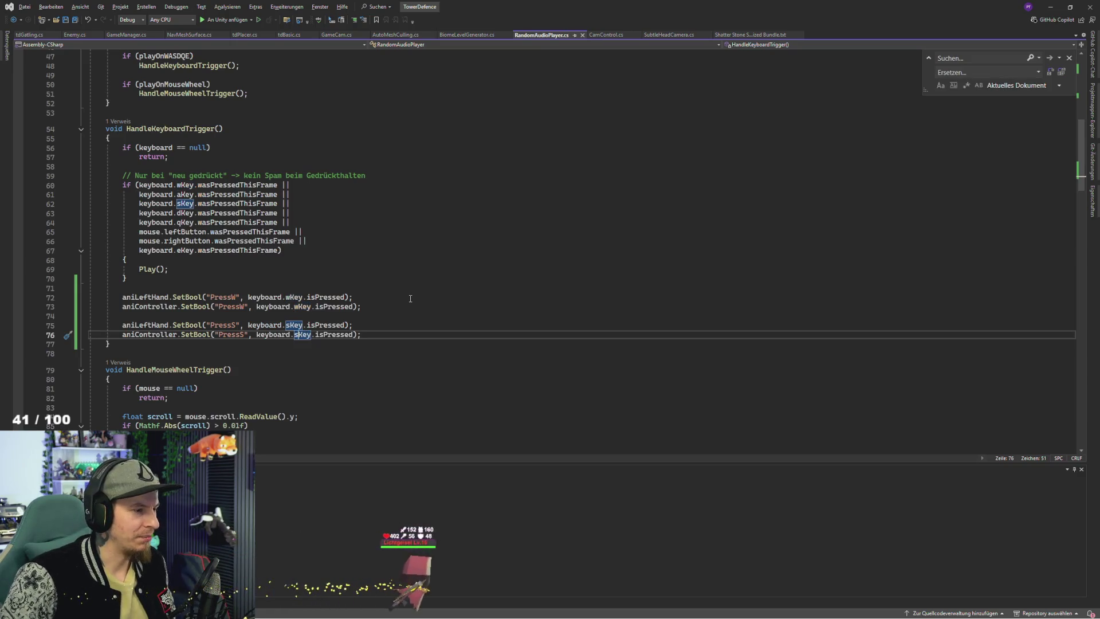
key(alt+Tab)
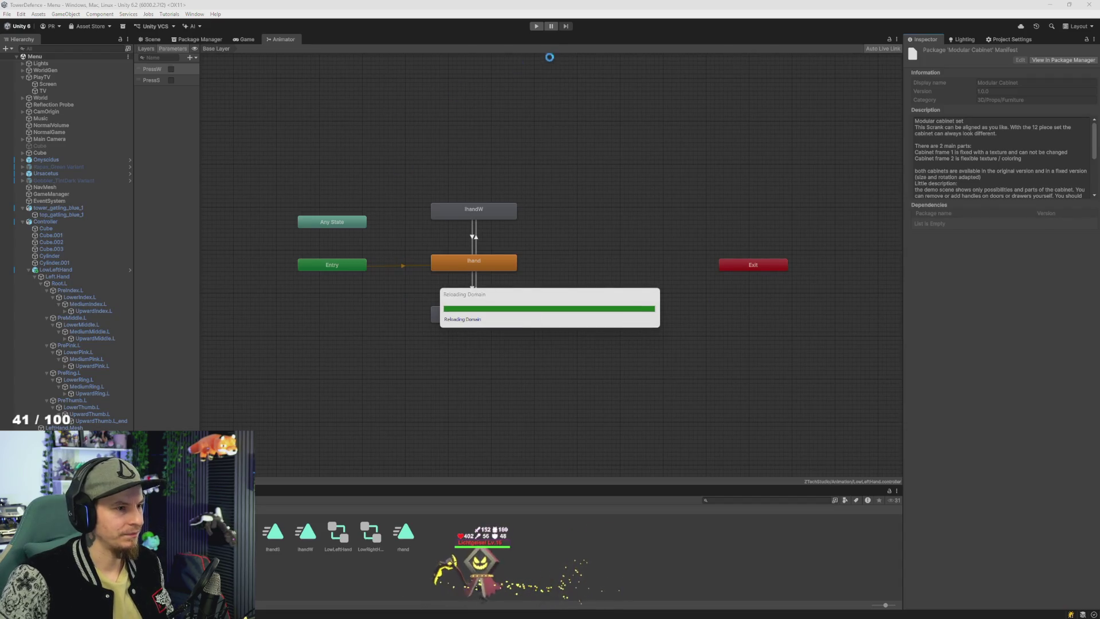
Step: Play-test the W/S hand animations, stop the game, and glance back at the code
click(536, 27)
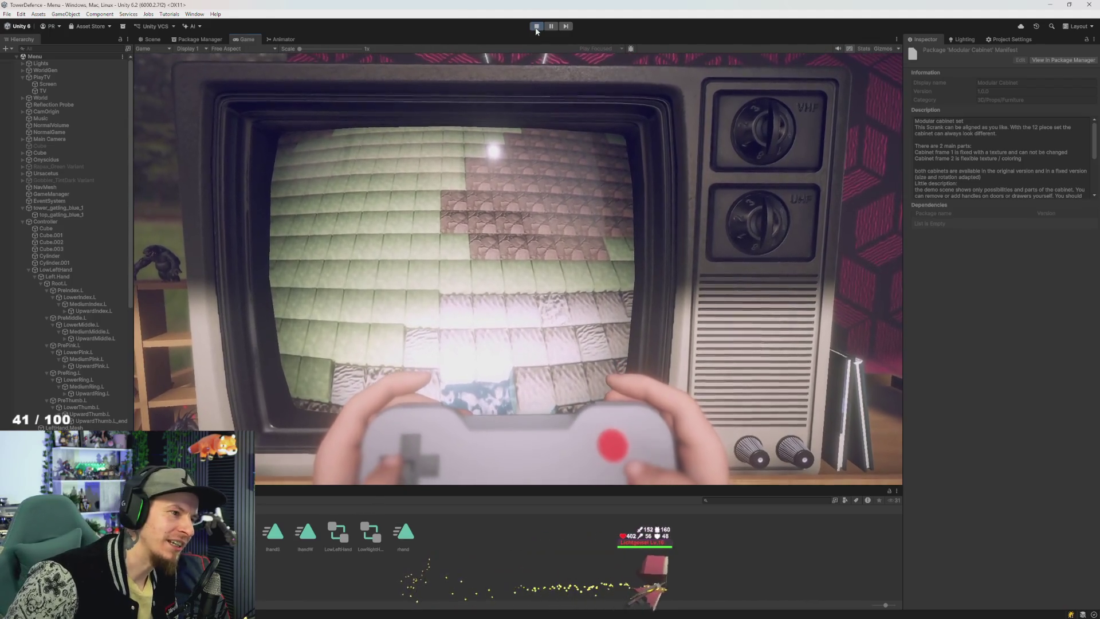
click(536, 27)
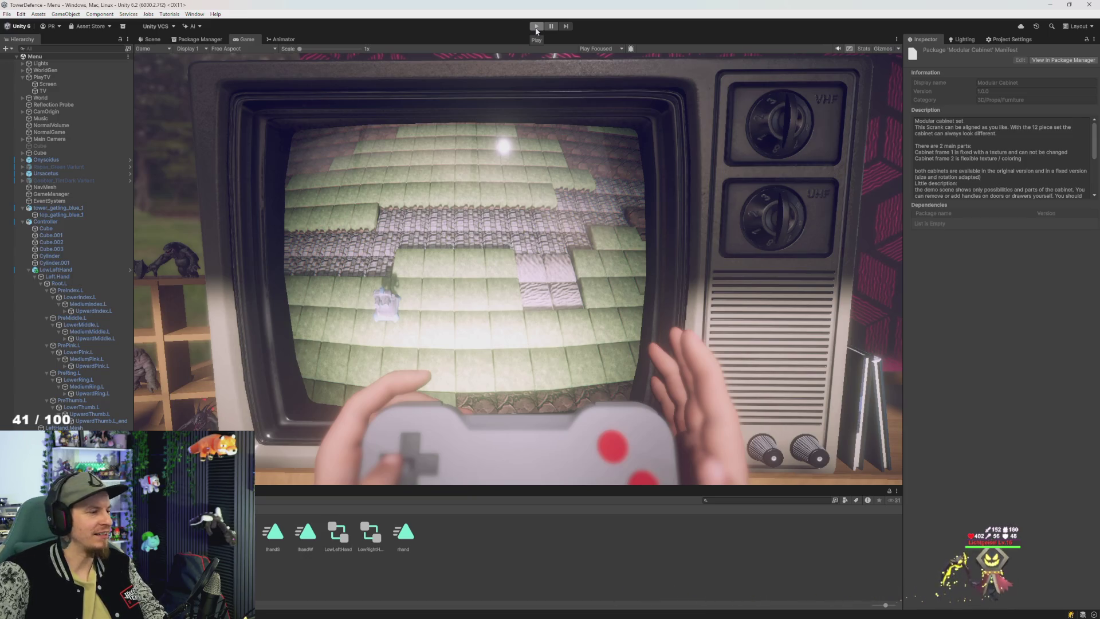
key(alt+Tab)
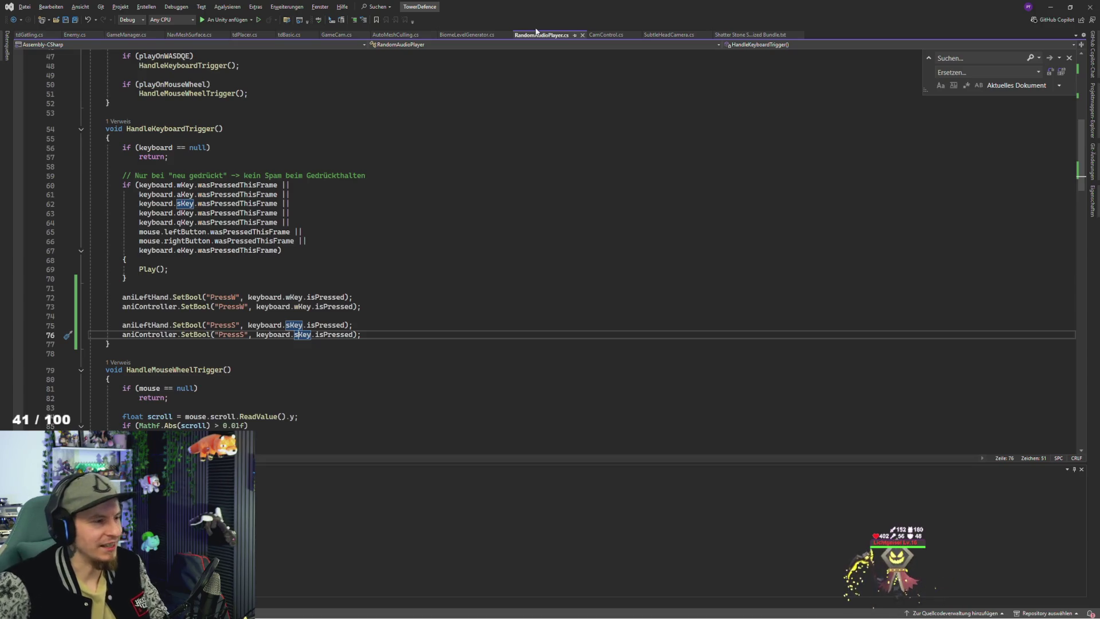
key(alt+Tab)
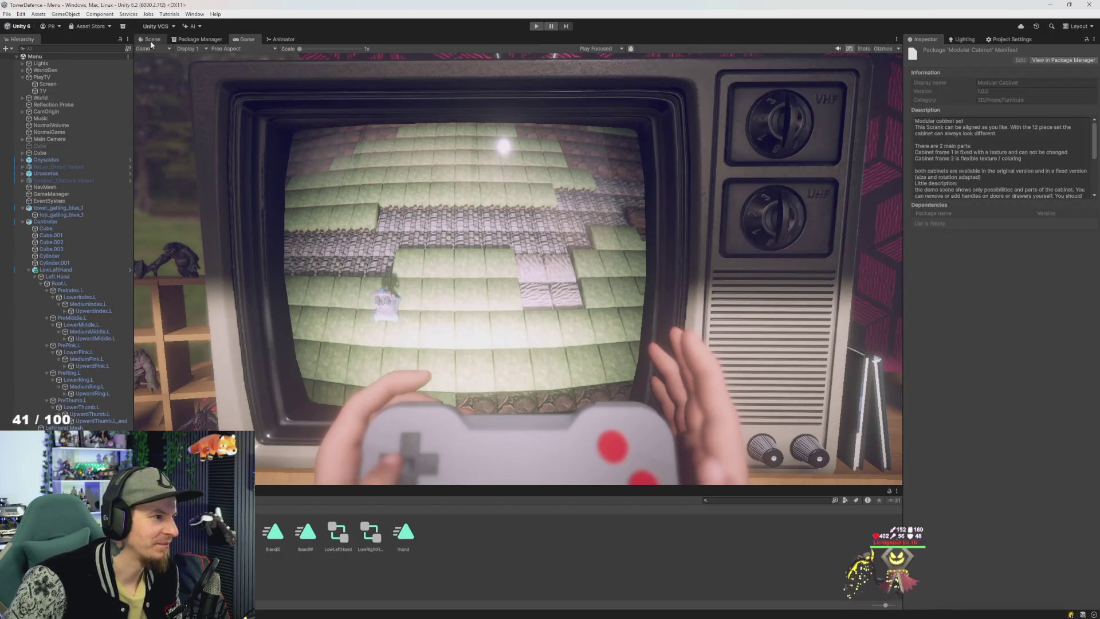
Step: Zoom the Scene view onto the left thumb on the d-pad and open the Animation window
click(151, 40)
scroll(456, 205, down, 3)
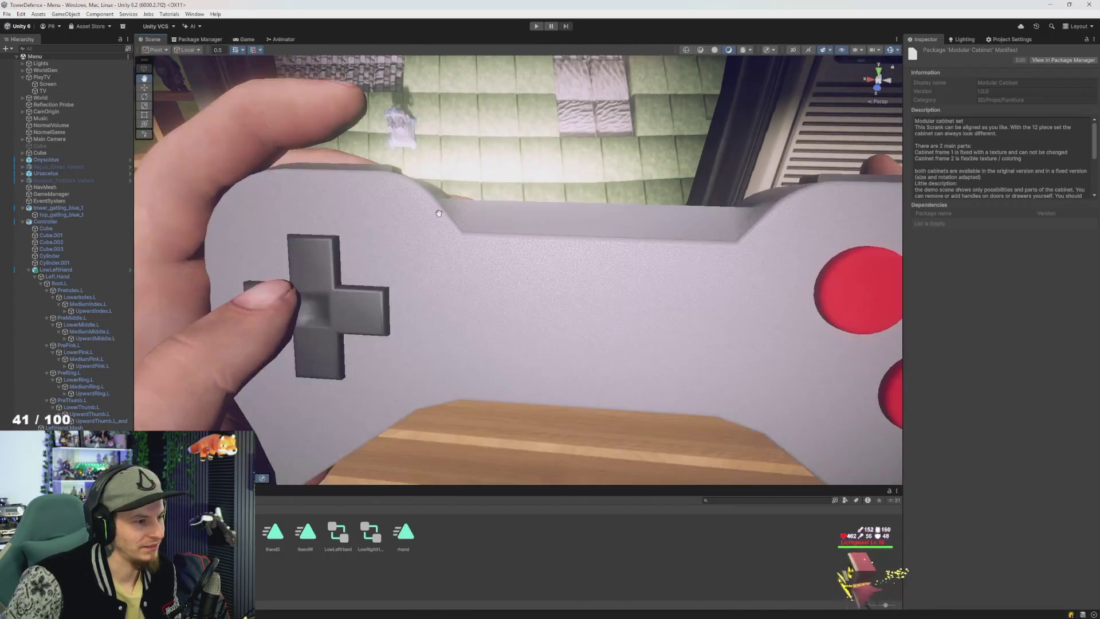
scroll(457, 205, up, 3)
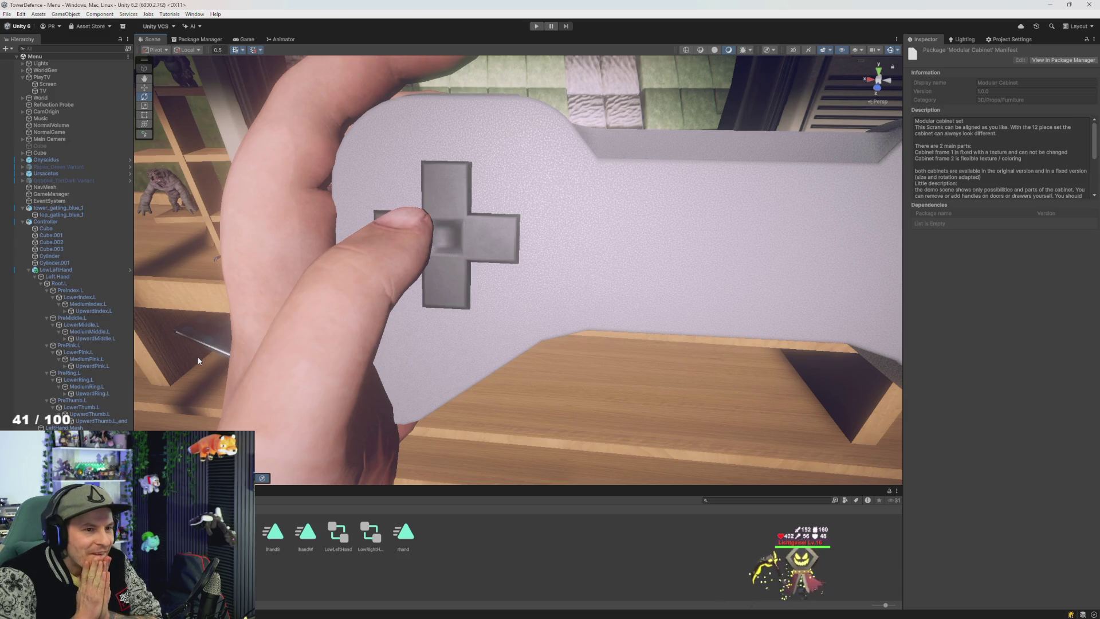
scroll(379, 279, down, 3)
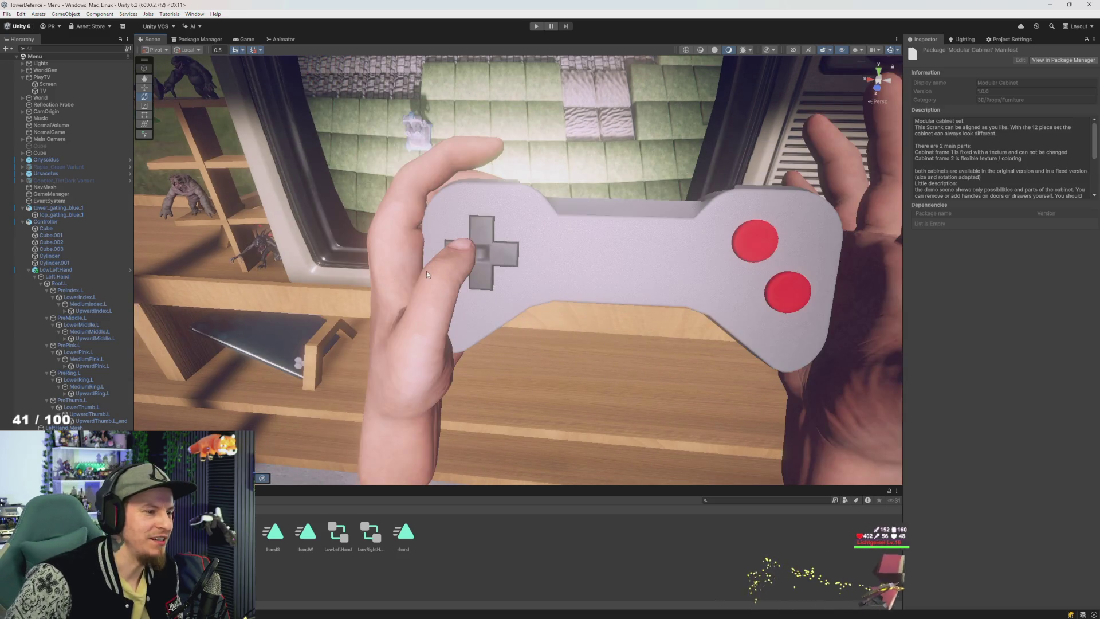
scroll(442, 280, up, 4)
drag(480, 265, 482, 274)
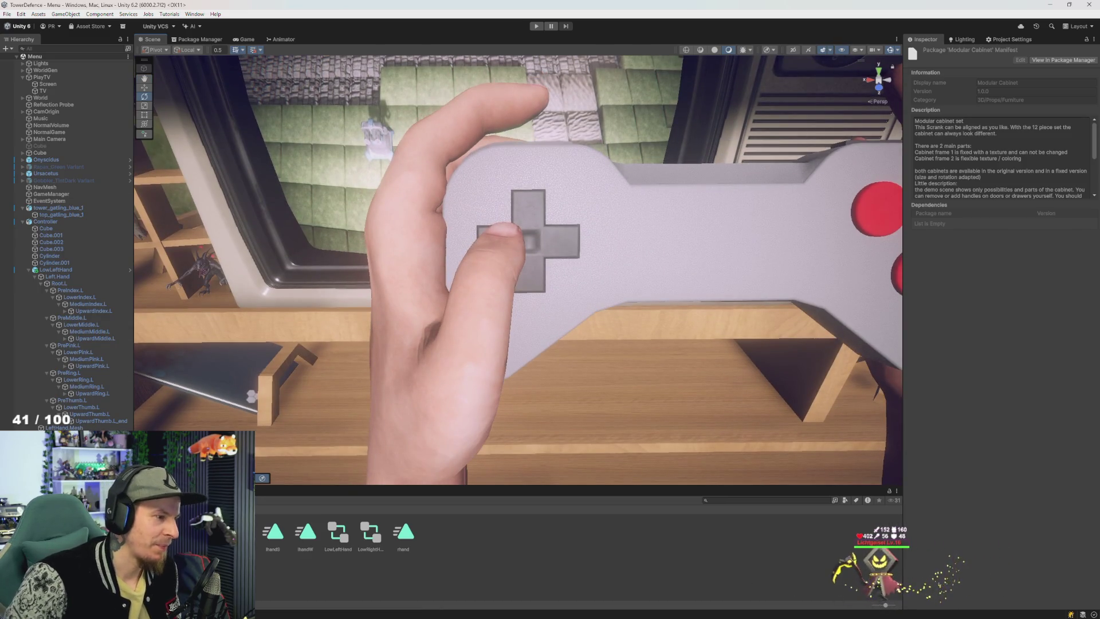
key(ctrl+6)
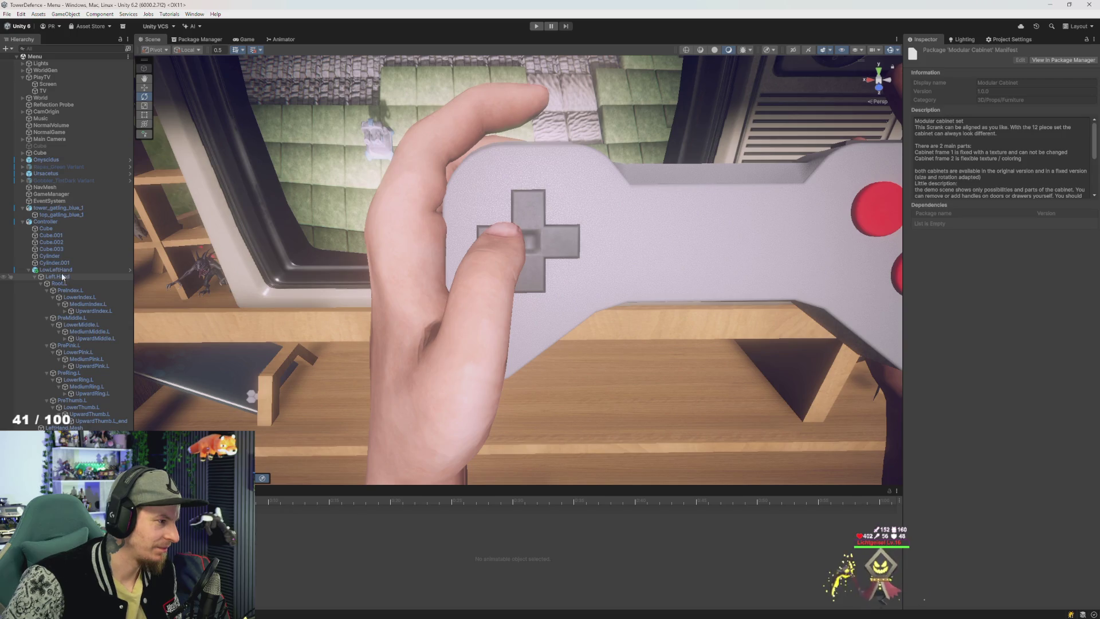
Step: Select the LowLeftHand bone chain and frame the gamepad in the Scene view
click(61, 270)
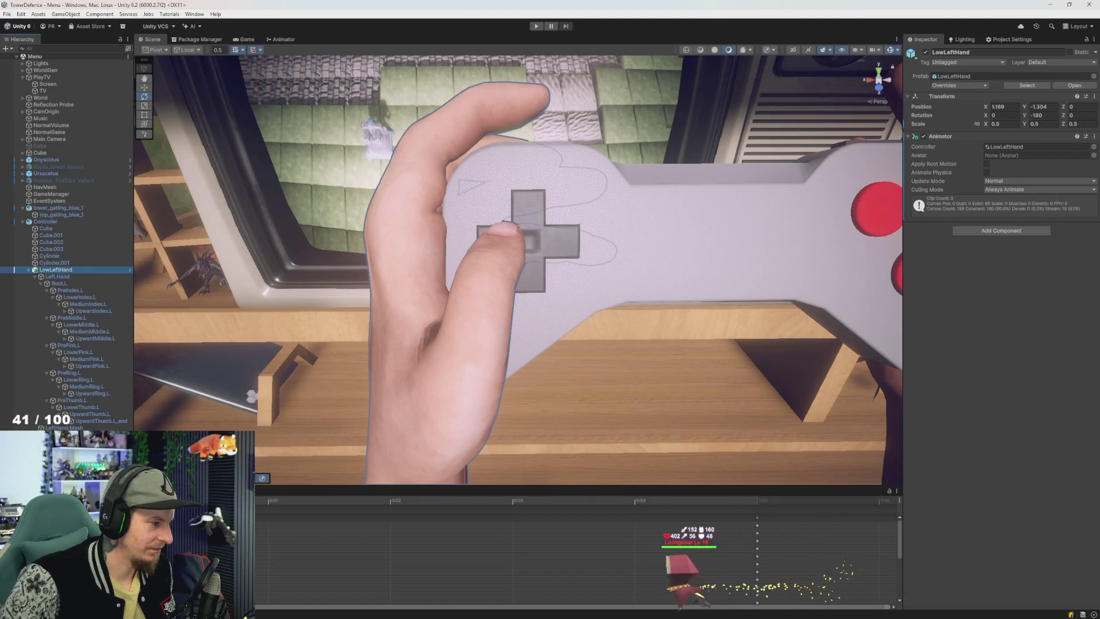
scroll(572, 550, down, 3)
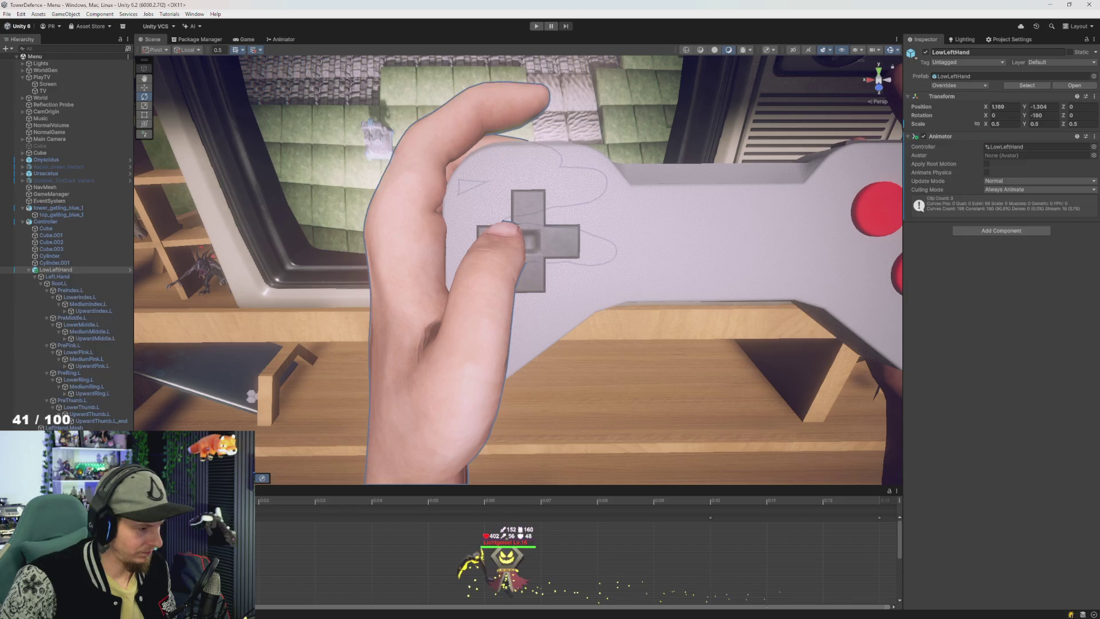
shift+click(100, 420)
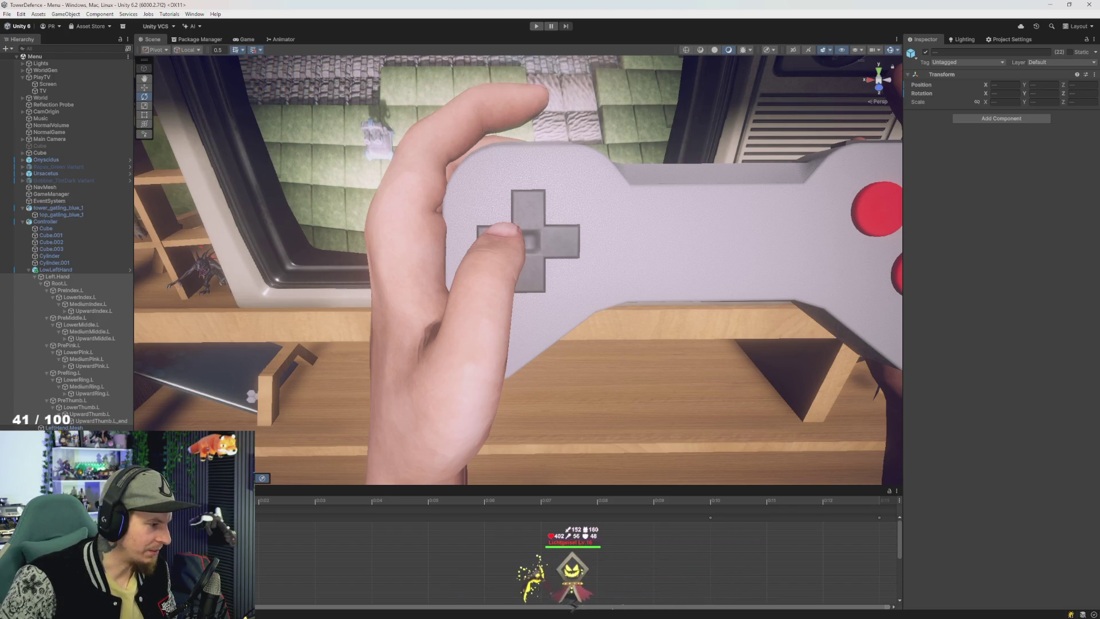
key(f)
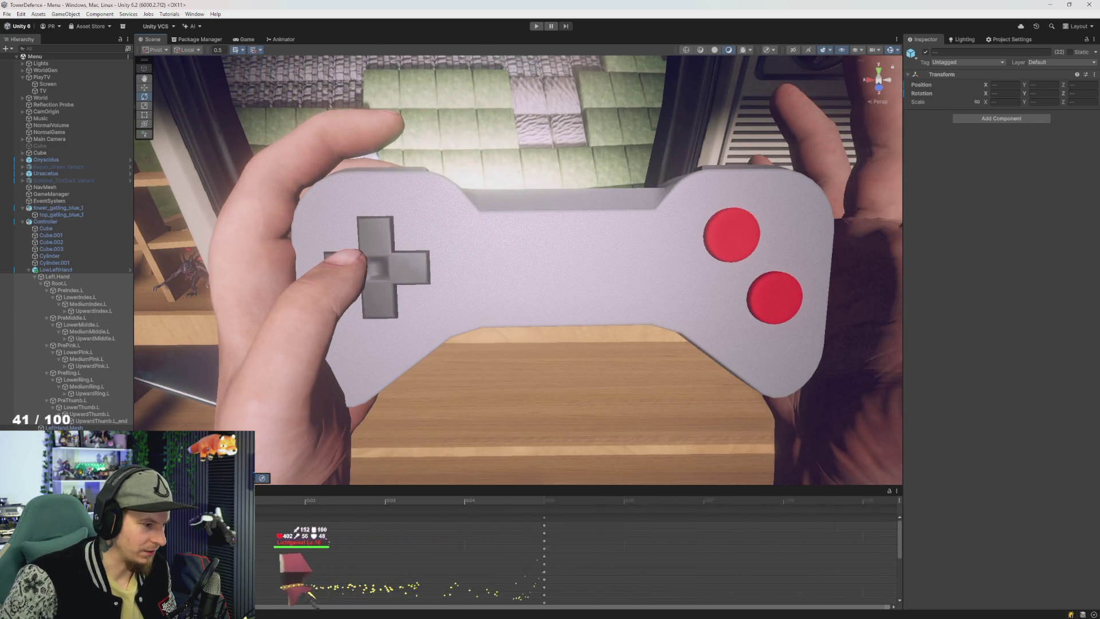
click(321, 500)
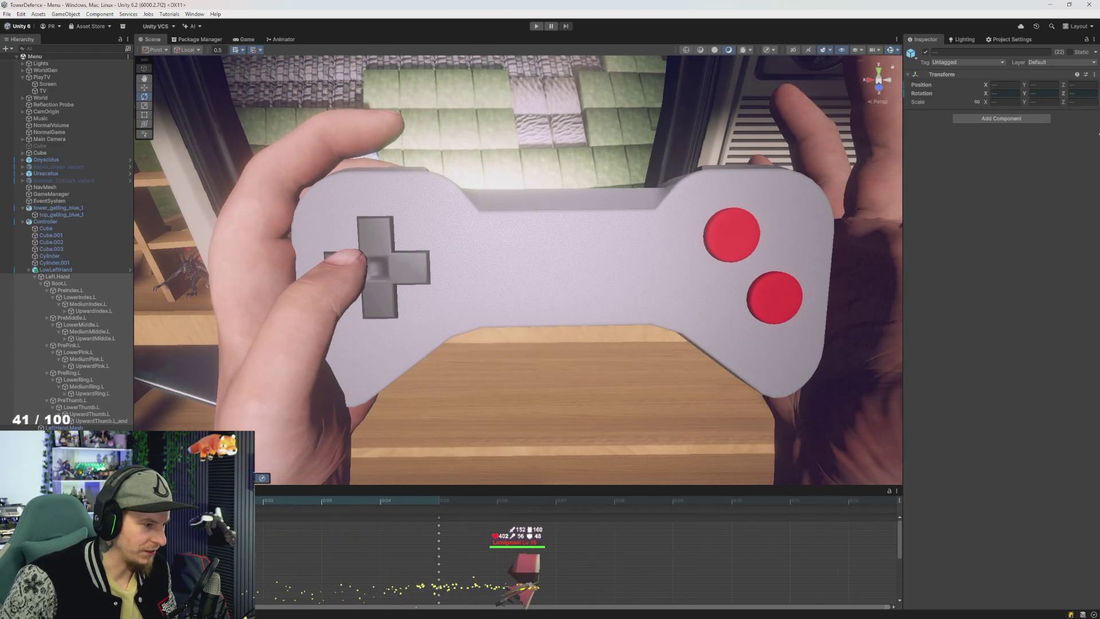
Step: Move the final keyframe column to a later time and scrub to preview the pose
scroll(465, 531, down, 3)
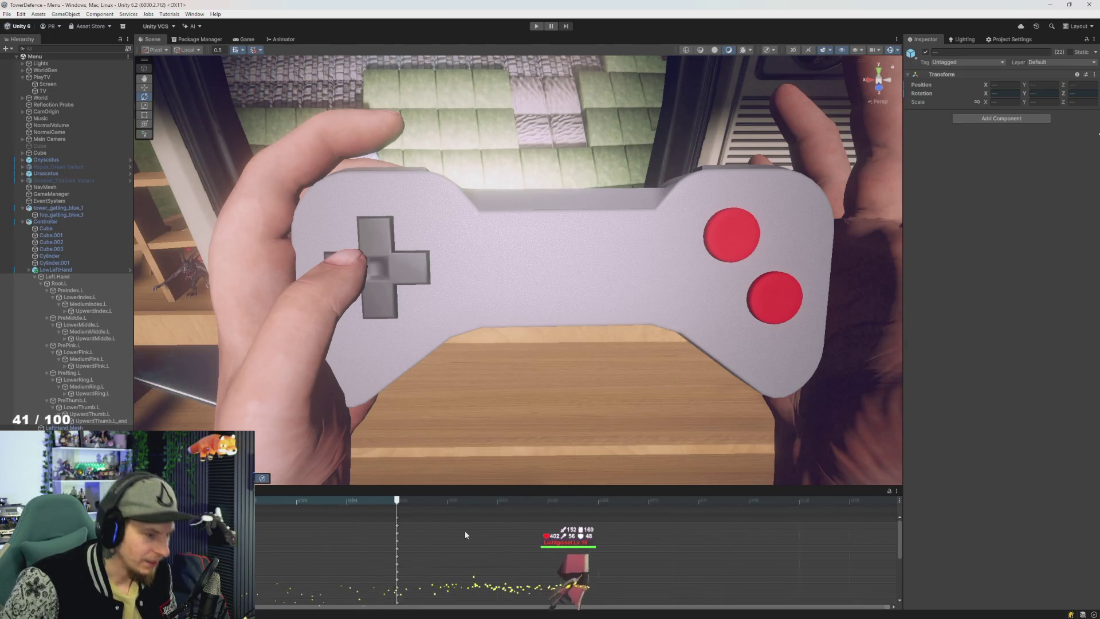
scroll(777, 533, down, 2)
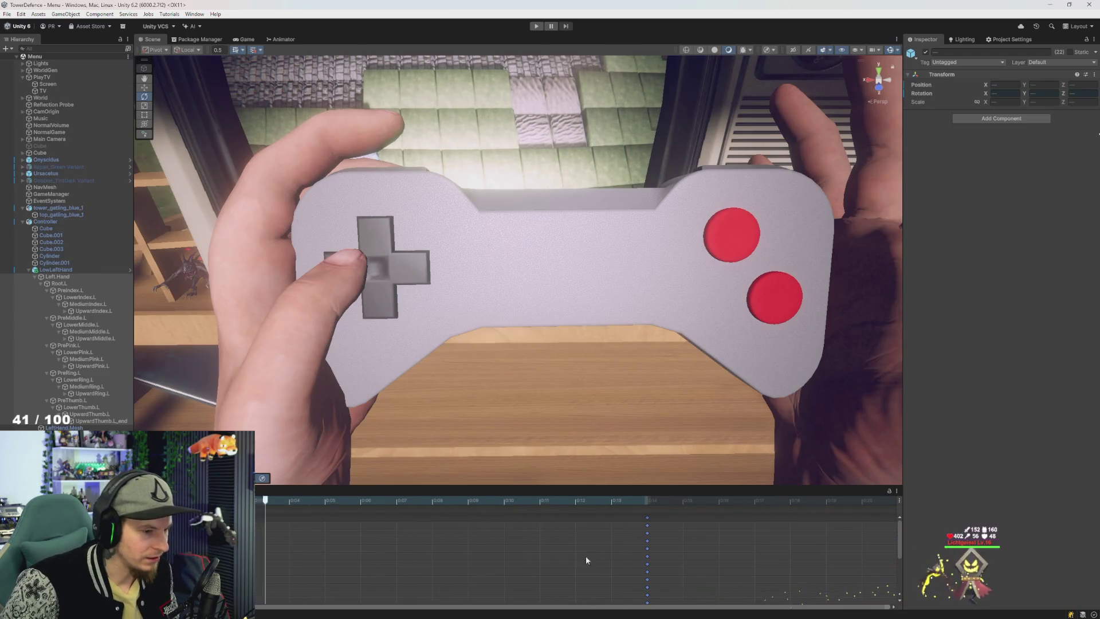
scroll(619, 552, down, 5)
drag(267, 517, 592, 524)
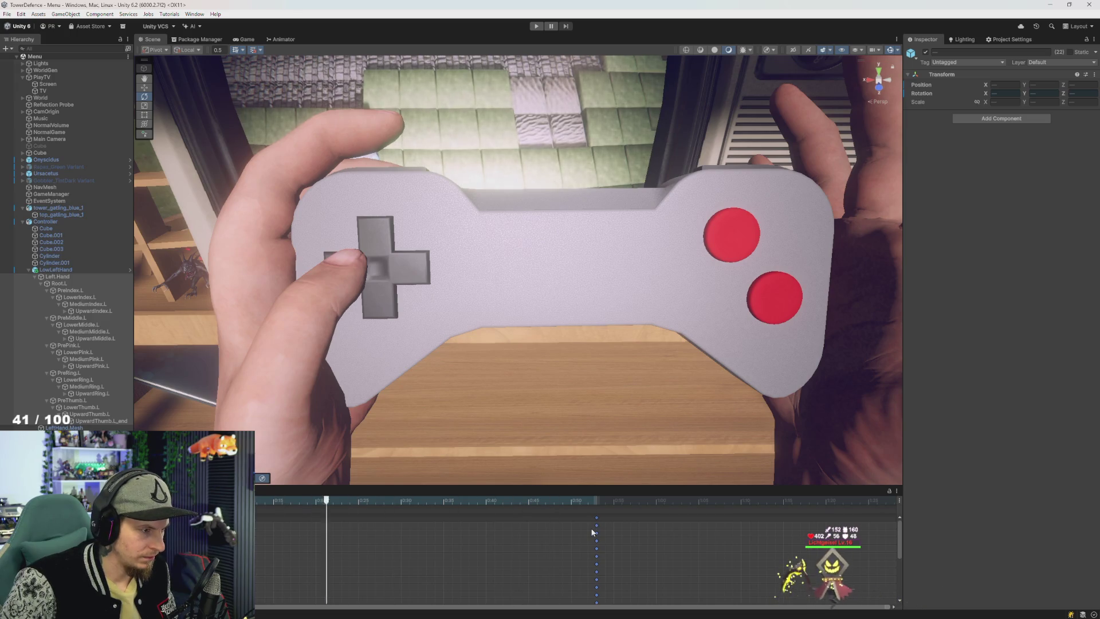
mouse_move(358, 507)
mouse_down()
mouse_move(264, 509)
mouse_move(315, 502)
mouse_up()
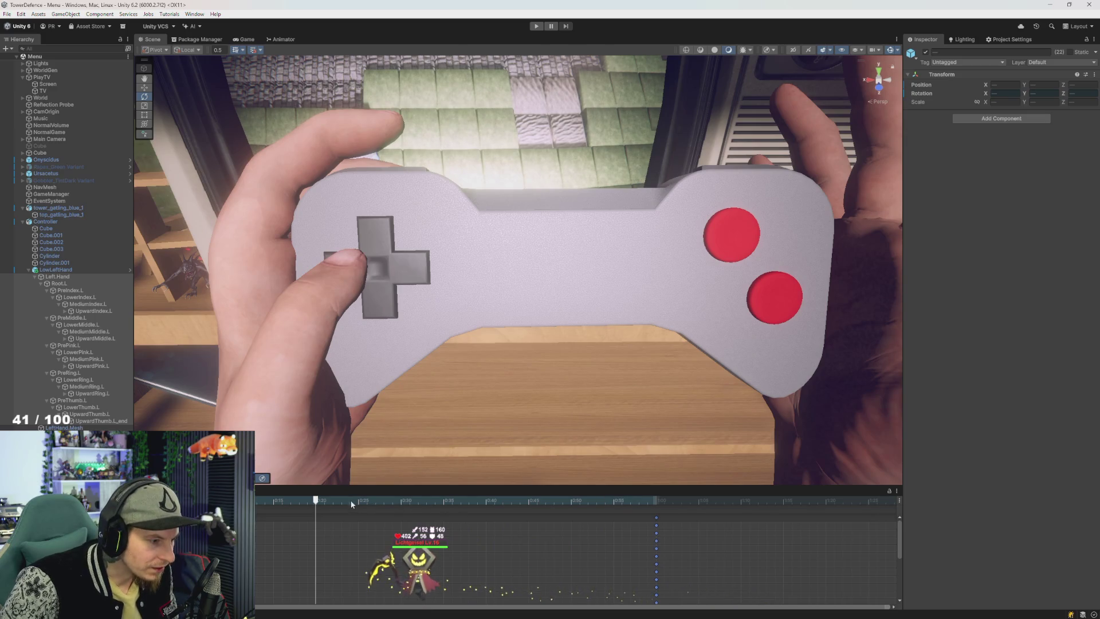
mouse_move(631, 514)
mouse_down()
mouse_move(657, 513)
mouse_move(304, 519)
mouse_move(330, 516)
mouse_move(315, 518)
mouse_up()
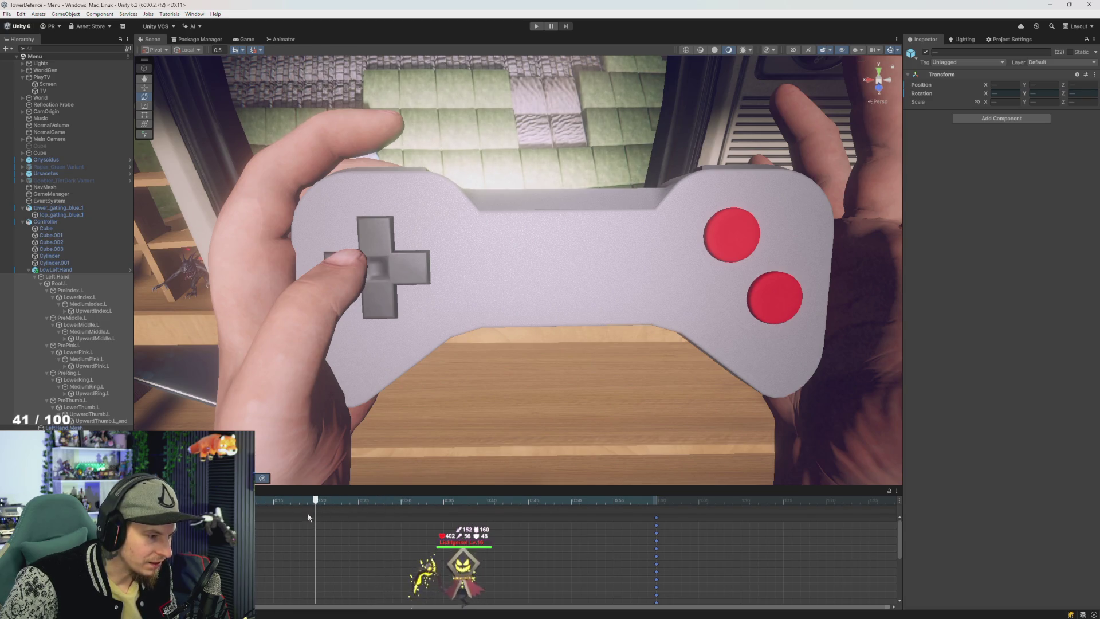
Step: Bend LowerThumb.L to about 80.6, -7.1, -20.4 rotation and record a keyframe
click(85, 399)
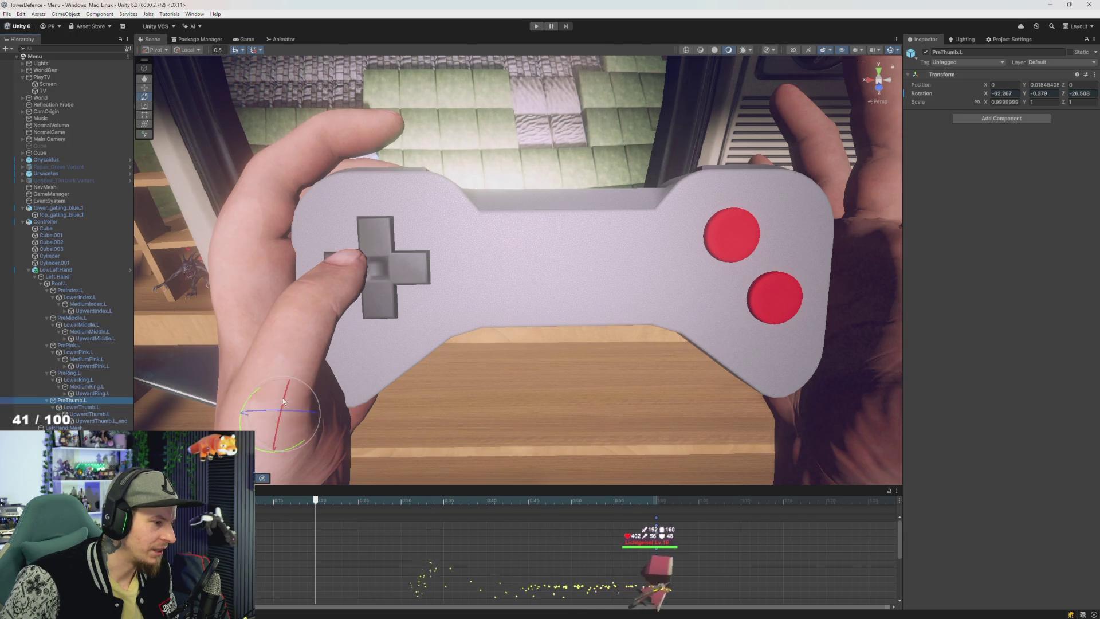
click(89, 407)
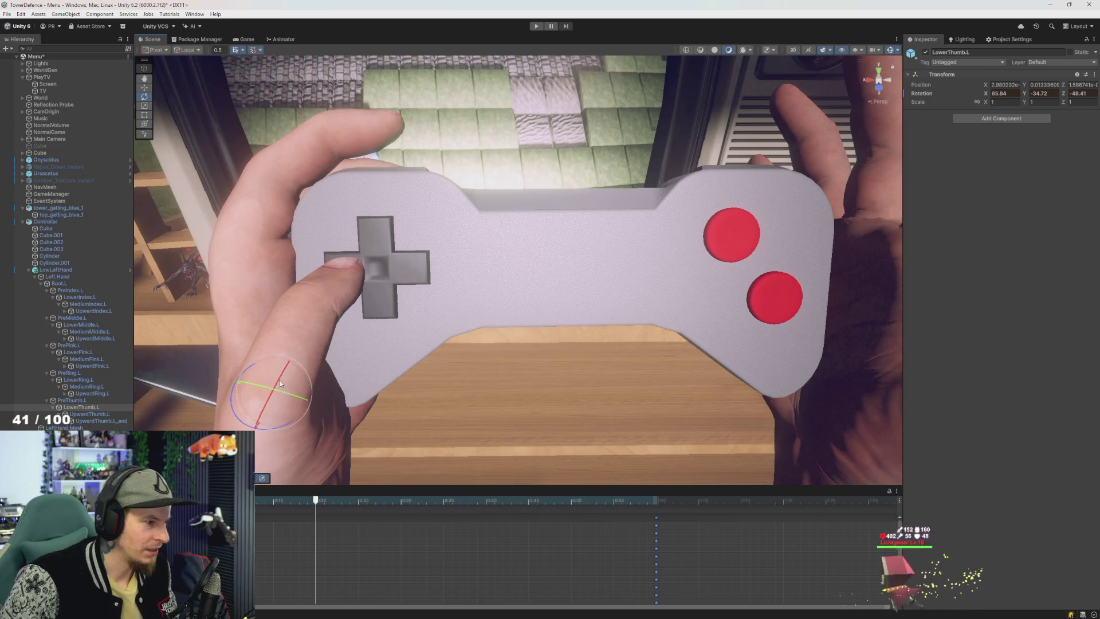
drag(281, 388, 286, 390)
drag(309, 502, 247, 502)
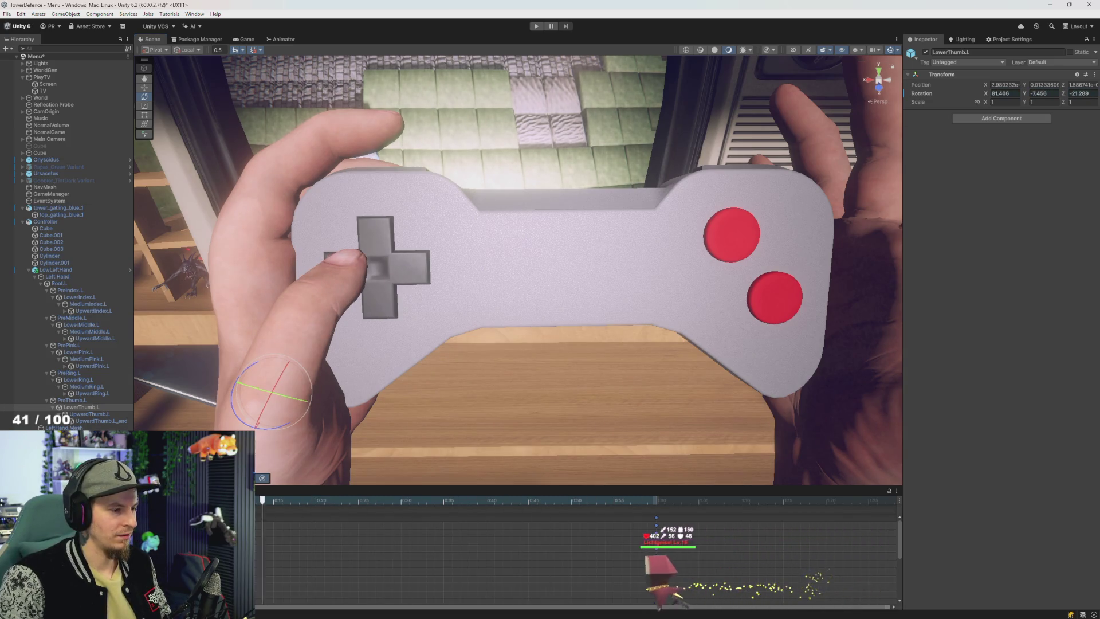
click(315, 500)
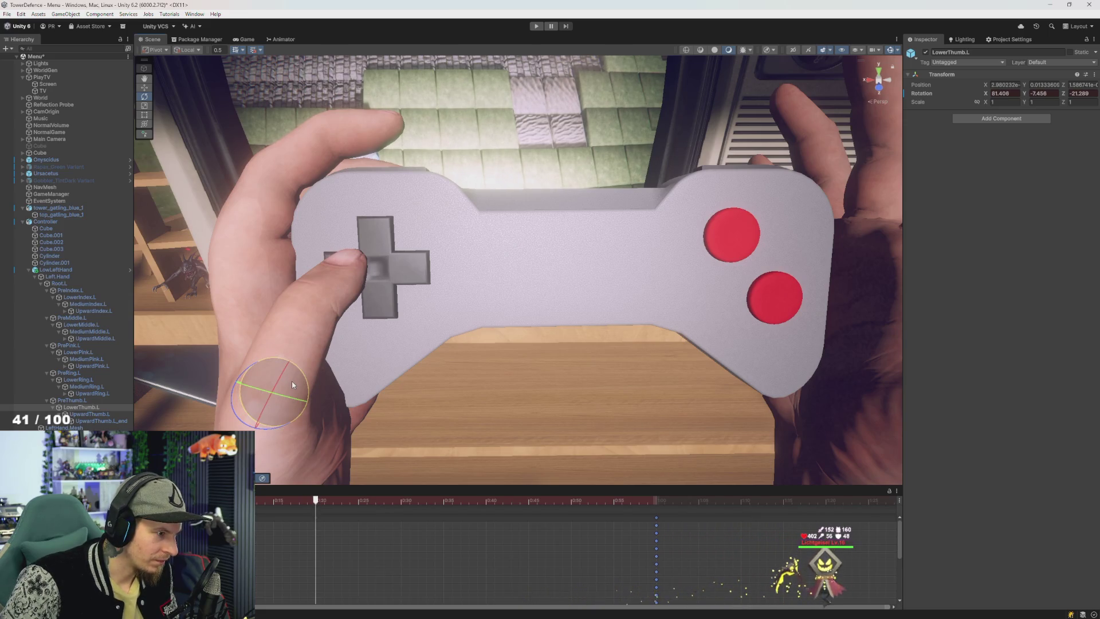
drag(291, 385, 290, 382)
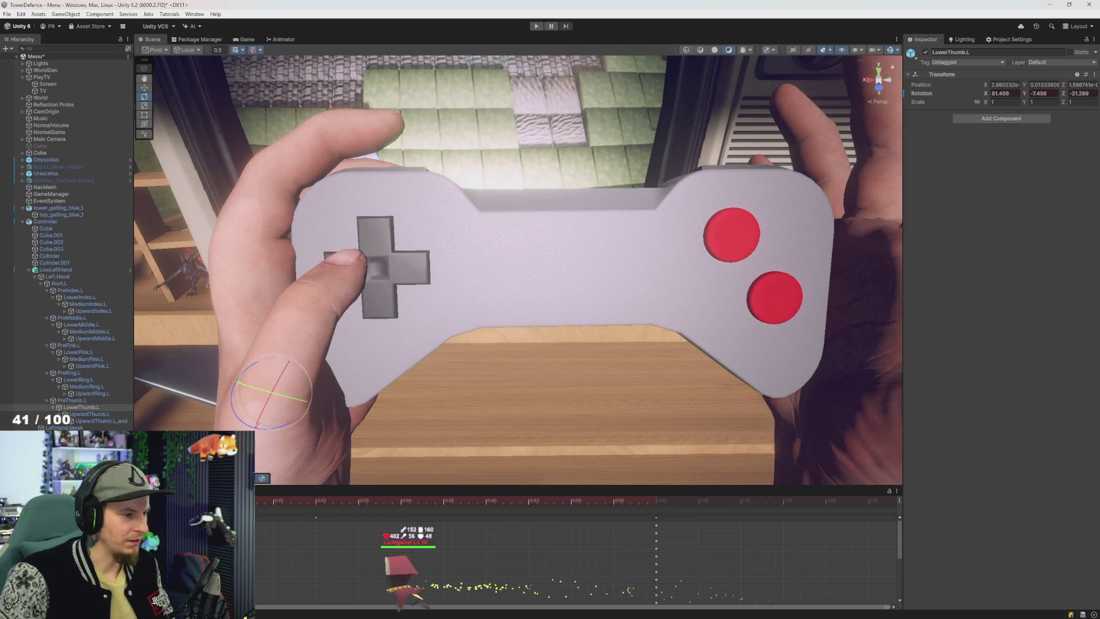
click(627, 500)
click(320, 501)
Step: Retime the thumb and final keyframe columns later in the clip and preview playback
drag(316, 519, 400, 527)
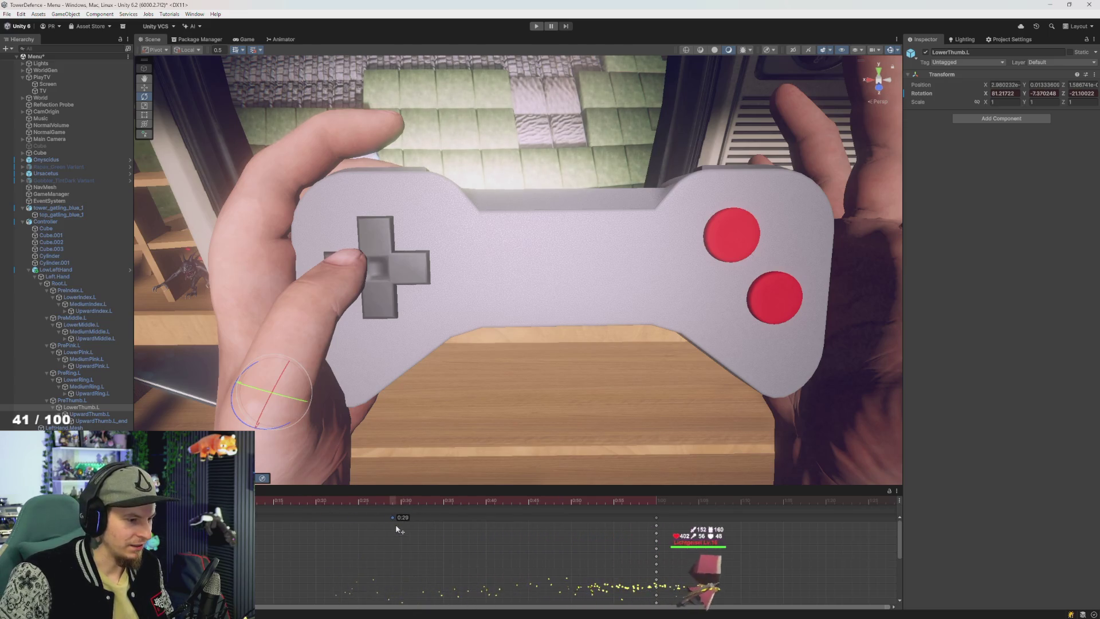
mouse_move(656, 518)
mouse_down()
mouse_move(702, 506)
mouse_move(869, 540)
mouse_up()
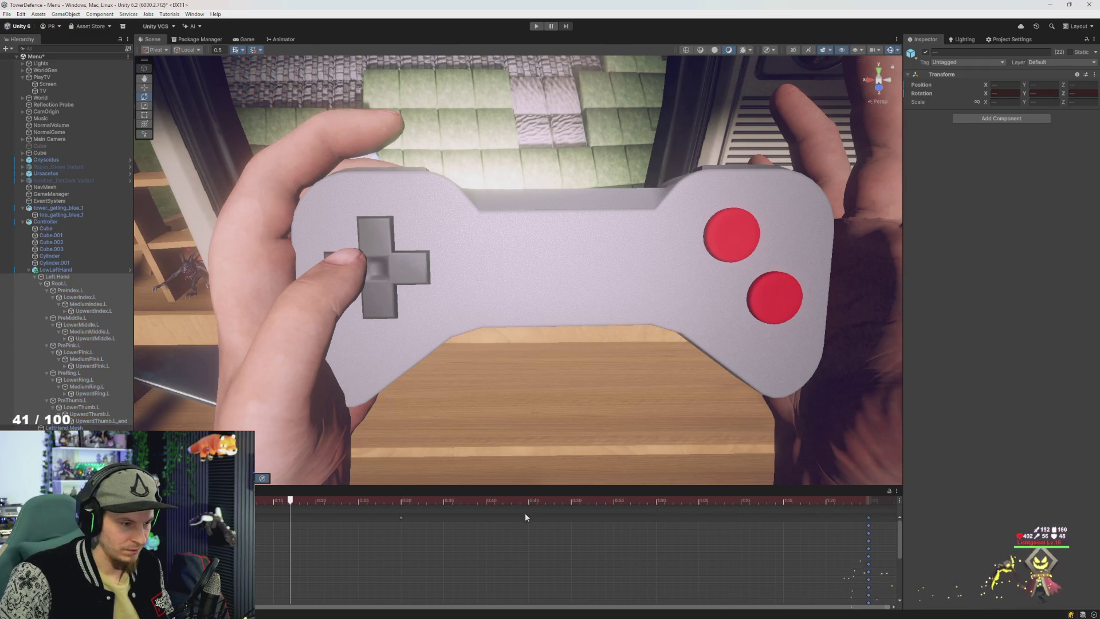
drag(401, 518, 497, 524)
key(space)
scroll(550, 544, down, 2)
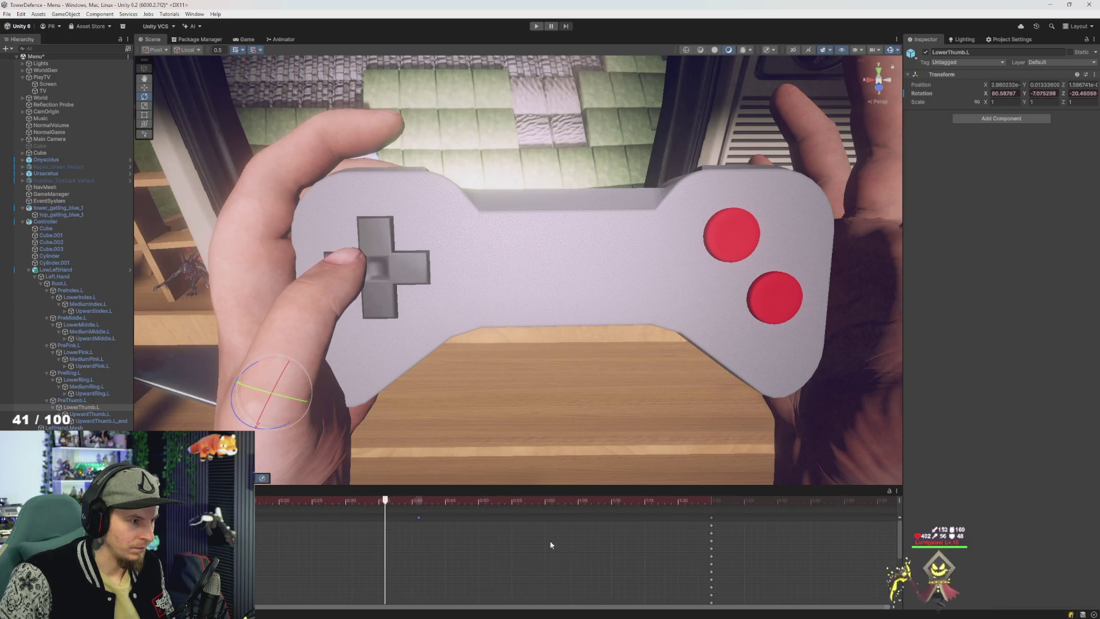
scroll(558, 568, down, 5)
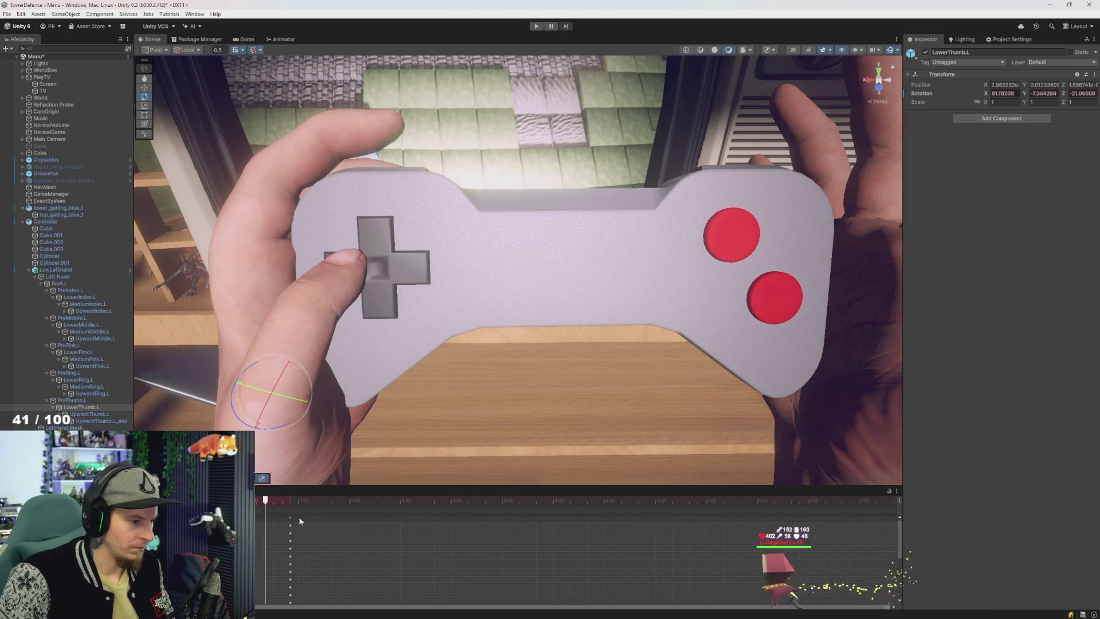
drag(292, 517, 374, 534)
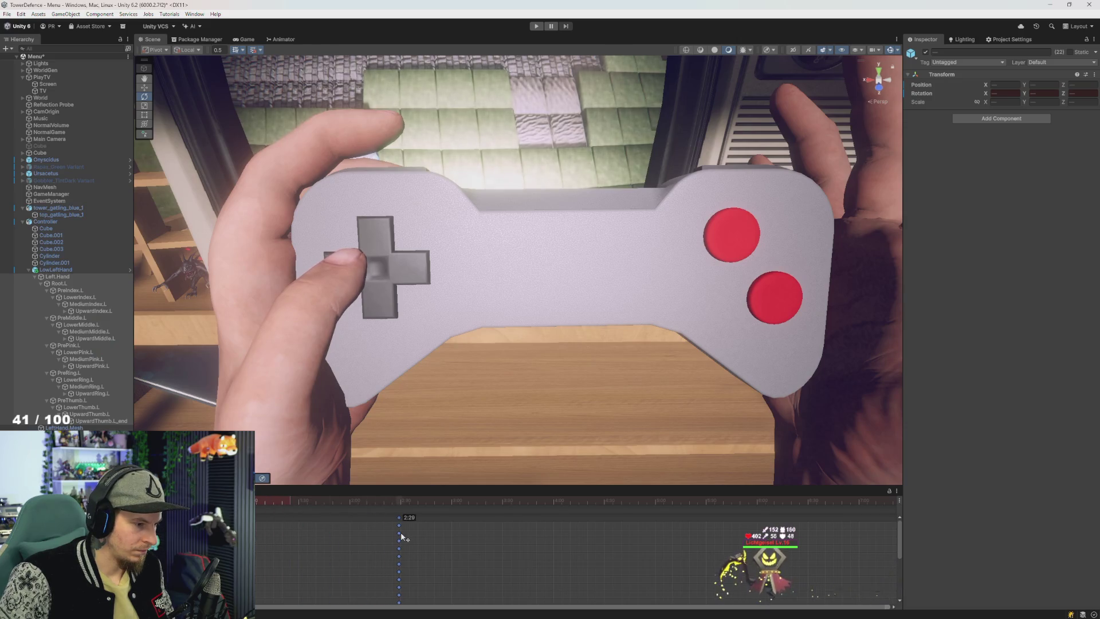
click(269, 517)
drag(270, 522, 262, 525)
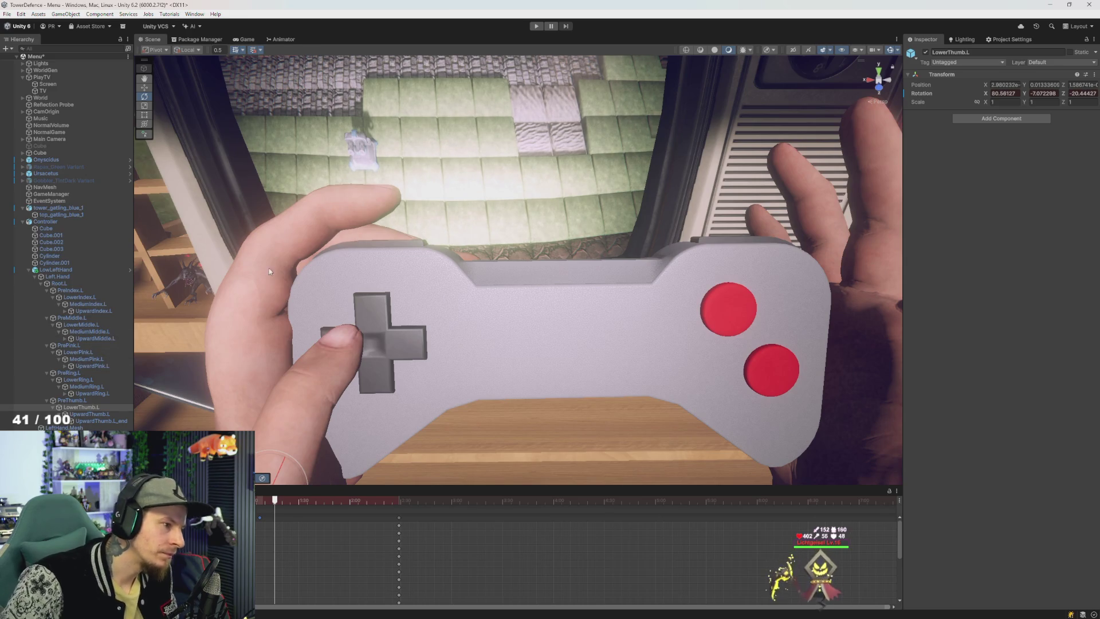
Step: Bend the MediumIndex.L bone, keying it, and scrub to check the index finger motion
click(80, 297)
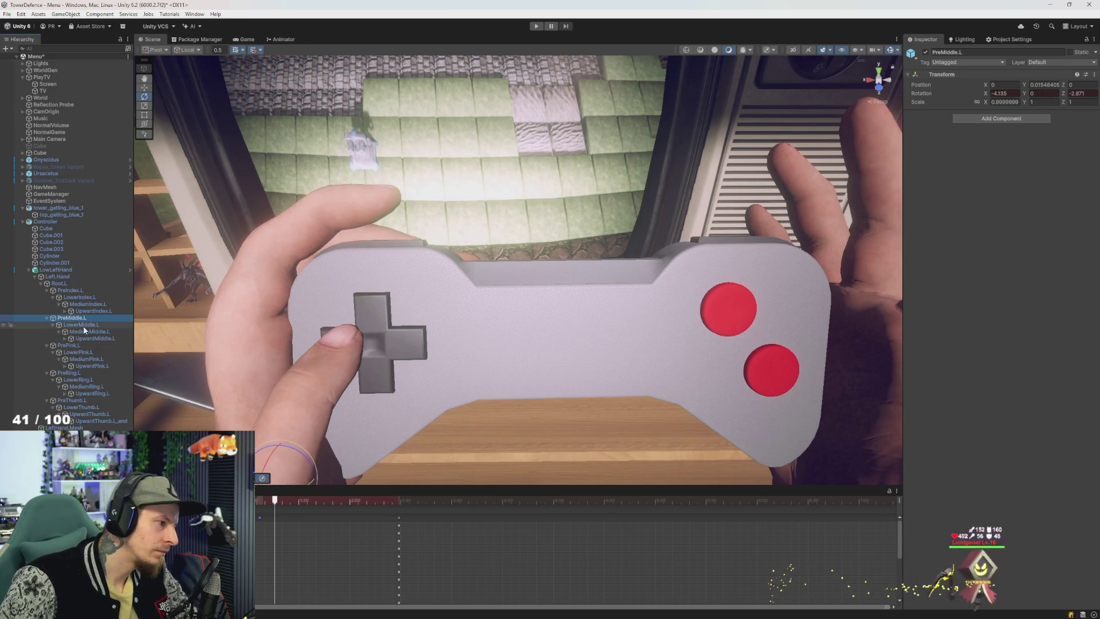
click(287, 232)
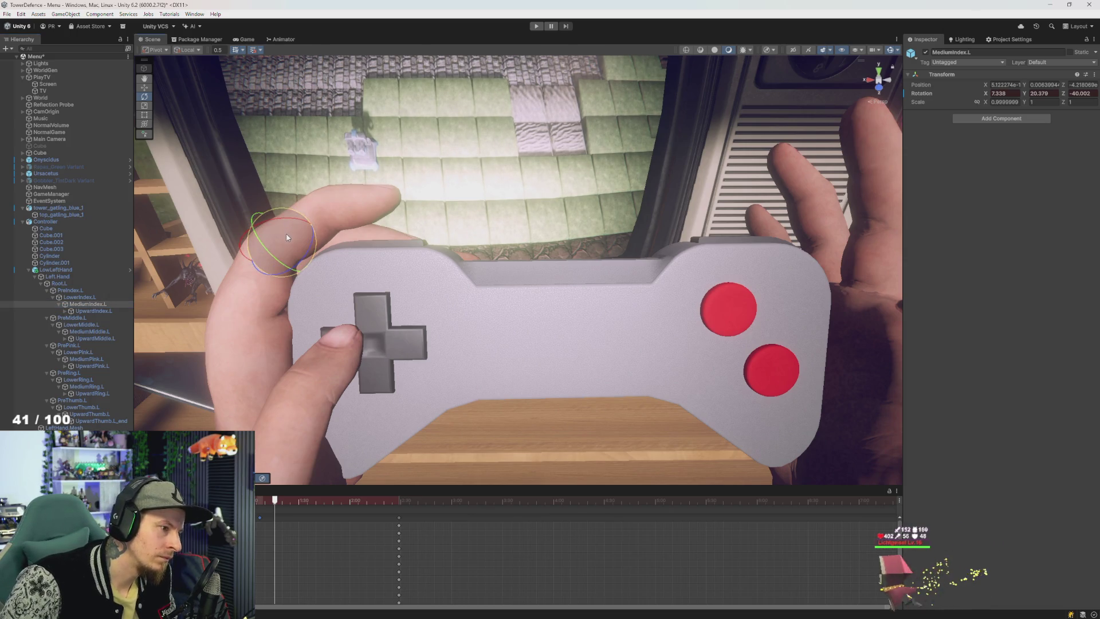
drag(287, 237, 288, 238)
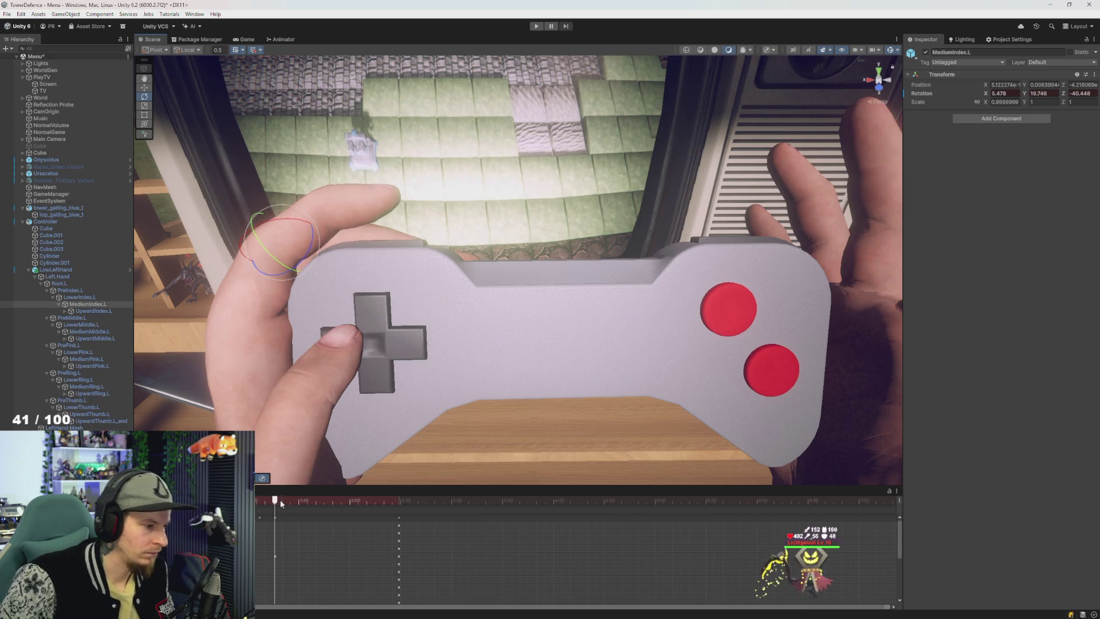
mouse_move(275, 500)
mouse_down()
mouse_move(342, 500)
mouse_move(258, 501)
mouse_up()
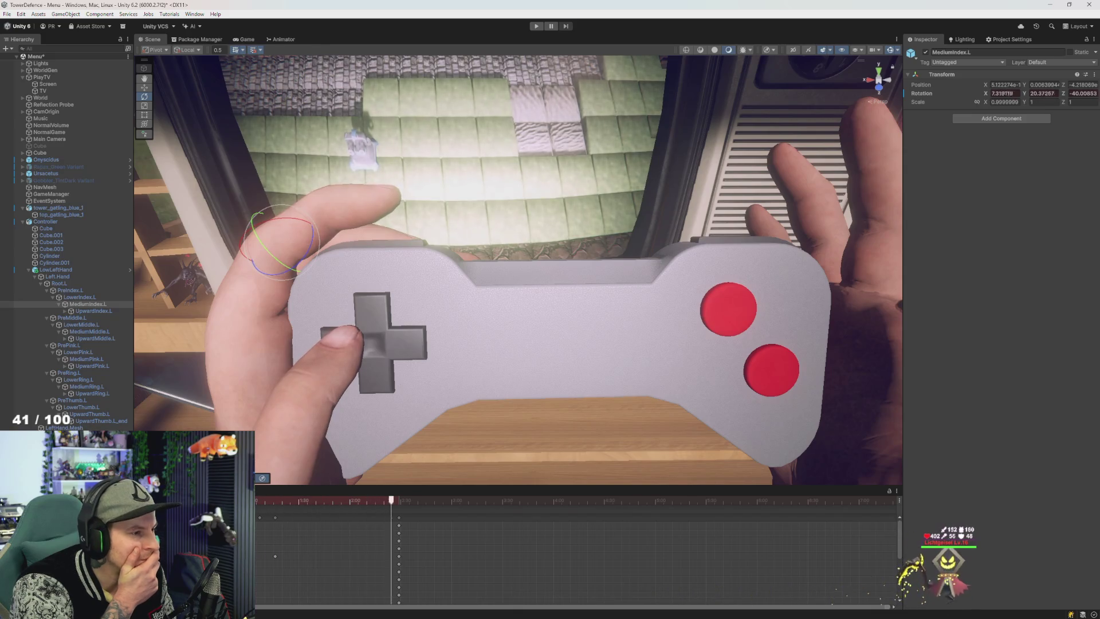
drag(258, 500, 342, 501)
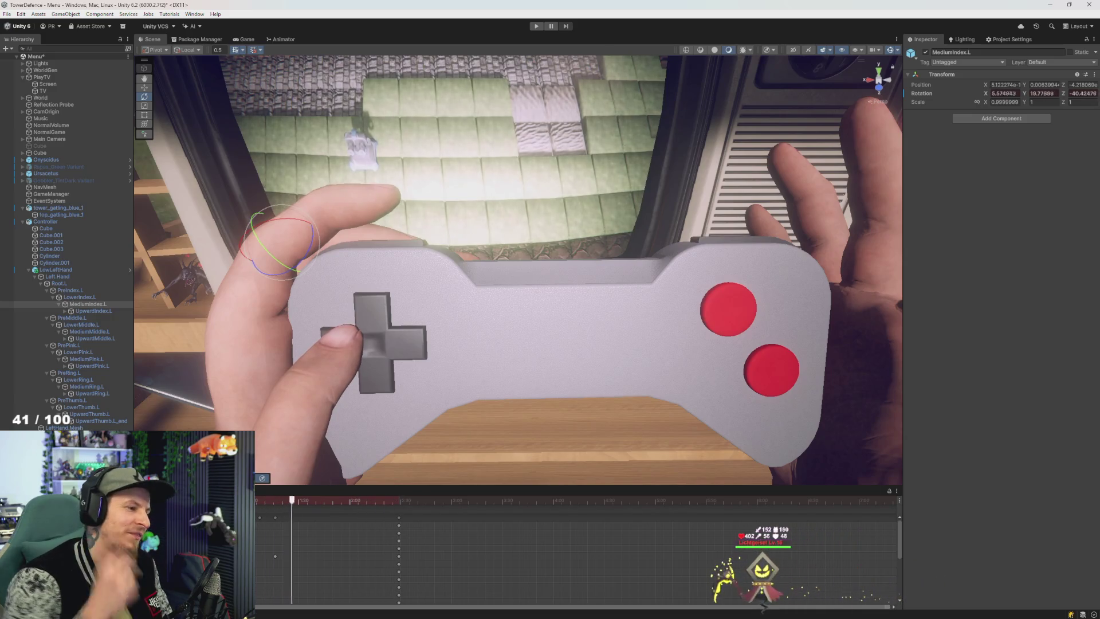
scroll(327, 345, down, 5)
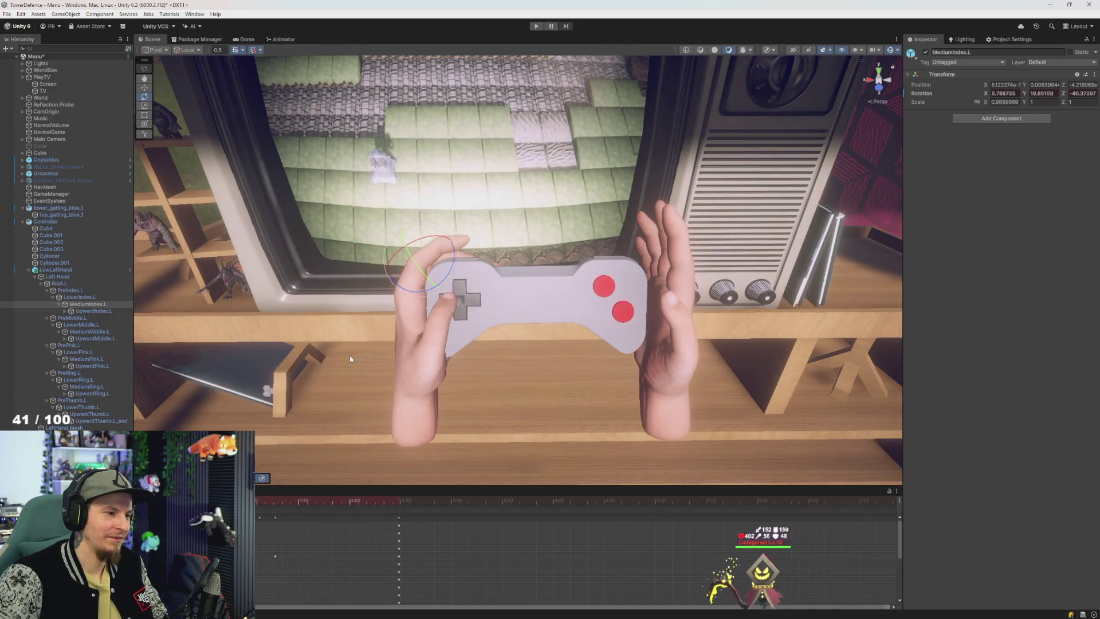
scroll(350, 355, up, 5)
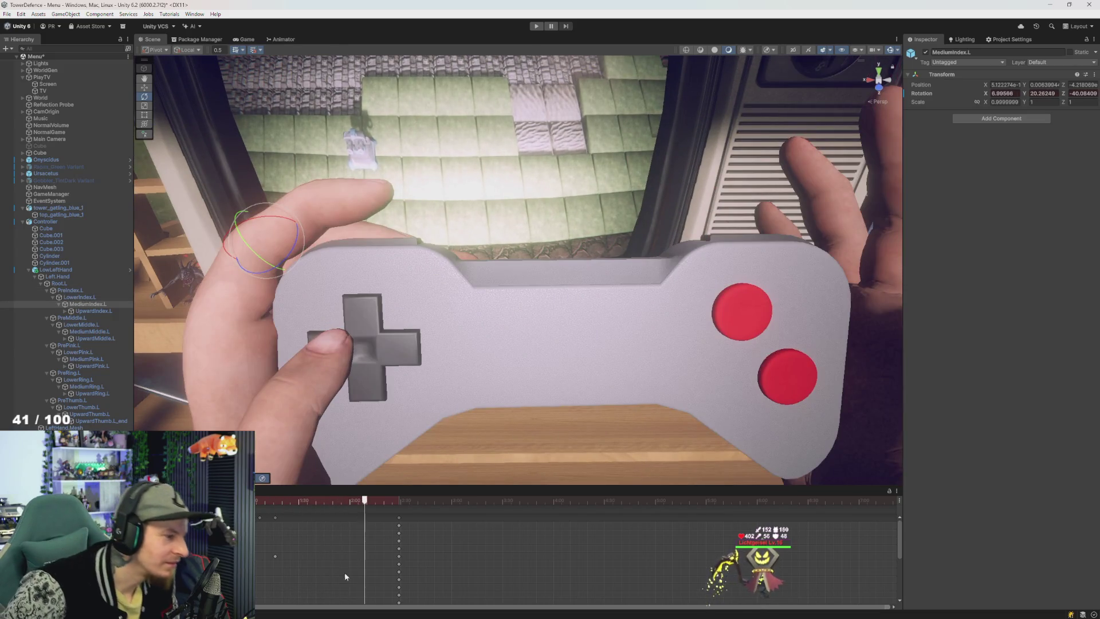
click(280, 501)
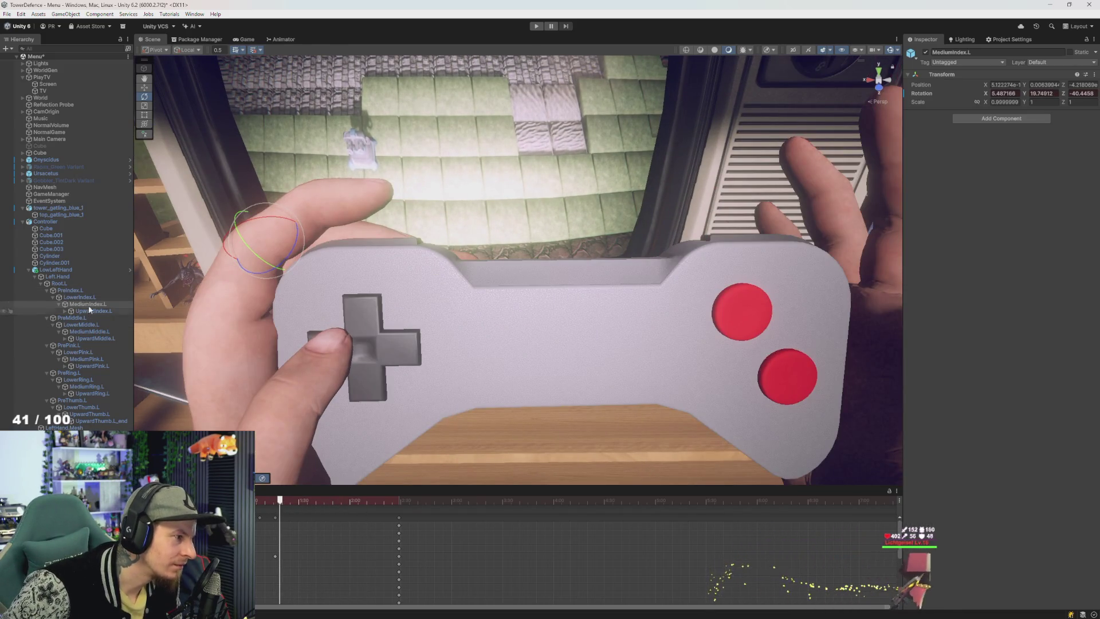
key(comma)
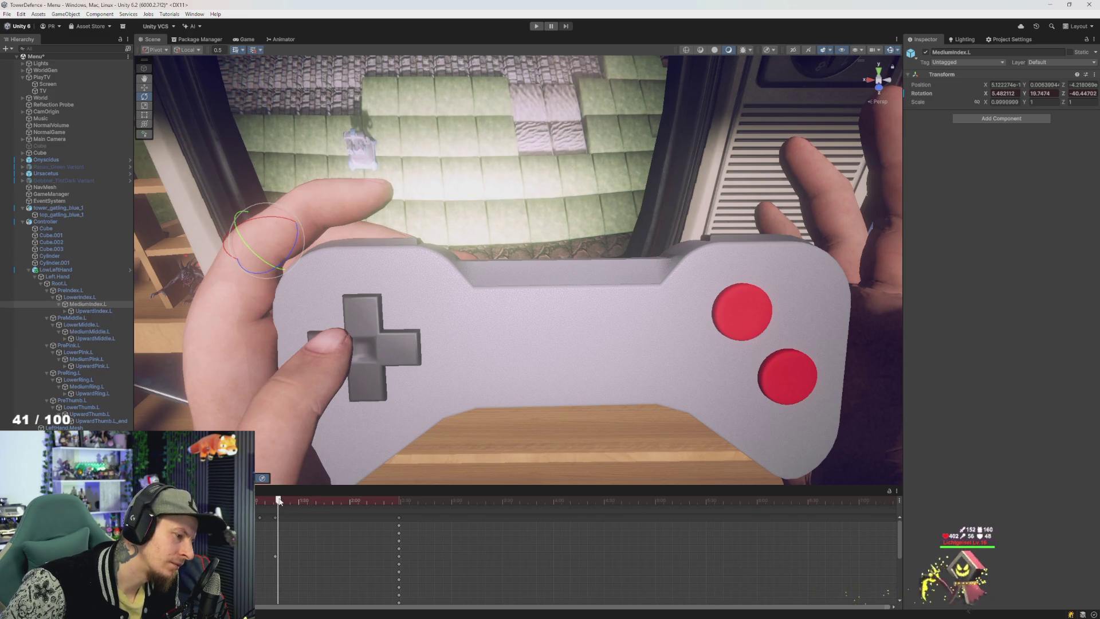
Step: Rotate LowerIndex.L to about 27.7, -3.1, -15.7 and preview the animation
click(80, 297)
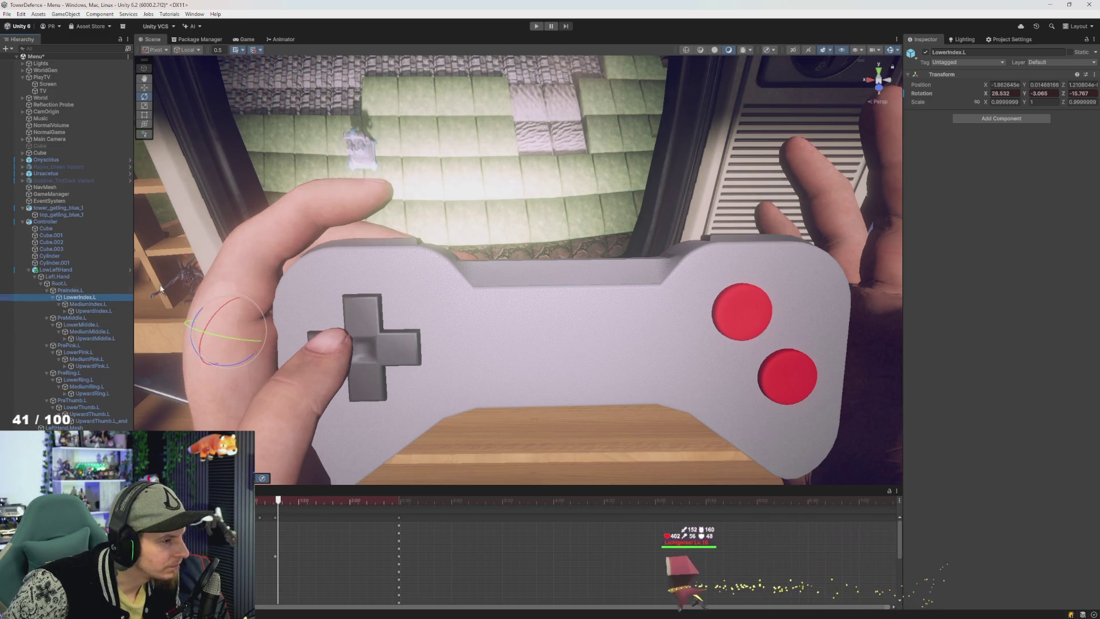
drag(248, 316, 249, 315)
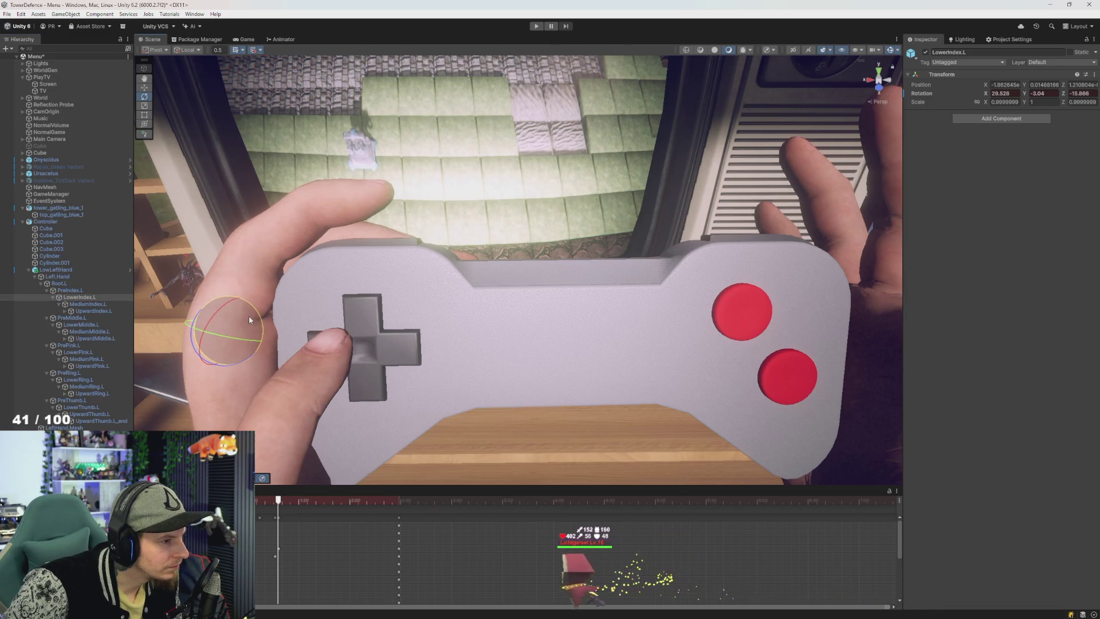
key(ctrl+z)
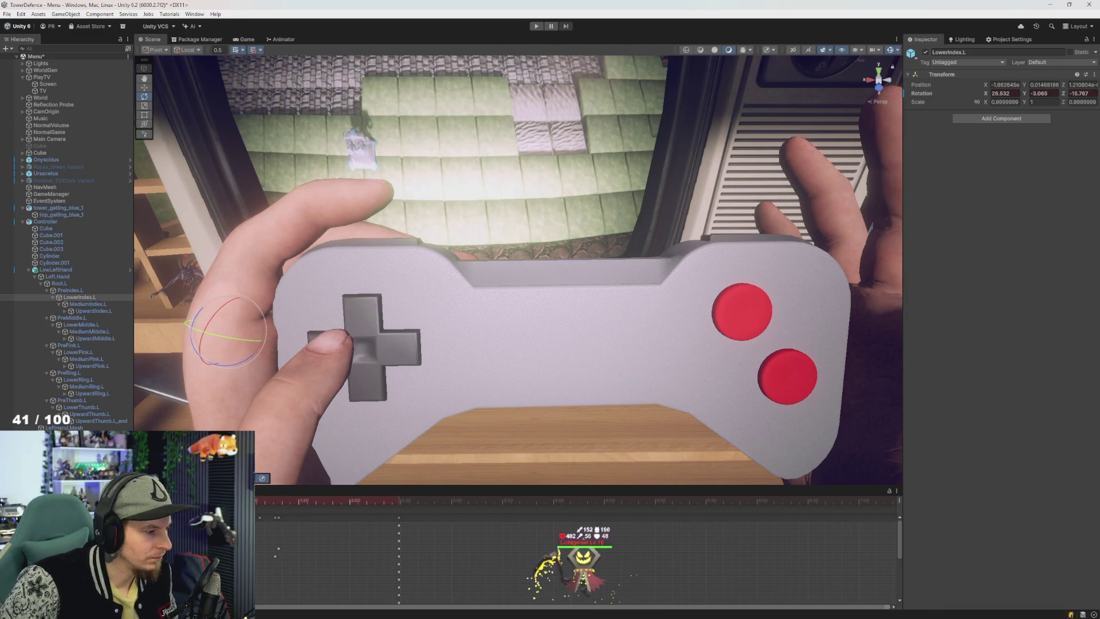
drag(252, 316, 252, 316)
click(281, 500)
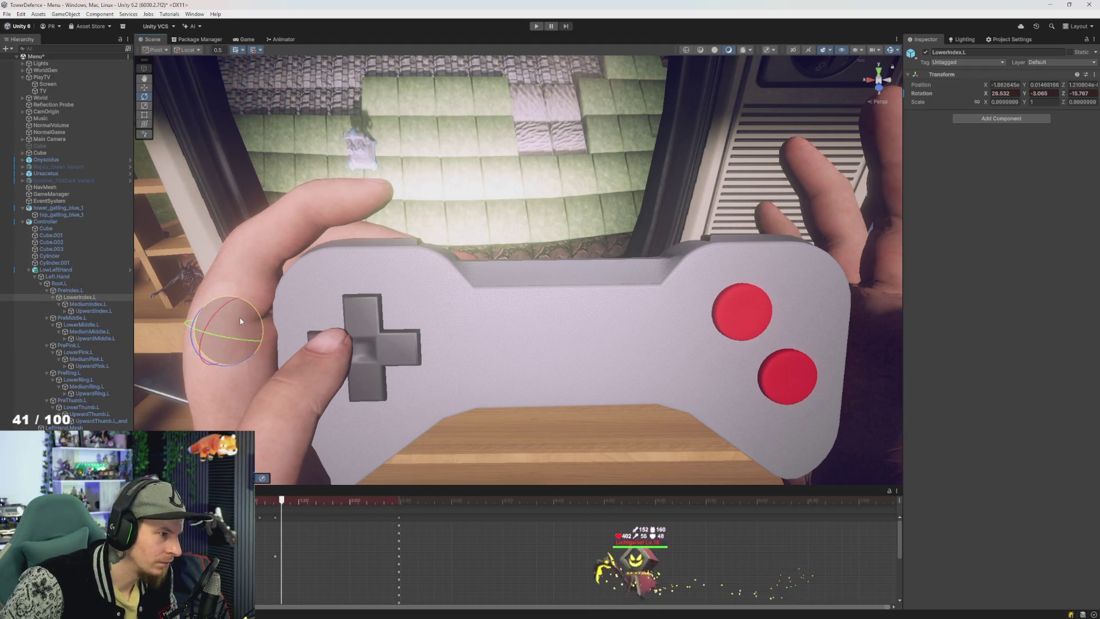
mouse_move(238, 325)
mouse_down()
mouse_move(248, 337)
mouse_move(236, 327)
mouse_up()
key(space)
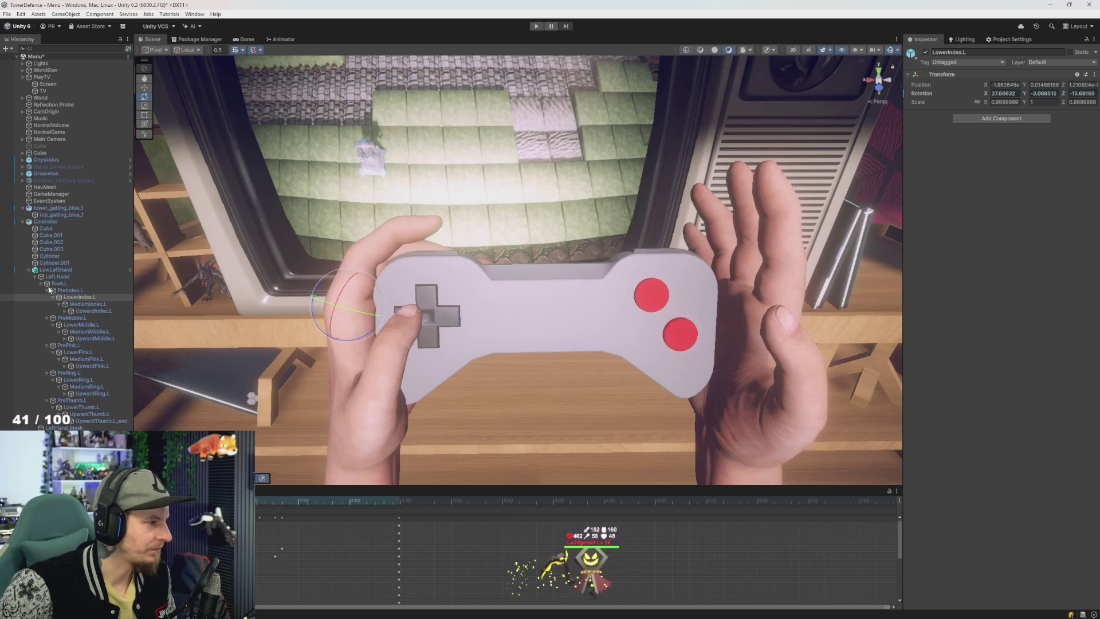
Step: Move the right hand's animation keys later in its clip, placing the key column at 1:39
click(739, 240)
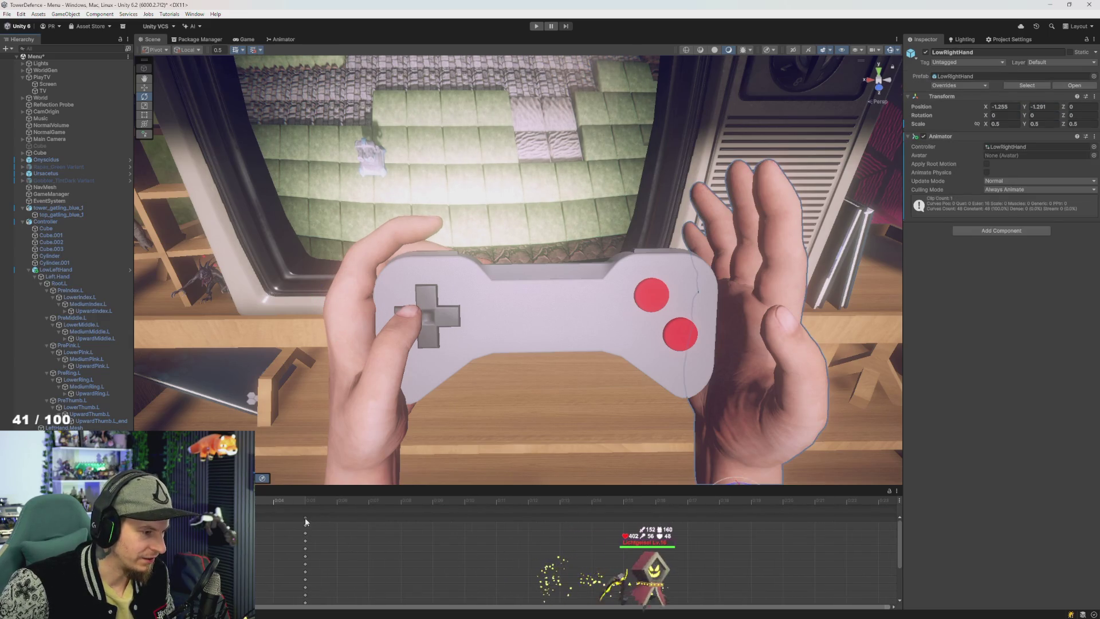
drag(304, 517, 596, 519)
scroll(416, 566, down, 3)
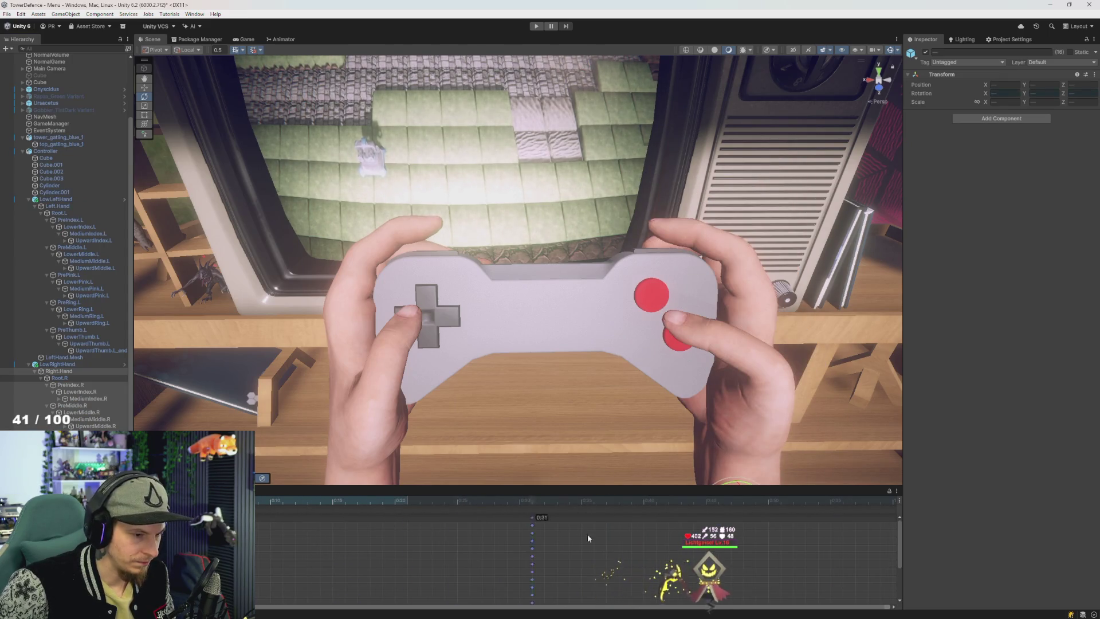
scroll(379, 550, down, 3)
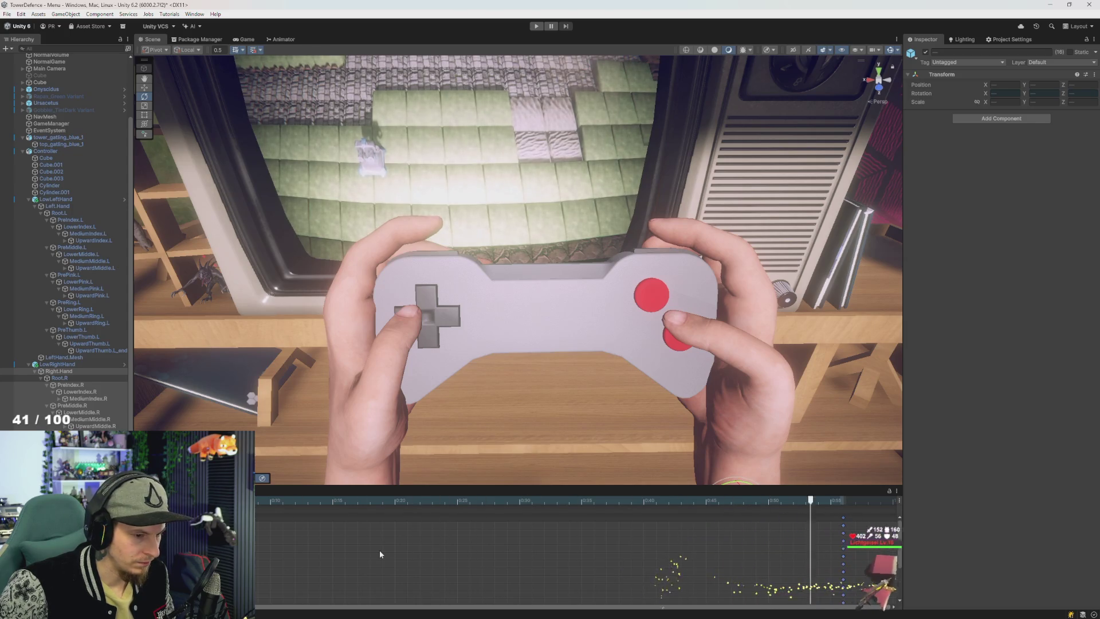
scroll(401, 554, down, 3)
drag(493, 519, 800, 537)
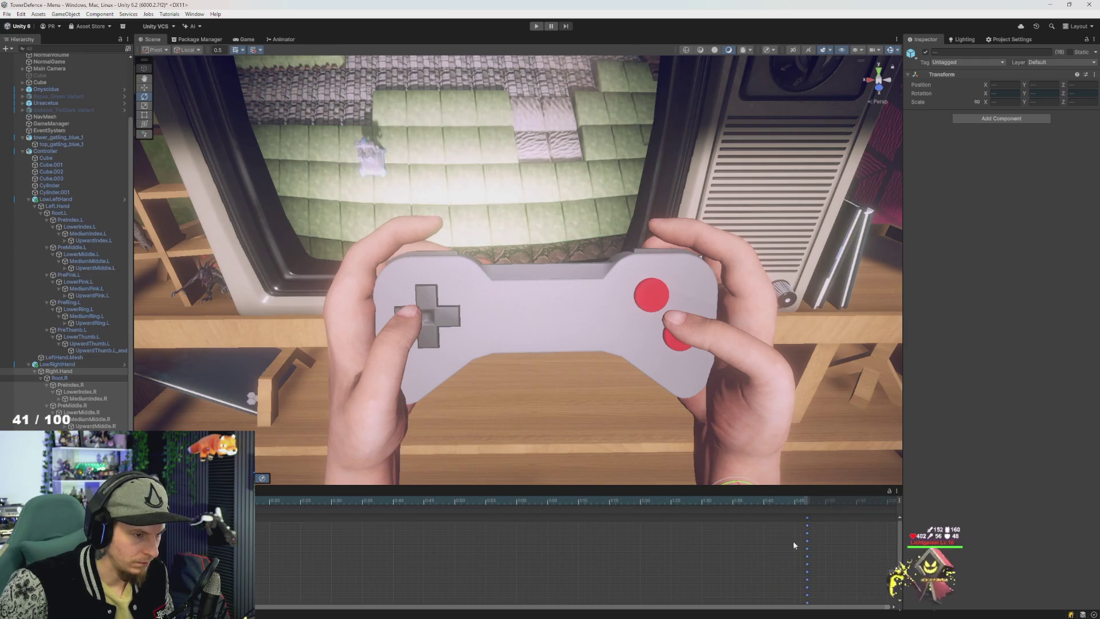
Step: Set the playhead near 0:51 and select the Right.Hand and PreThumb.R bones
click(466, 503)
drag(467, 504, 454, 504)
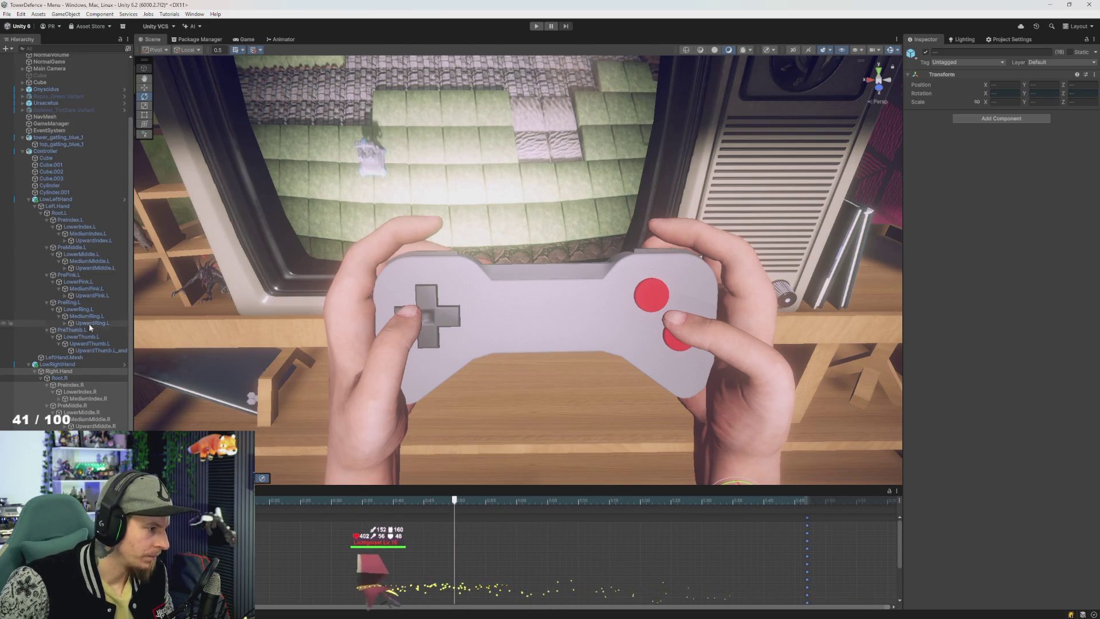
scroll(81, 340, down, 1)
scroll(57, 370, up, 5)
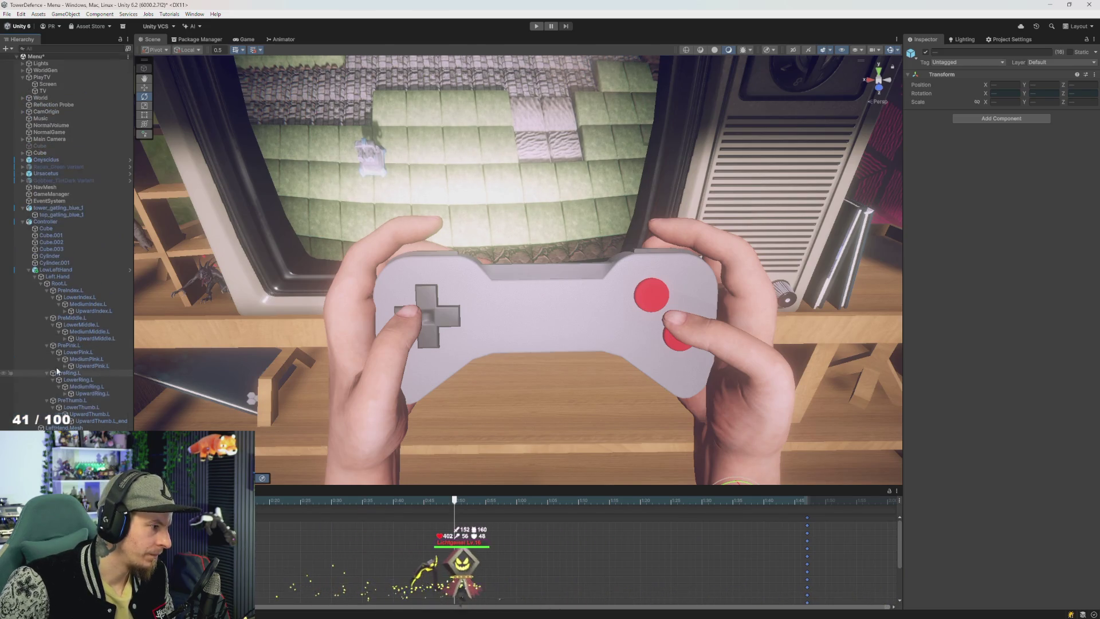
scroll(58, 367, down, 4)
click(59, 364)
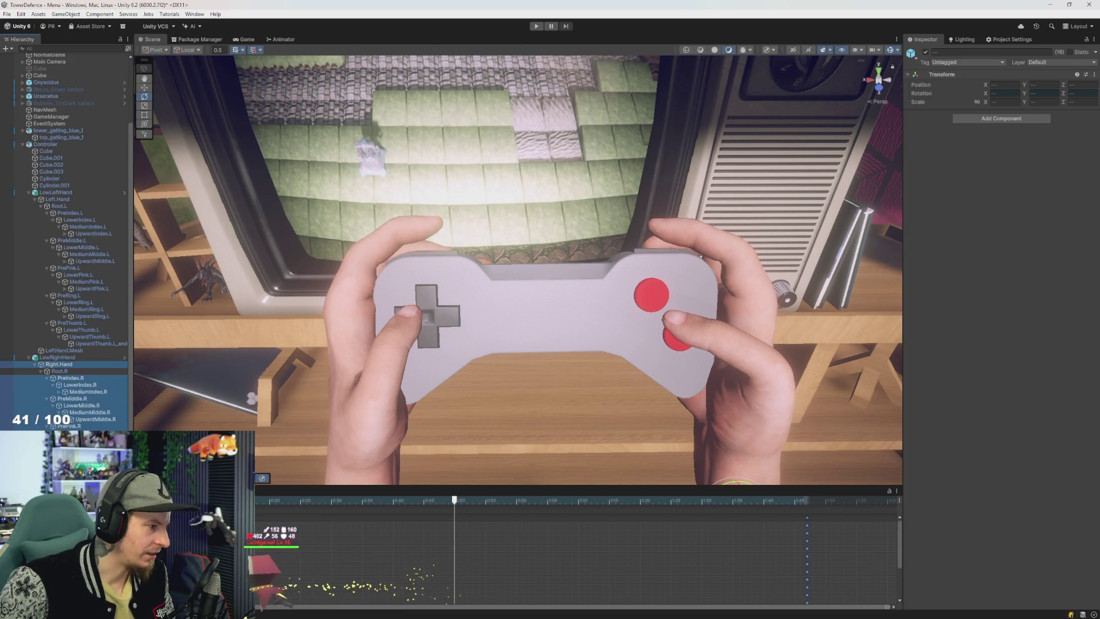
click(740, 399)
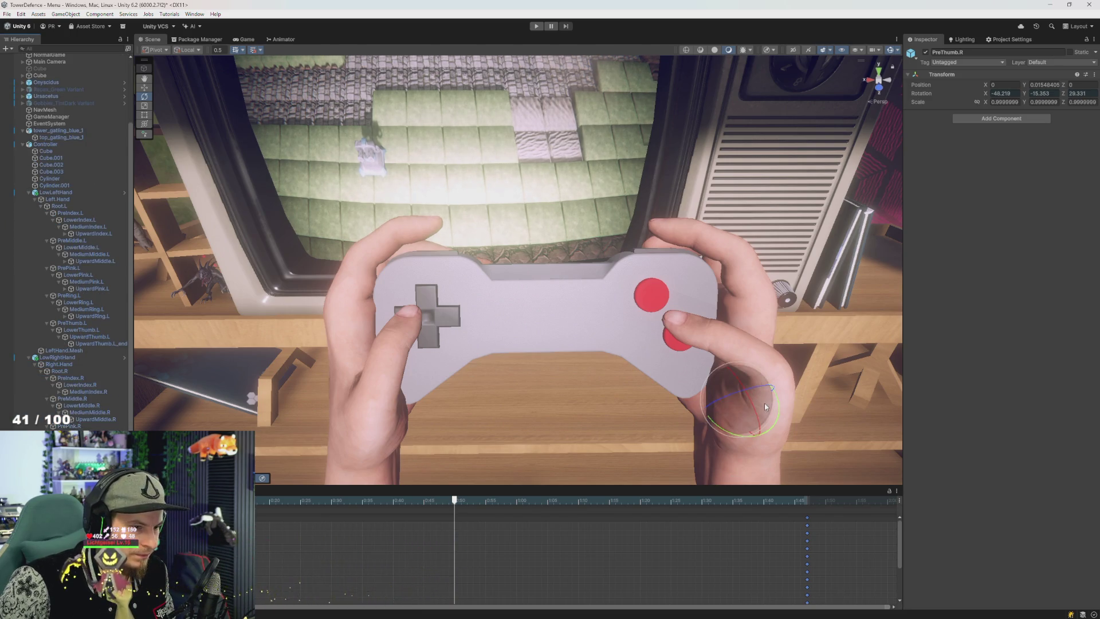
Step: Turn on recording and nudge the right thumb's PreThumb.R rotation slightly
drag(762, 404, 759, 401)
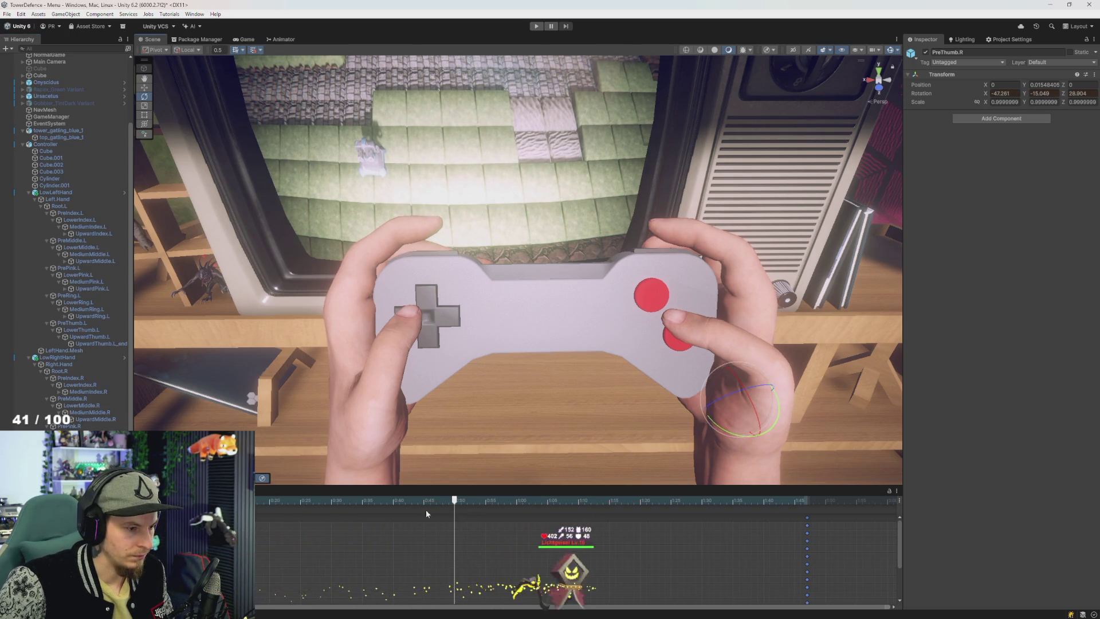
key(r)
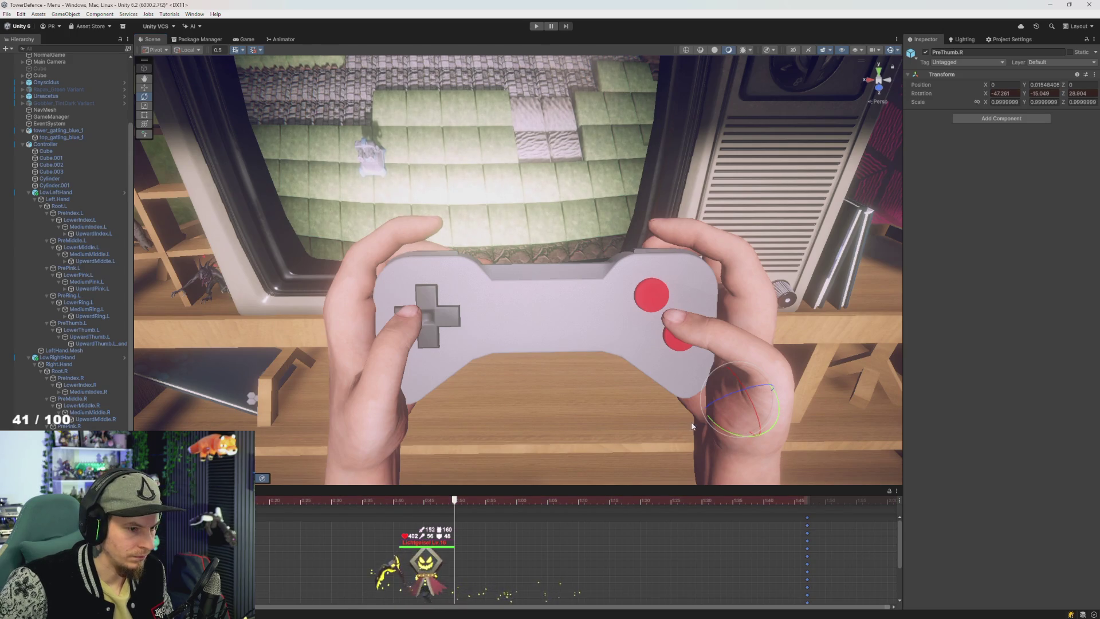
mouse_move(453, 500)
mouse_down()
mouse_move(441, 500)
mouse_move(465, 500)
mouse_move(448, 501)
mouse_up()
drag(762, 405, 763, 405)
key(ctrl+z)
click(420, 515)
drag(258, 501, 718, 500)
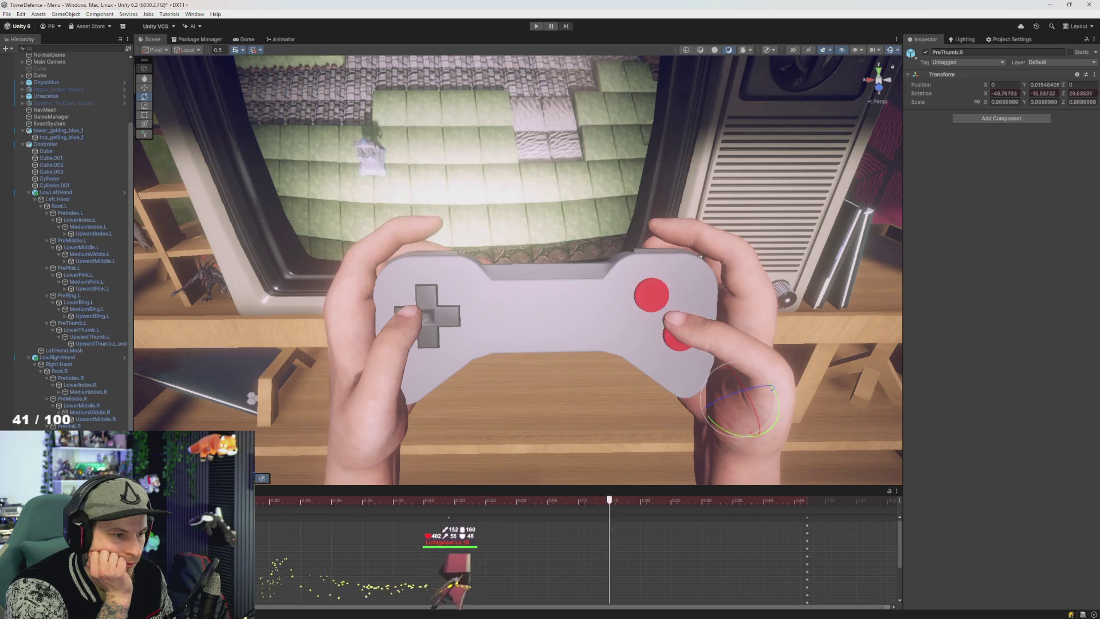
scroll(733, 567, down, 2)
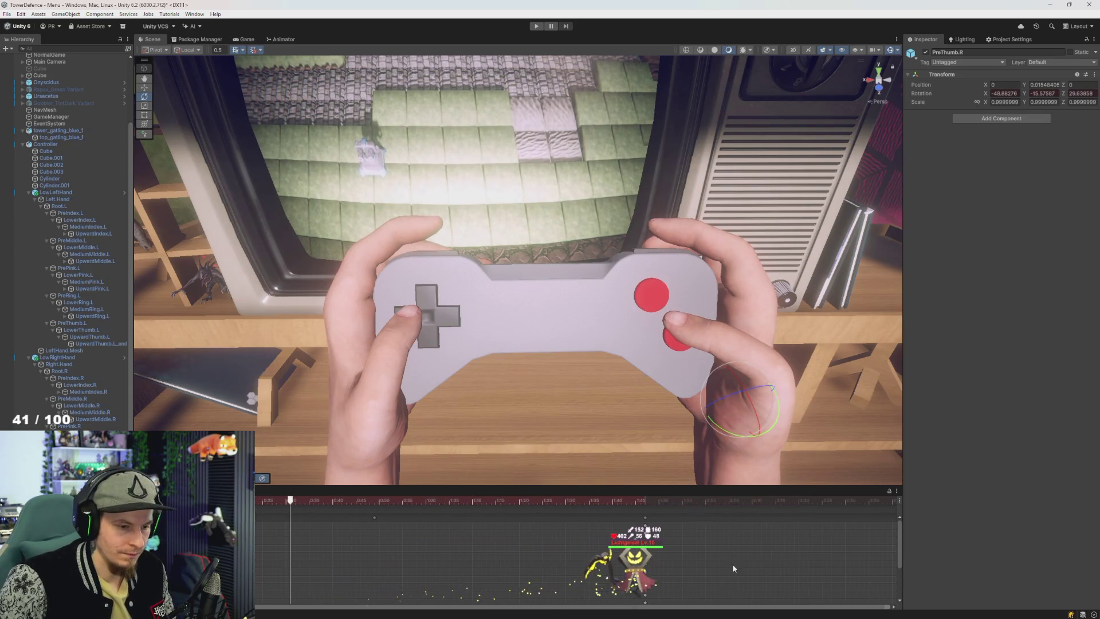
Step: Move the final keys from 1:45 to 2:10 and the thumb key to 1:04, then preview
drag(646, 519, 752, 518)
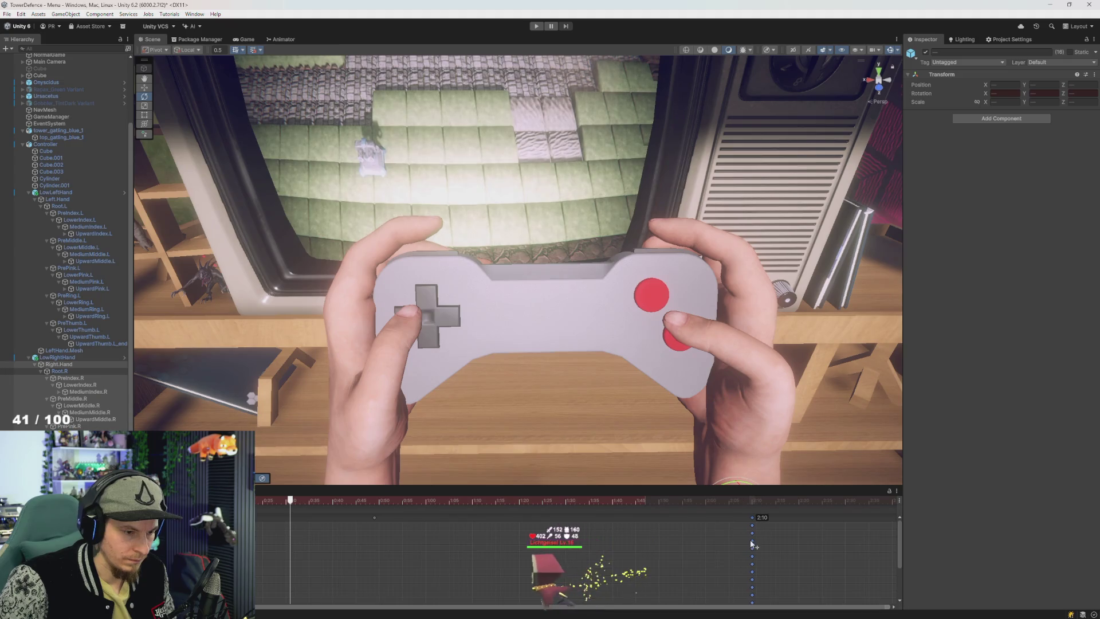
drag(376, 518, 444, 543)
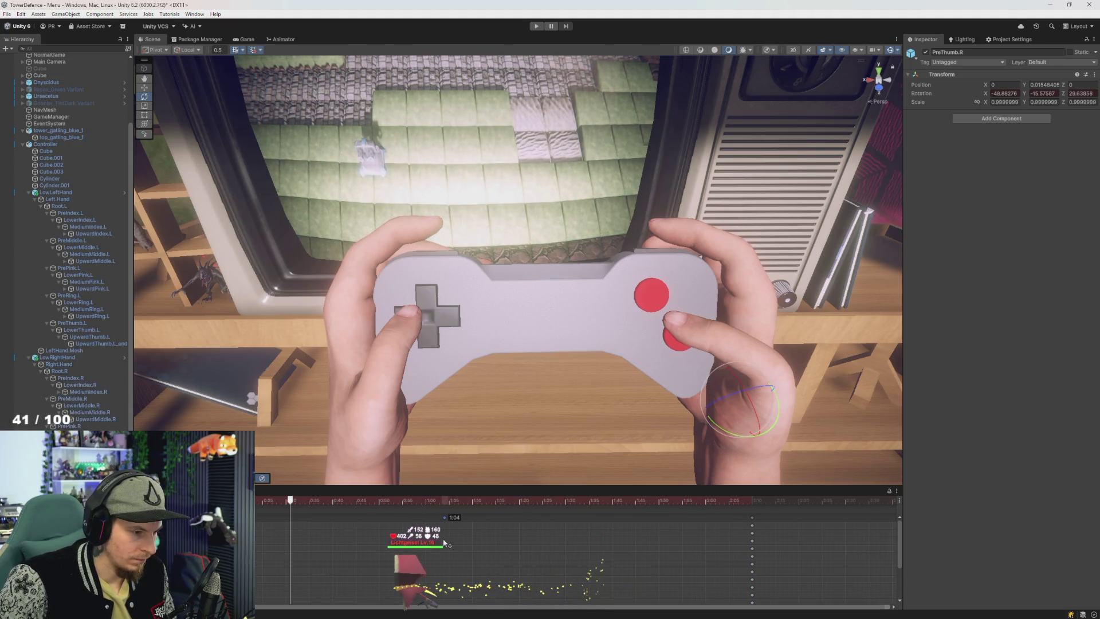
key(space)
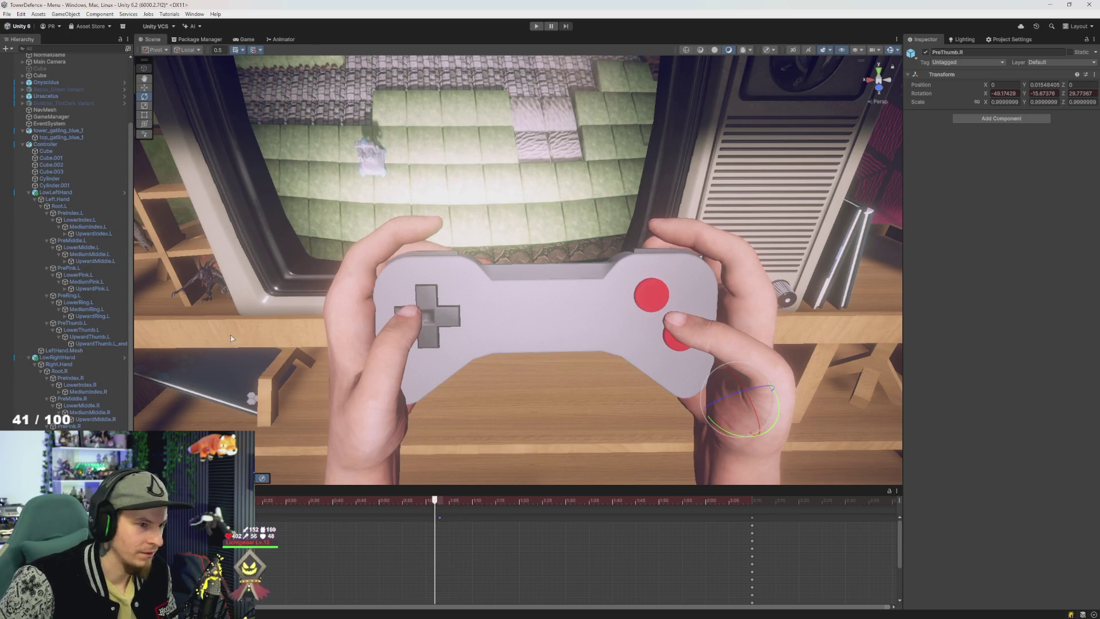
drag(516, 286, 459, 286)
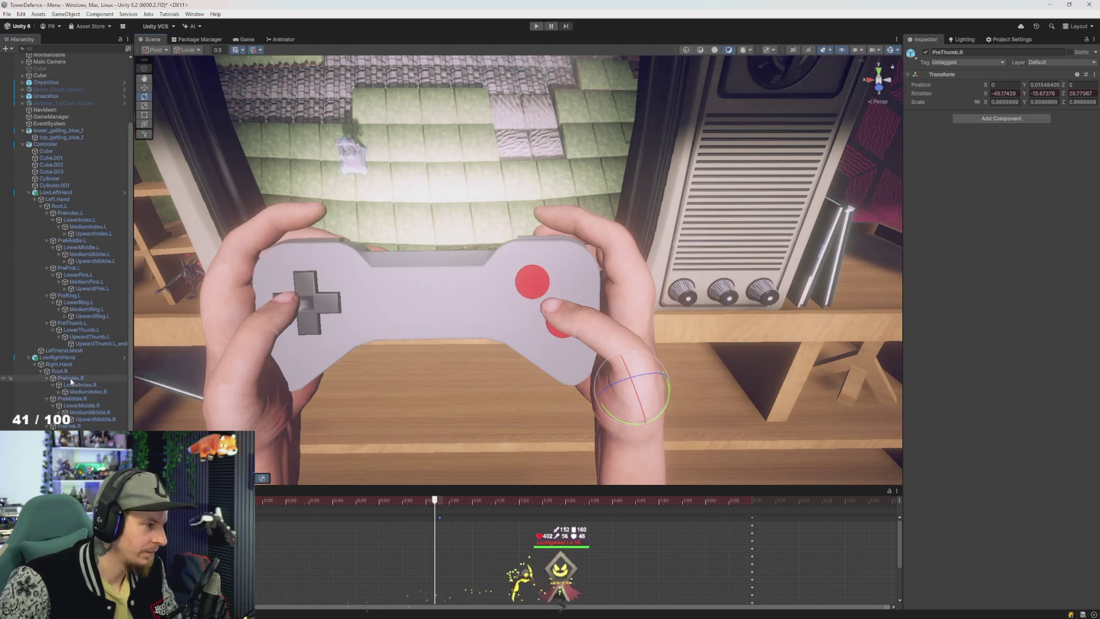
Step: Select the LowerIndex.R bone, preview the clip and move the playhead earlier than 1:00
click(75, 378)
key(Down)
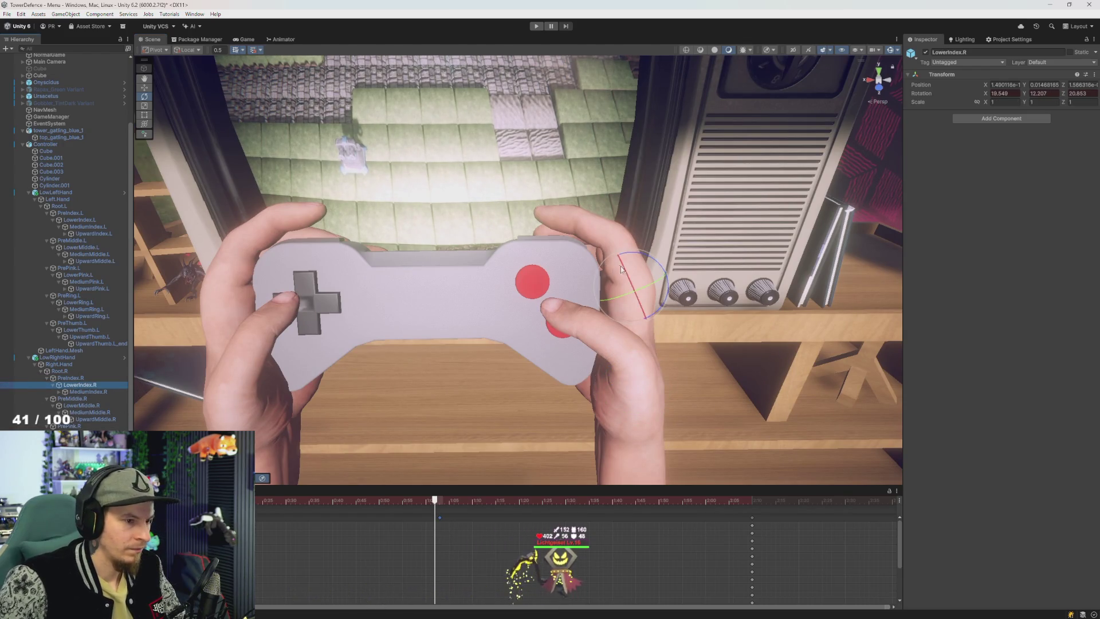
drag(646, 258, 670, 274)
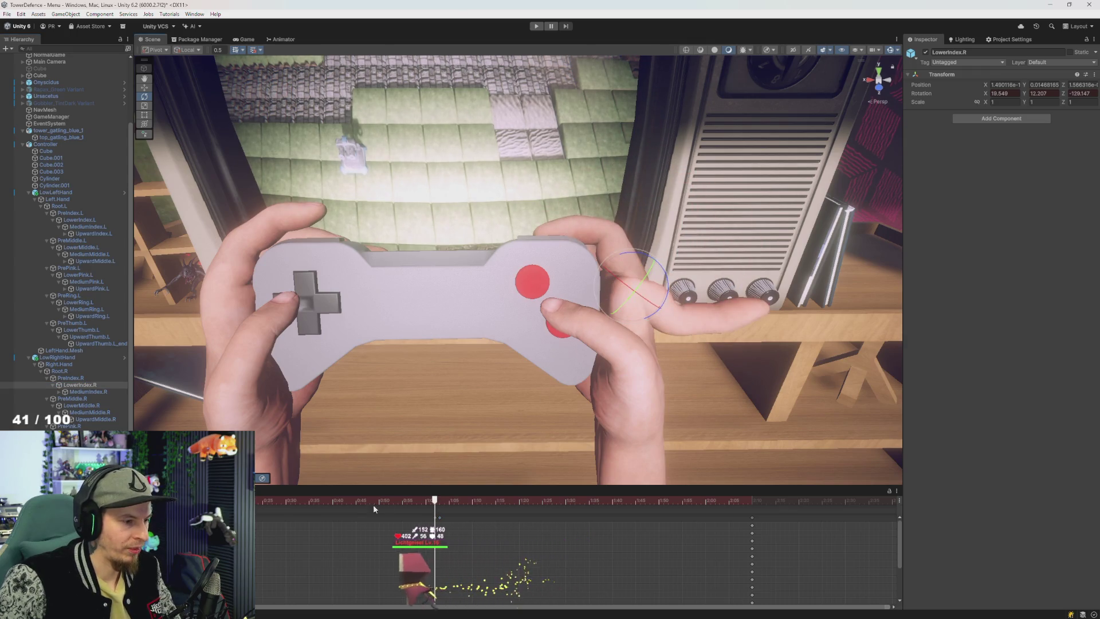
key(ctrl+z)
key(space)
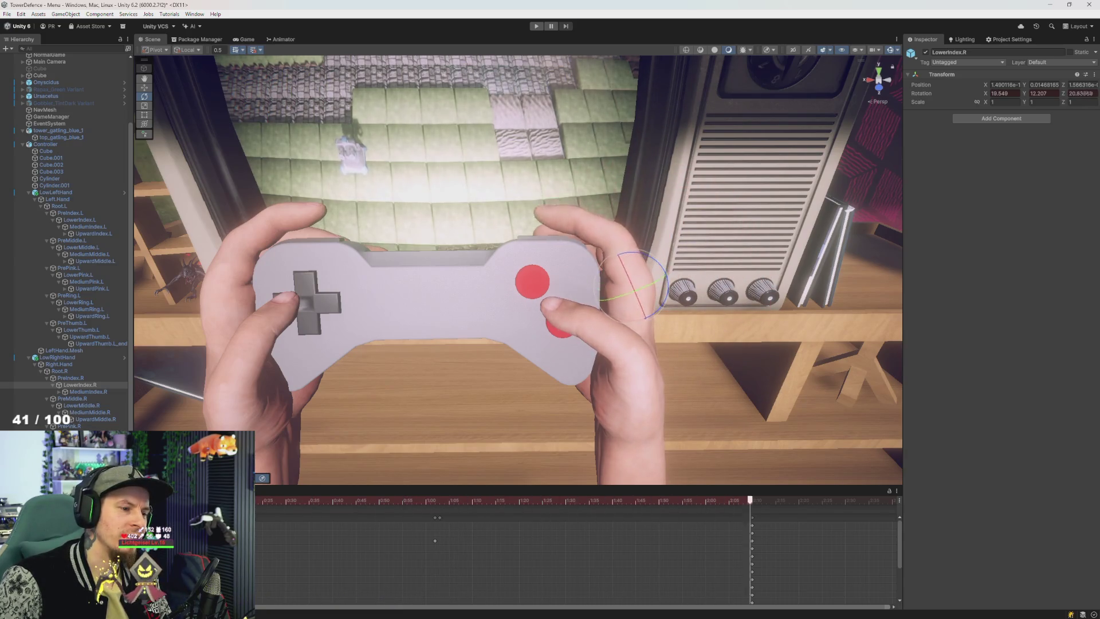
click(438, 517)
click(439, 500)
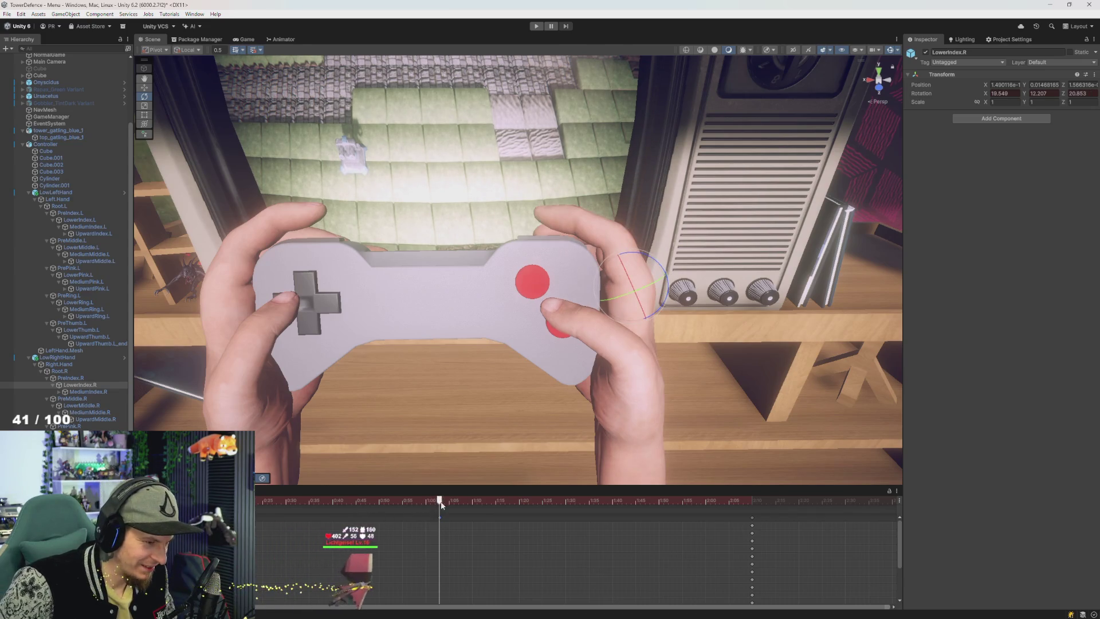
click(417, 500)
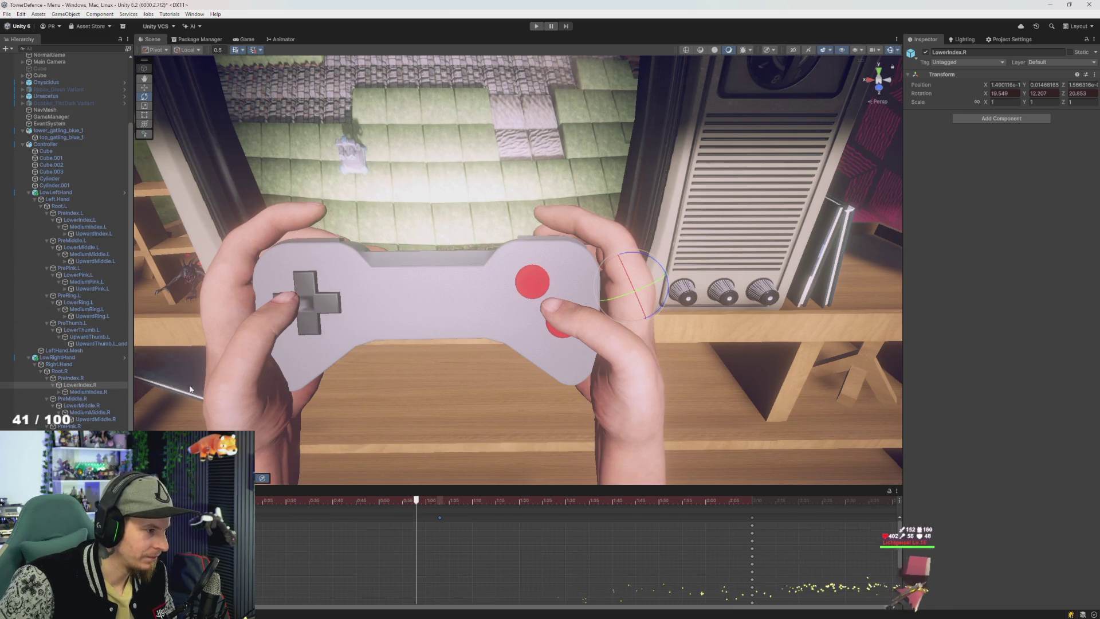
drag(416, 501, 356, 506)
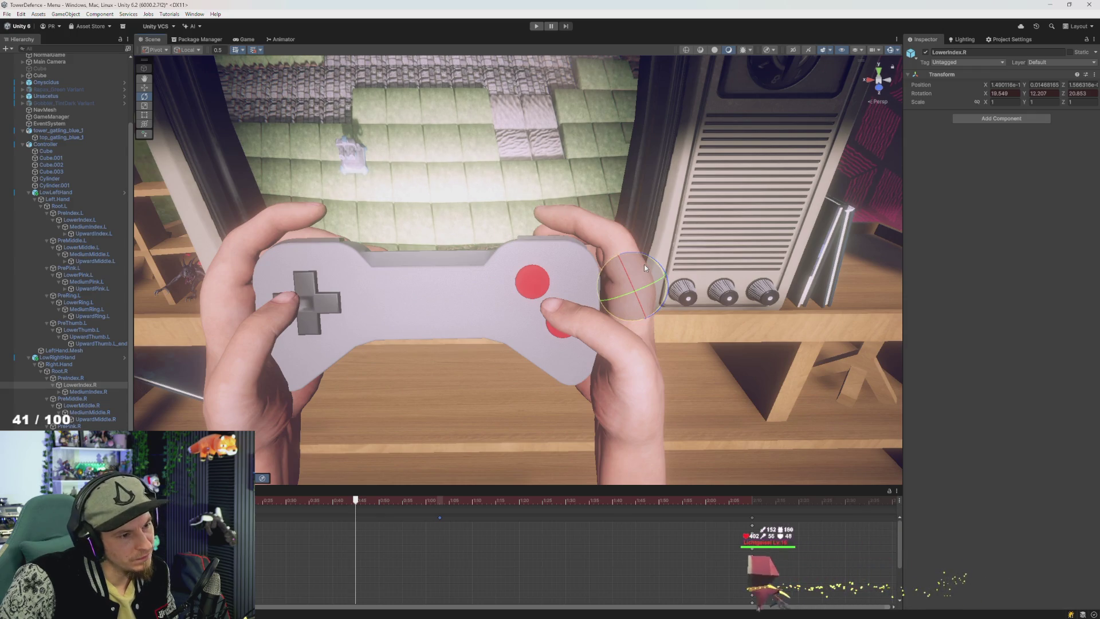
Step: Key a slight bend of the right index finger's lower joint, then stop recording
drag(644, 264, 611, 288)
key(ctrl+z)
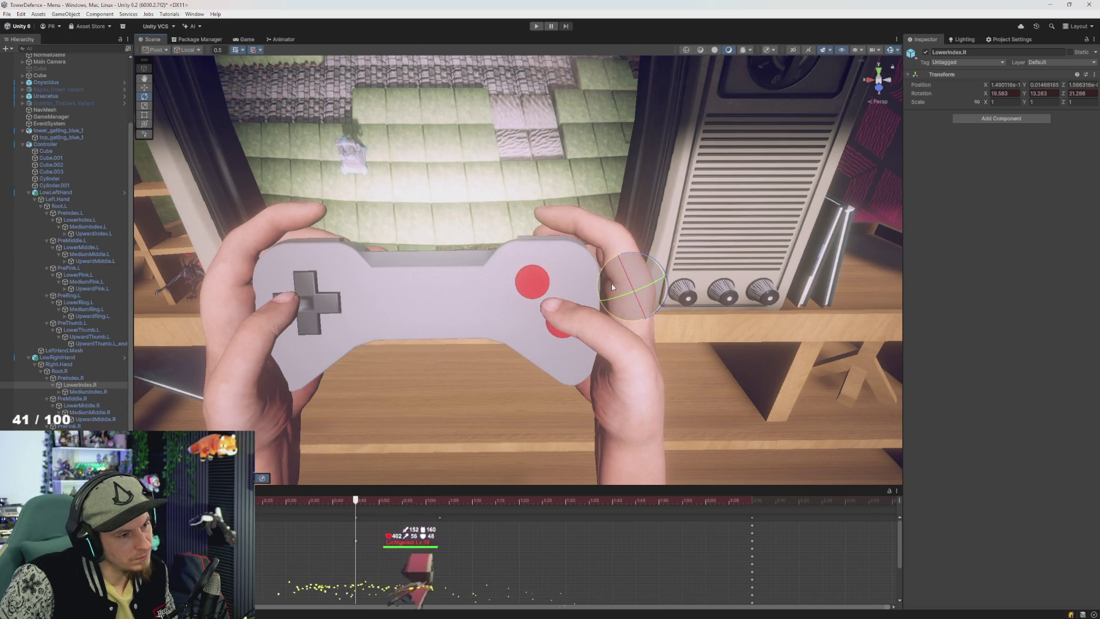
key(ctrl+z)
mouse_move(610, 283)
mouse_down()
mouse_move(491, 316)
mouse_move(465, 347)
mouse_up()
key(ctrl+z)
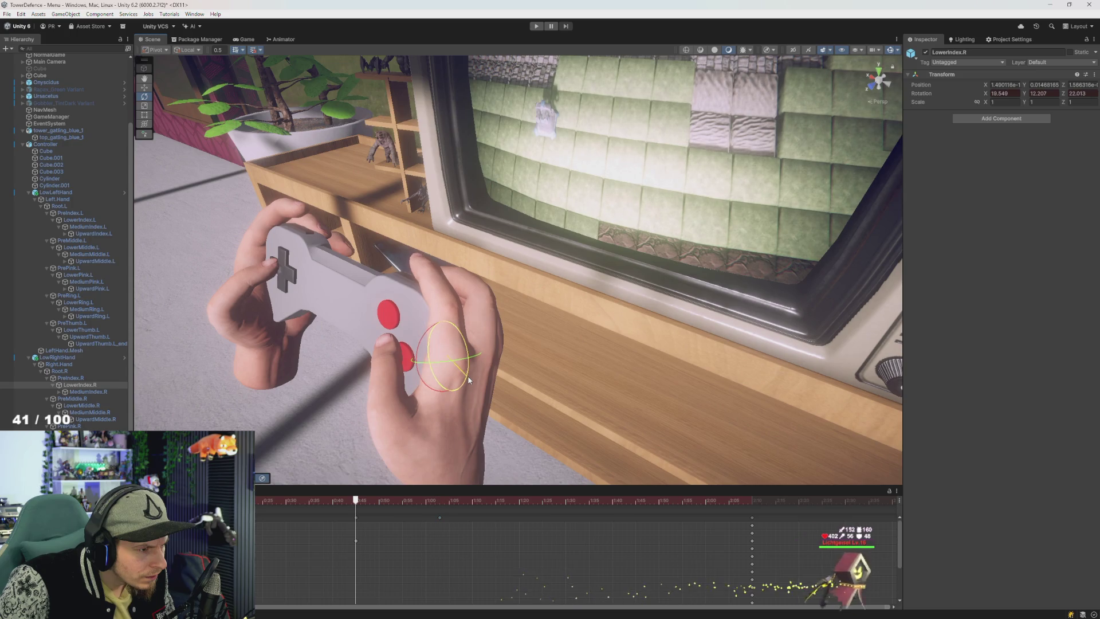
mouse_move(467, 380)
mouse_down()
mouse_move(541, 328)
mouse_move(417, 505)
mouse_move(491, 504)
mouse_up()
mouse_move(640, 236)
mouse_down()
mouse_move(542, 293)
mouse_move(499, 304)
mouse_move(476, 359)
mouse_move(490, 324)
mouse_move(496, 332)
mouse_up()
click(321, 500)
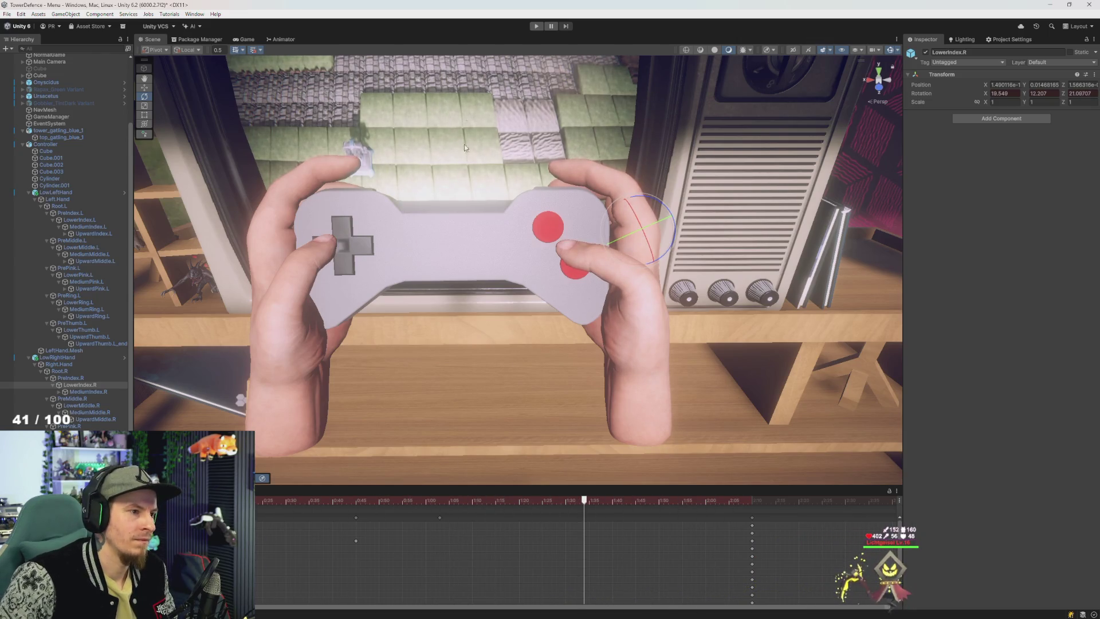
click(13, 492)
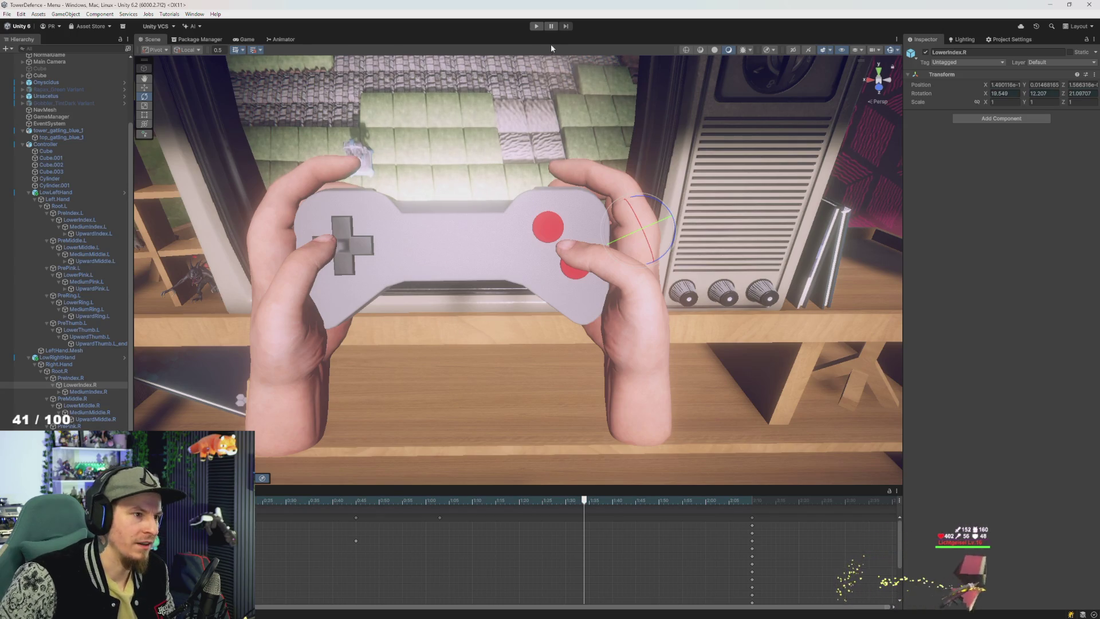
click(536, 28)
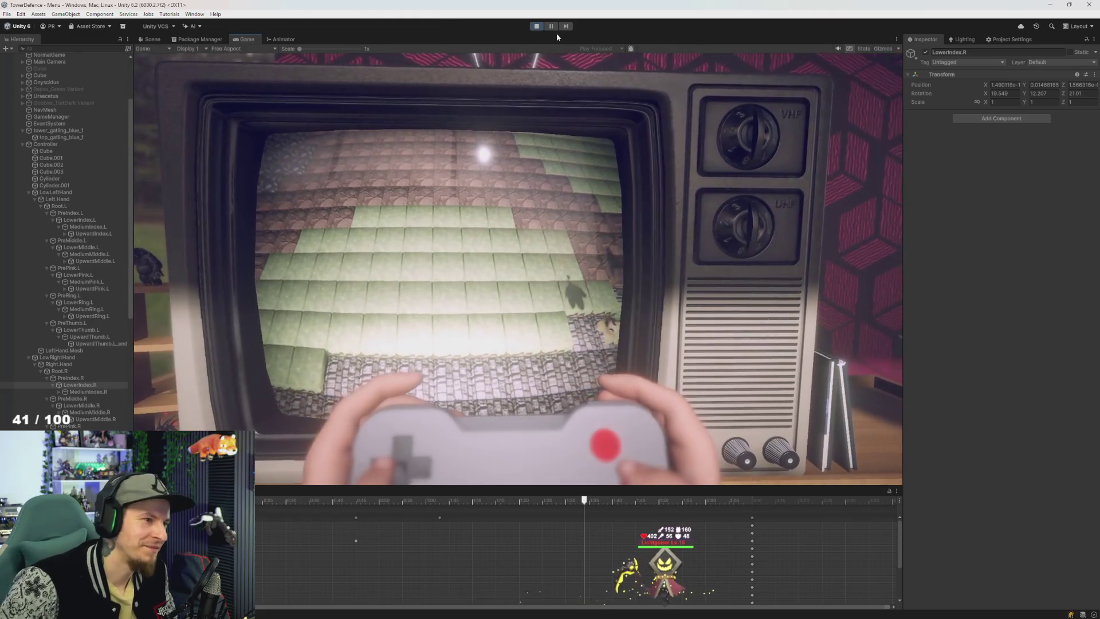
click(537, 26)
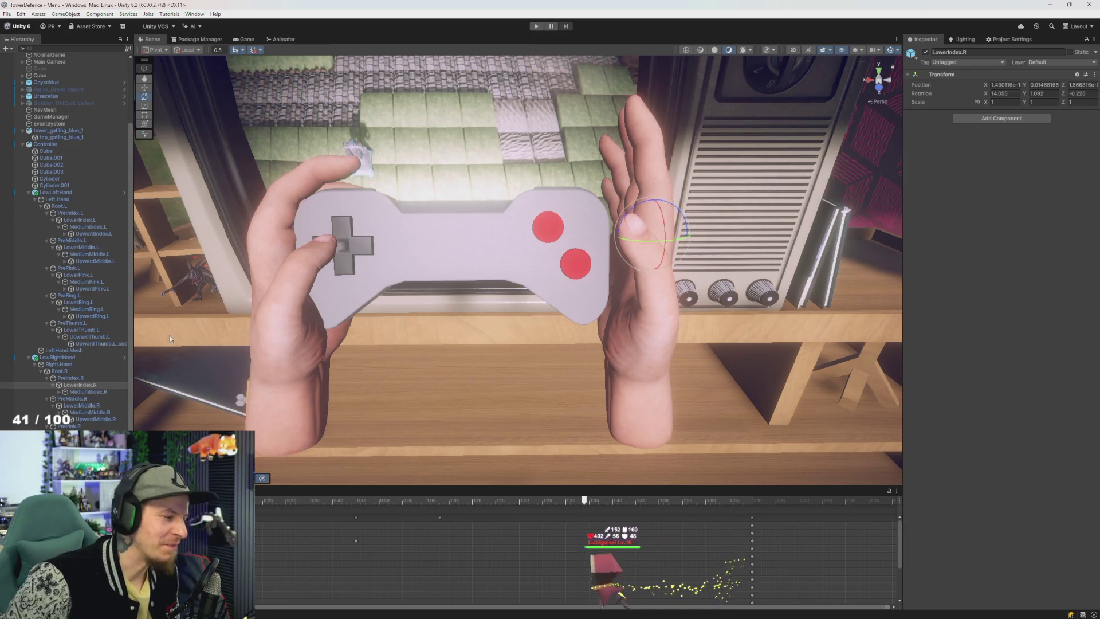
Step: Select the left hand's LowerThumb.L bone in the Hierarchy
click(81, 381)
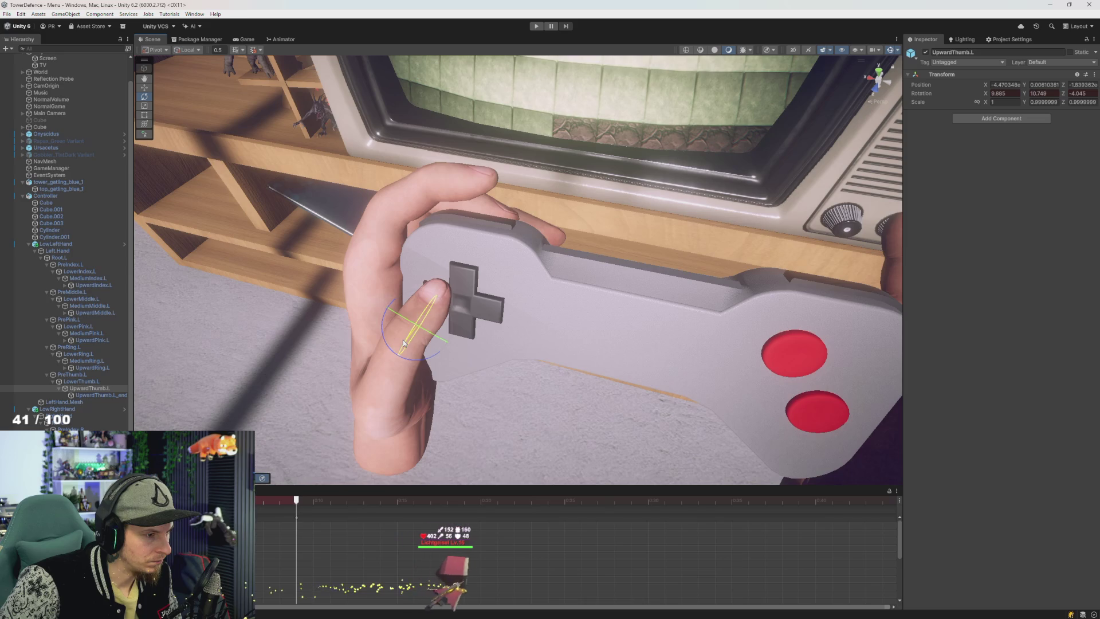
Step: Bend the left thumb toward the D-pad and slightly rotate the PreThumb.L base bone
mouse_move(395, 381)
mouse_down()
mouse_move(475, 373)
mouse_move(448, 302)
mouse_up()
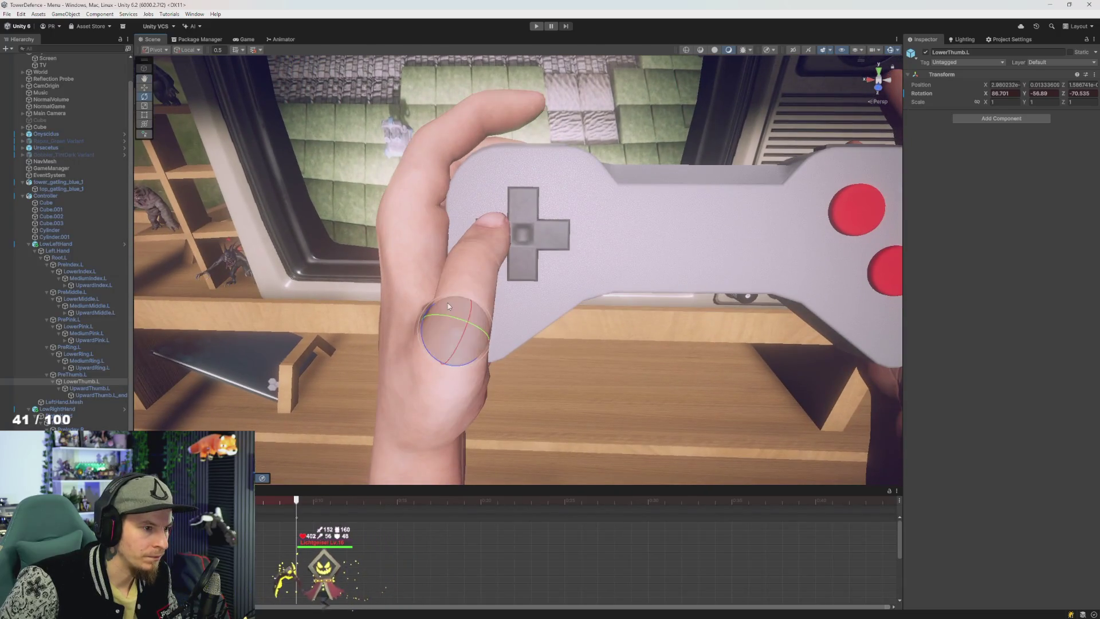
click(75, 375)
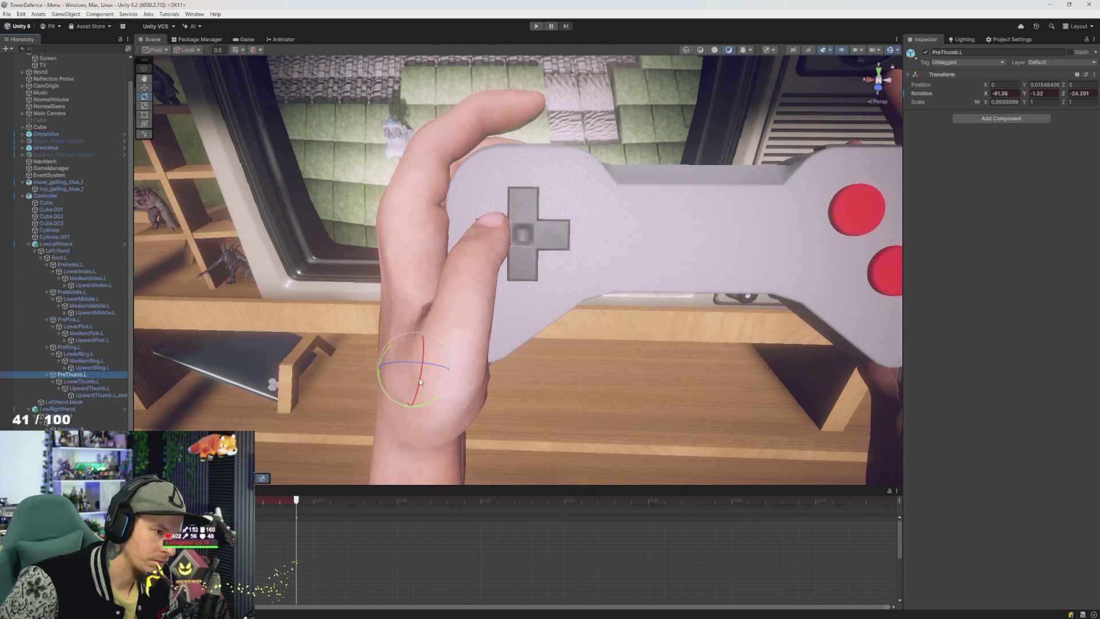
mouse_move(276, 504)
mouse_down()
mouse_move(291, 506)
mouse_move(259, 505)
mouse_up()
mouse_move(384, 368)
mouse_down()
mouse_move(204, 368)
mouse_move(406, 369)
mouse_up()
drag(473, 372, 484, 369)
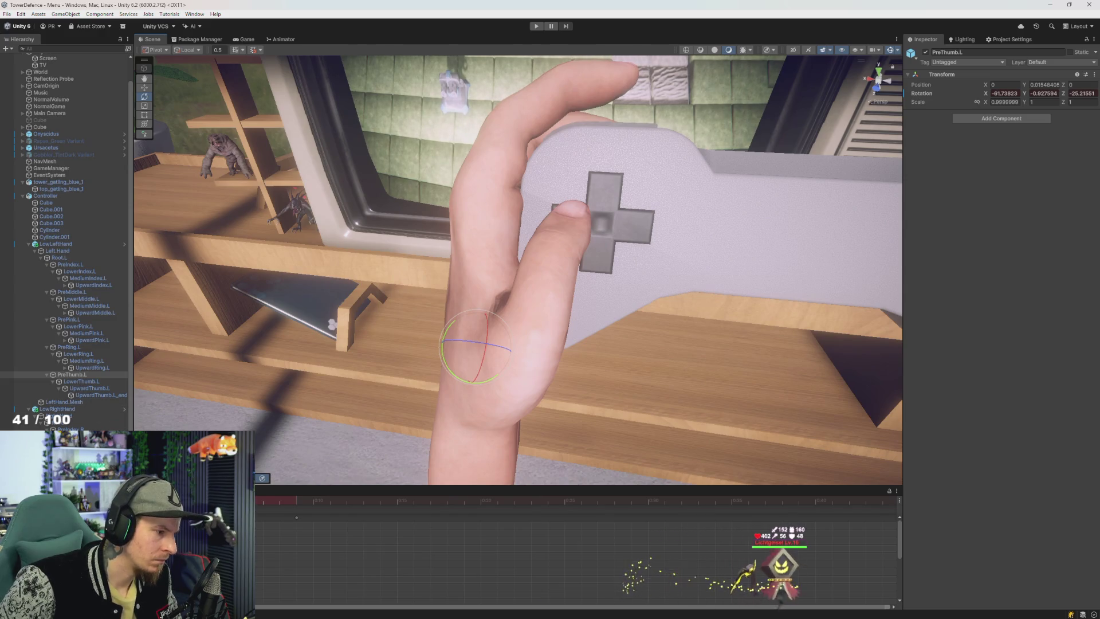
Step: At a later frame, select all three thumb bones and tilt the thumb tip onto the D-pad
click(280, 501)
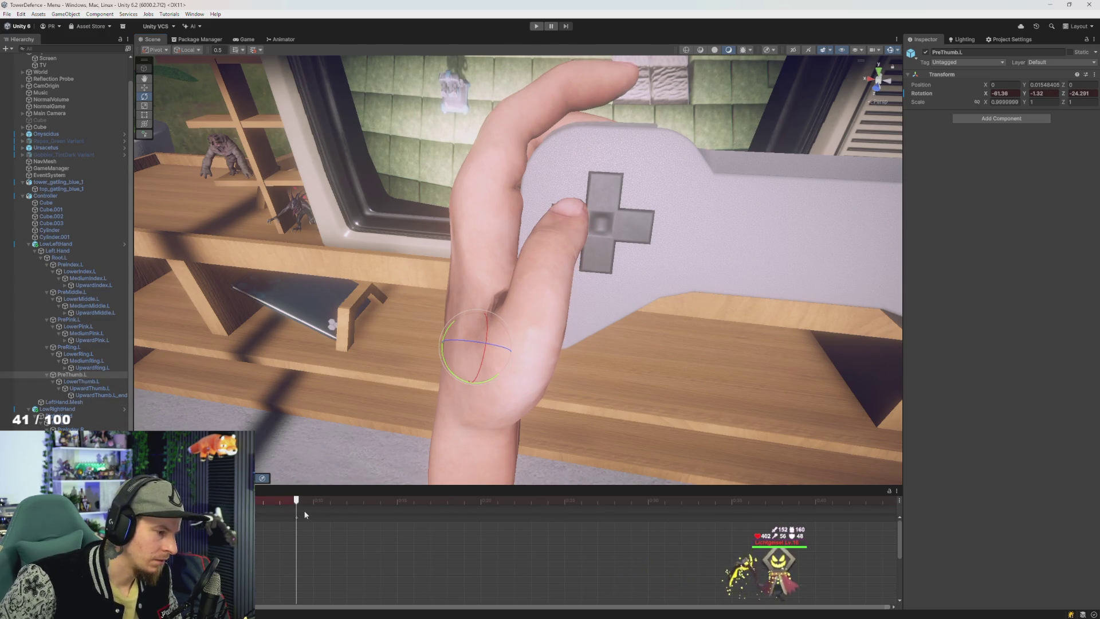
click(299, 519)
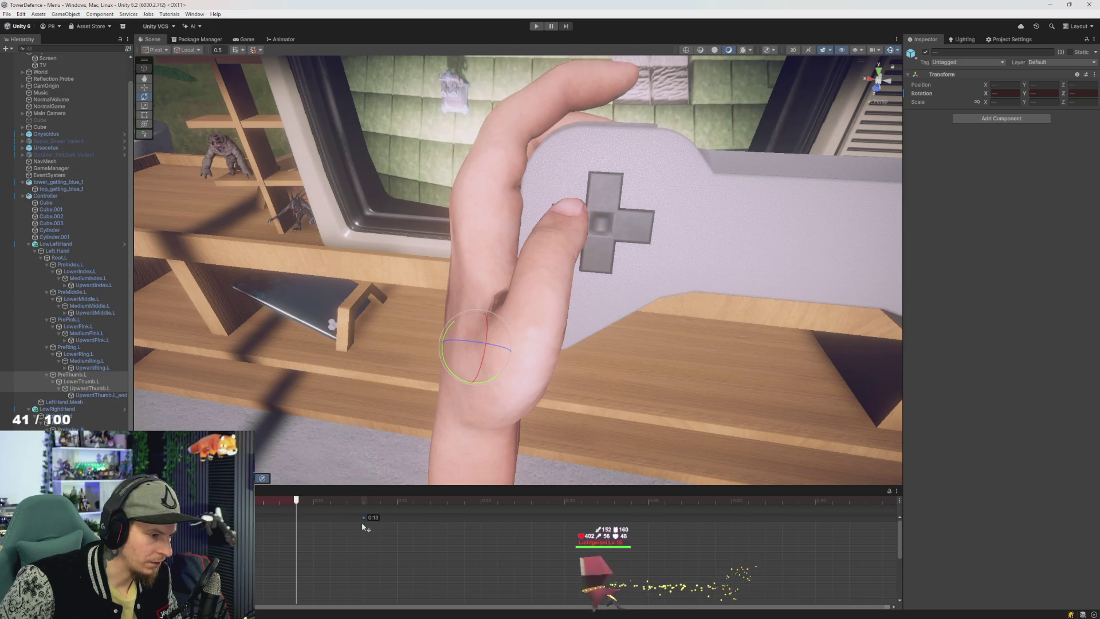
click(346, 504)
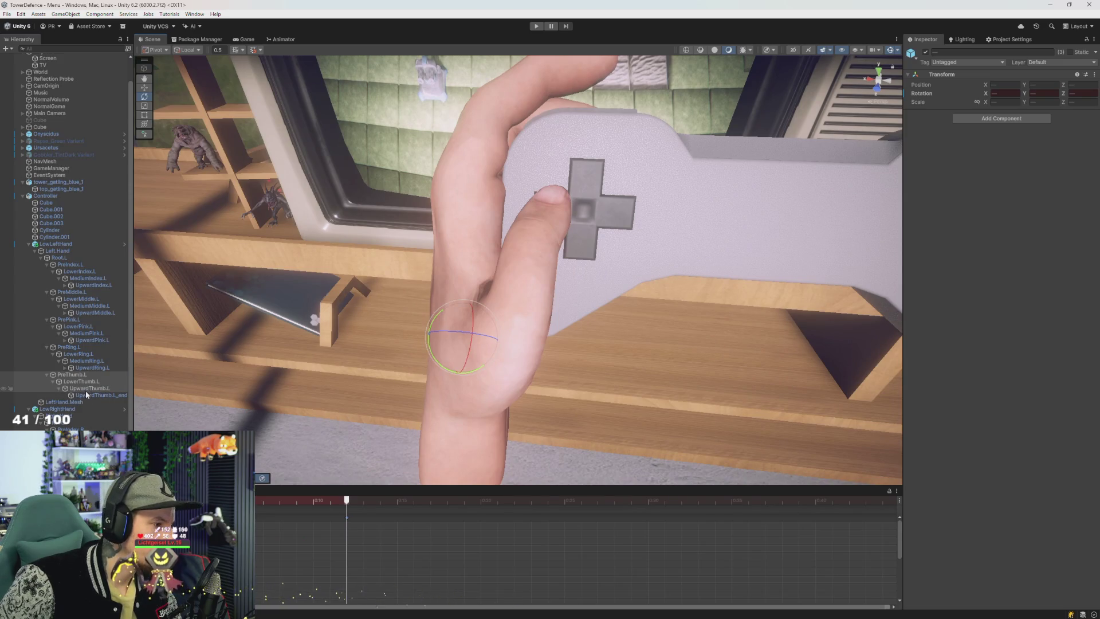
mouse_move(324, 304)
mouse_down()
mouse_move(405, 299)
mouse_move(468, 349)
mouse_up()
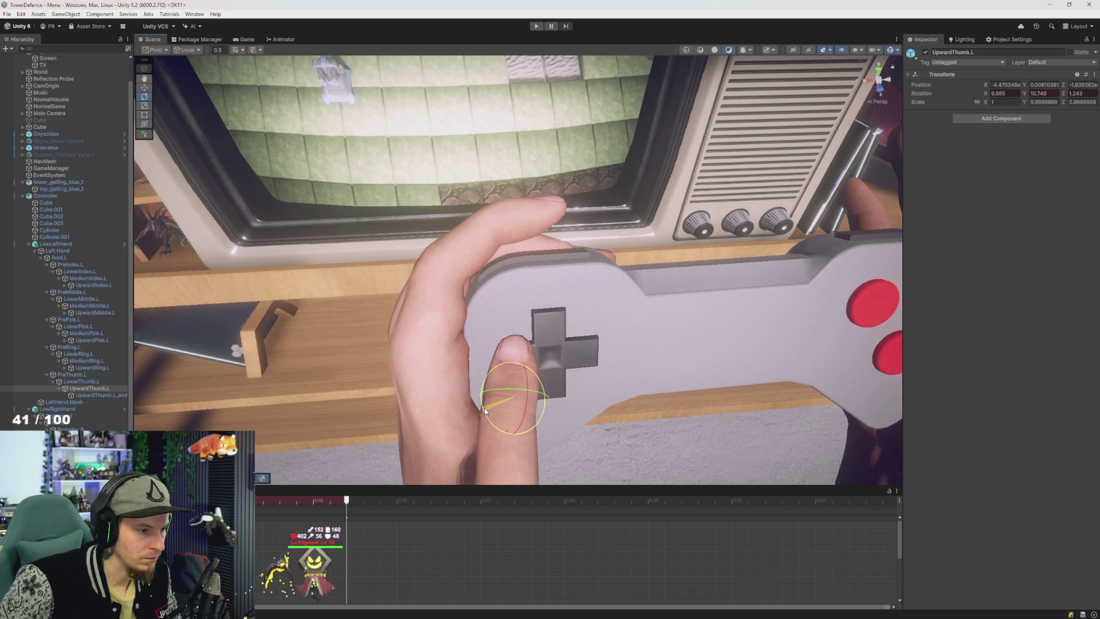
mouse_move(528, 405)
mouse_down()
mouse_move(513, 392)
mouse_move(492, 395)
mouse_up()
scroll(483, 375, up, 3)
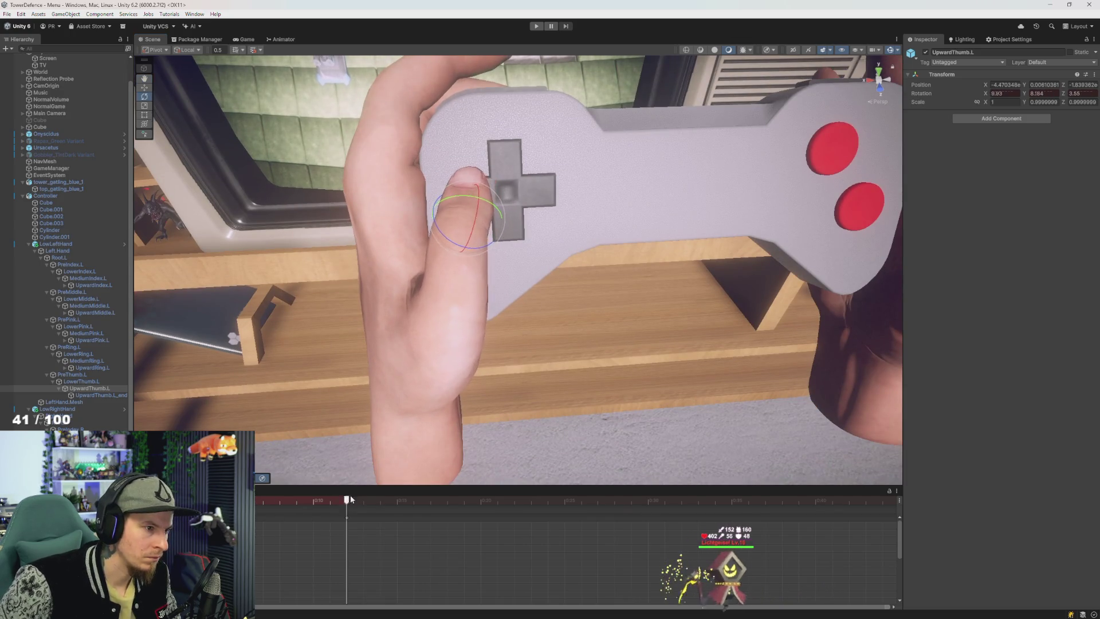
click(314, 502)
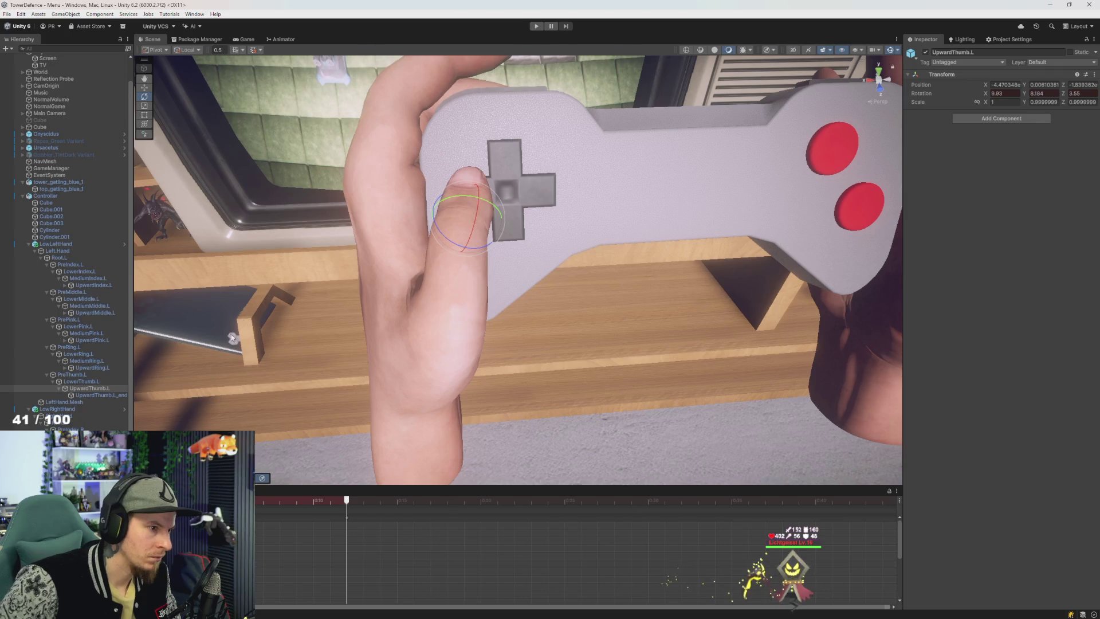
mouse_move(360, 344)
mouse_down()
mouse_move(351, 281)
mouse_move(342, 285)
mouse_up()
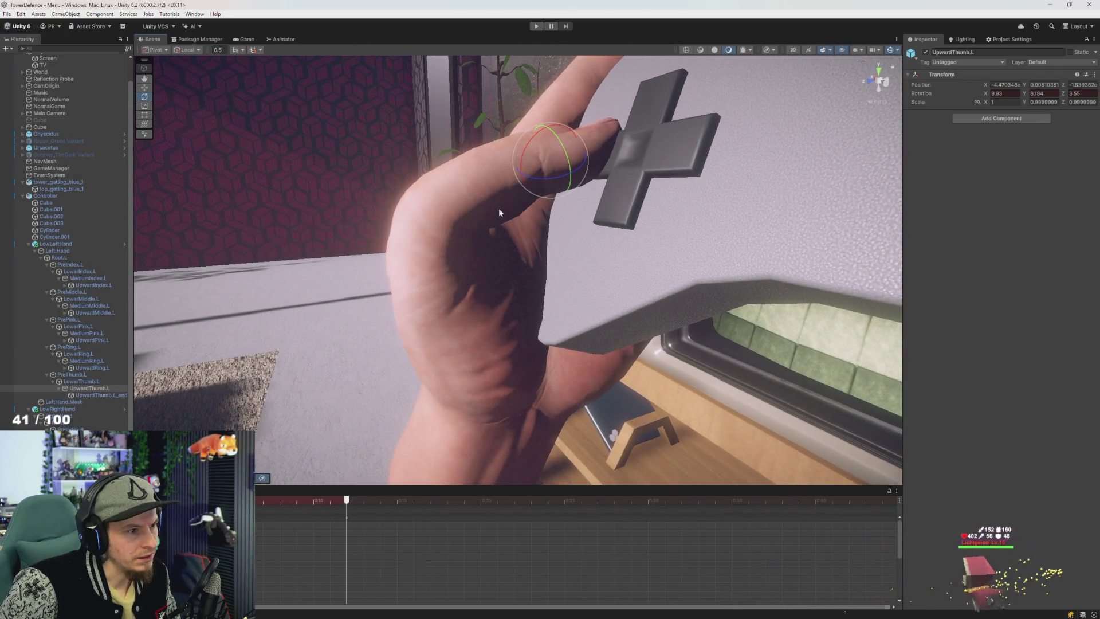
click(77, 375)
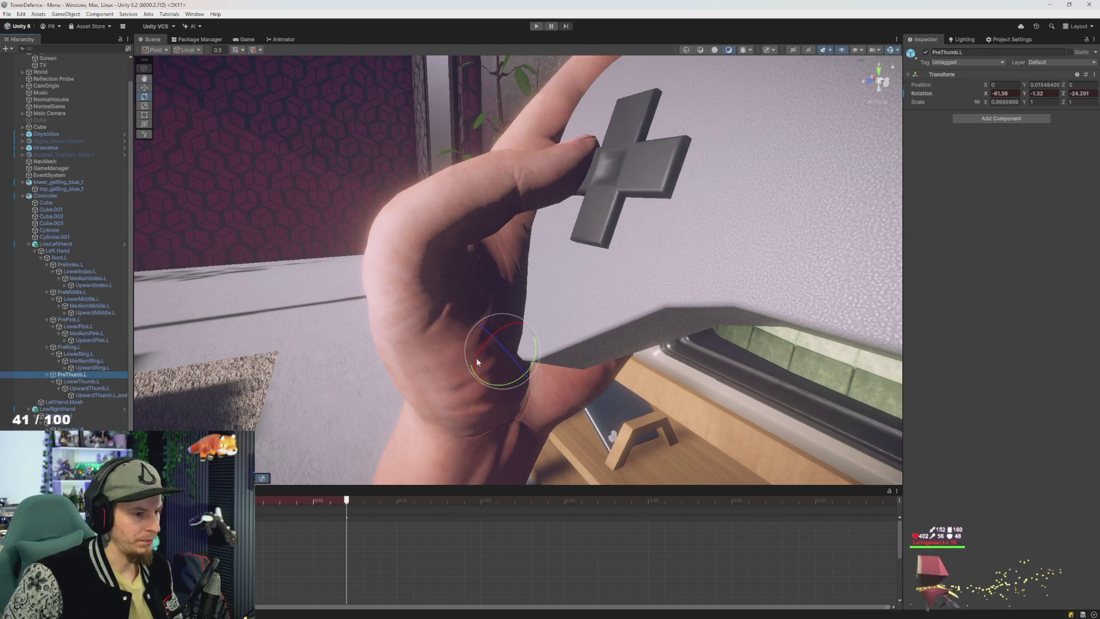
click(77, 381)
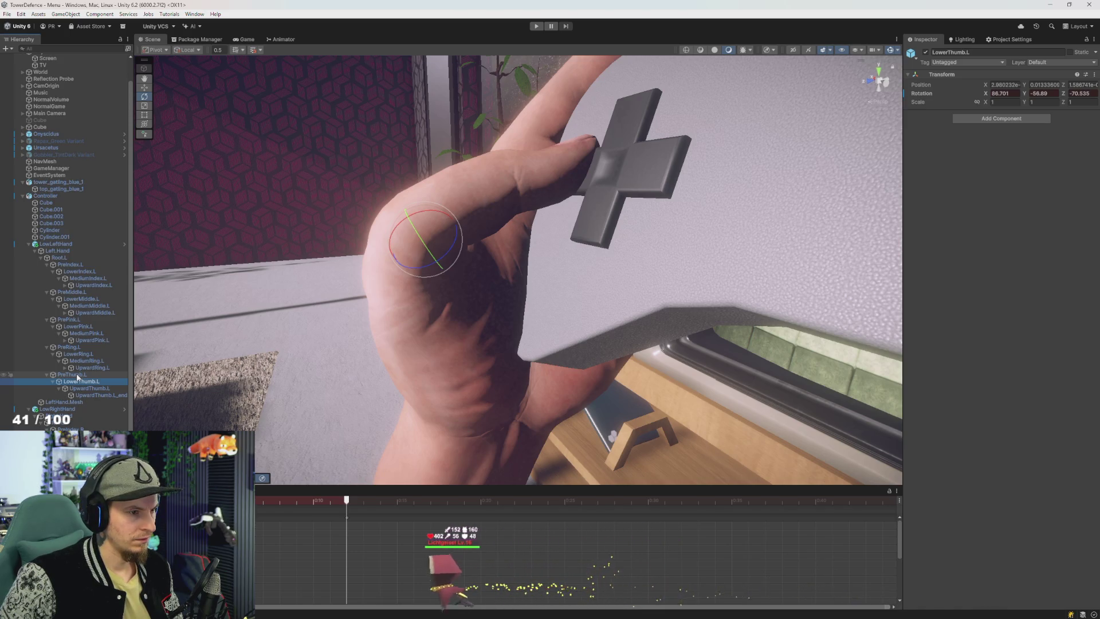
click(78, 374)
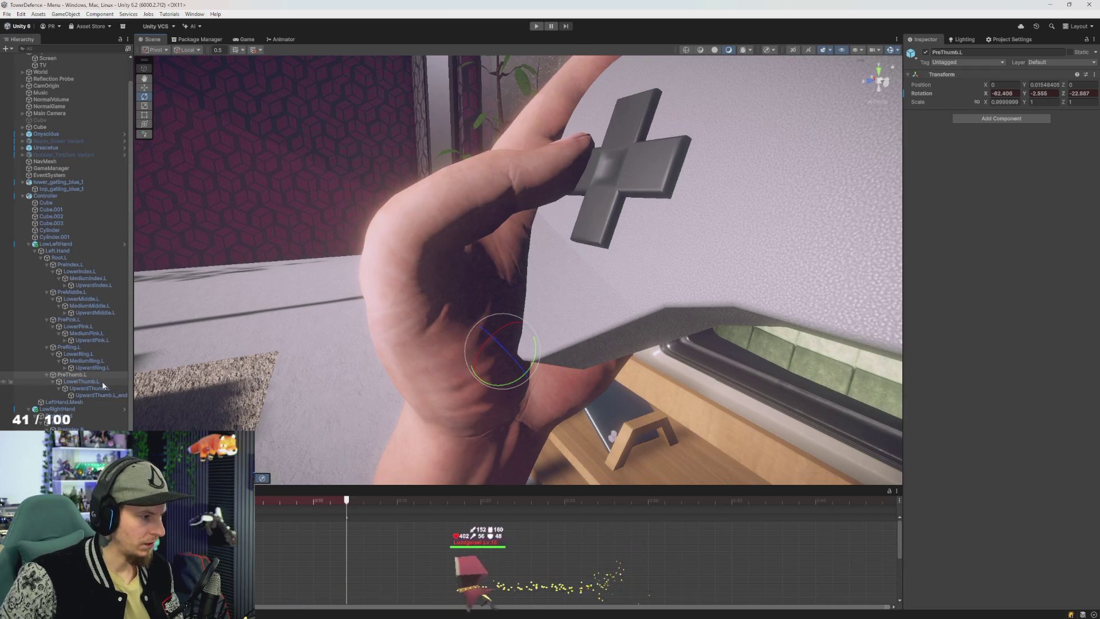
click(83, 381)
drag(436, 214, 422, 216)
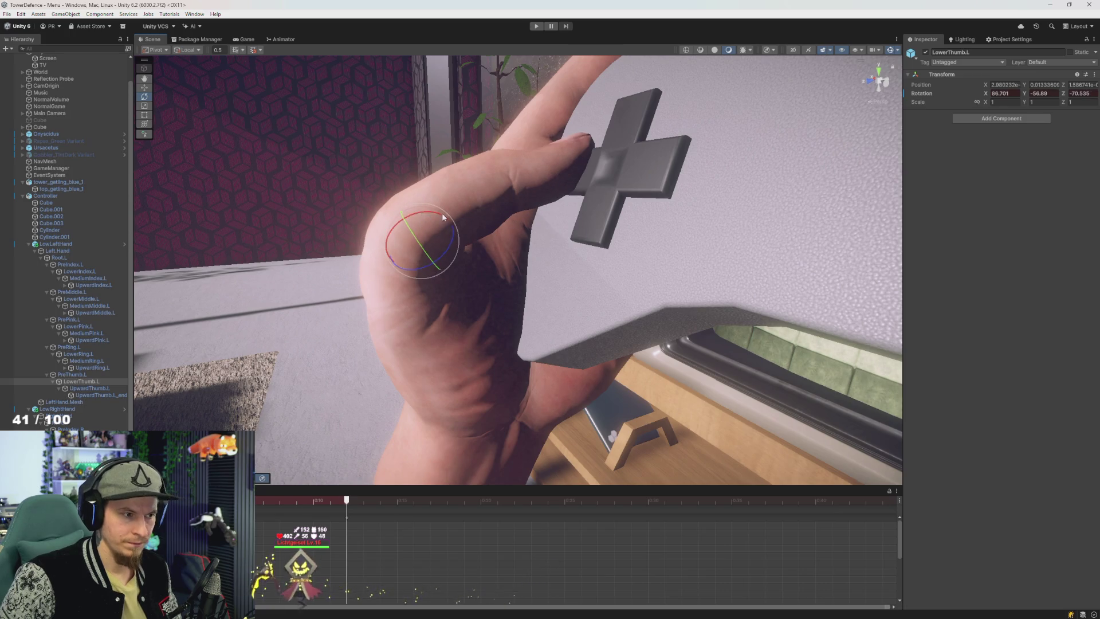
drag(418, 282, 507, 315)
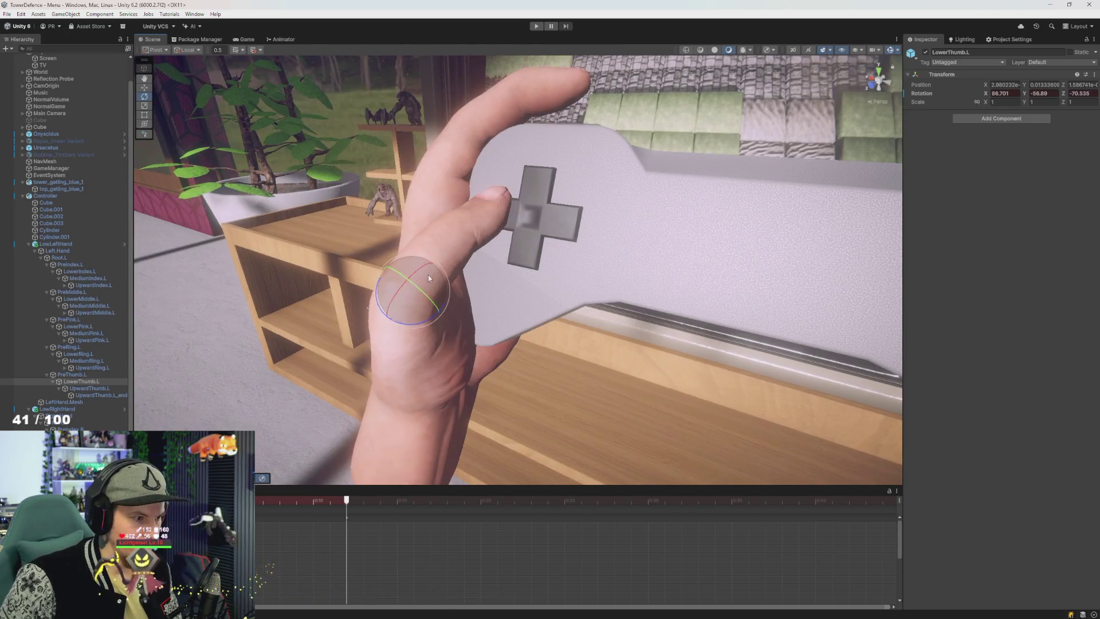
drag(415, 270, 516, 354)
drag(326, 501, 319, 500)
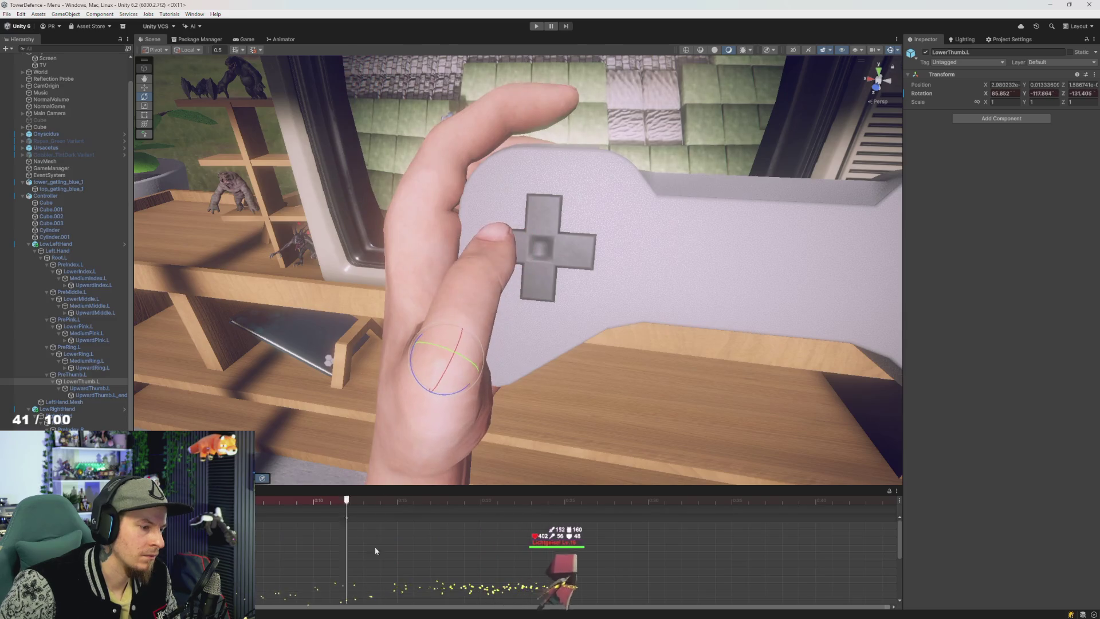
mouse_move(401, 547)
mouse_down()
mouse_move(496, 547)
mouse_move(298, 545)
mouse_move(423, 542)
mouse_move(332, 530)
mouse_move(354, 527)
mouse_up()
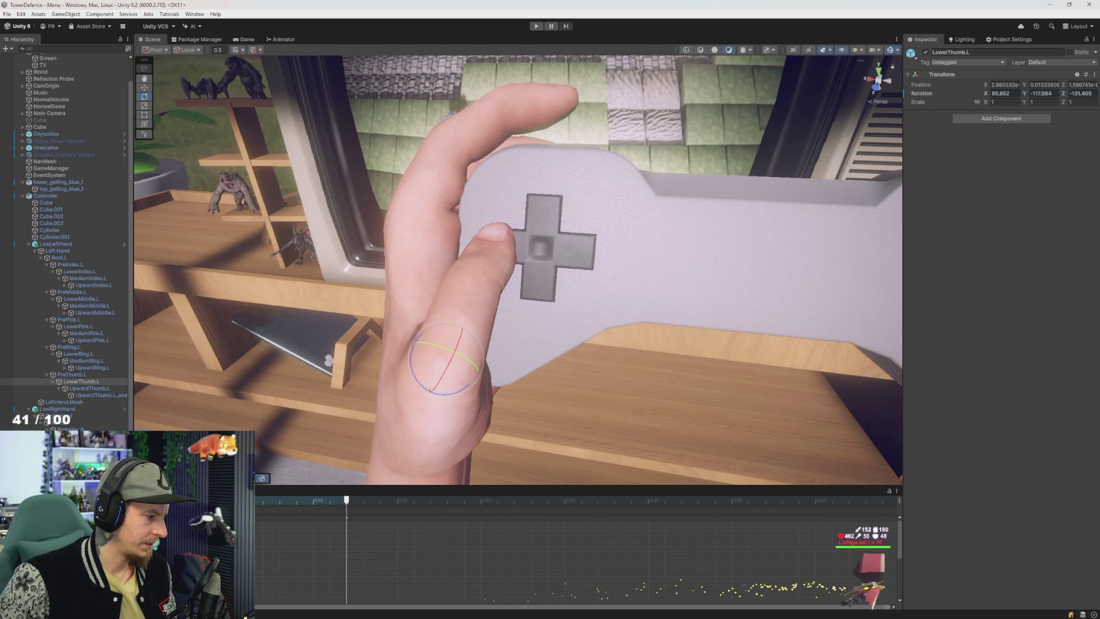
shift+click(58, 251)
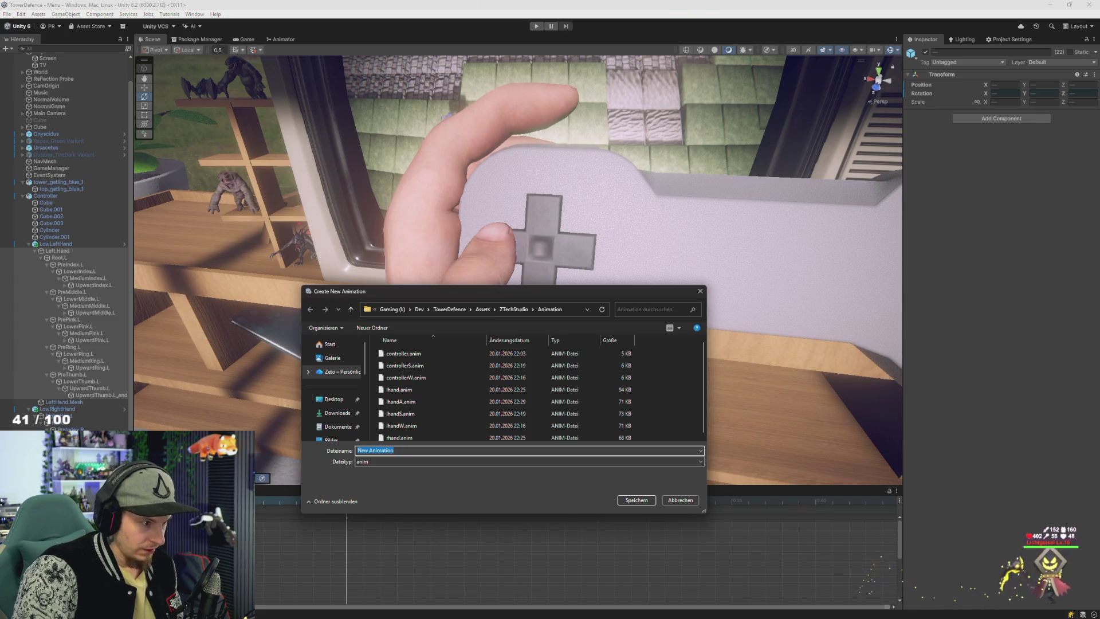
Step: Save the new clip as 'lhand' in the Animation folder and select the PreThumb.L bone
text(lHa)
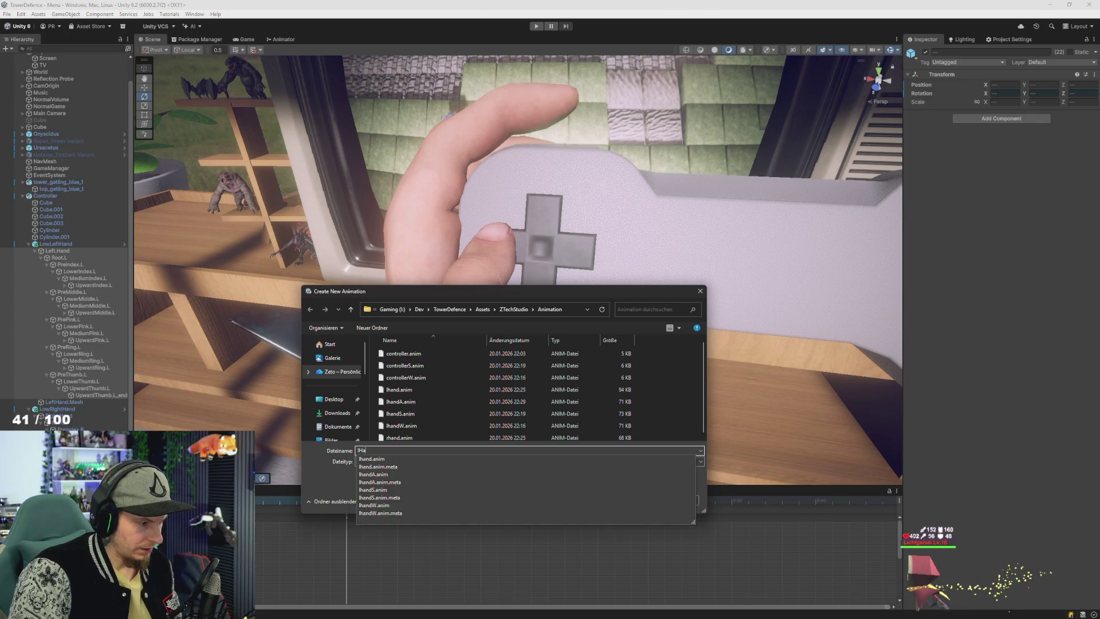
key(BackSpace)
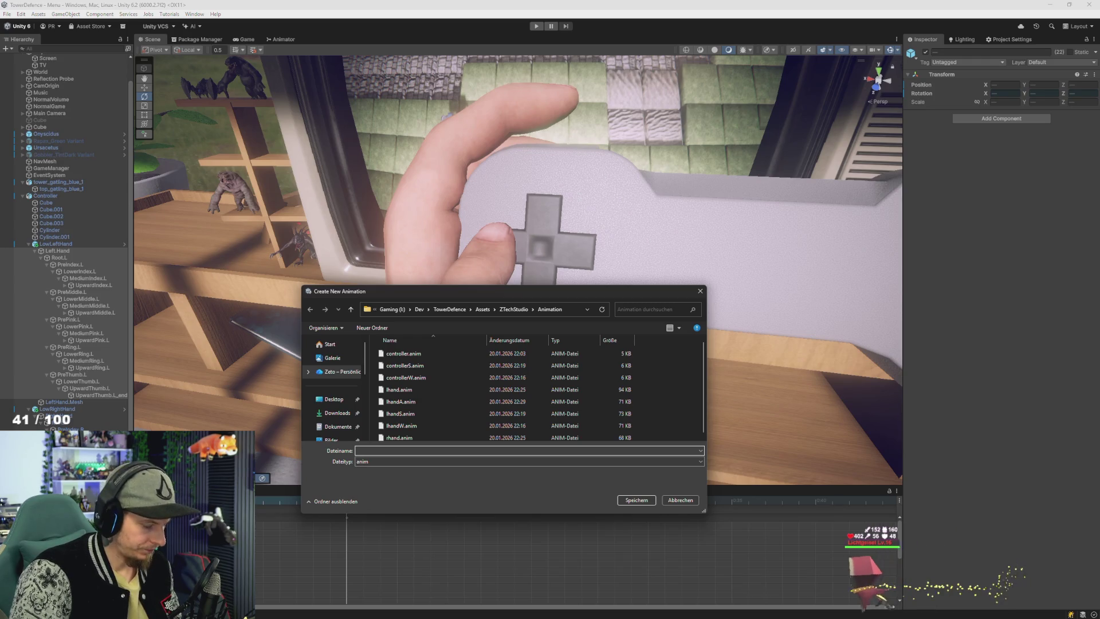
text(lhandD)
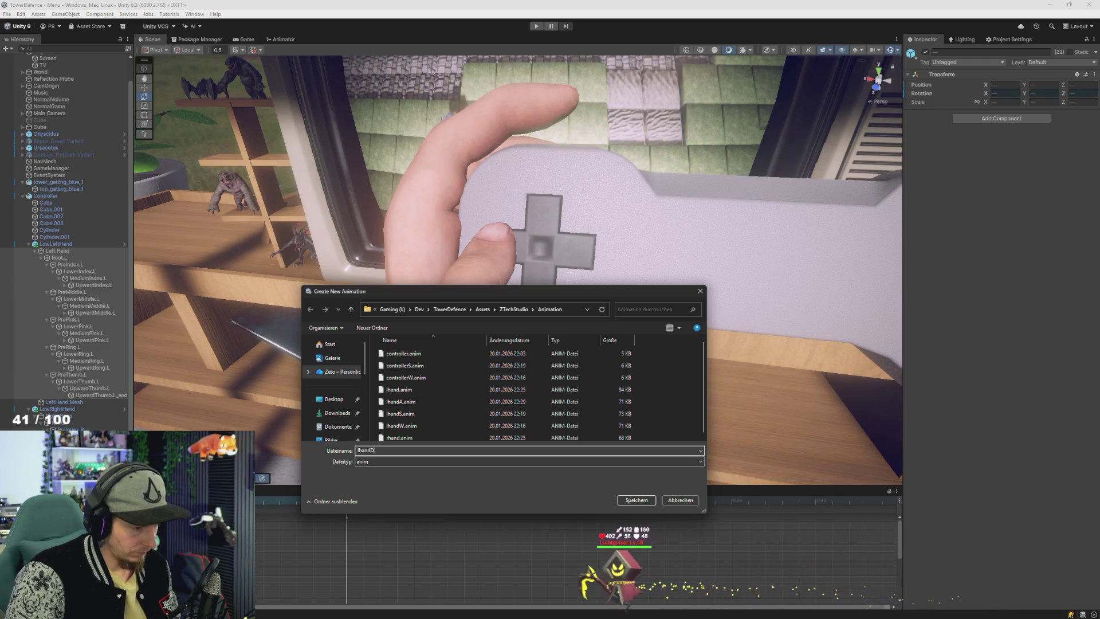
key(Return)
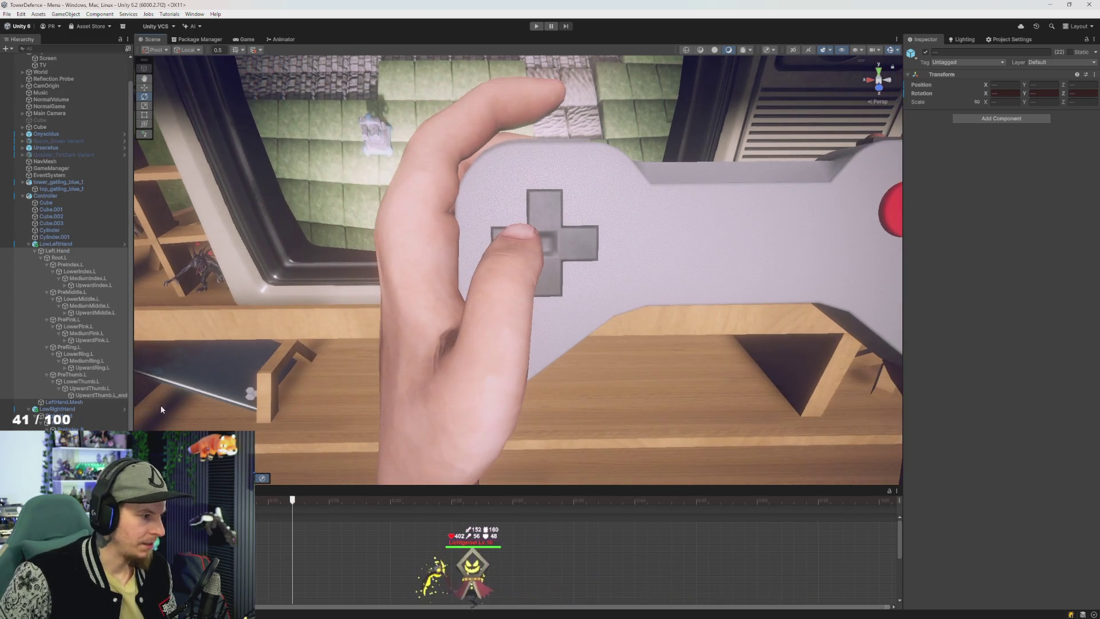
click(76, 376)
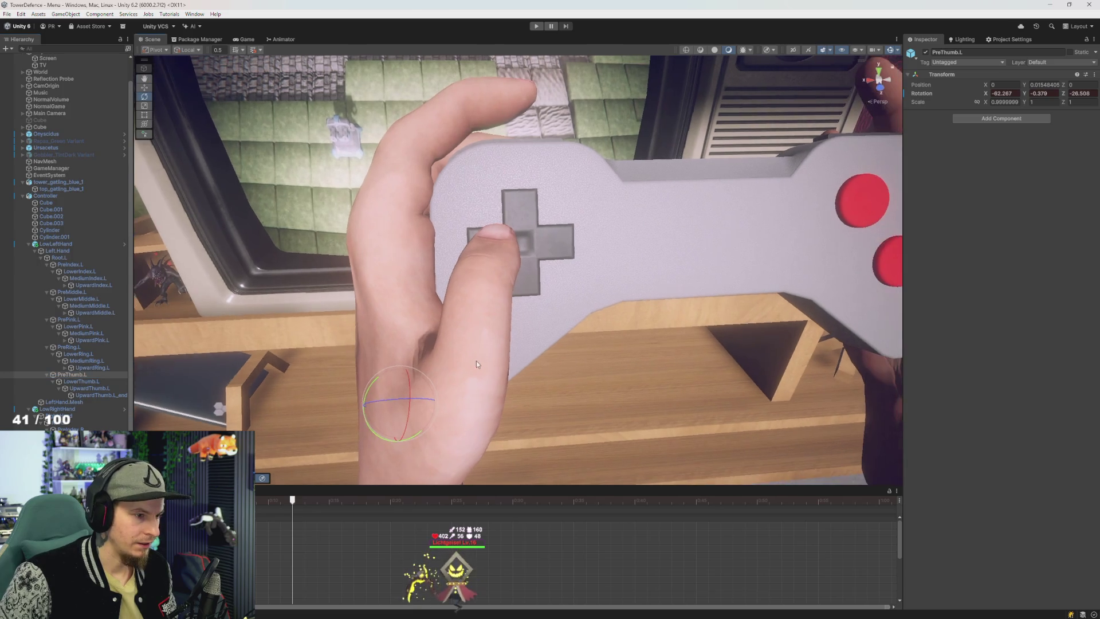
Step: Bend LowerThumb.L down and turn PreThumb.L so the thumb sits on the D-pad
drag(438, 384, 440, 383)
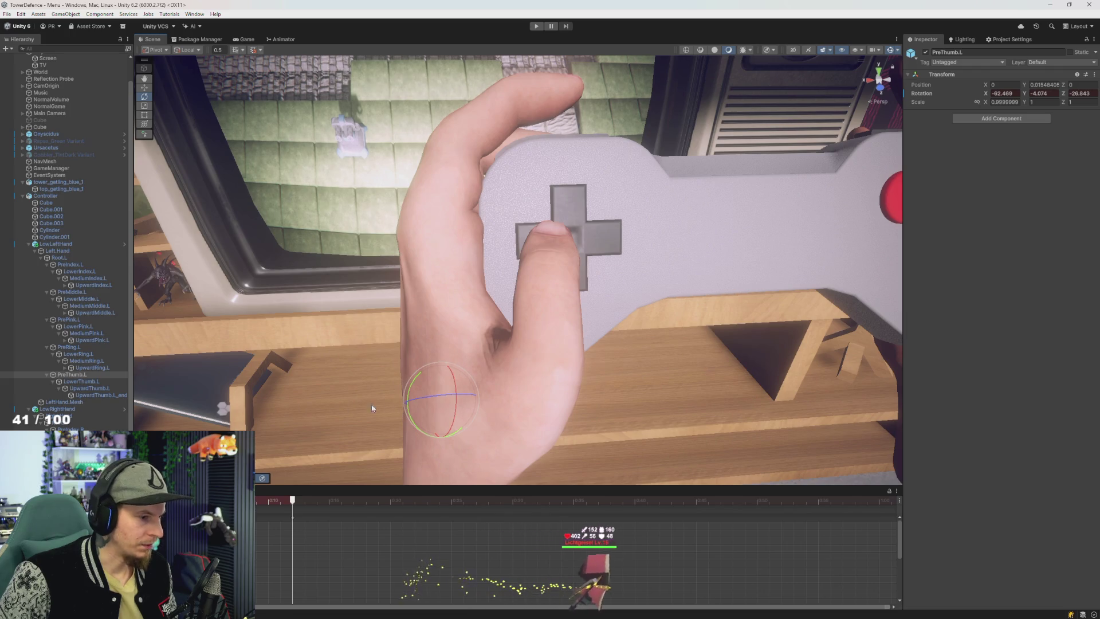
click(81, 381)
mouse_move(520, 353)
mouse_down()
mouse_move(571, 370)
mouse_move(557, 373)
mouse_up()
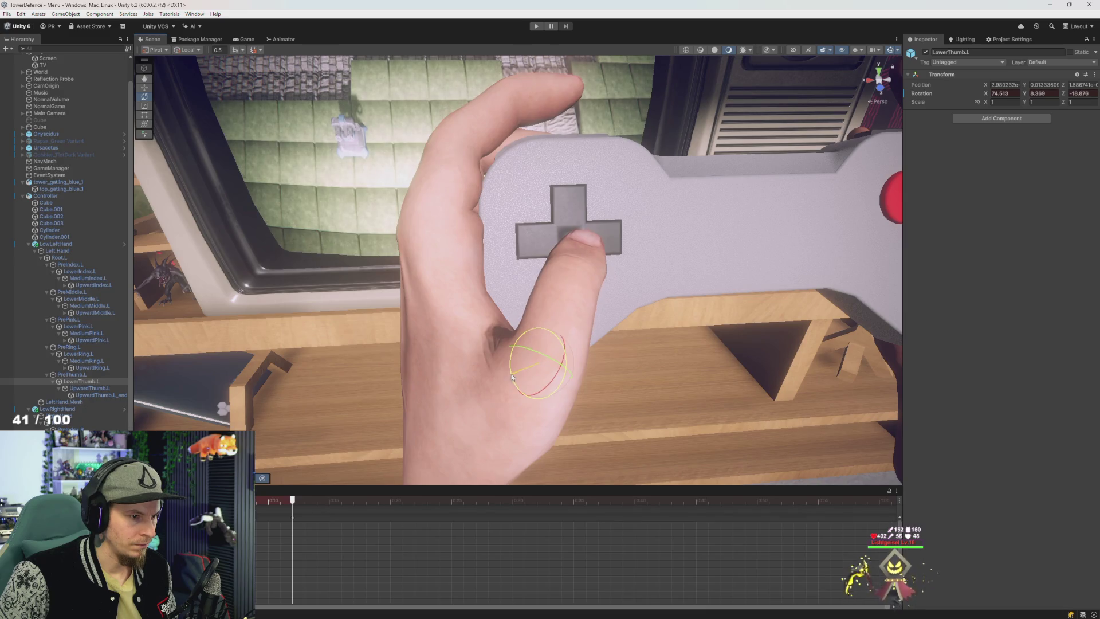
drag(510, 373, 508, 376)
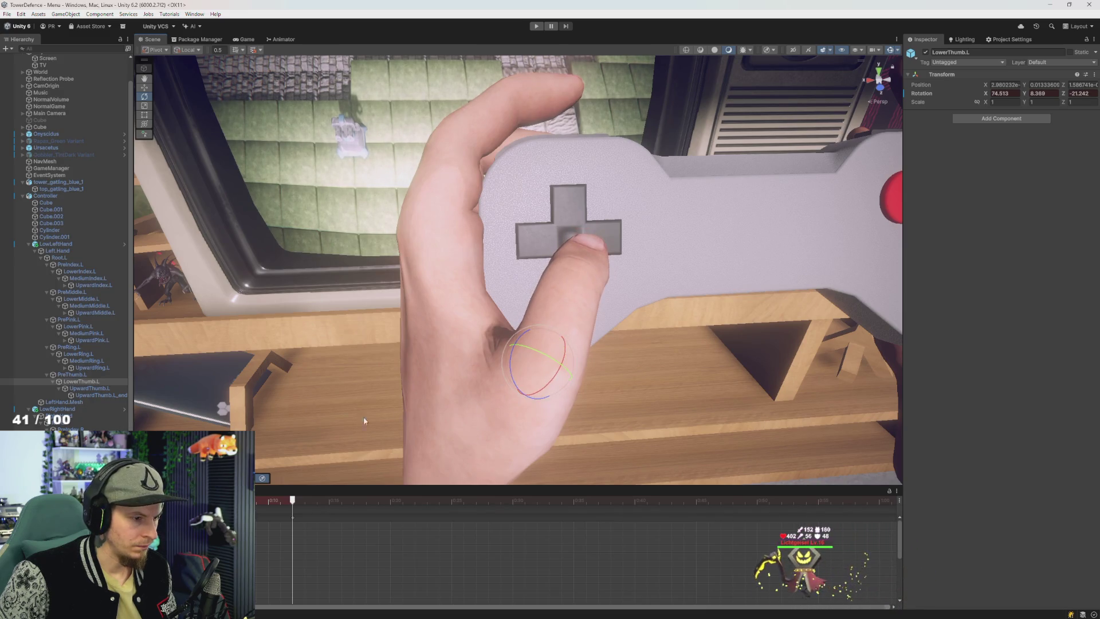
click(78, 374)
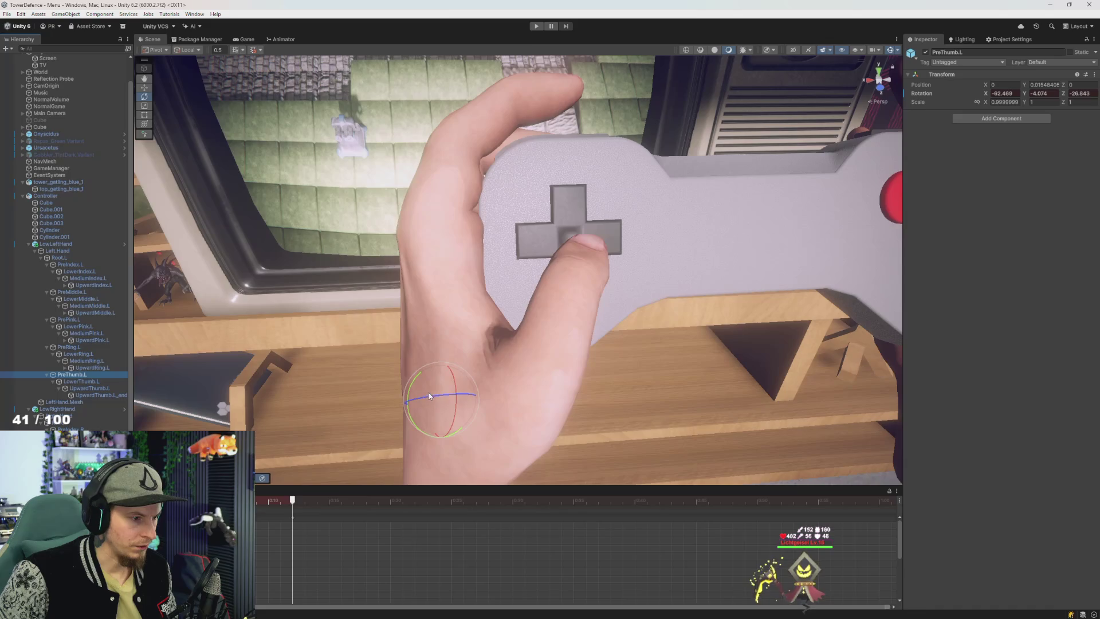
drag(434, 400, 434, 397)
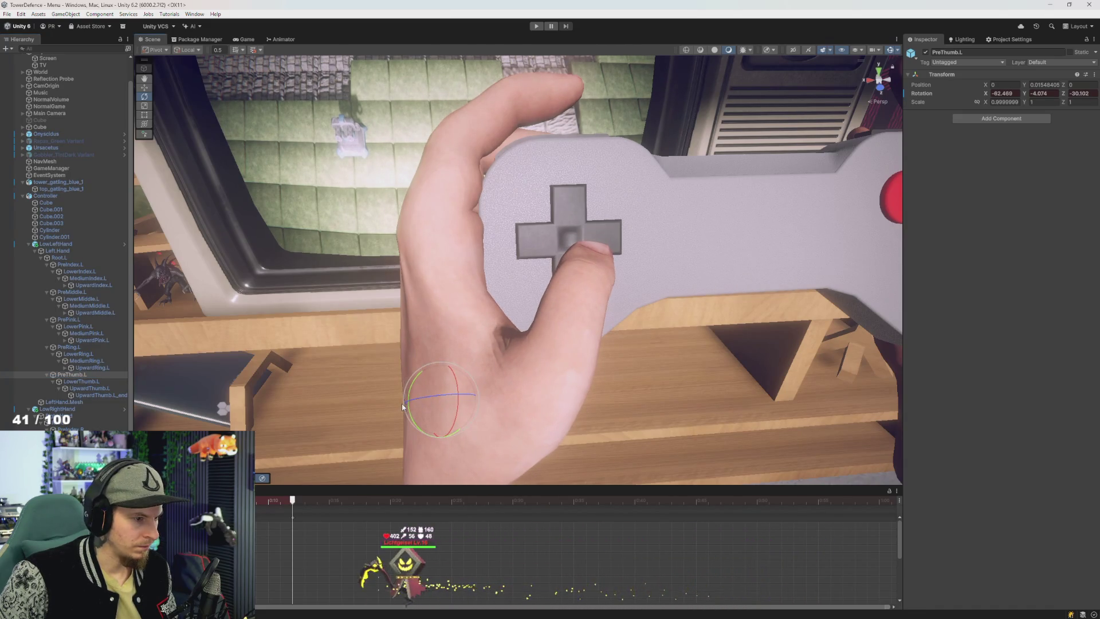
Step: Rotate UpwardThumb.L to press the thumb tip into the D-pad, scrubbing to check
click(93, 388)
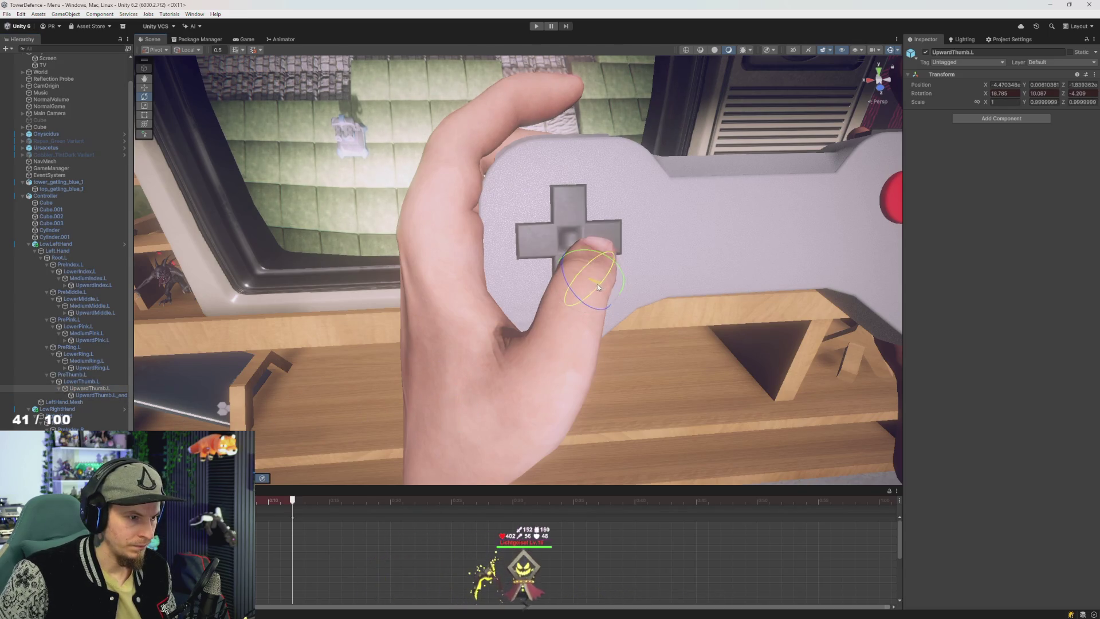
mouse_move(597, 286)
mouse_down()
mouse_move(566, 286)
mouse_move(596, 291)
mouse_up()
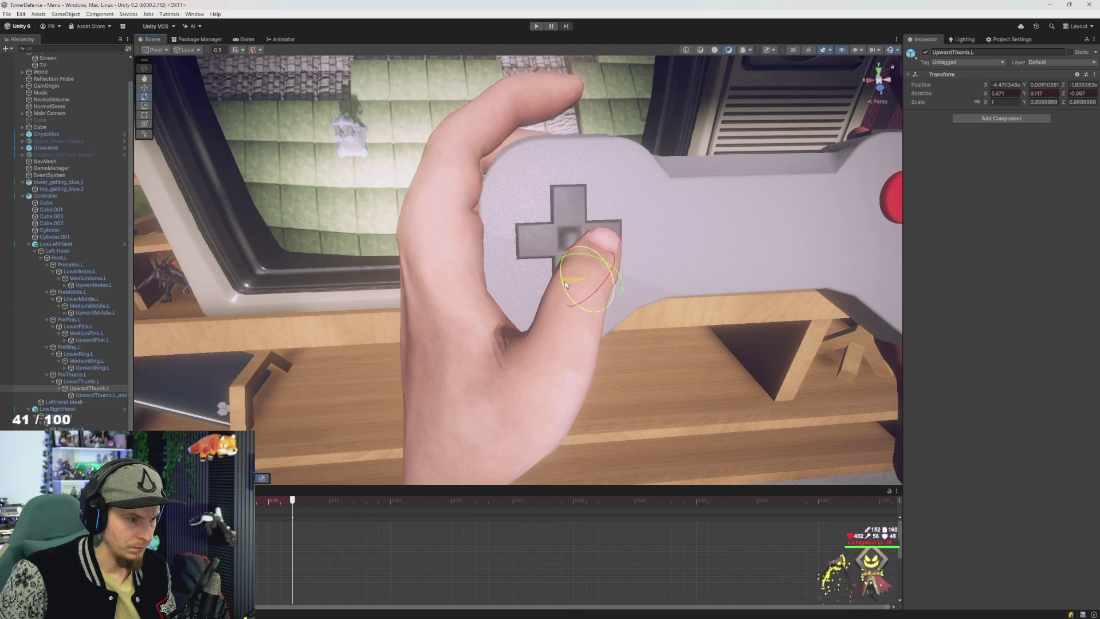
mouse_move(602, 292)
mouse_down()
mouse_move(462, 262)
mouse_move(463, 245)
mouse_move(455, 253)
mouse_move(518, 275)
mouse_move(443, 294)
mouse_move(542, 321)
mouse_move(533, 321)
mouse_up()
key(e)
drag(467, 269, 456, 235)
click(292, 501)
mouse_move(332, 509)
mouse_down()
mouse_move(321, 501)
mouse_move(356, 499)
mouse_move(344, 501)
mouse_up()
click(317, 501)
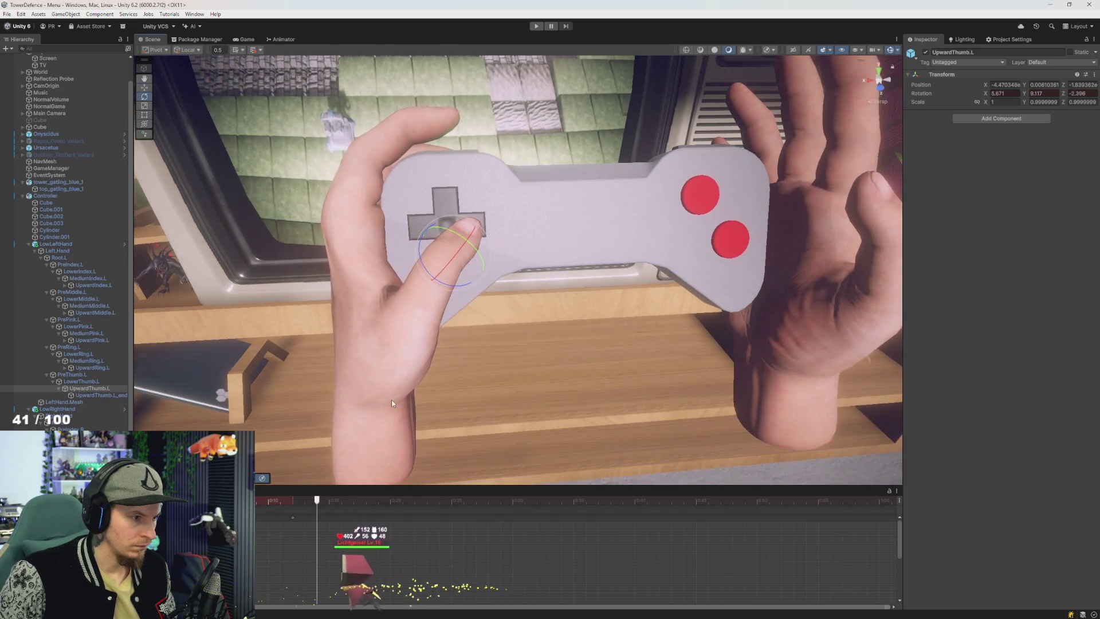
mouse_move(390, 400)
mouse_down()
mouse_move(448, 414)
mouse_move(399, 408)
mouse_move(408, 412)
mouse_move(286, 482)
mouse_move(304, 502)
mouse_move(290, 504)
mouse_move(292, 519)
mouse_move(280, 501)
mouse_move(276, 517)
mouse_move(331, 521)
mouse_move(271, 521)
mouse_up()
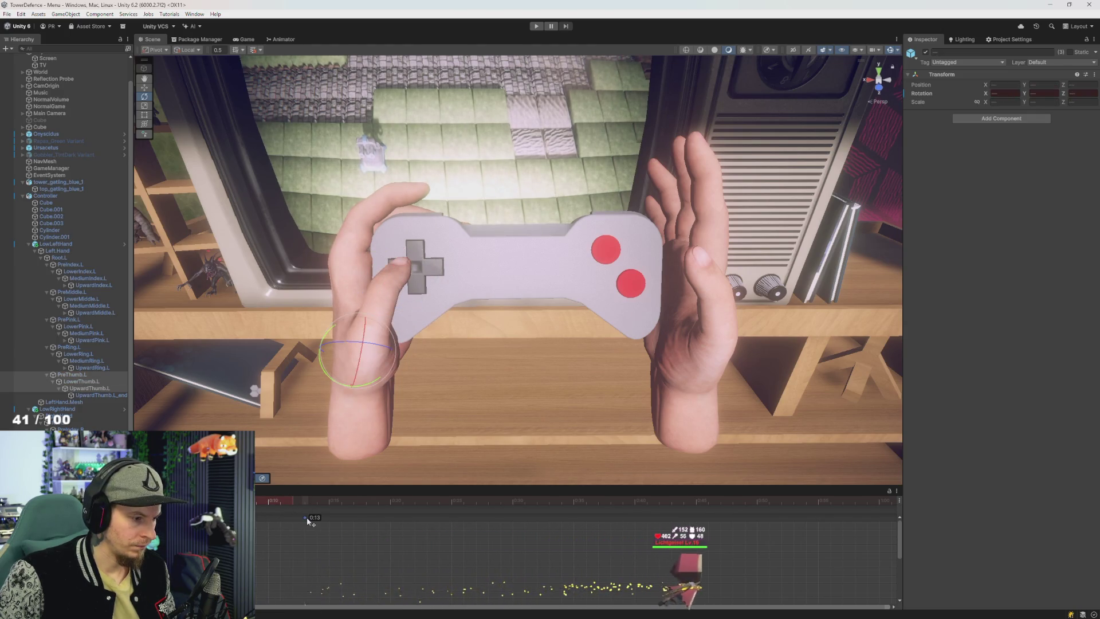
Step: Move the thumb bones' keyframe from 0:10 to 0:13
click(307, 517)
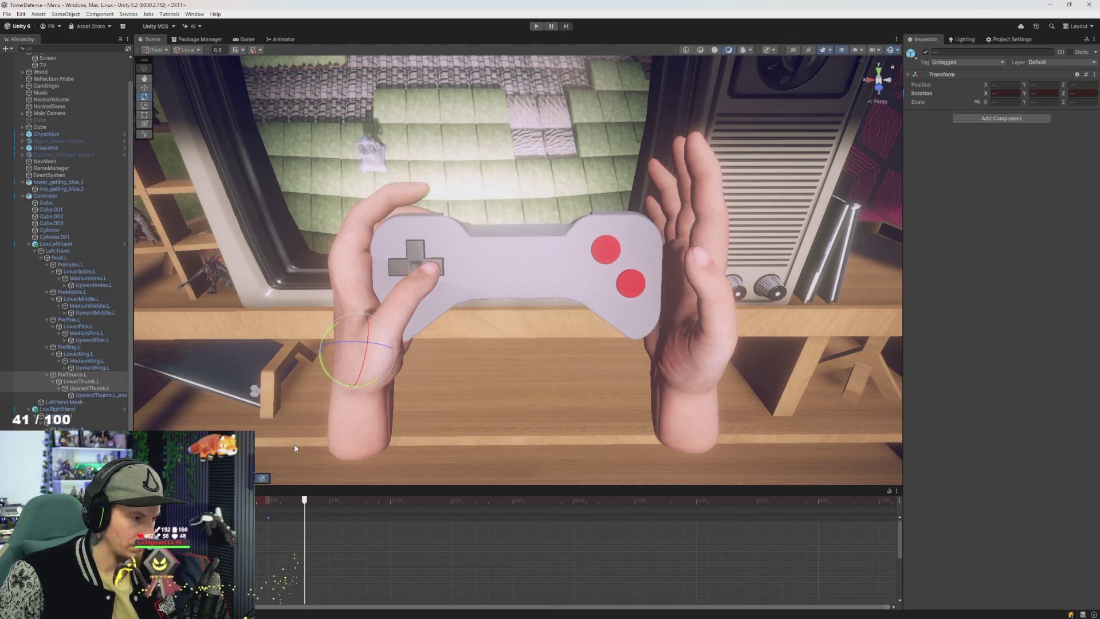
mouse_move(269, 517)
mouse_down()
mouse_move(310, 521)
mouse_move(268, 504)
mouse_up()
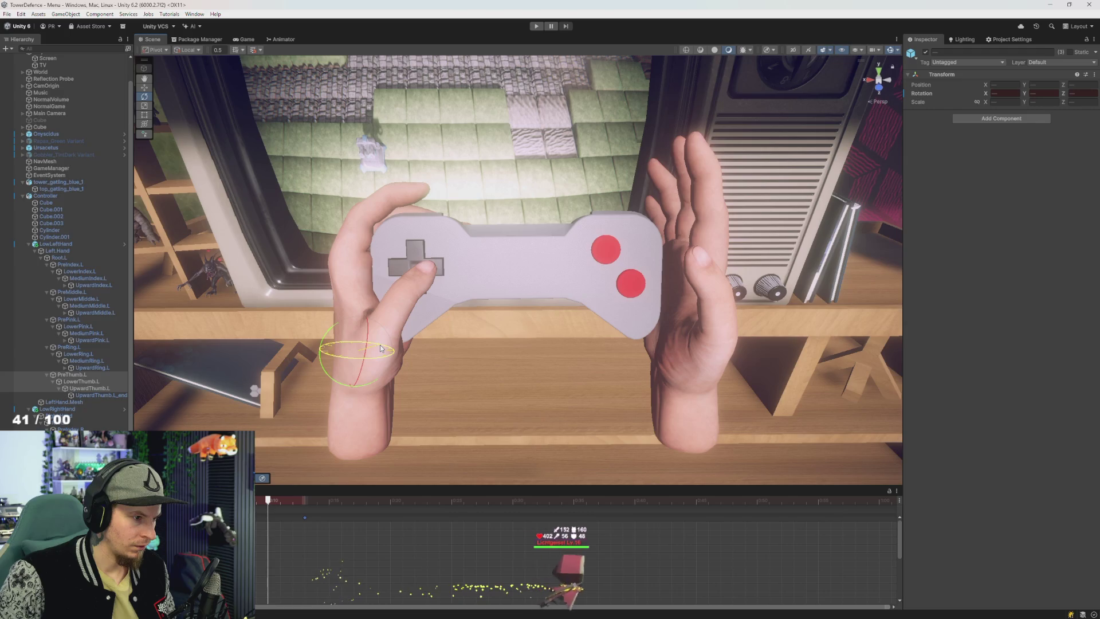
drag(380, 345, 382, 350)
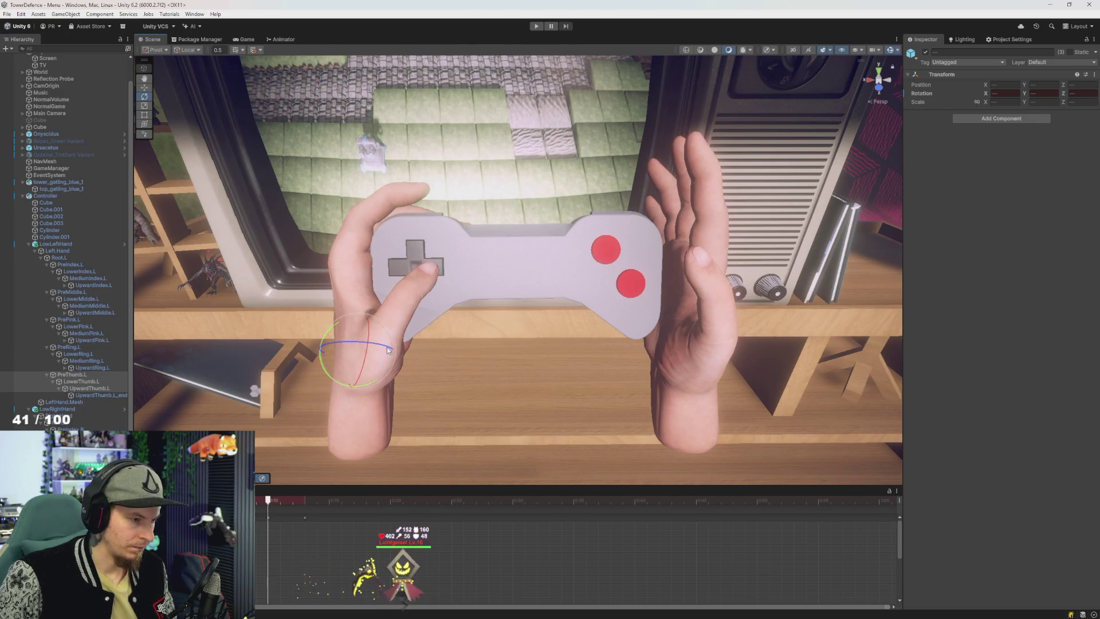
click(280, 501)
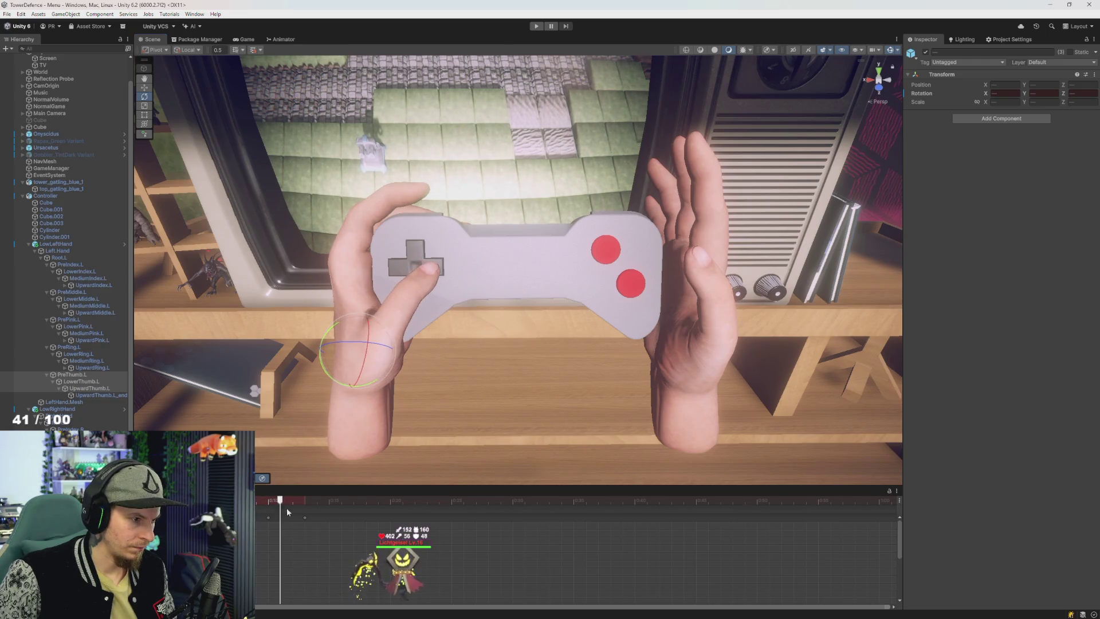
click(269, 501)
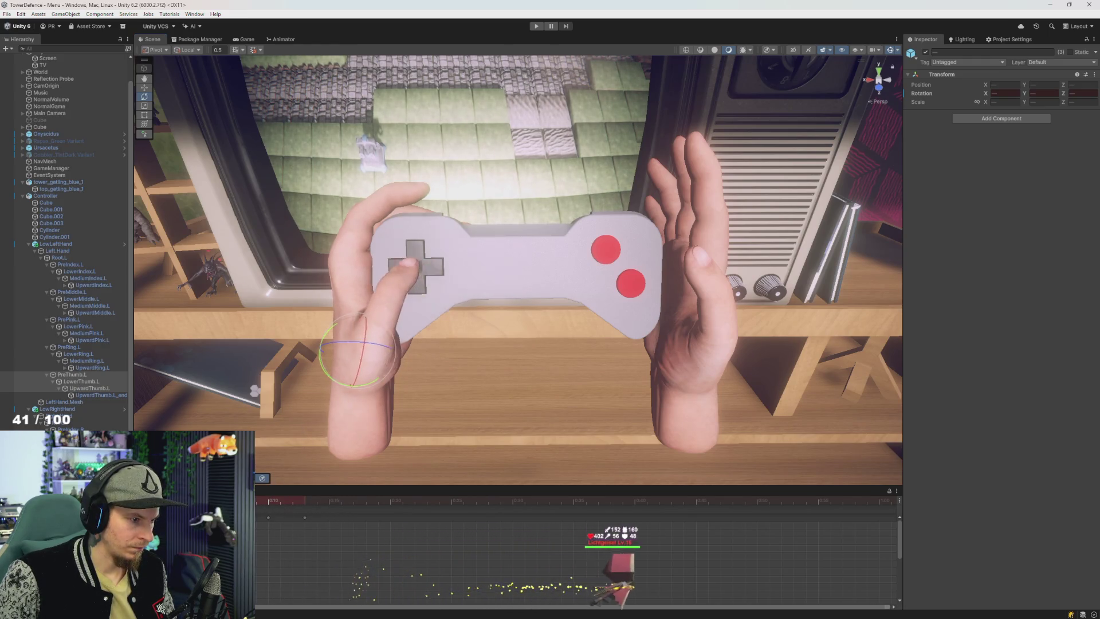
click(304, 516)
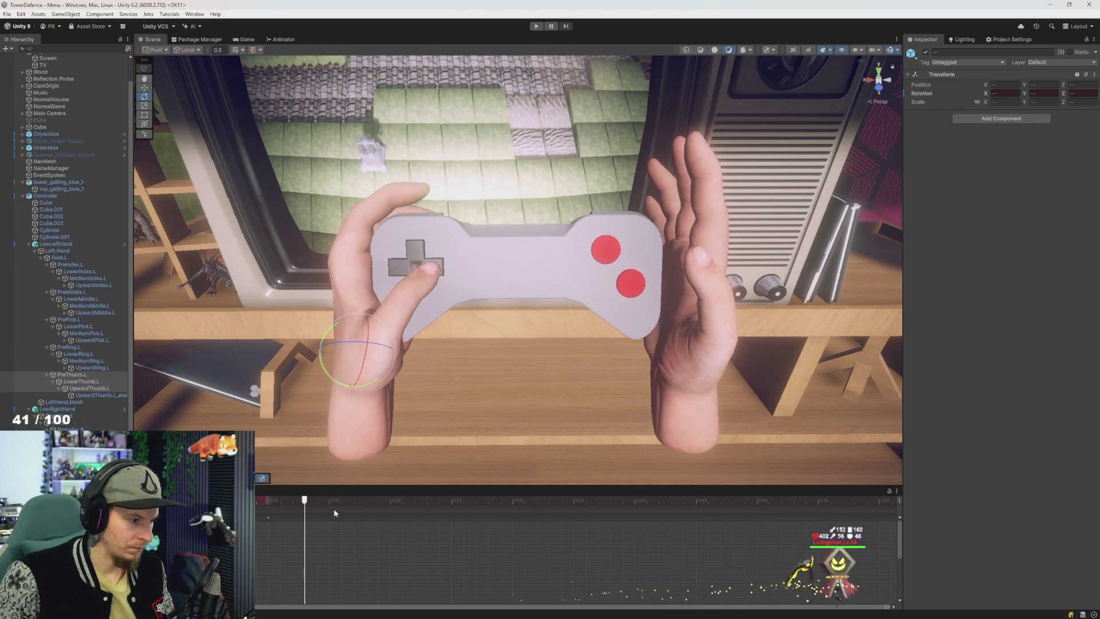
drag(269, 517, 304, 517)
click(292, 501)
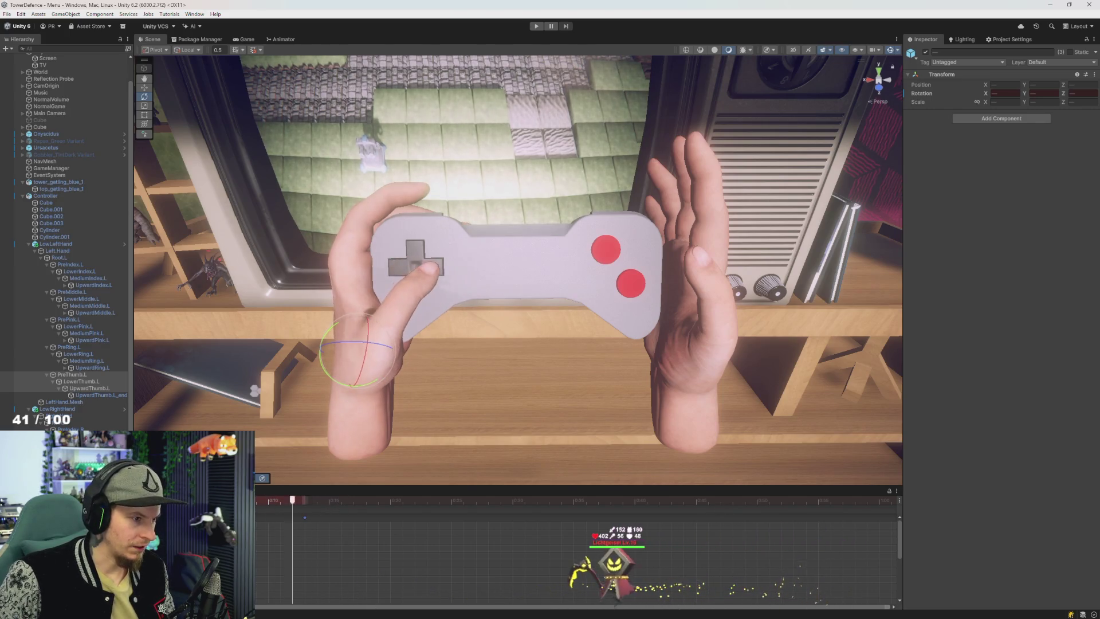
Step: Orbit and zoom the Scene view to preview the thumb pressing the D-pad
drag(435, 379, 406, 347)
key(s)
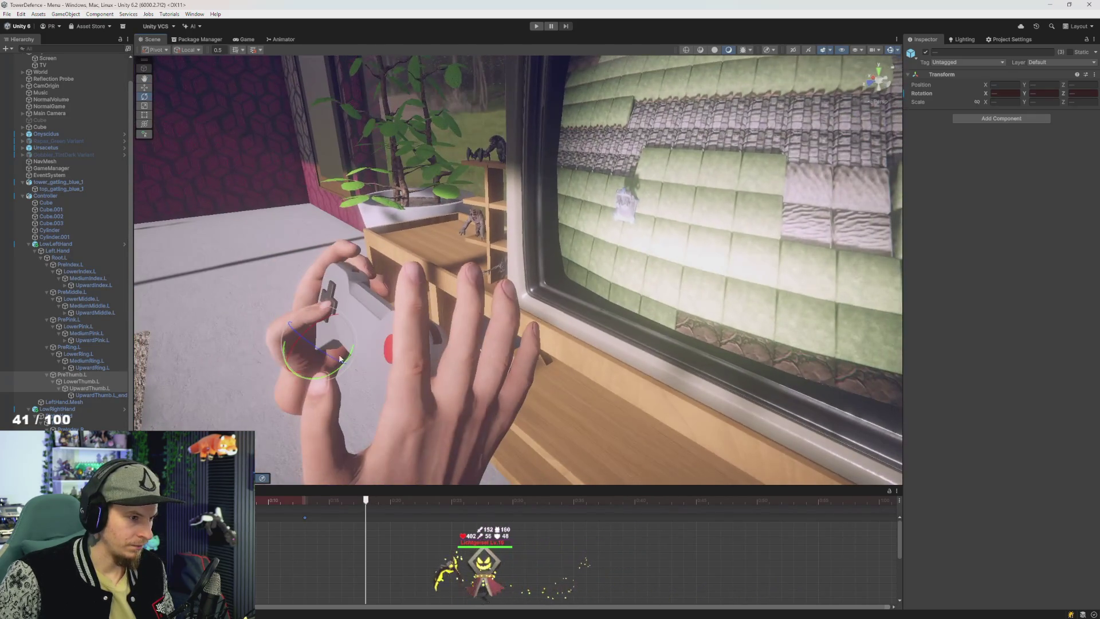
scroll(386, 358, up, 3)
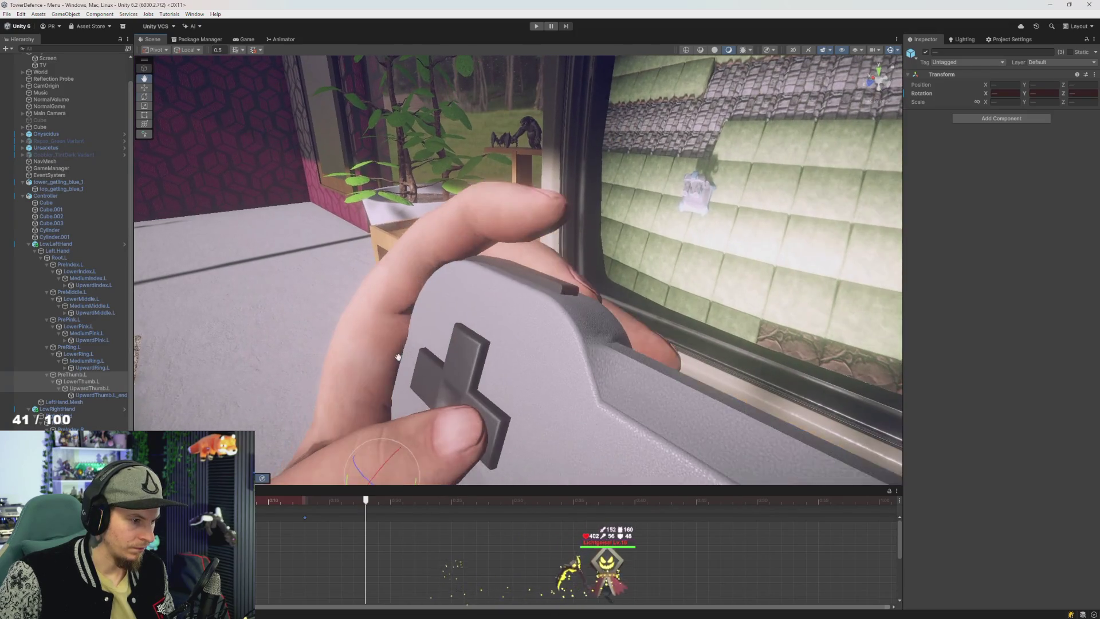
mouse_move(412, 346)
mouse_down()
mouse_move(437, 331)
mouse_move(429, 321)
mouse_move(439, 331)
mouse_move(447, 321)
mouse_up()
scroll(518, 269, down, 5)
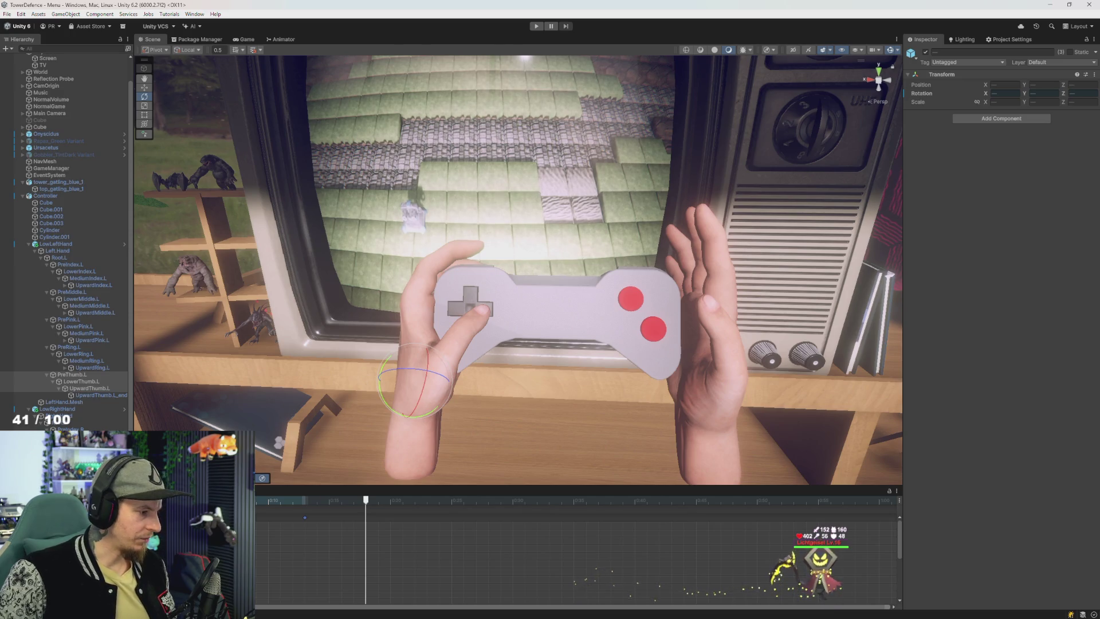
Step: Select the Controller's D-pad piece Cube.002 and create a new clip named controllerA
key(ctrl+5)
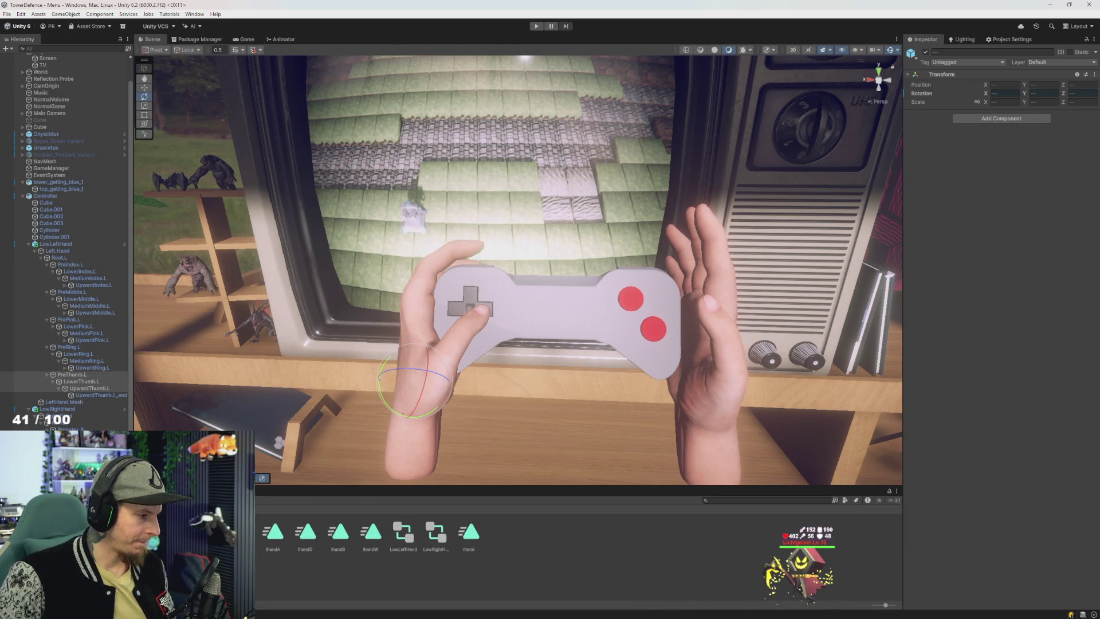
key(ctrl+6)
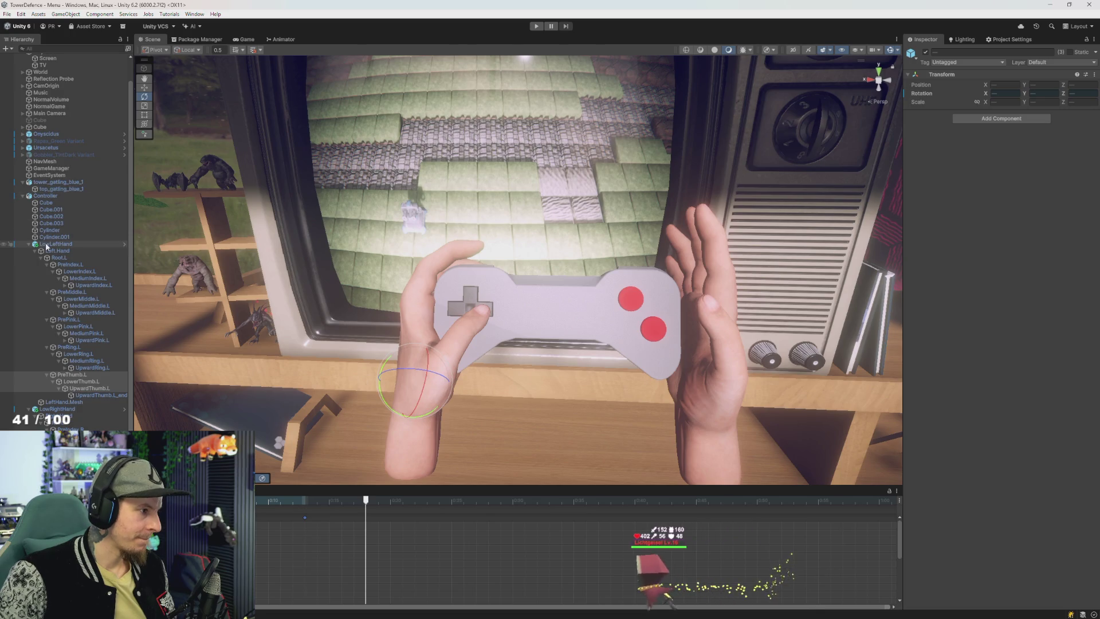
click(48, 195)
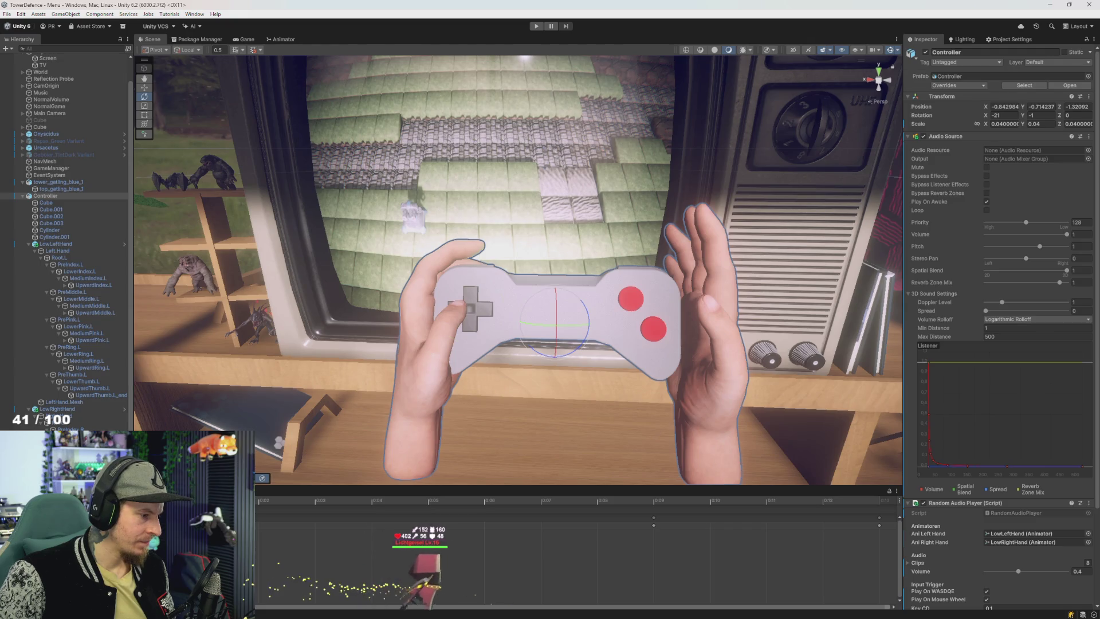
click(470, 310)
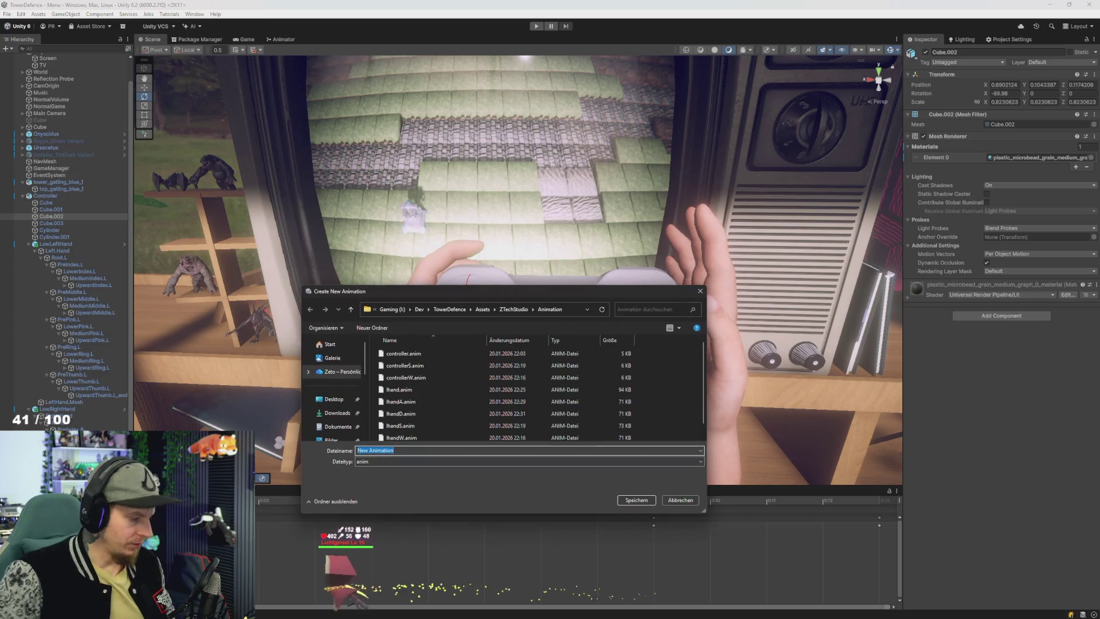
text(controllerA)
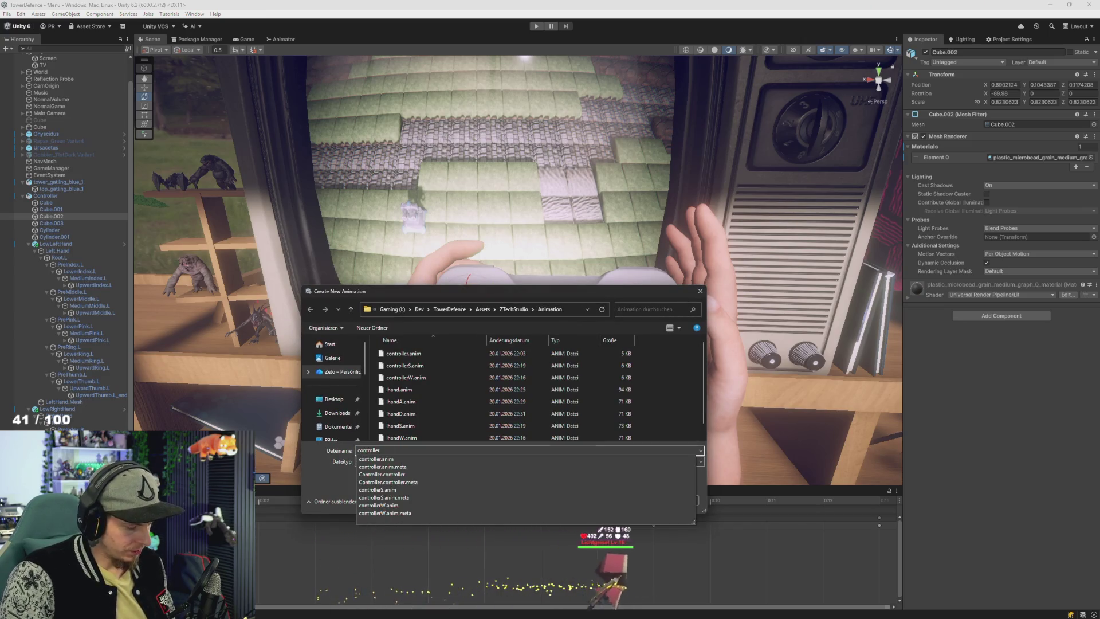
key(Return)
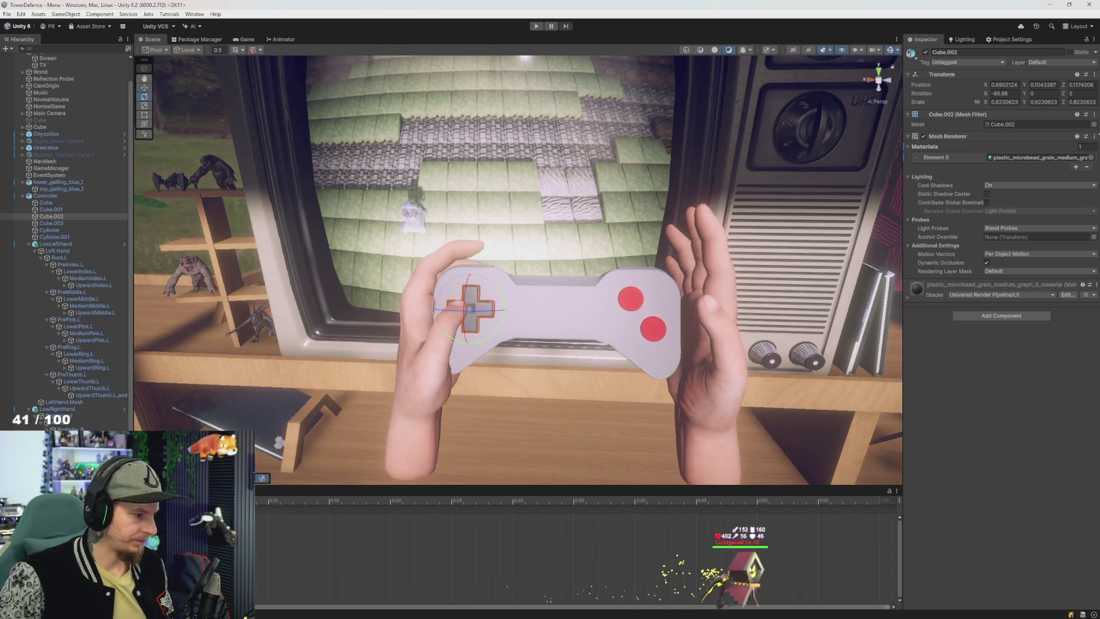
Step: Tilt the Cube.002 D-pad cross, setting its Z rotation to 6 in the Inspector
drag(348, 598, 304, 597)
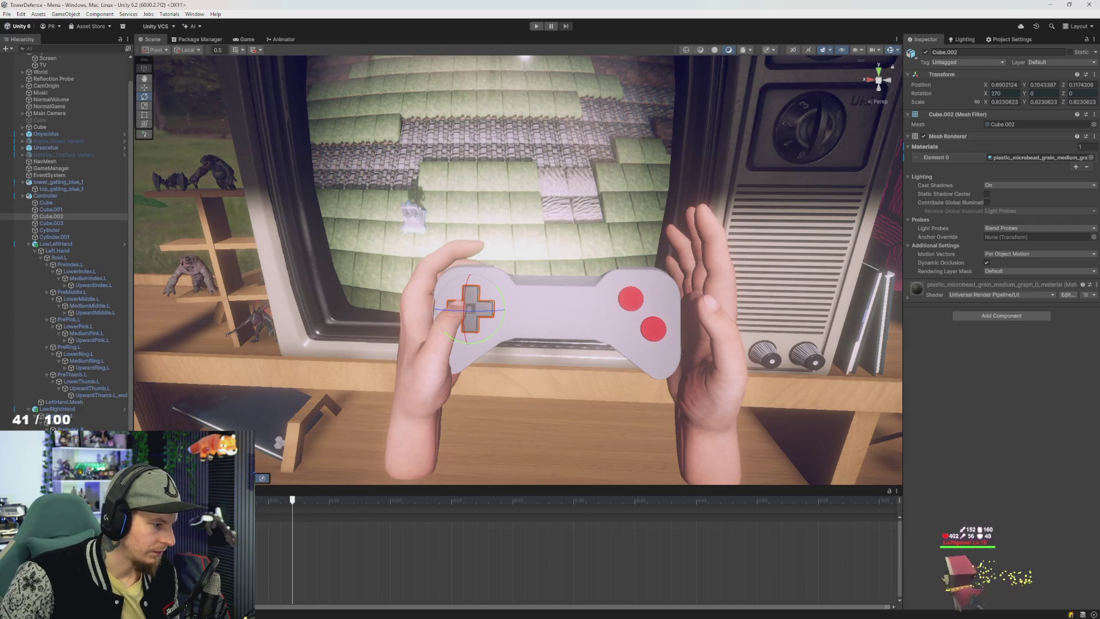
key(f)
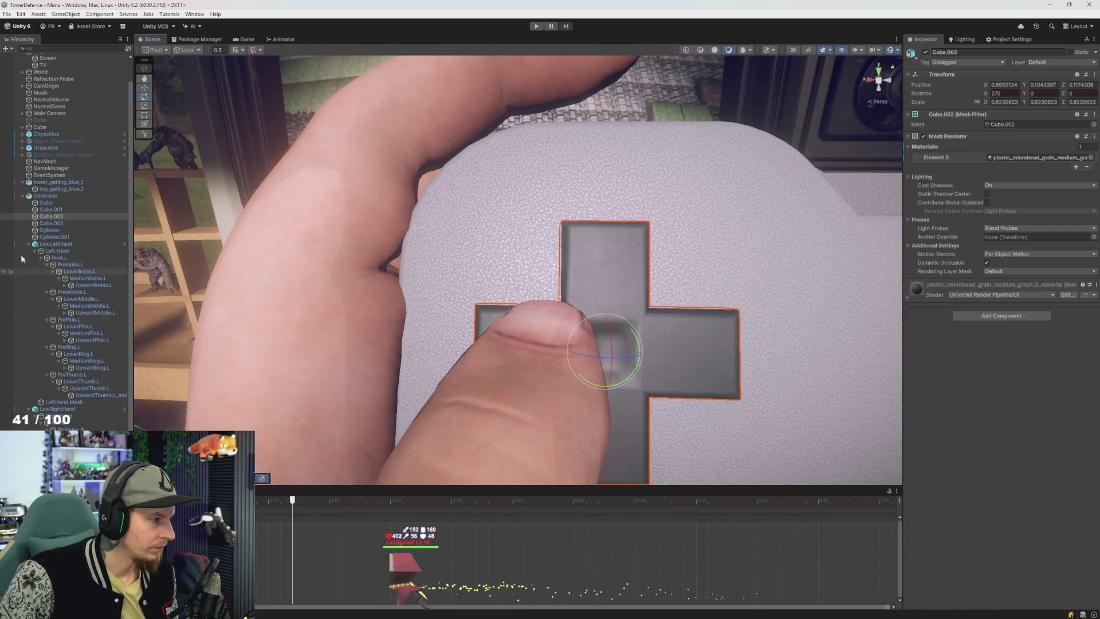
mouse_move(593, 359)
mouse_down()
mouse_move(675, 358)
mouse_move(664, 383)
mouse_up()
key(e)
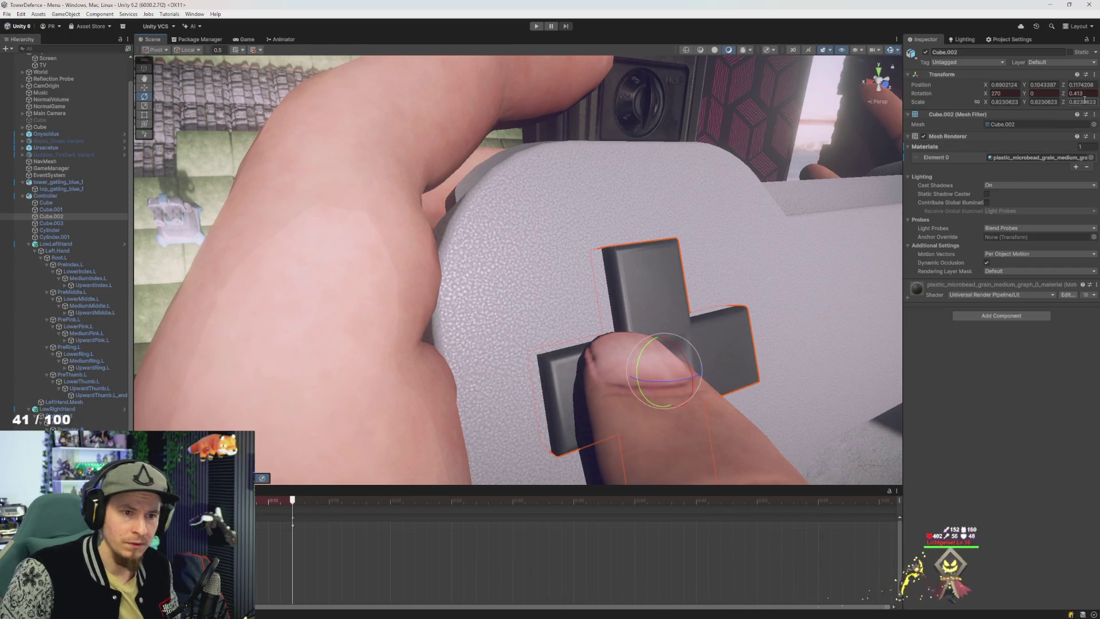
text(0)
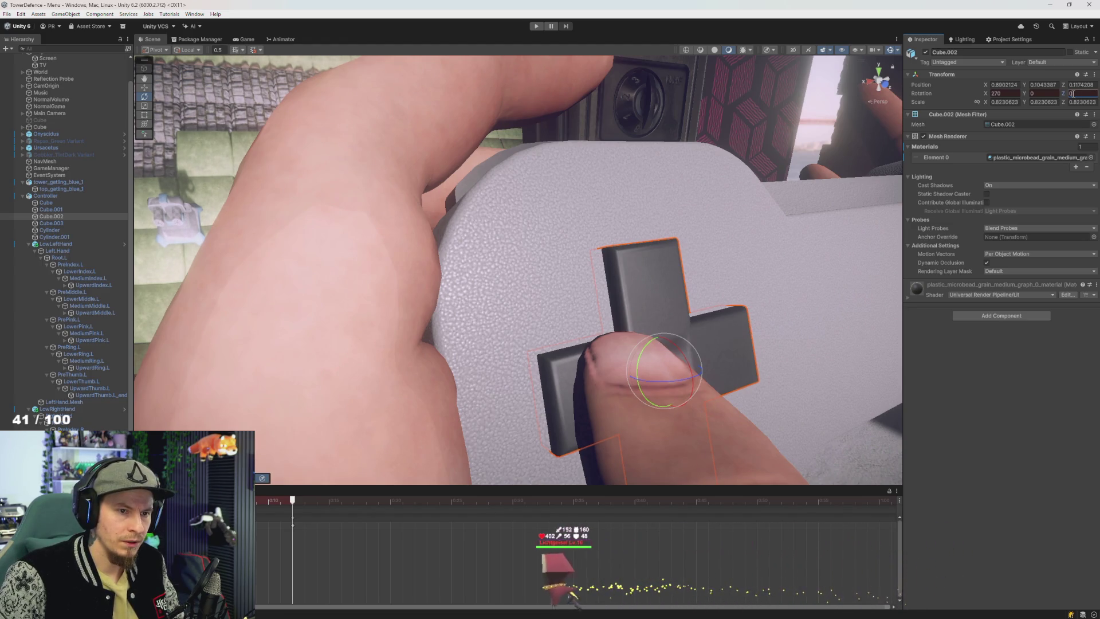
text(5)
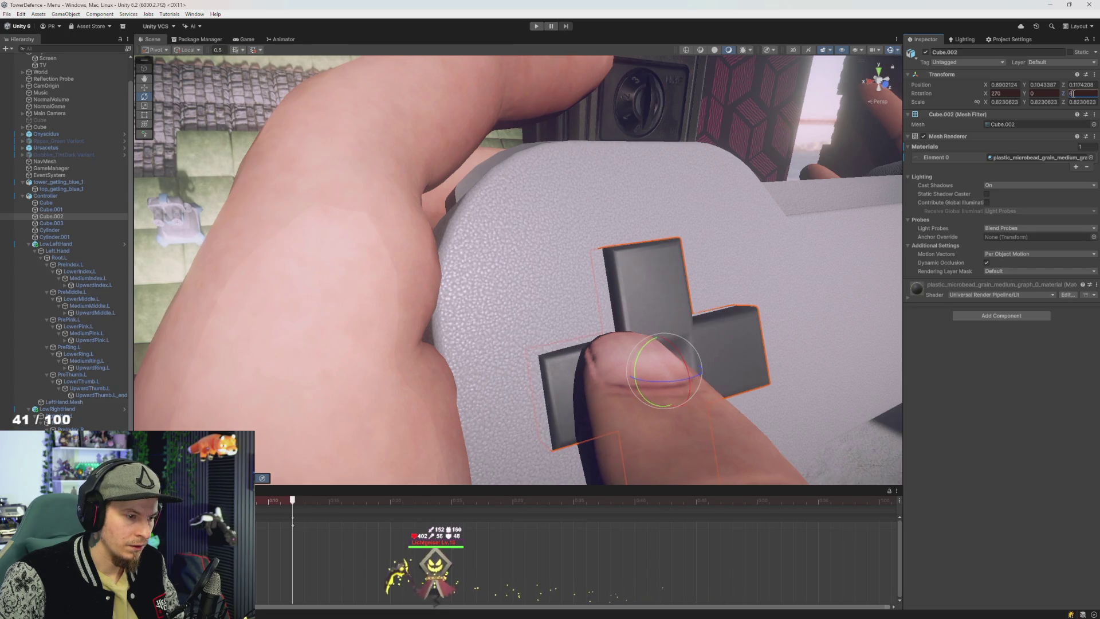
key(Return)
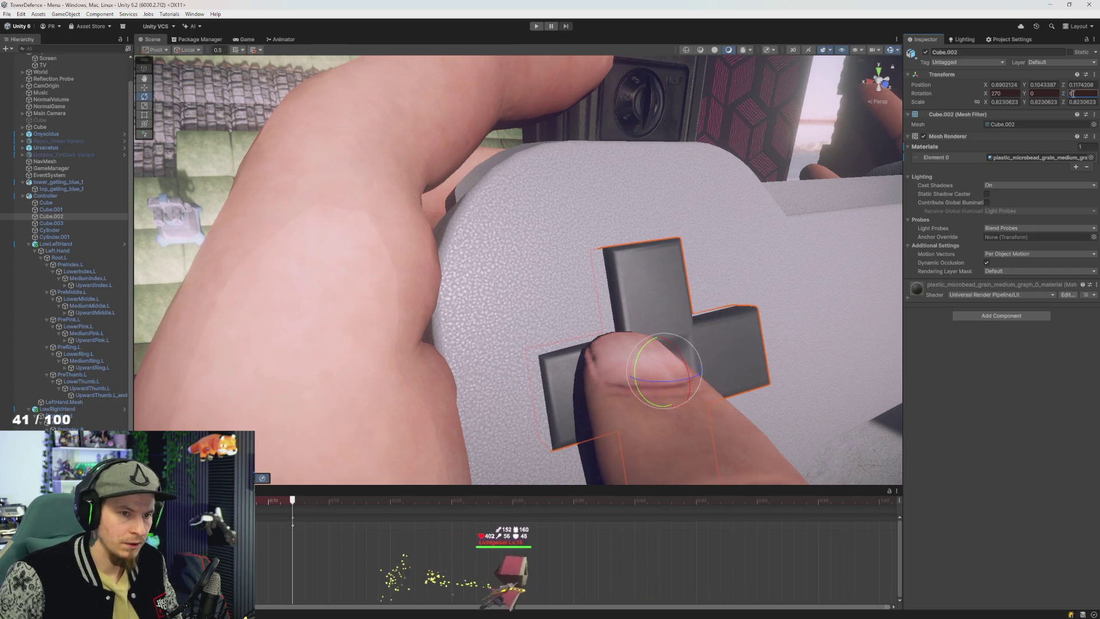
Step: Check the tilt at an earlier frame and name another new clip 'controlerD'
key(f)
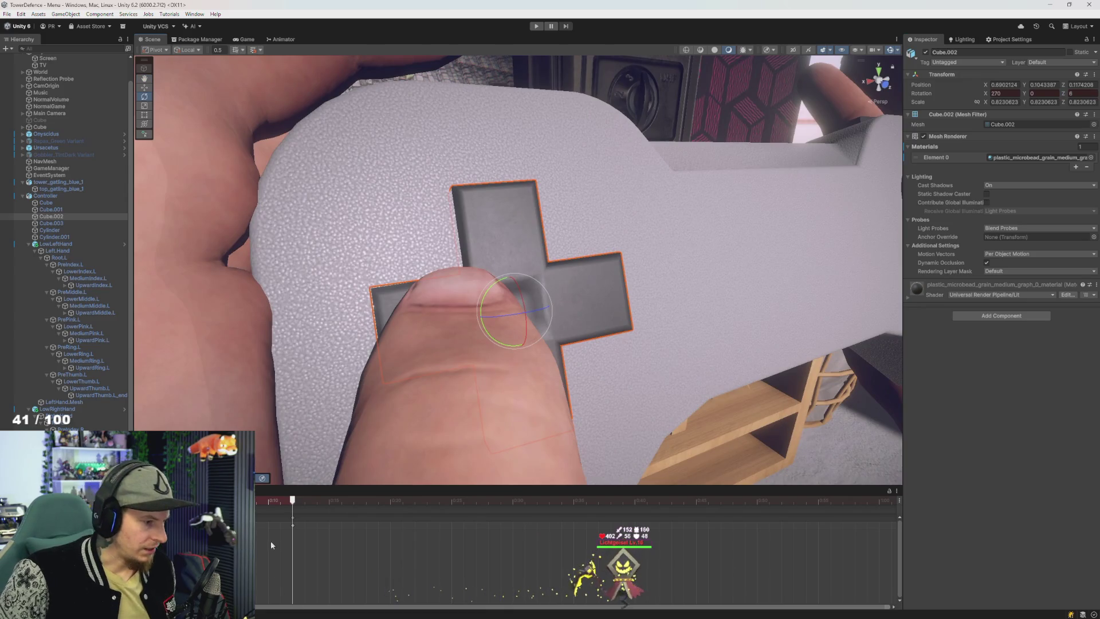
mouse_move(292, 525)
mouse_down()
mouse_move(261, 525)
mouse_move(257, 539)
mouse_up()
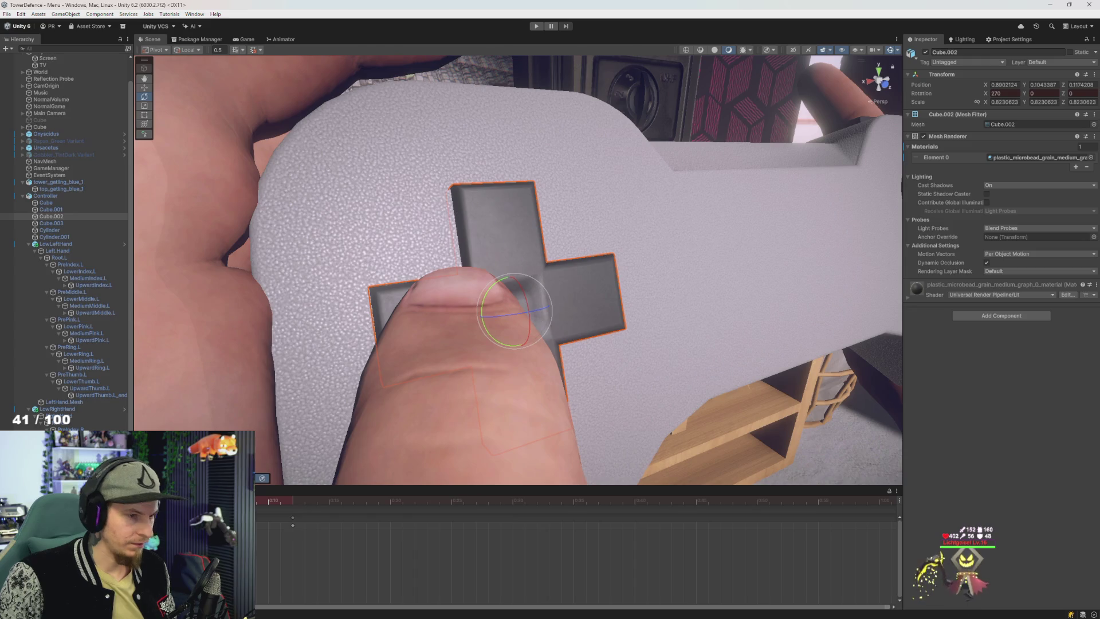
scroll(517, 343, down, 5)
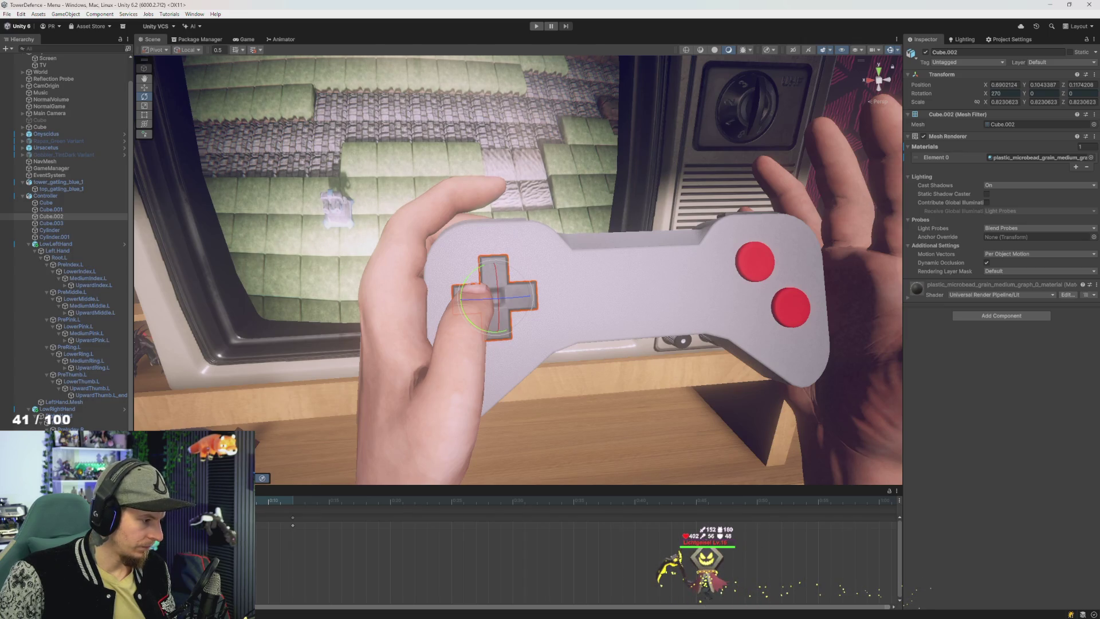
text(controlerD)
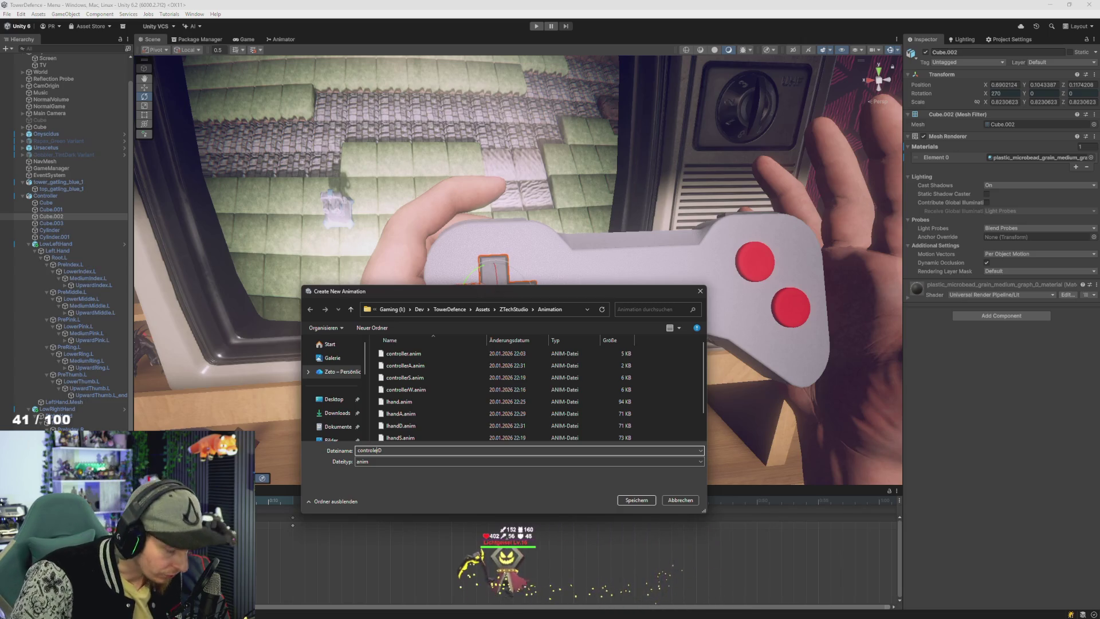
Step: Save the controllerD clip and key a negative Z rotation on Cube.002 across the timeline
key(Return)
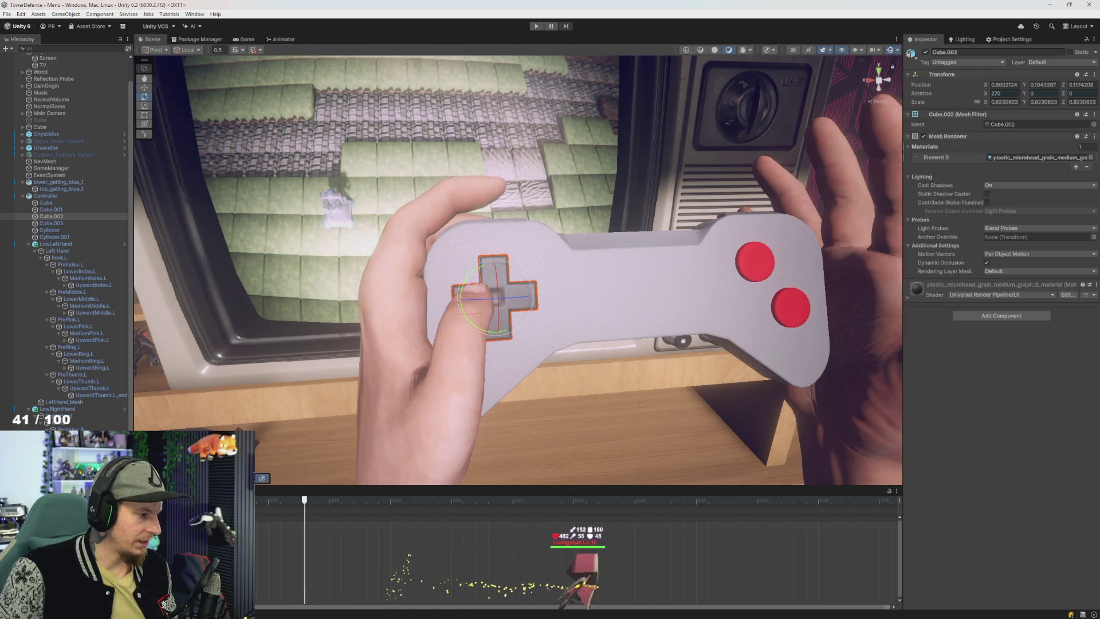
click(1083, 94)
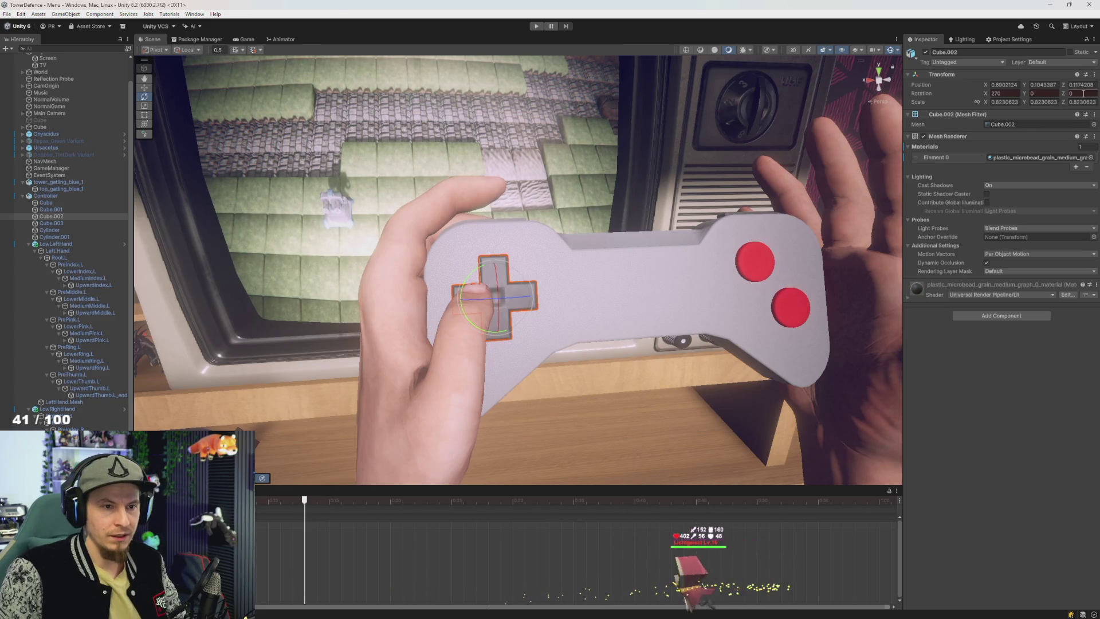
text(-2.654529)
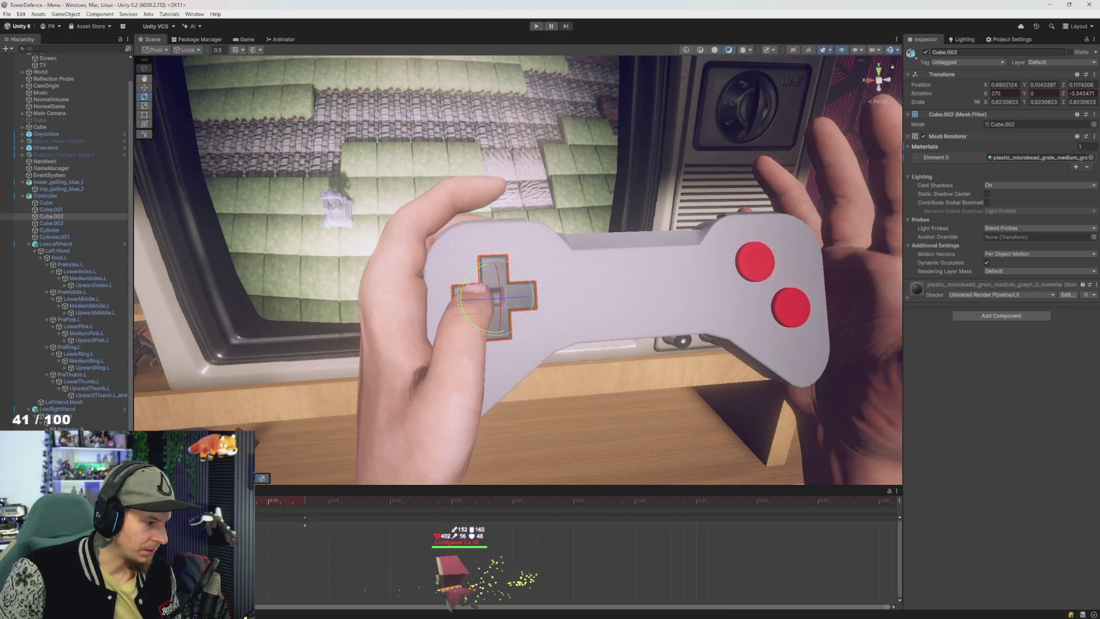
click(259, 525)
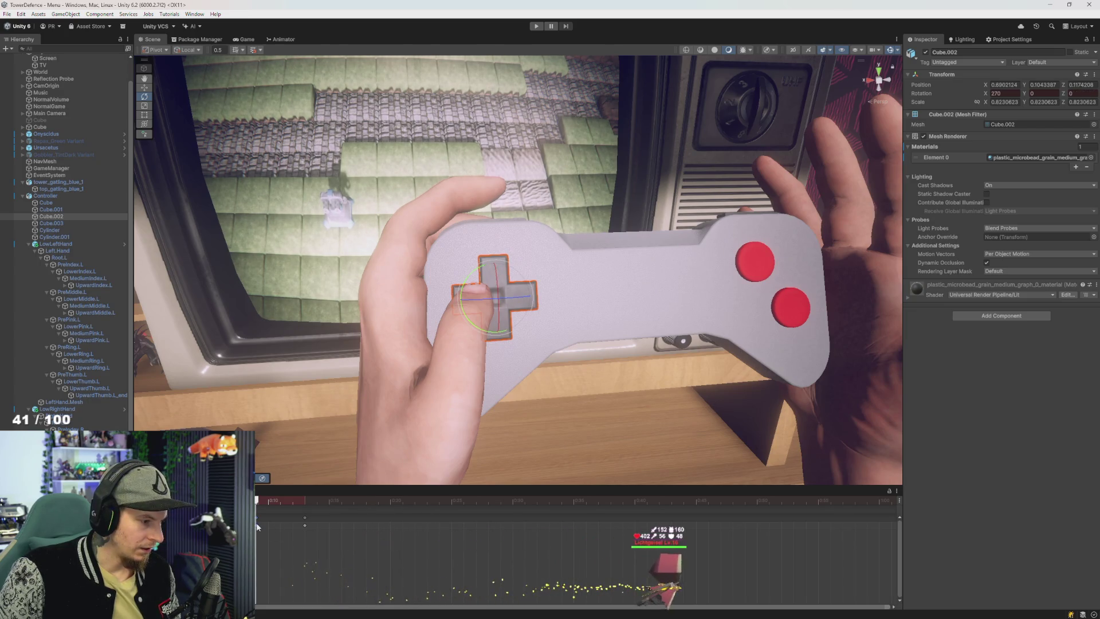
click(305, 502)
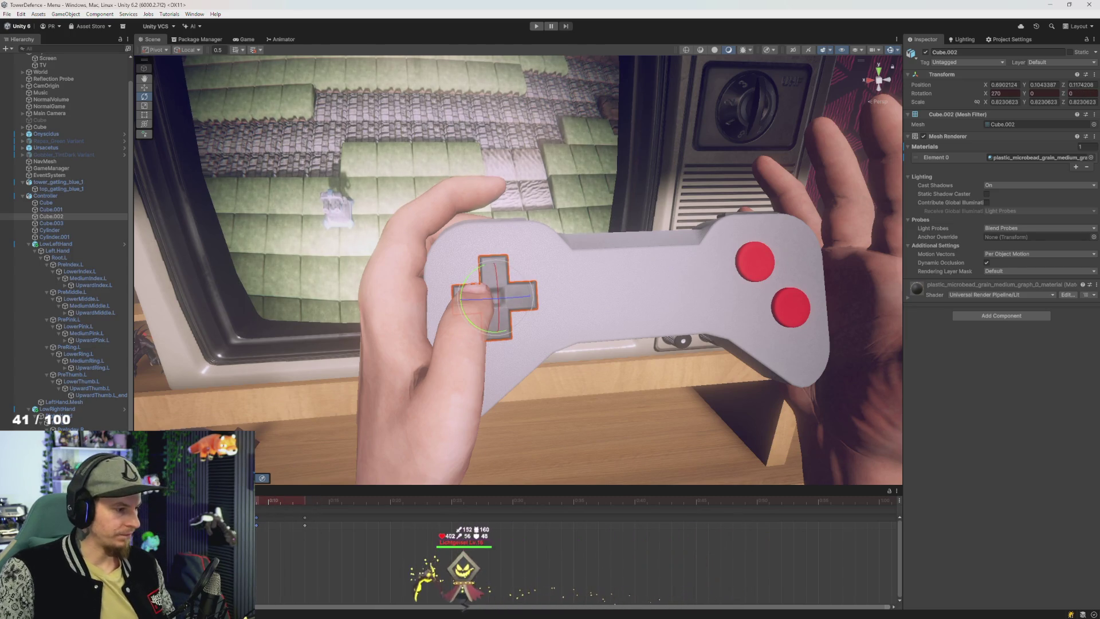
Step: Select the Controller object and show its state graph and parameters in the Animator
key(ctrl+5)
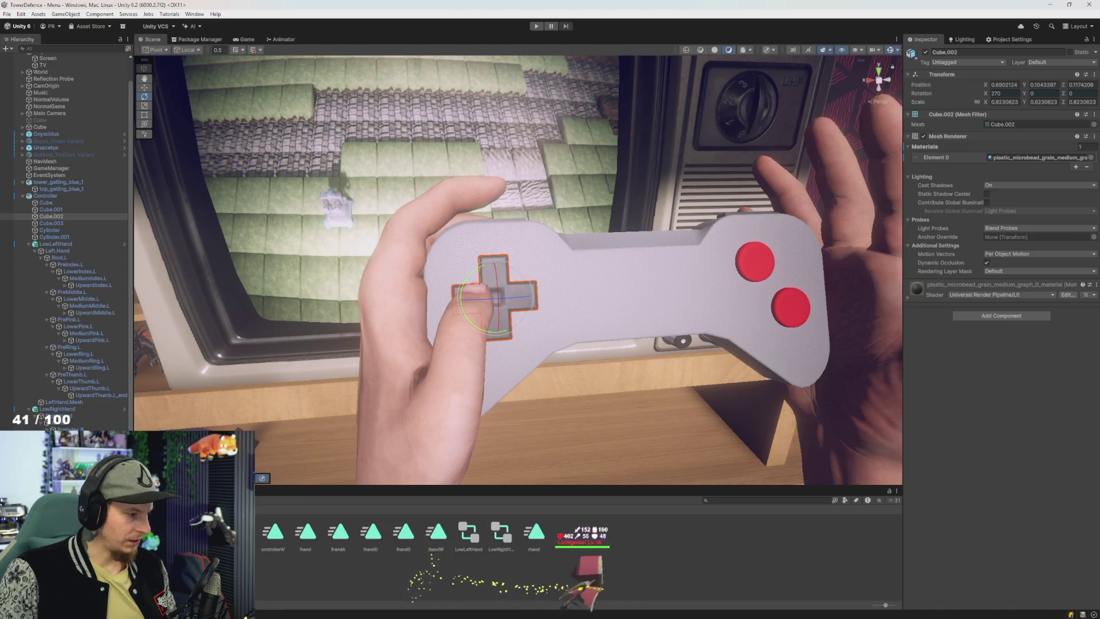
drag(257, 519, 450, 540)
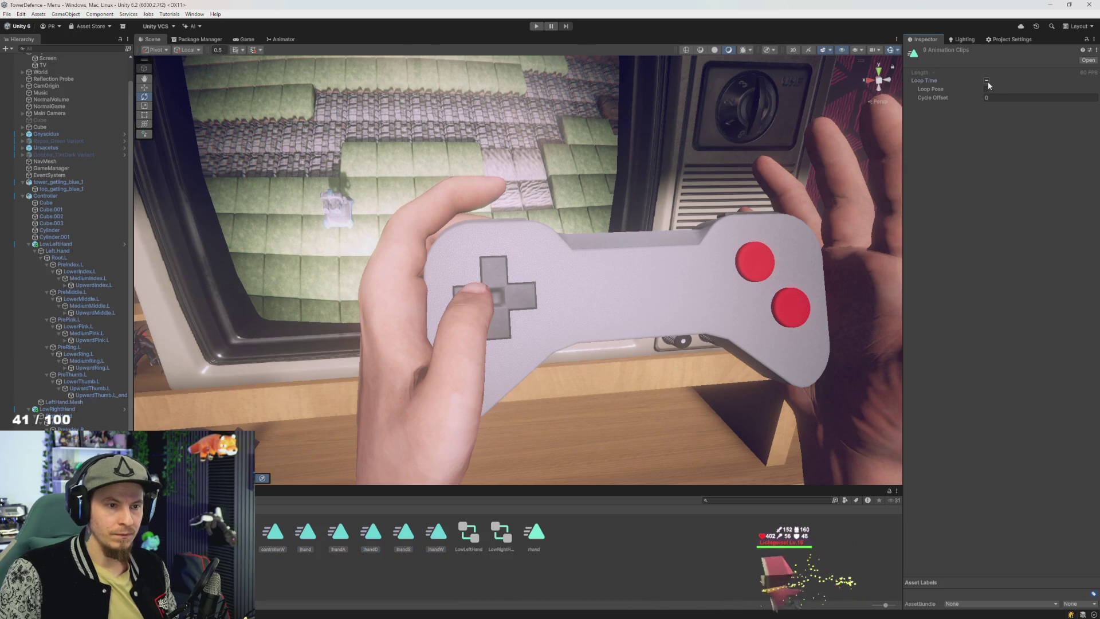
click(335, 581)
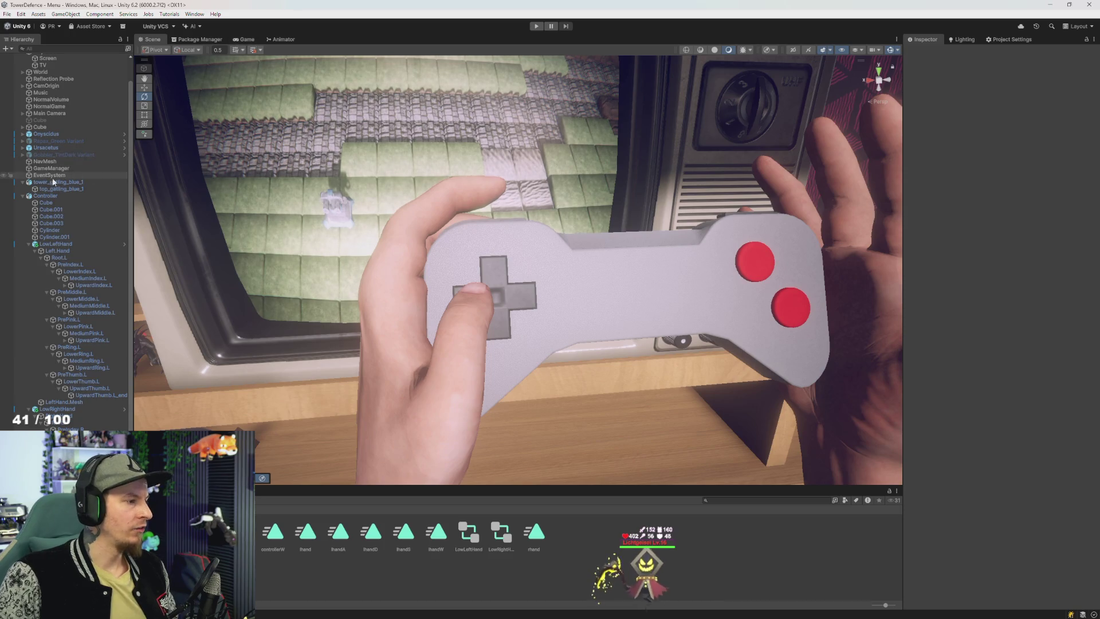
click(46, 196)
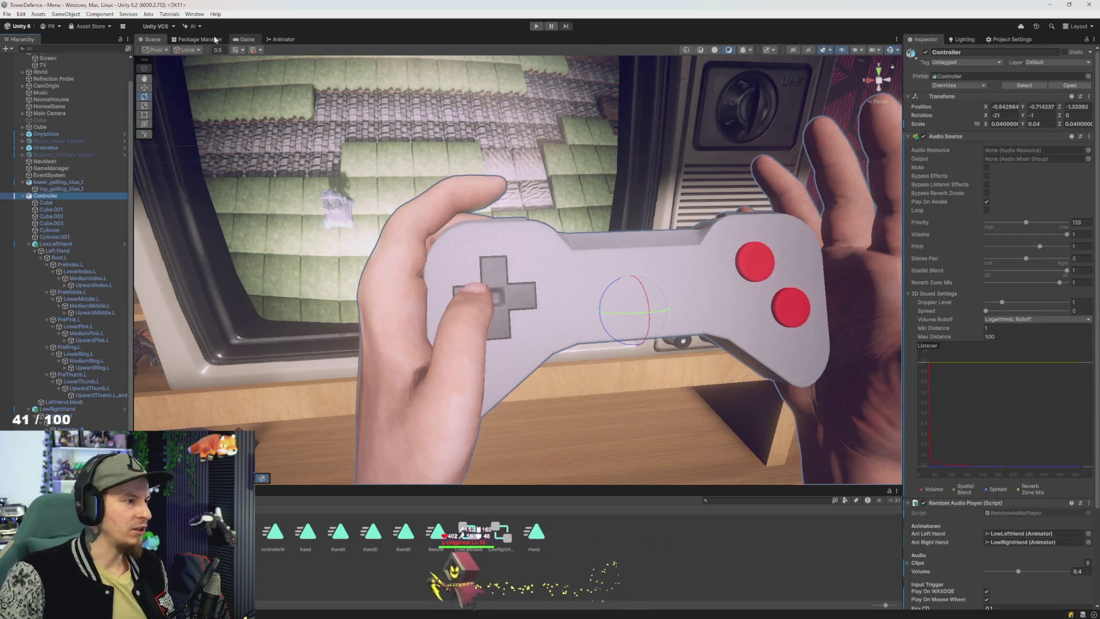
click(269, 42)
click(190, 58)
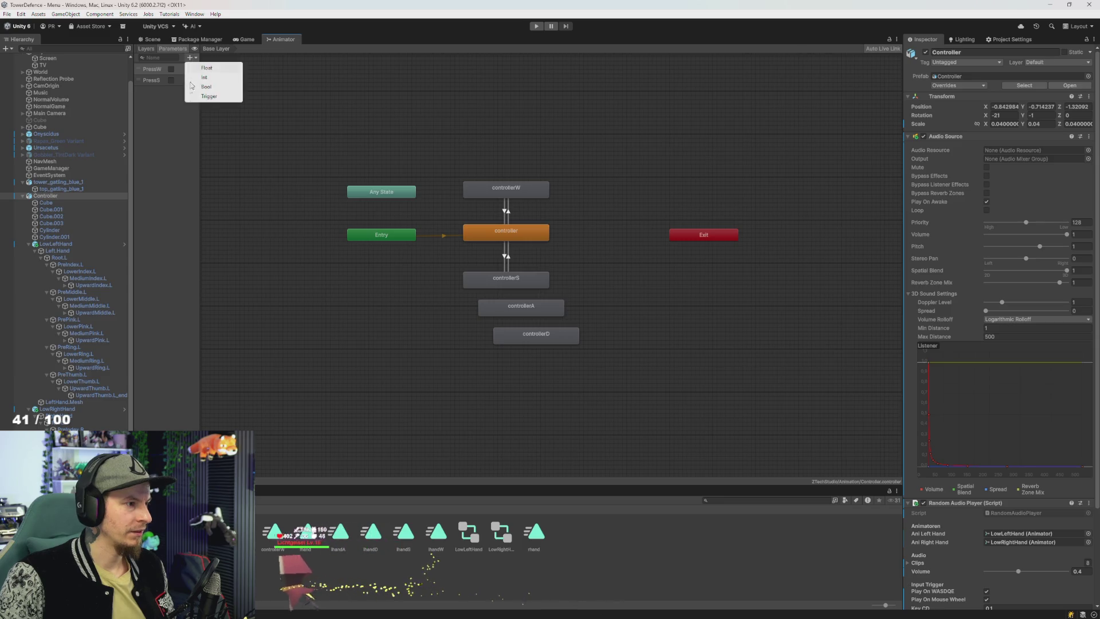
Step: Add a PressA Bool parameter and place controllerA left of the controller state
click(207, 87)
text(PressA)
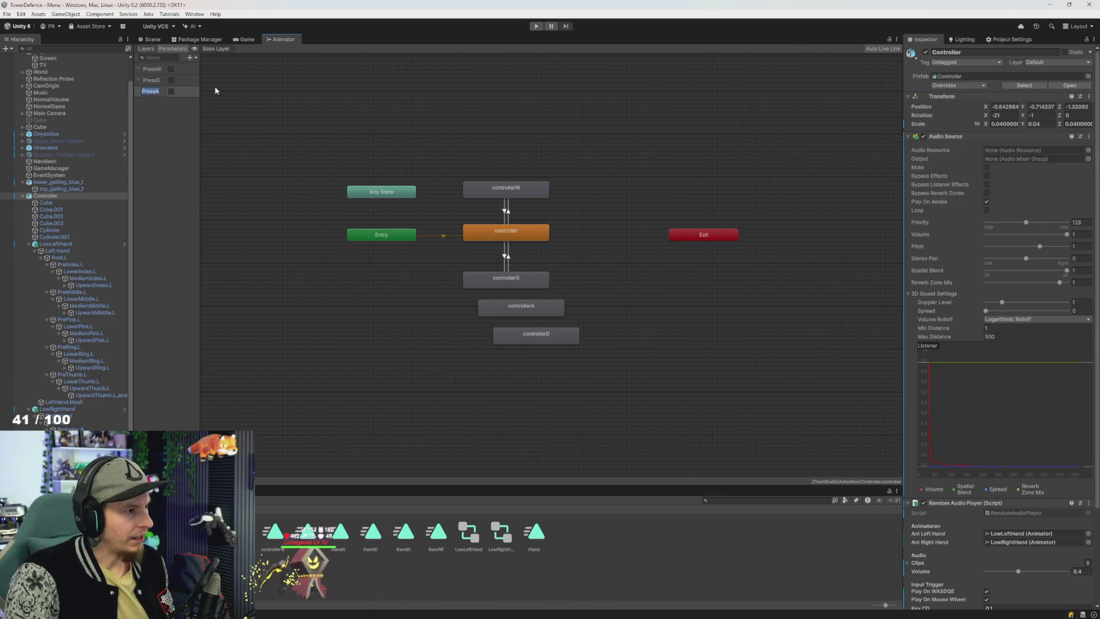
key(Return)
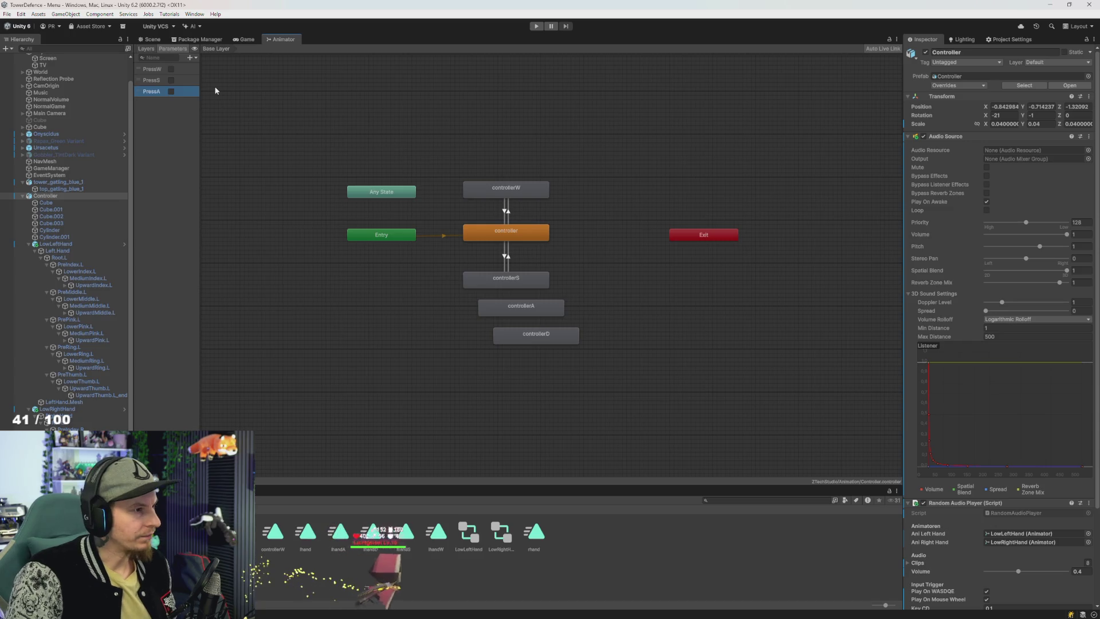
mouse_move(319, 157)
mouse_down()
mouse_move(407, 241)
mouse_move(326, 239)
mouse_up()
drag(538, 308, 410, 237)
Step: Create transitions both ways between controllerA and controller
right_click(410, 238)
click(435, 236)
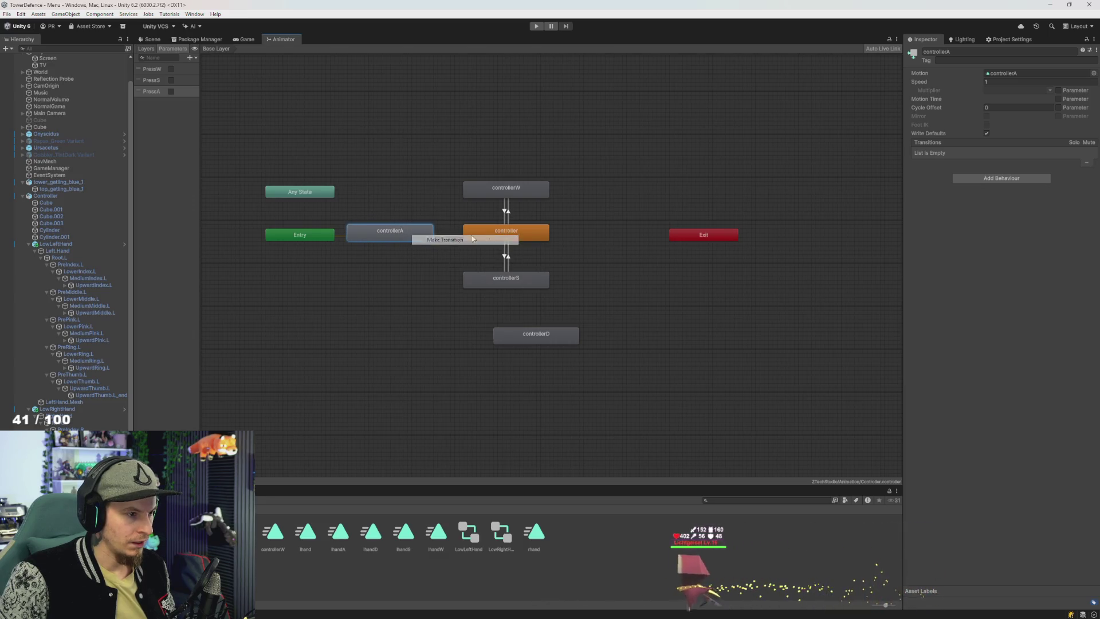
click(502, 234)
right_click(504, 233)
click(533, 236)
click(422, 235)
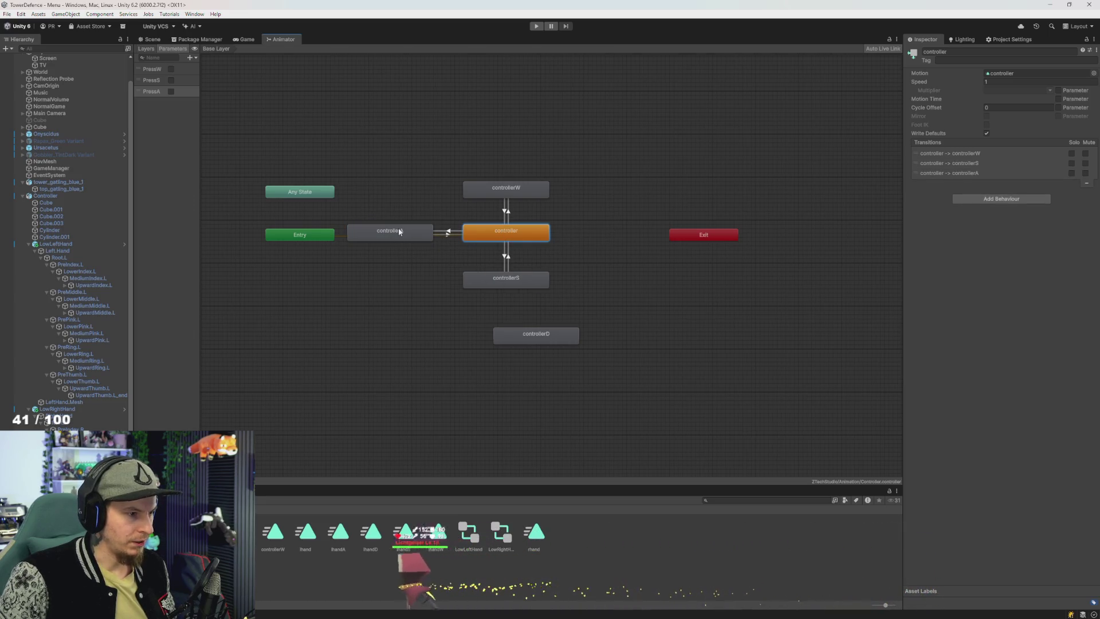
scroll(441, 242, up, 5)
Step: Give the controller→controllerA transition a PressA condition
click(455, 226)
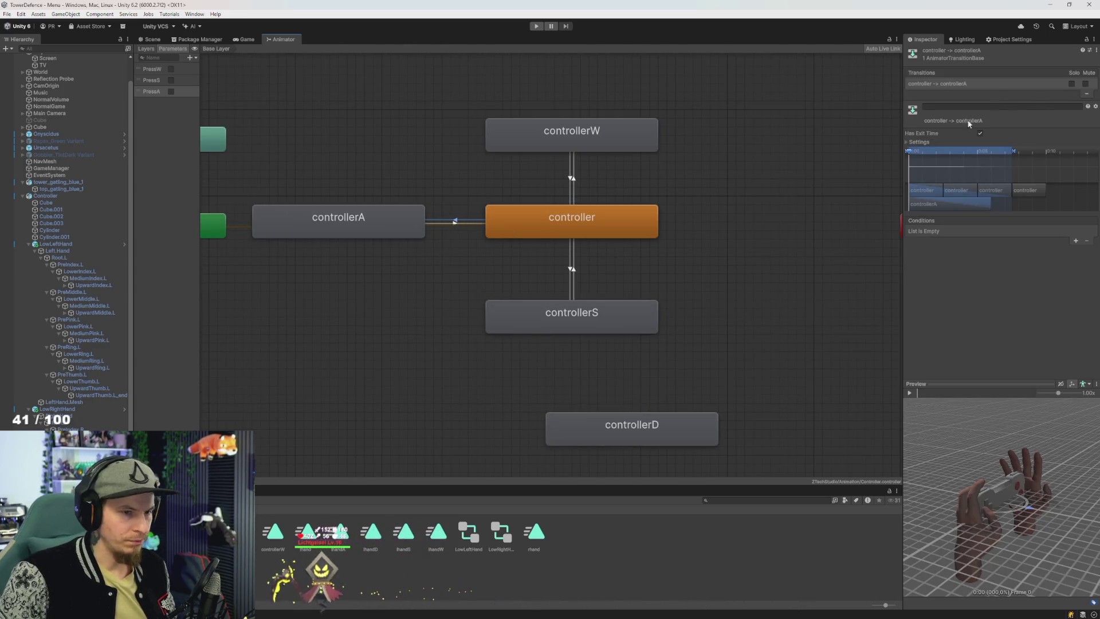
click(1075, 241)
click(951, 230)
click(931, 273)
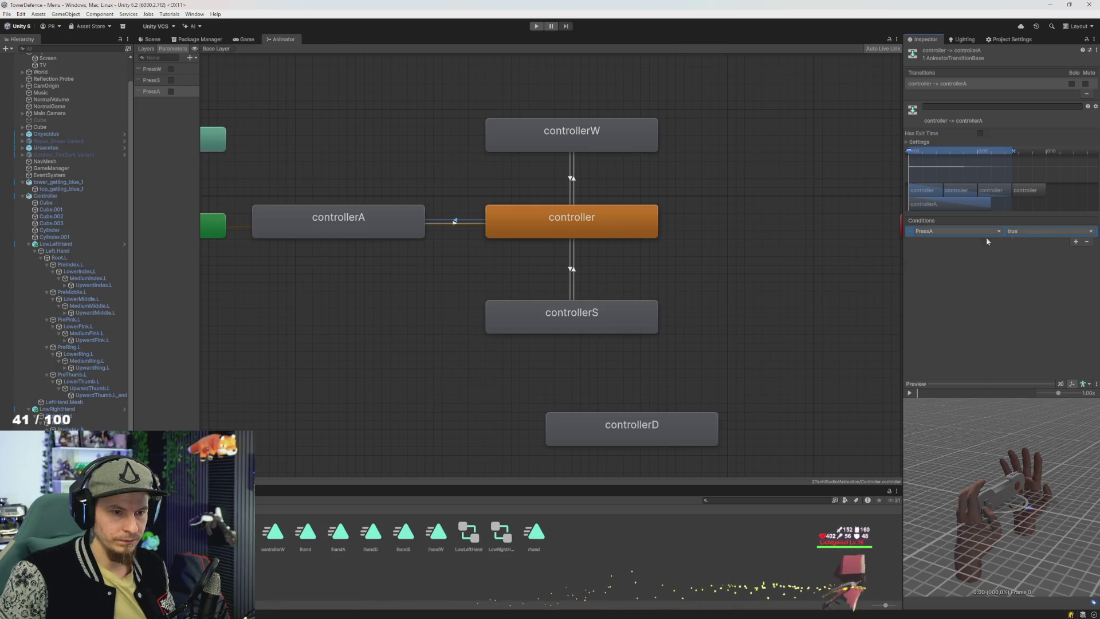
click(476, 228)
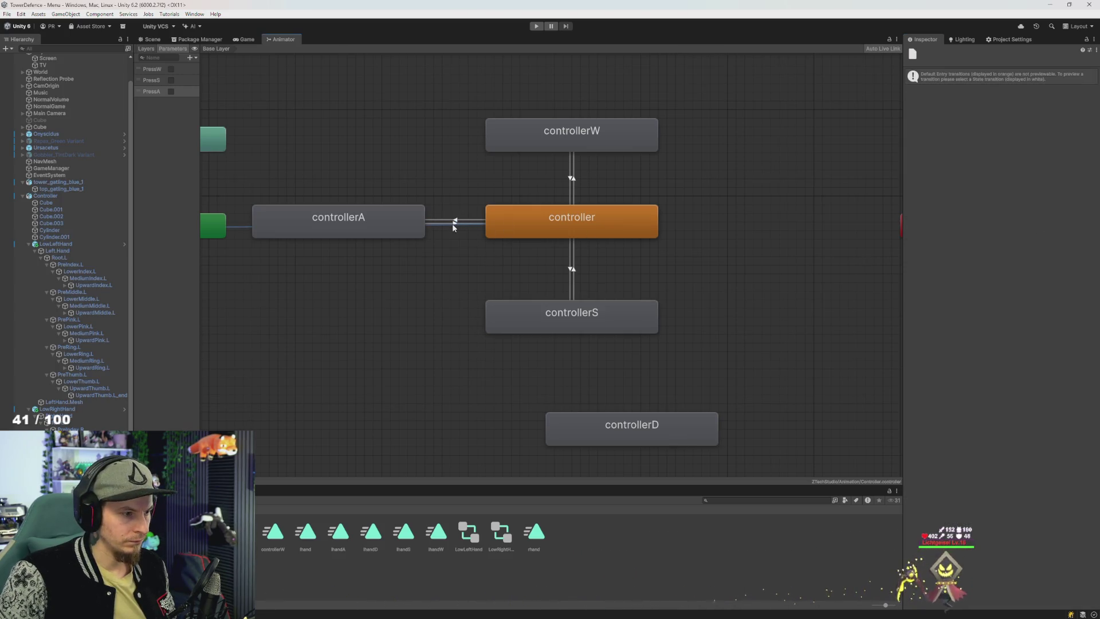
Step: Make controllerA→controller require PressA false without exit time, and move controllerD right of controller
click(453, 224)
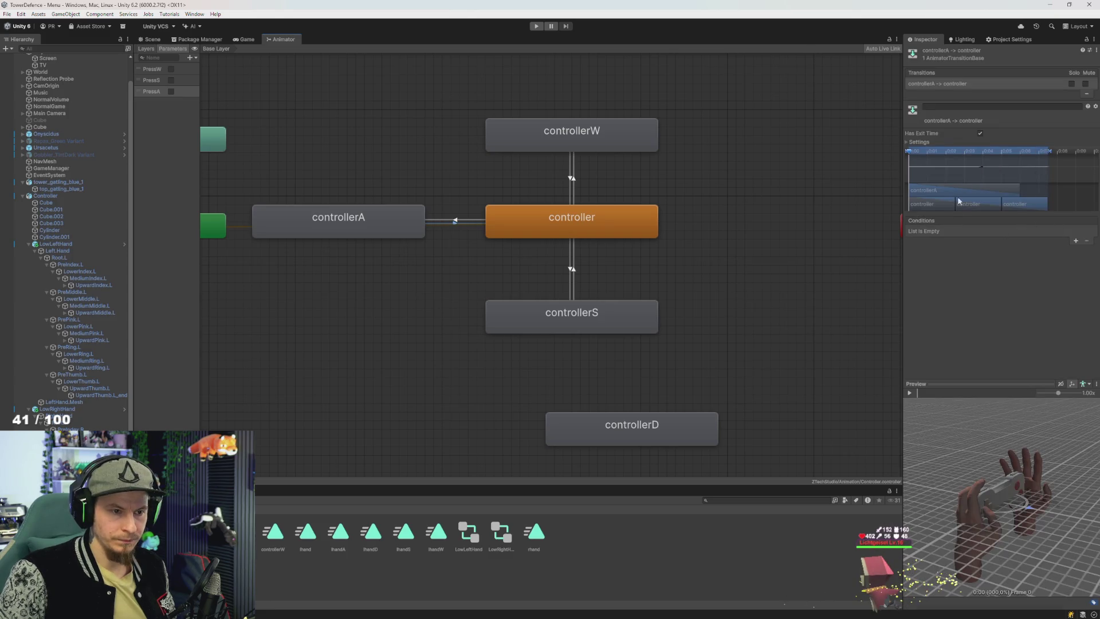
click(979, 133)
click(1075, 240)
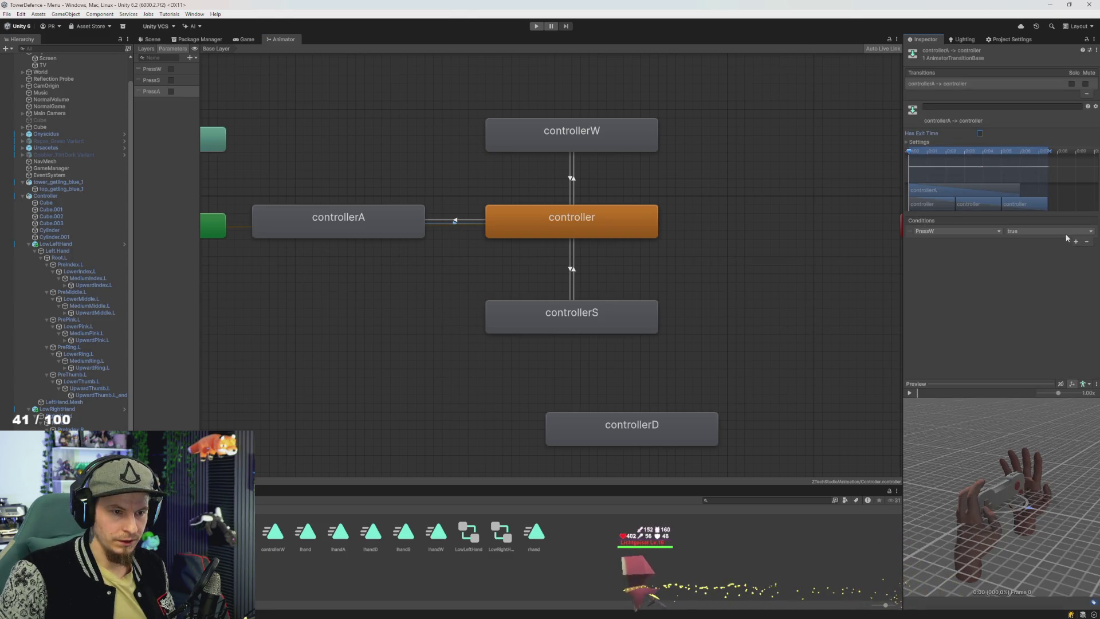
click(929, 274)
click(1028, 231)
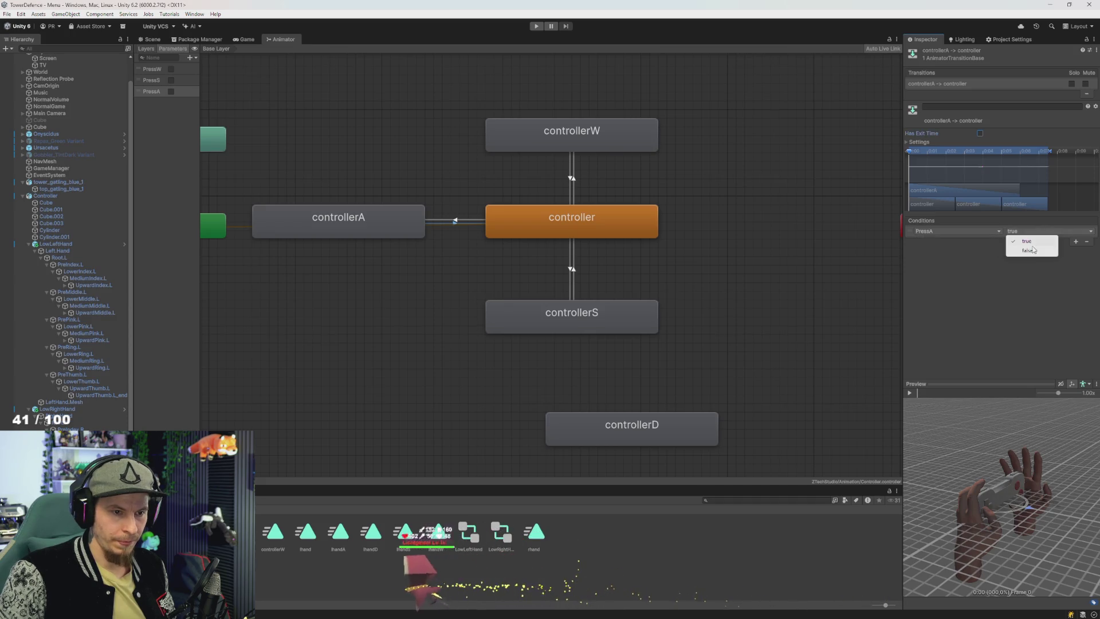
click(1029, 252)
click(650, 422)
drag(651, 422, 810, 221)
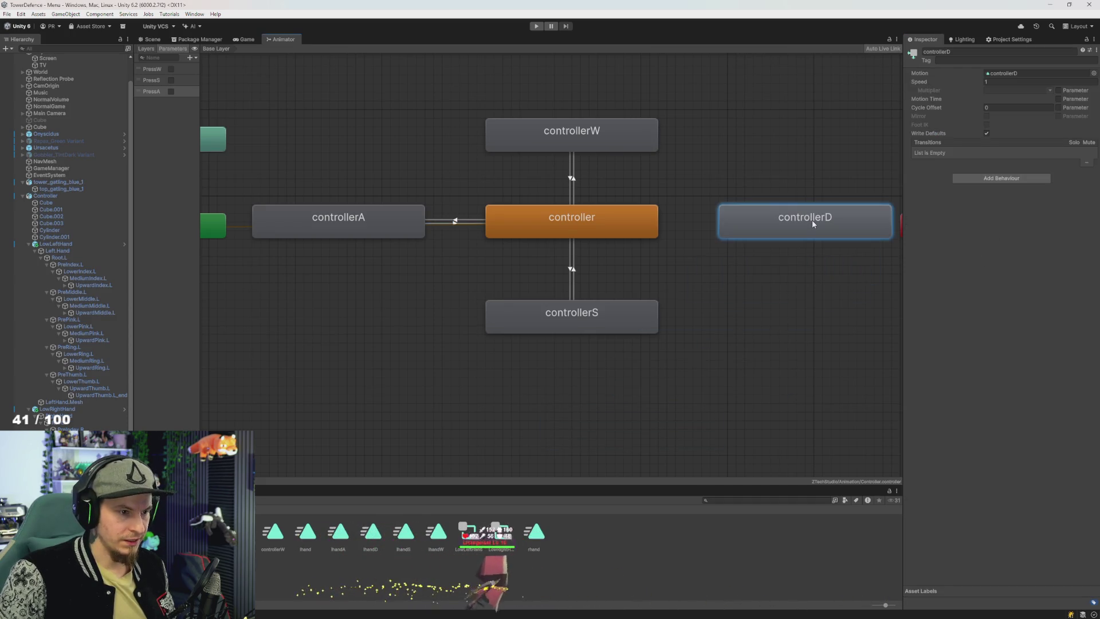
Step: Move the Exit node below the Entry node in the Controller graph
drag(739, 264, 678, 283)
scroll(771, 318, down, 3)
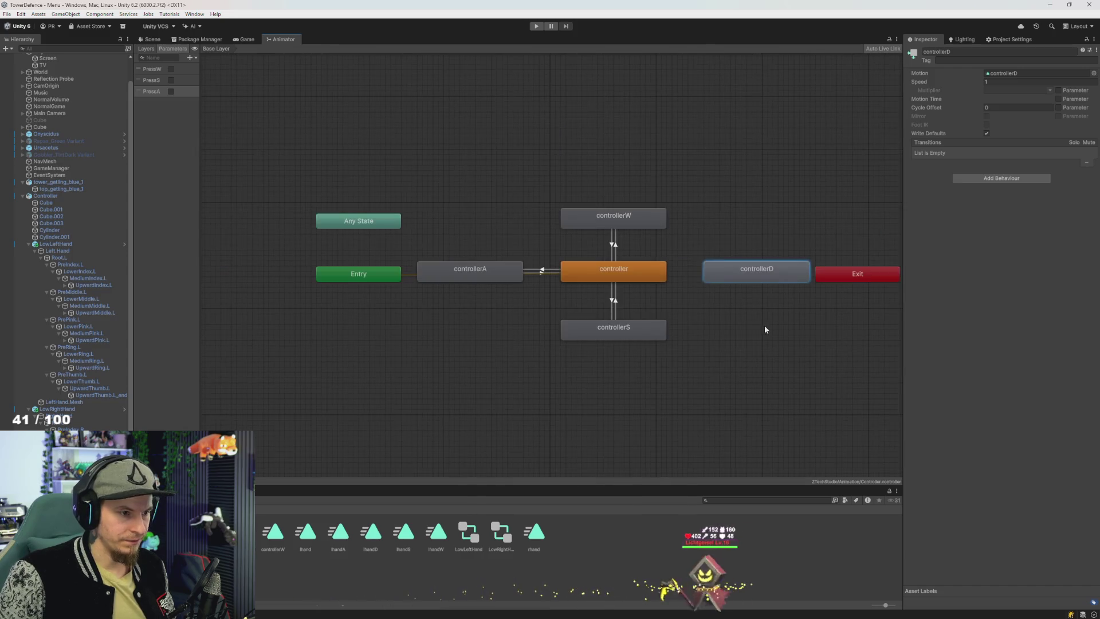
click(809, 303)
drag(833, 290, 353, 337)
scroll(637, 326, up, 2)
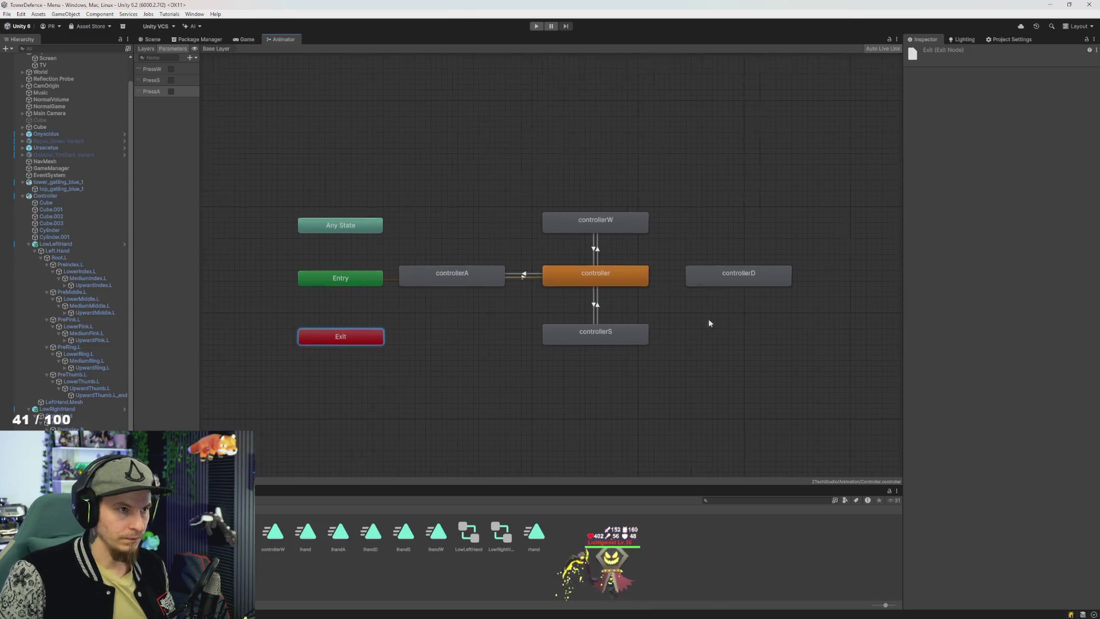
Step: Create transitions both ways between controller and controllerD
right_click(513, 286)
click(530, 294)
click(636, 283)
right_click(623, 285)
click(637, 291)
click(524, 280)
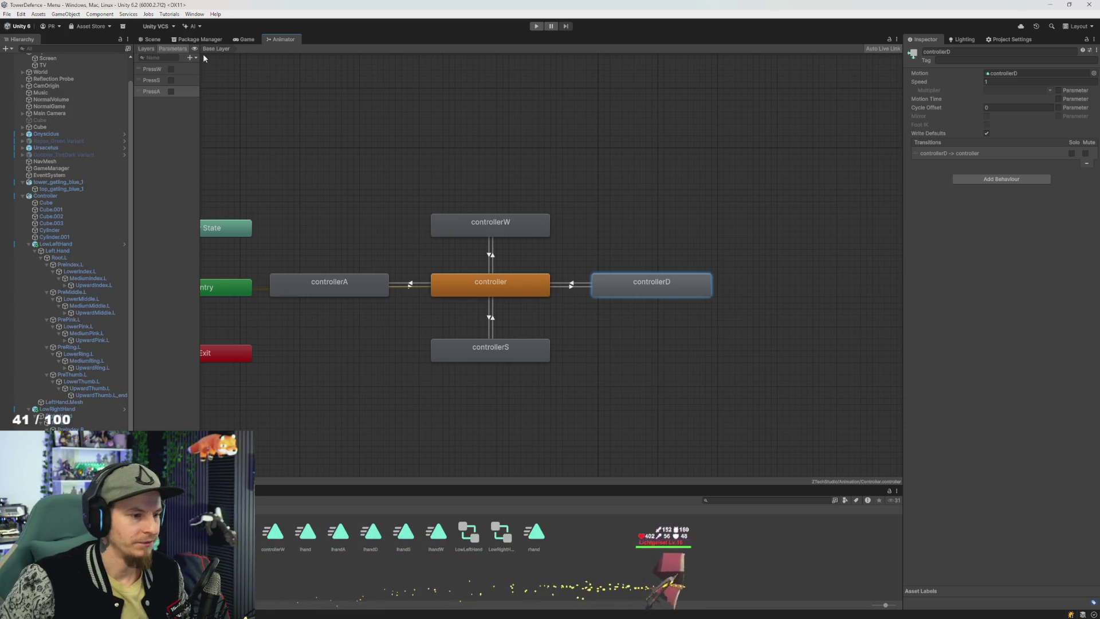
Step: Add a PressD Bool parameter to the Controller graph
drag(562, 191, 497, 216)
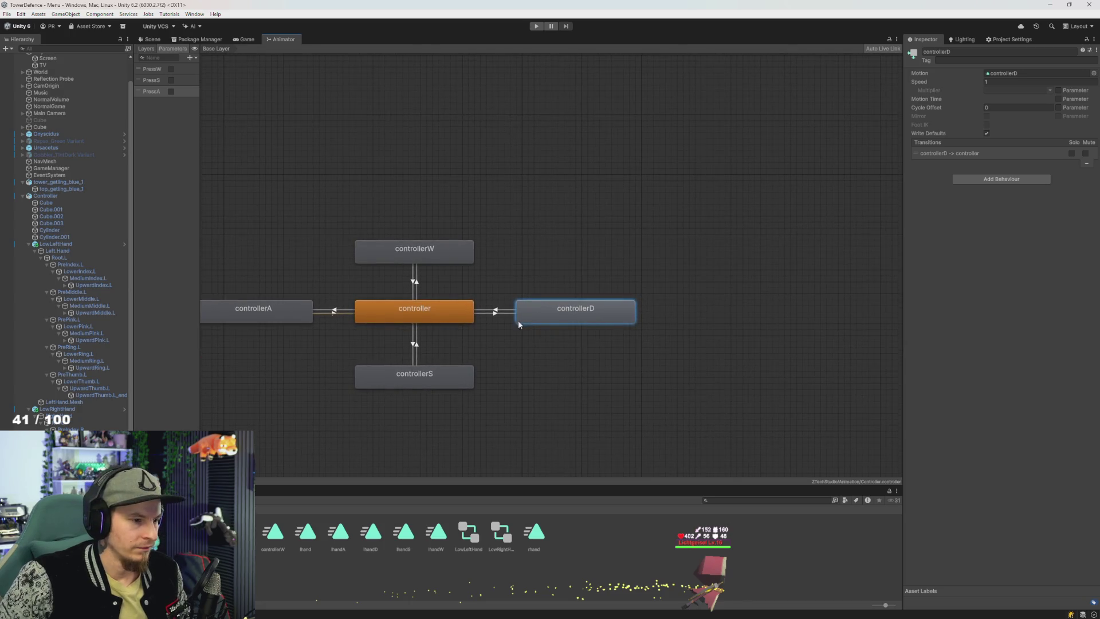
click(196, 57)
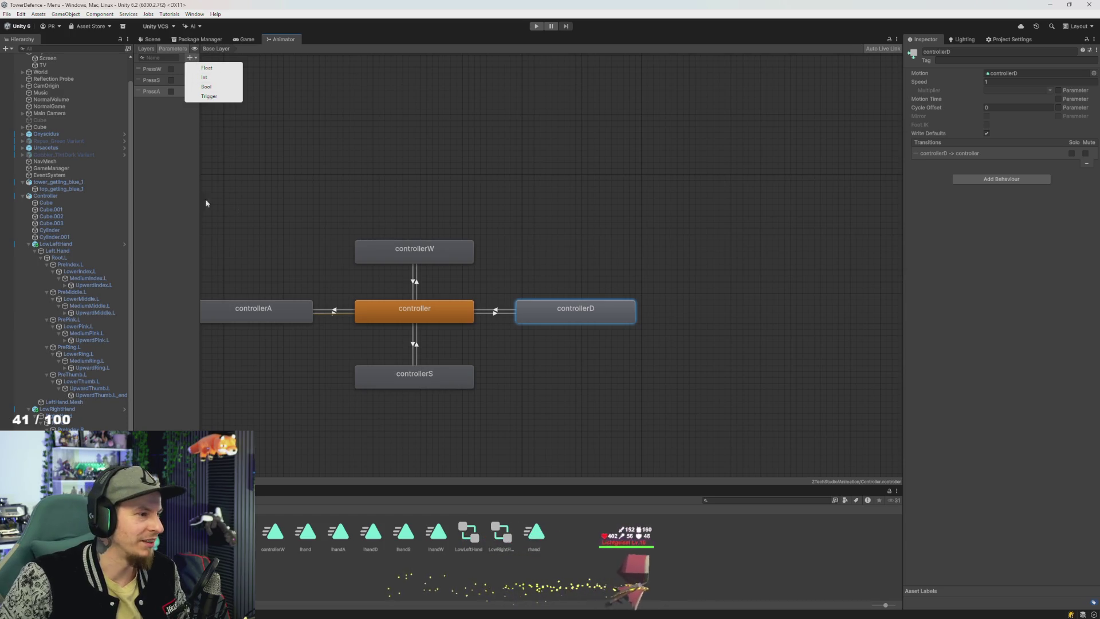
click(211, 88)
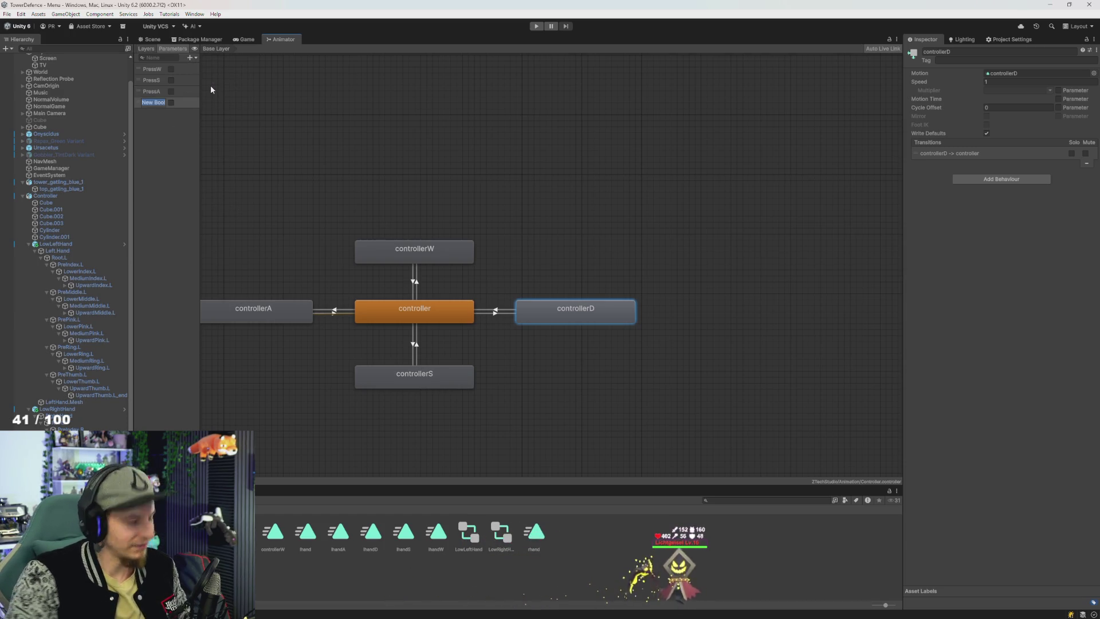
text(PressD)
key(Return)
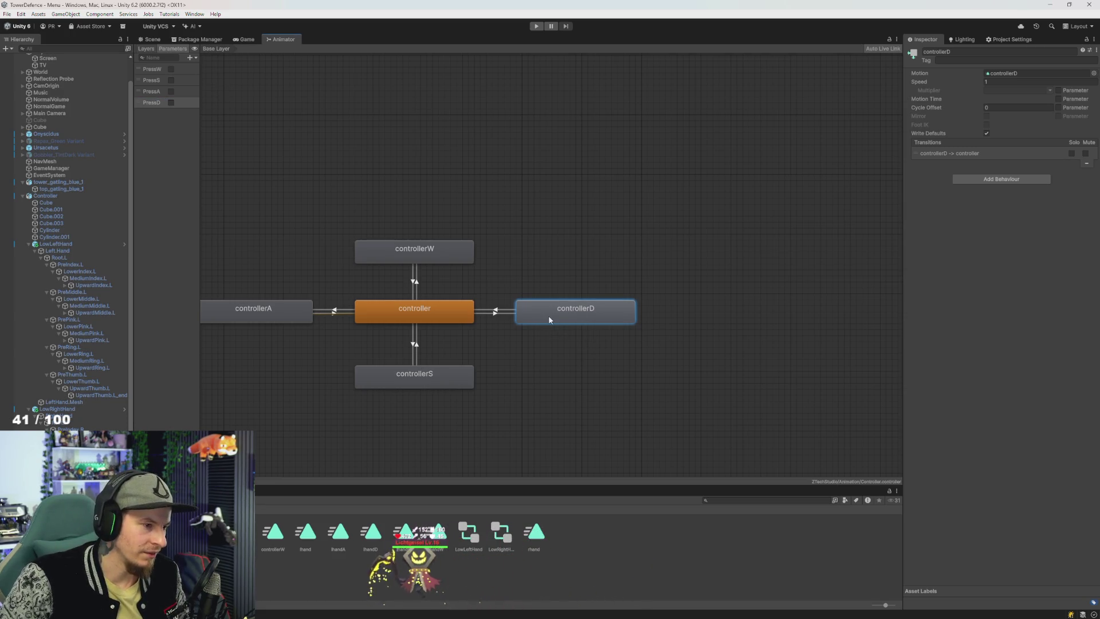
Step: Make controllerD→controller require PressD false, with Has Exit Time off
drag(548, 315, 554, 315)
click(497, 313)
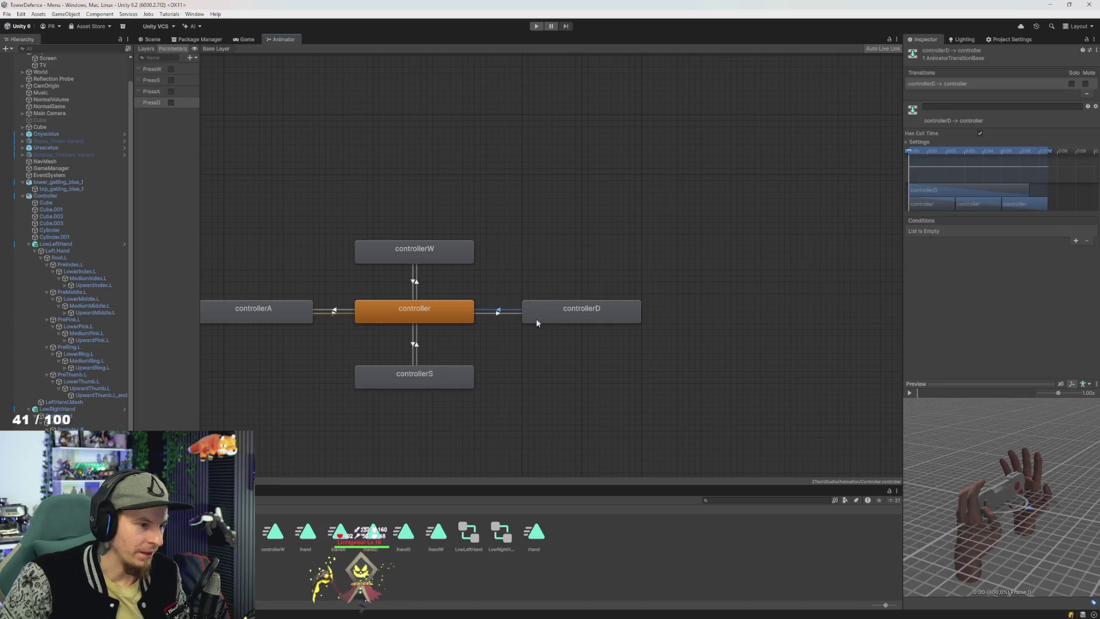
click(951, 231)
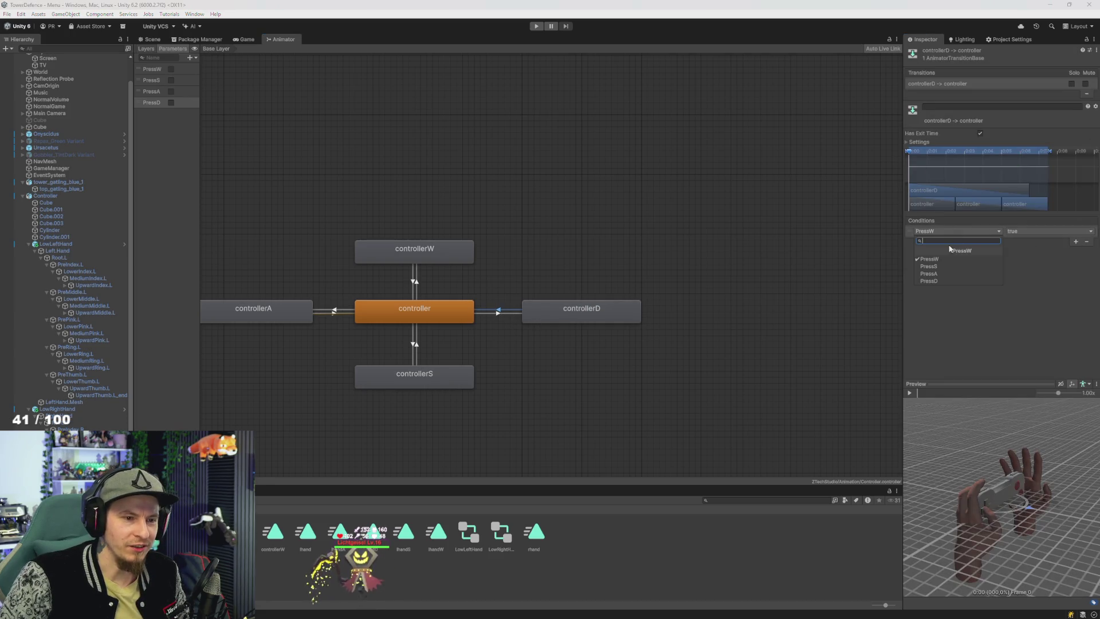
click(929, 280)
click(980, 133)
click(1031, 231)
click(1025, 250)
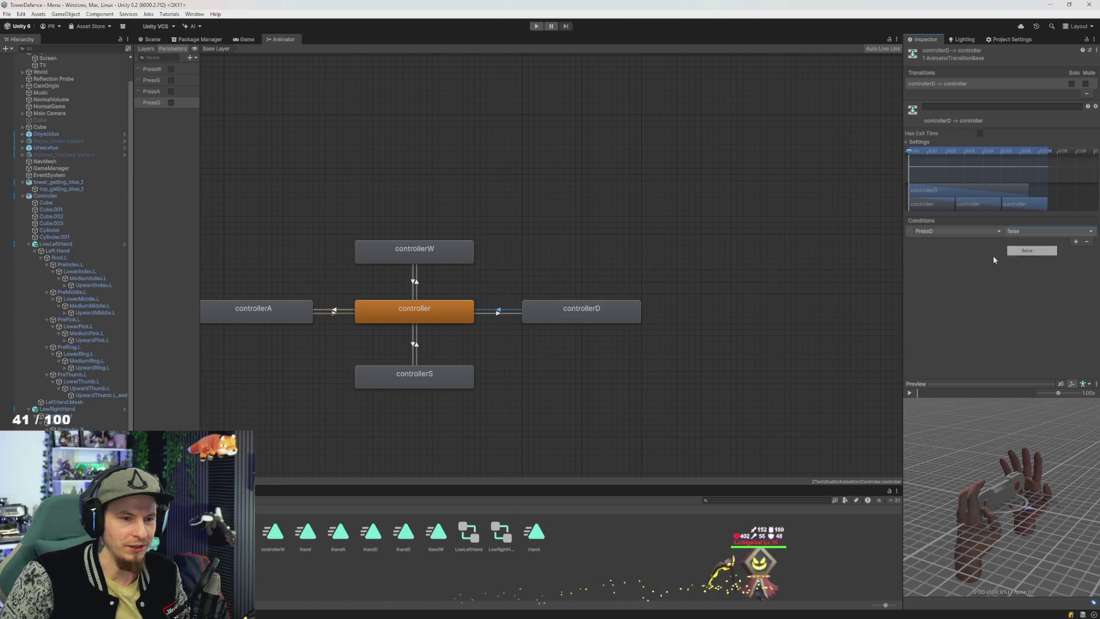
Step: Add a PressD true condition to the controller→controllerD transition
click(496, 314)
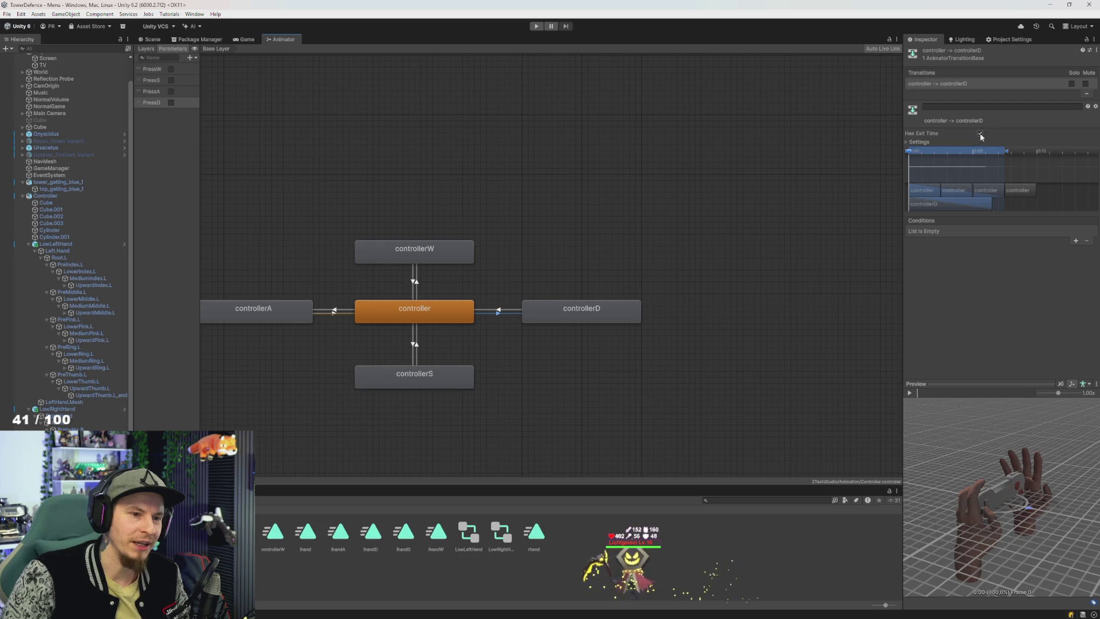
click(1076, 241)
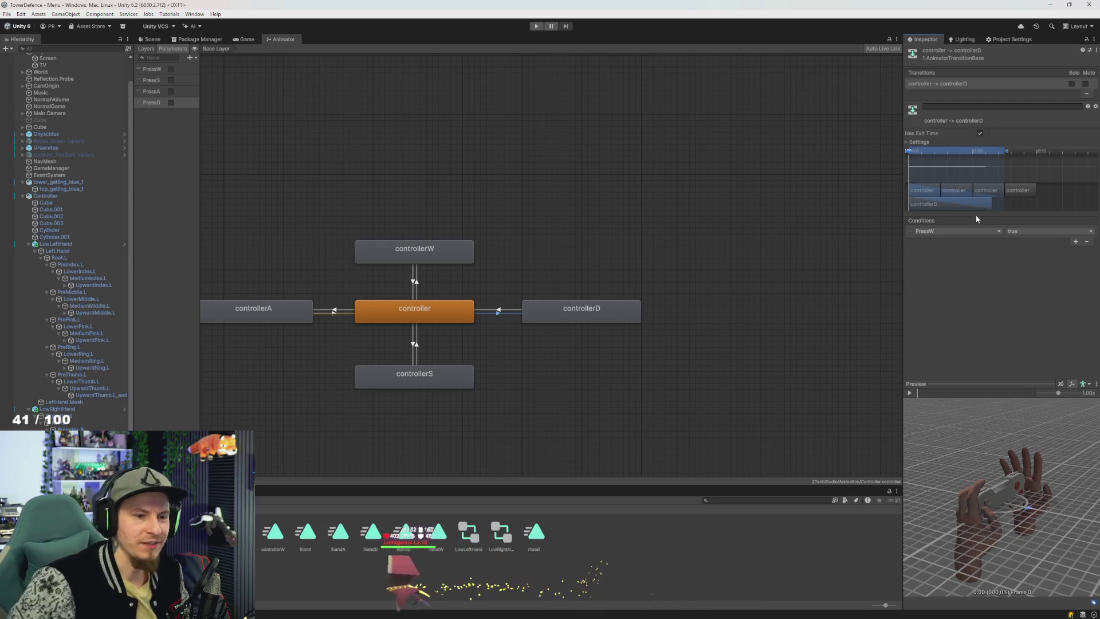
click(962, 230)
click(951, 281)
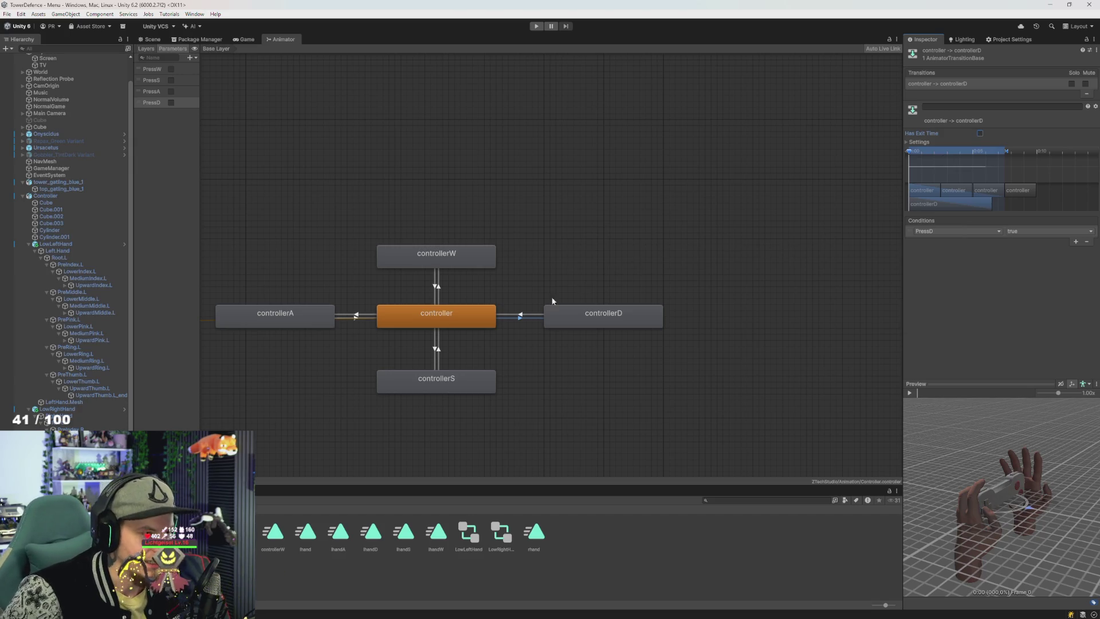
Step: Review the controllerD and controllerA return transitions, then select LowLeftHand to show its graph
click(522, 315)
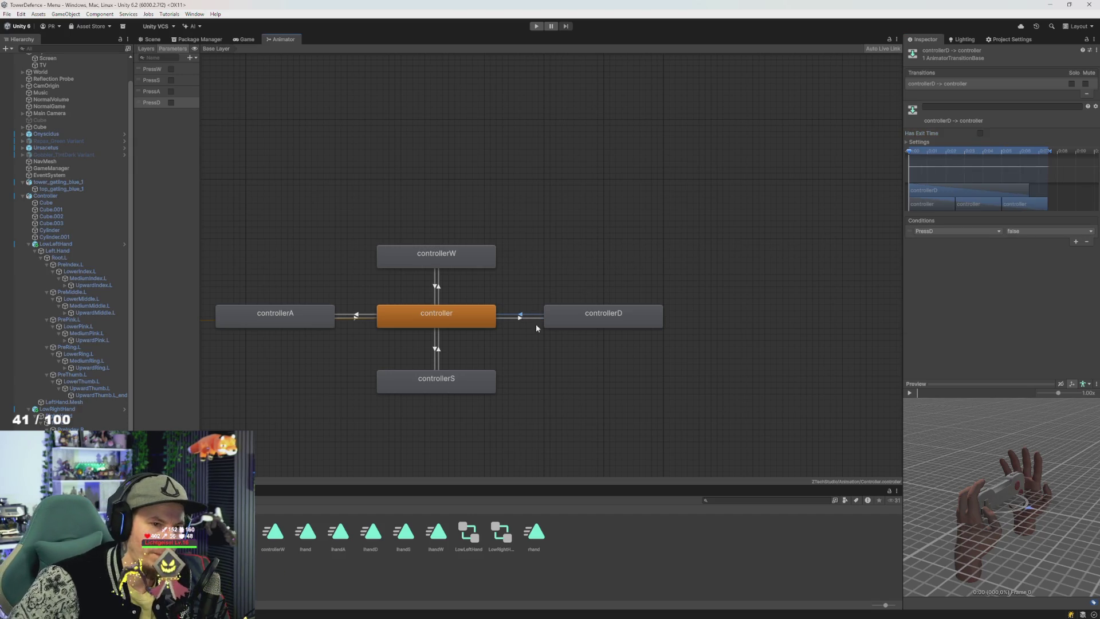
click(356, 319)
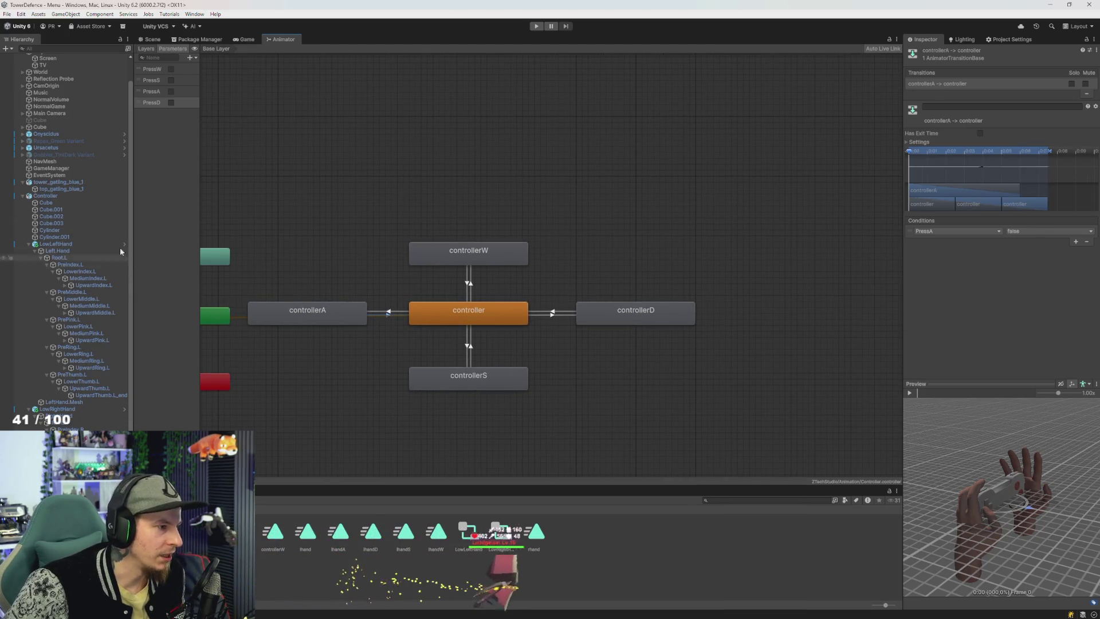
click(61, 244)
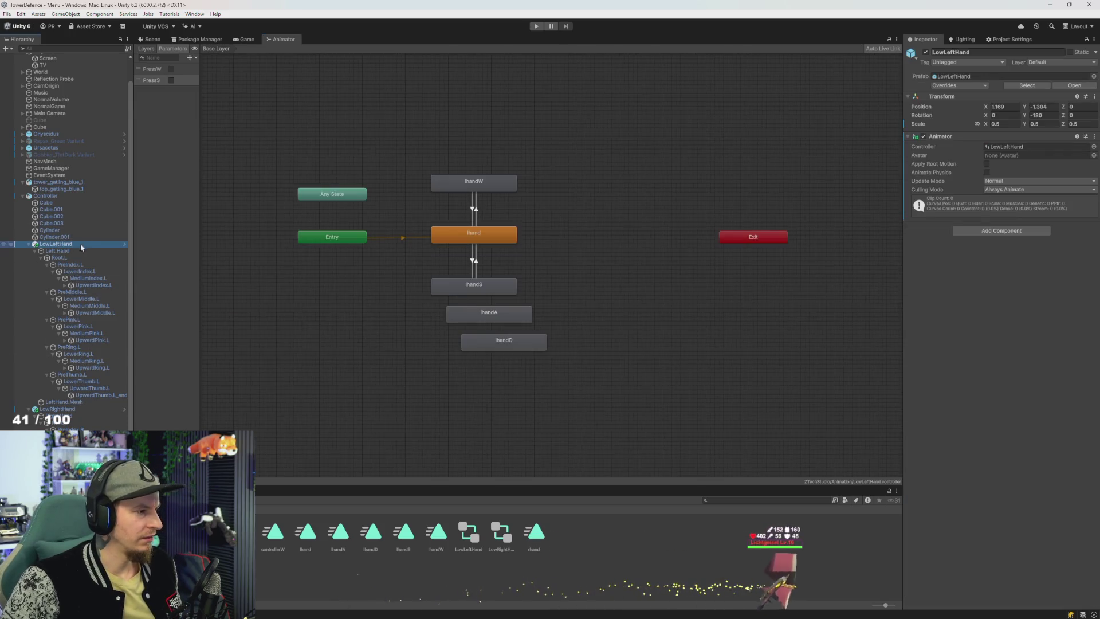
Step: Rearrange the LowLeftHand graph: lhandA left of lhand, lhandD right of it, Exit on the left
scroll(510, 318, up, 1)
mouse_move(416, 141)
mouse_down()
mouse_move(519, 180)
mouse_move(519, 292)
mouse_move(589, 285)
mouse_move(548, 286)
mouse_up()
drag(780, 225, 319, 280)
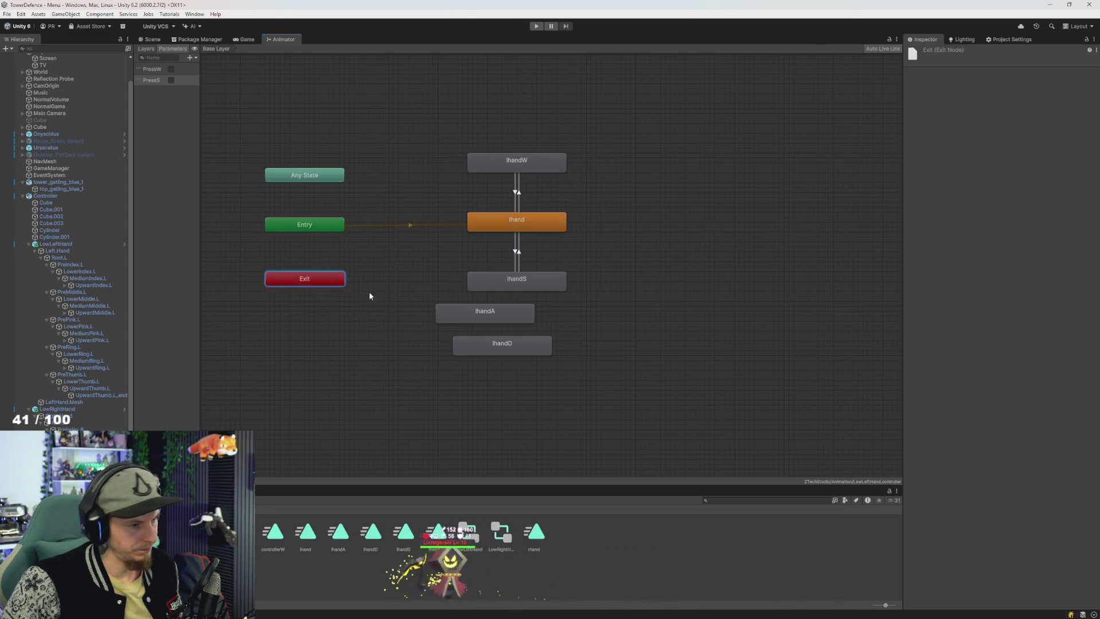
drag(482, 315, 392, 221)
drag(245, 162, 297, 344)
mouse_move(402, 85)
mouse_down()
mouse_move(531, 287)
mouse_move(607, 287)
mouse_up()
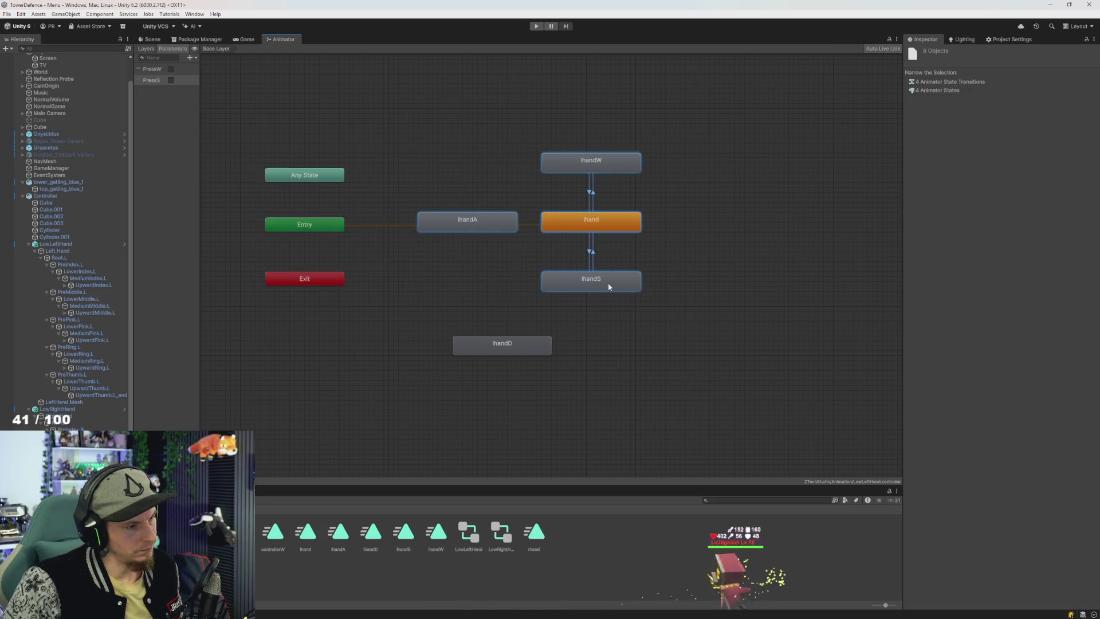
drag(518, 342, 749, 225)
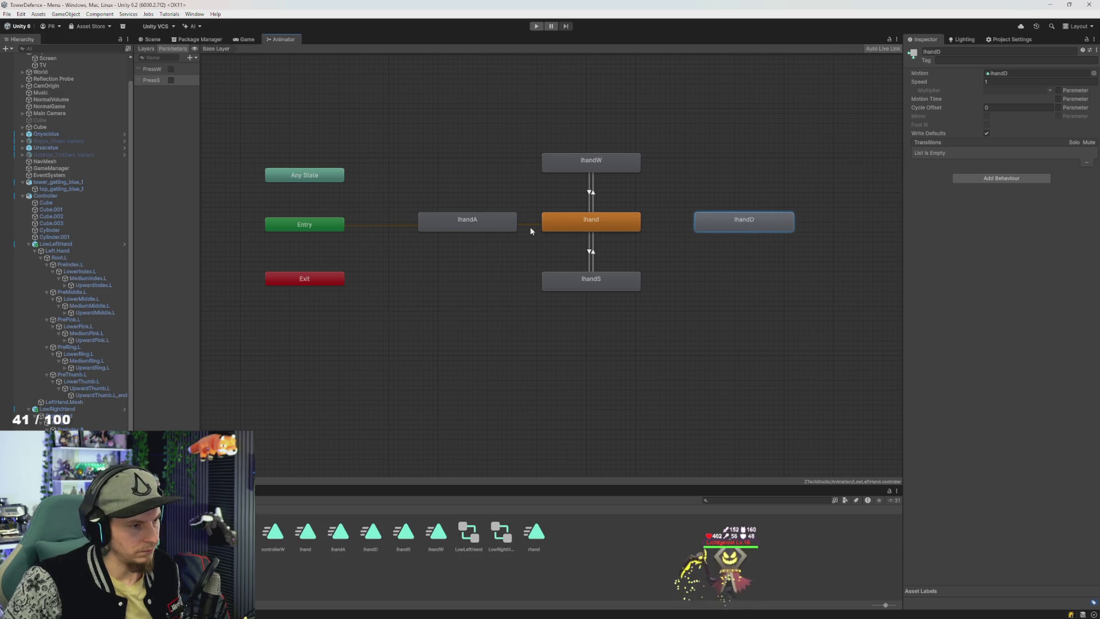
drag(493, 230, 463, 230)
Step: Create transitions both ways between lhand and lhandA
click(589, 226)
right_click(621, 229)
click(653, 232)
click(470, 223)
right_click(470, 222)
click(504, 230)
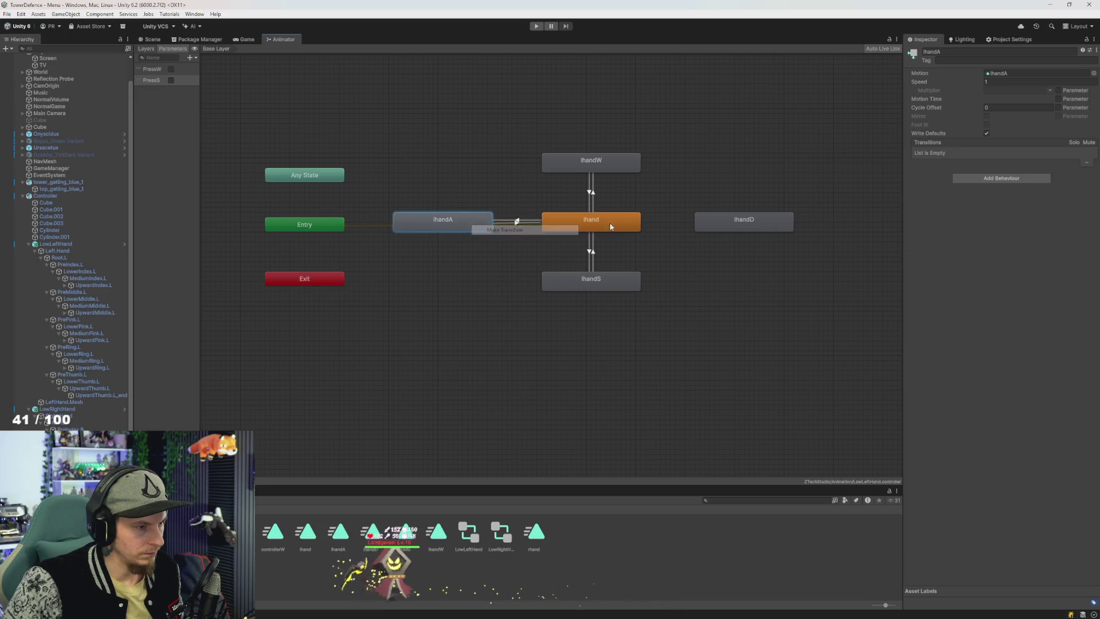
click(610, 227)
Step: Create transitions both ways between lhand and lhandD
right_click(630, 224)
click(648, 225)
click(739, 225)
right_click(759, 223)
click(777, 225)
click(616, 222)
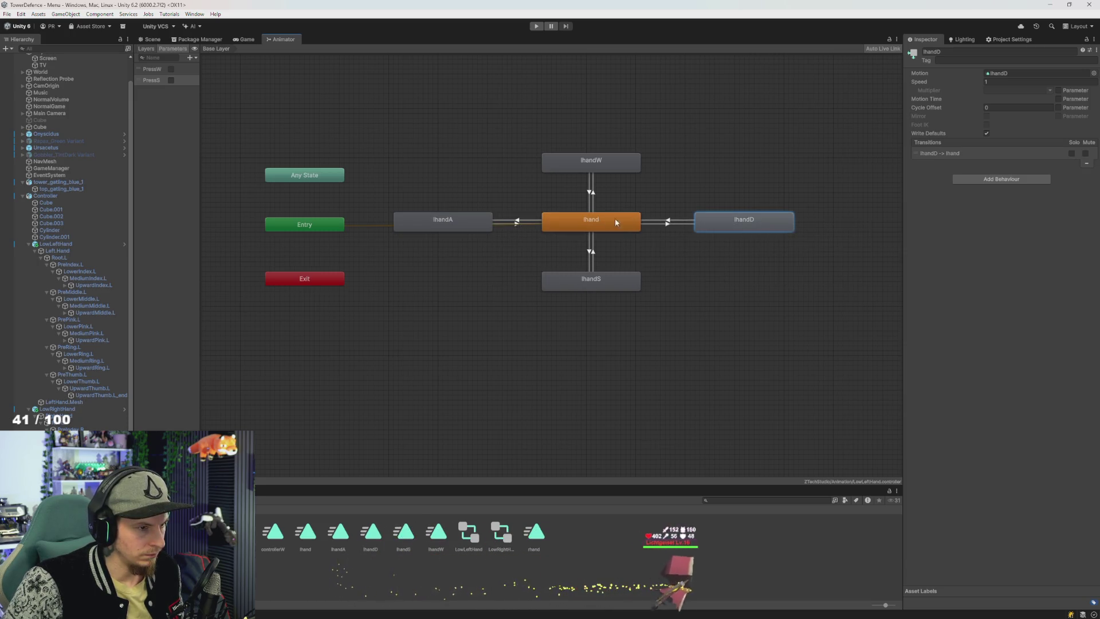
Step: Turn off Has Exit Time on both lhand↔lhandD transitions after checking the lhandA ones
click(518, 221)
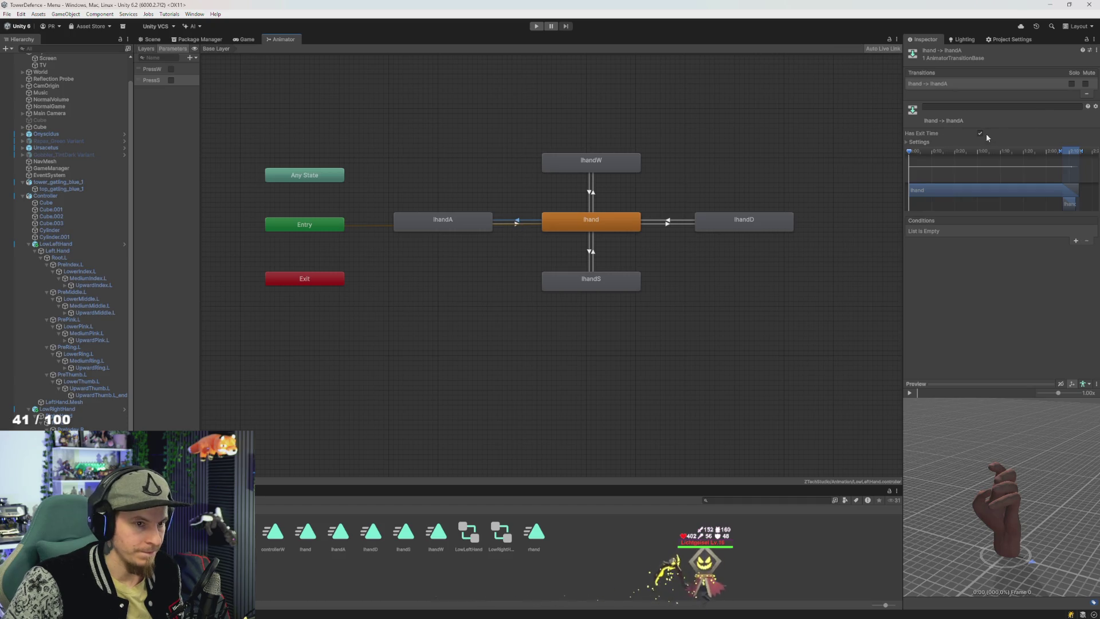
click(517, 223)
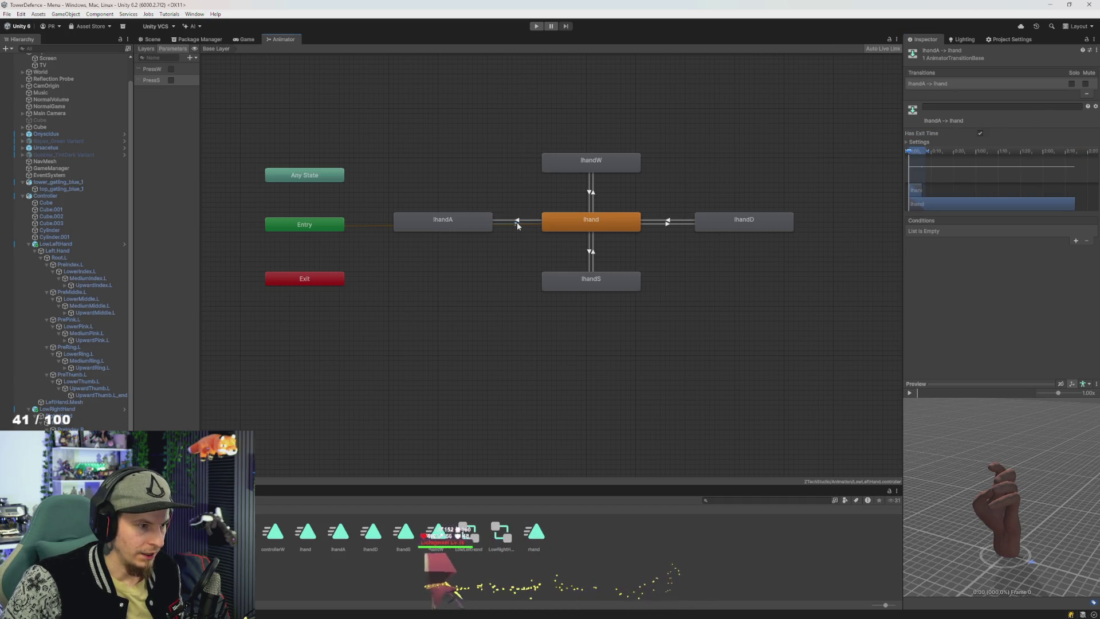
click(673, 220)
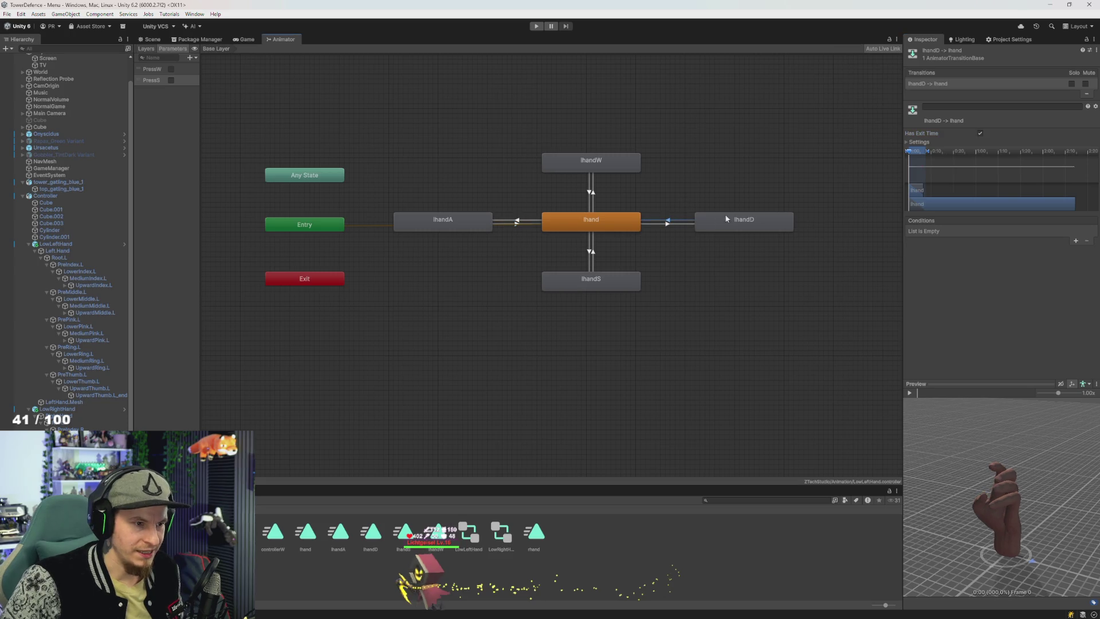
click(979, 133)
click(670, 223)
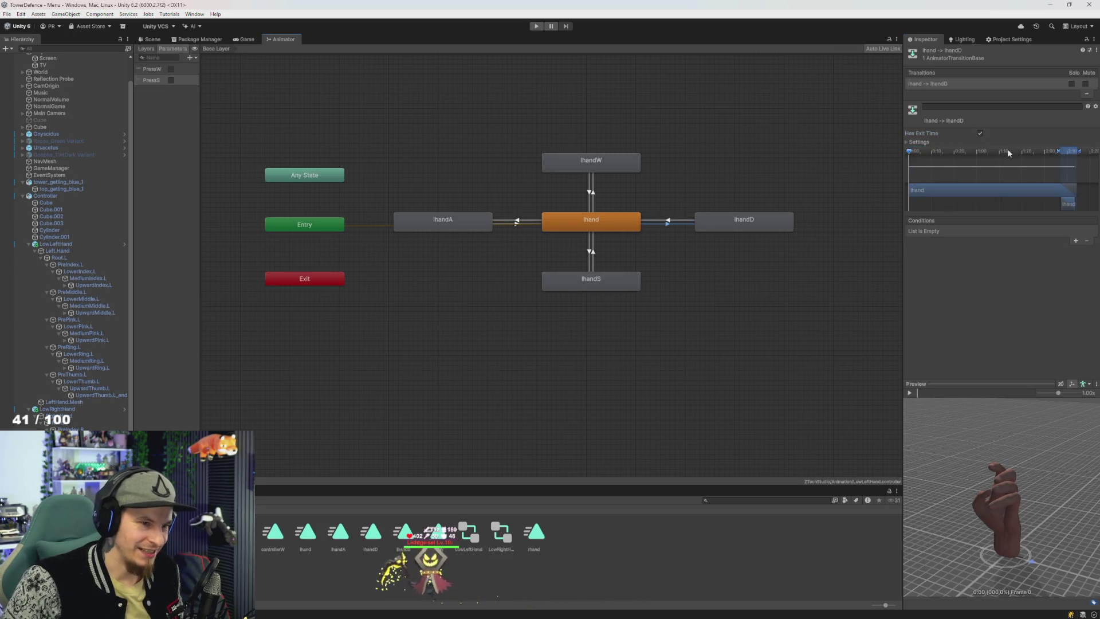
click(979, 133)
Step: Add a PressA Bool parameter to the LowLeftHand controller
click(190, 58)
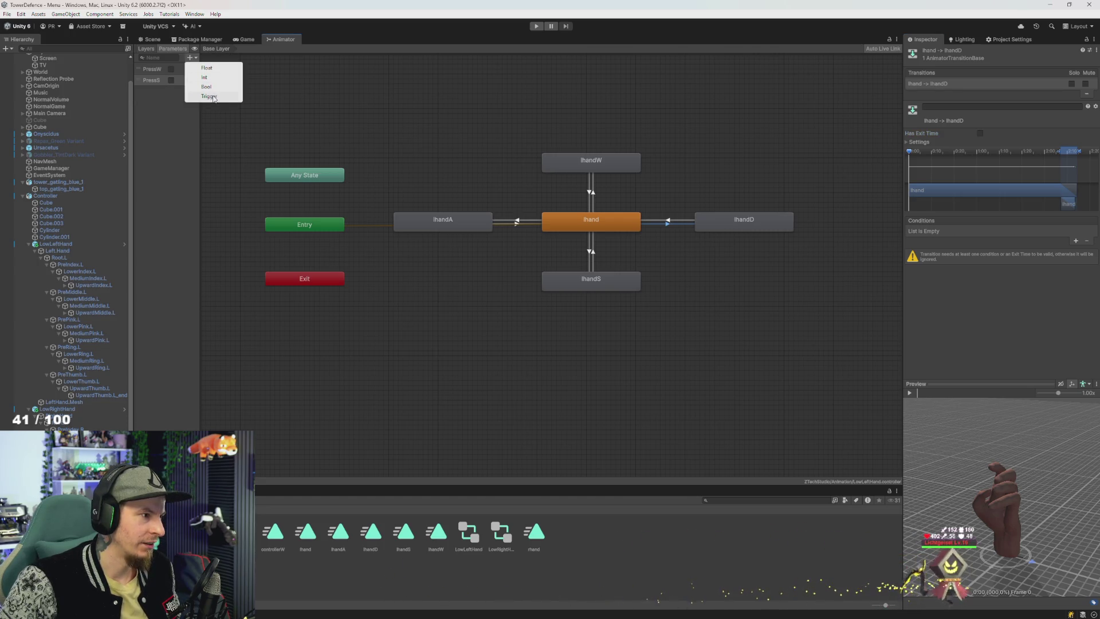
click(213, 96)
text(PressA)
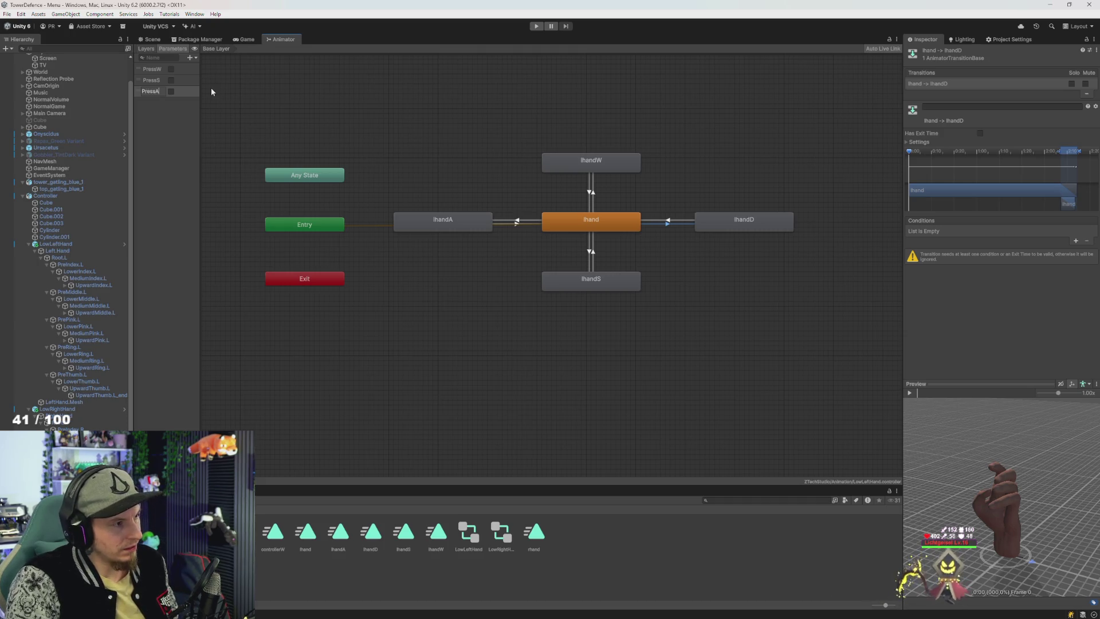
key(Return)
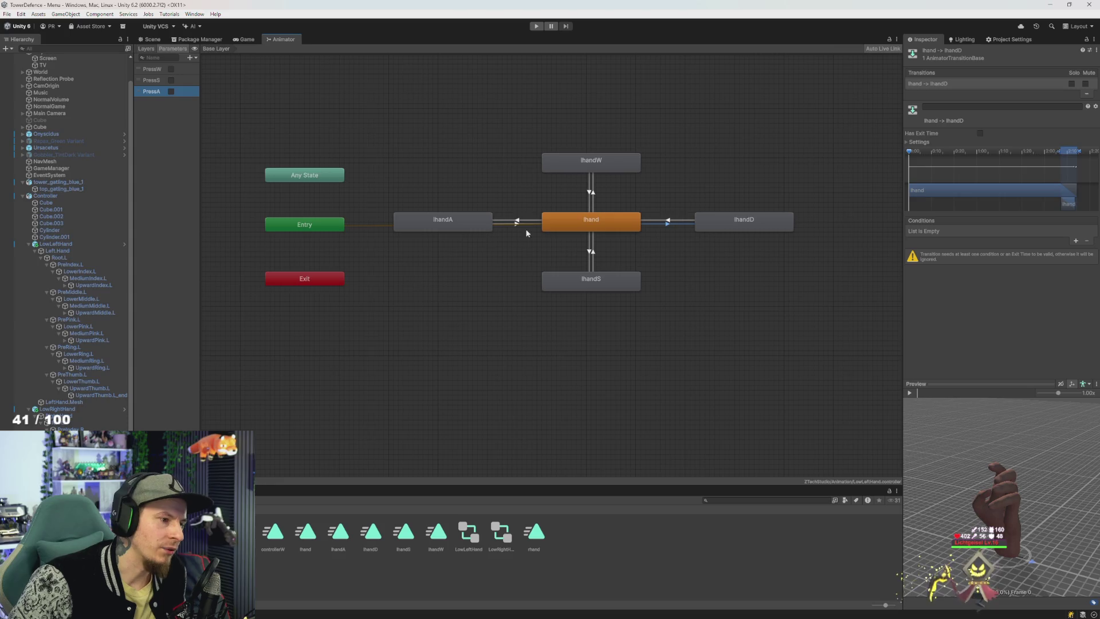
Step: Add a PressA true condition to the lhand→lhandA transition
click(1076, 241)
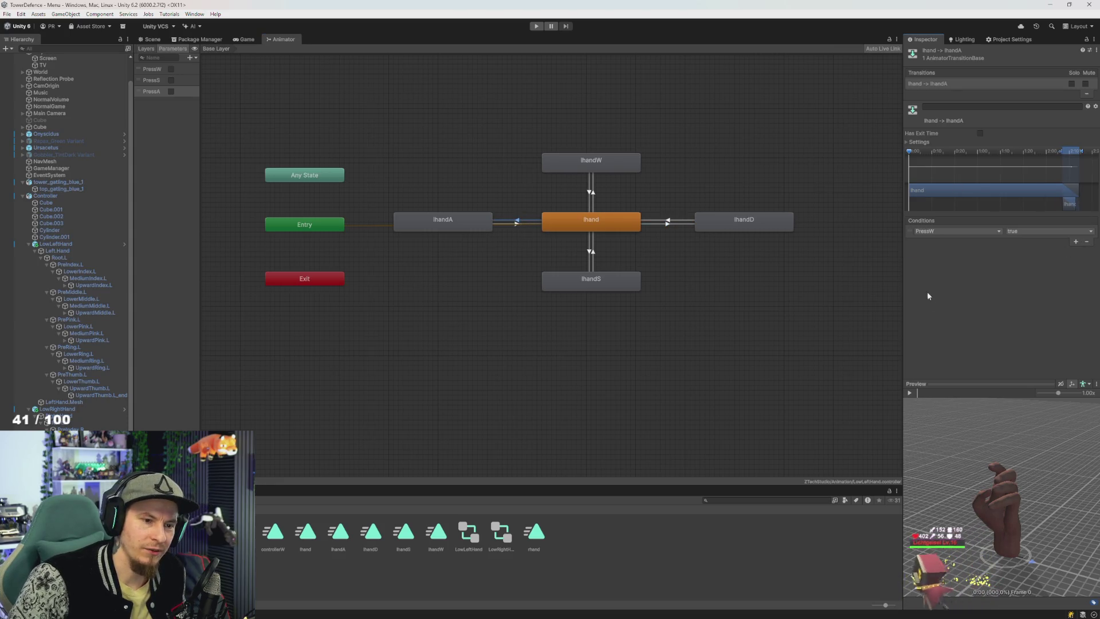
click(941, 231)
click(941, 274)
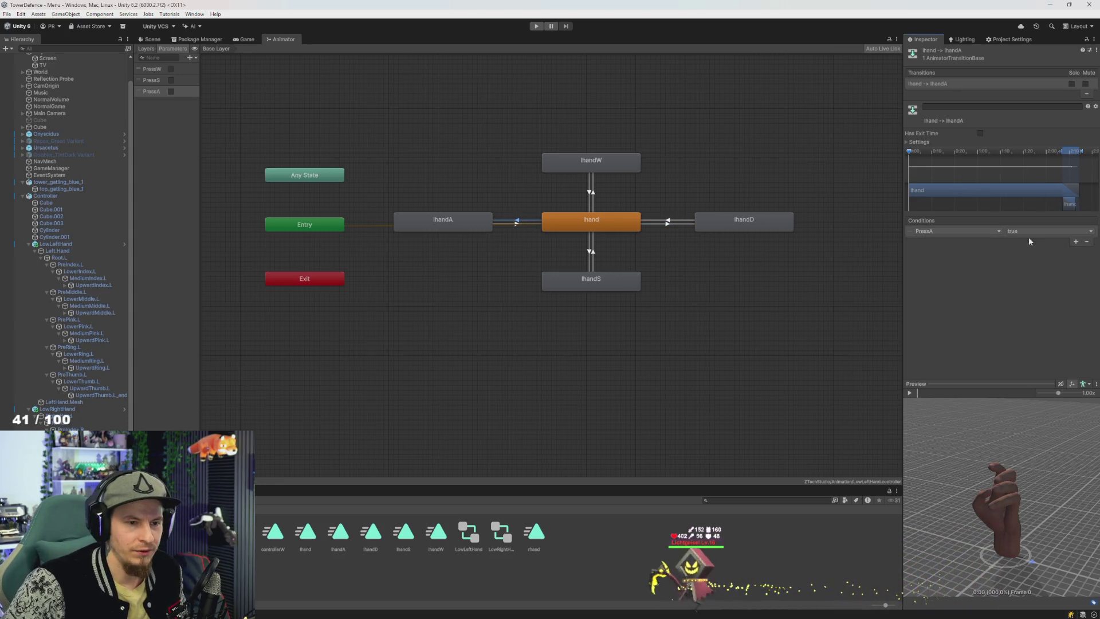